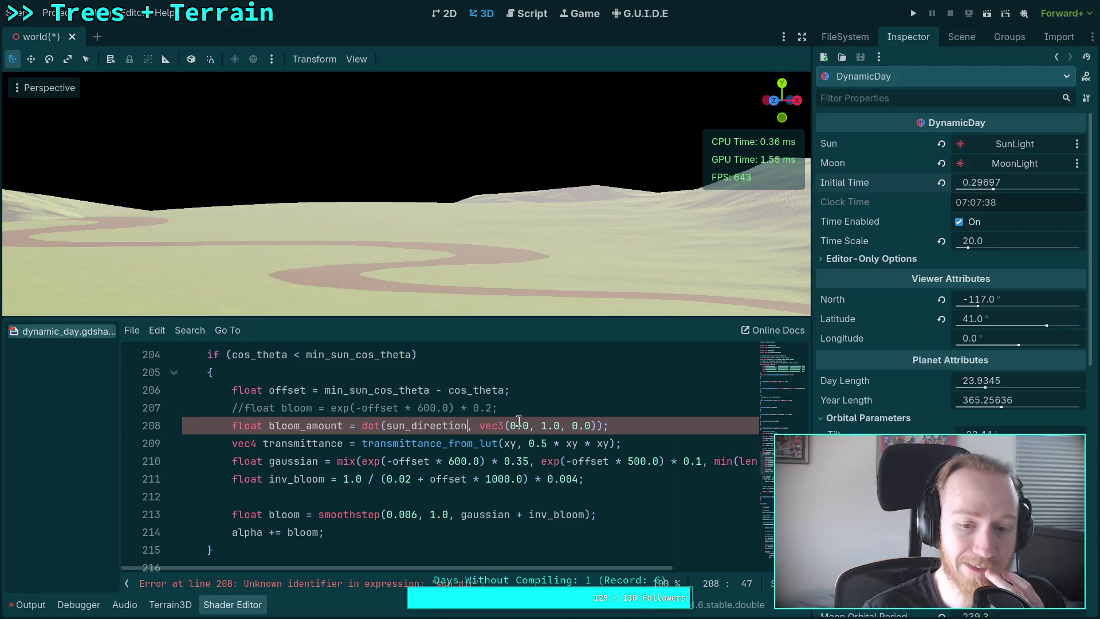
# Rewrite line 209's declaration as float bloom_mix, passing bloom_amount into transmittance_from_lut
pyautogui.doubleClick(291, 446)
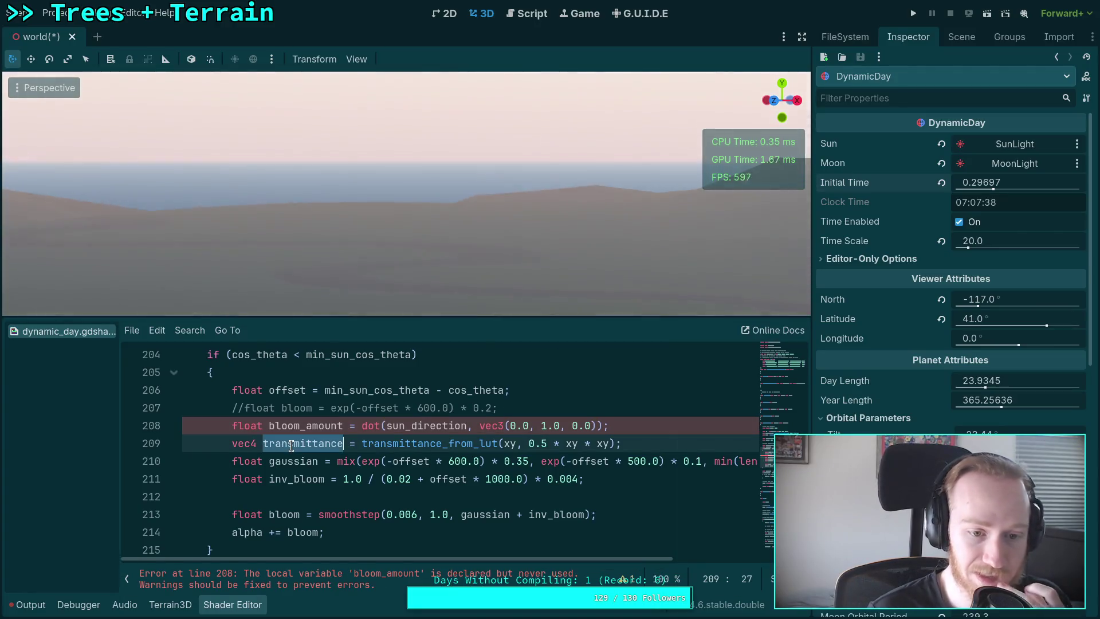
pyautogui.press('BackSpace')
pyautogui.press('BackSpace')
pyautogui.press('BackSpace')
pyautogui.press('BackSpace')
pyautogui.write('floa bloom')
pyautogui.press('Left')
pyautogui.press('Left')
pyautogui.press('Left')
pyautogui.write('t')
pyautogui.press('Right')
pyautogui.press('Right')
pyautogui.press('Right')
pyautogui.write('_mix')
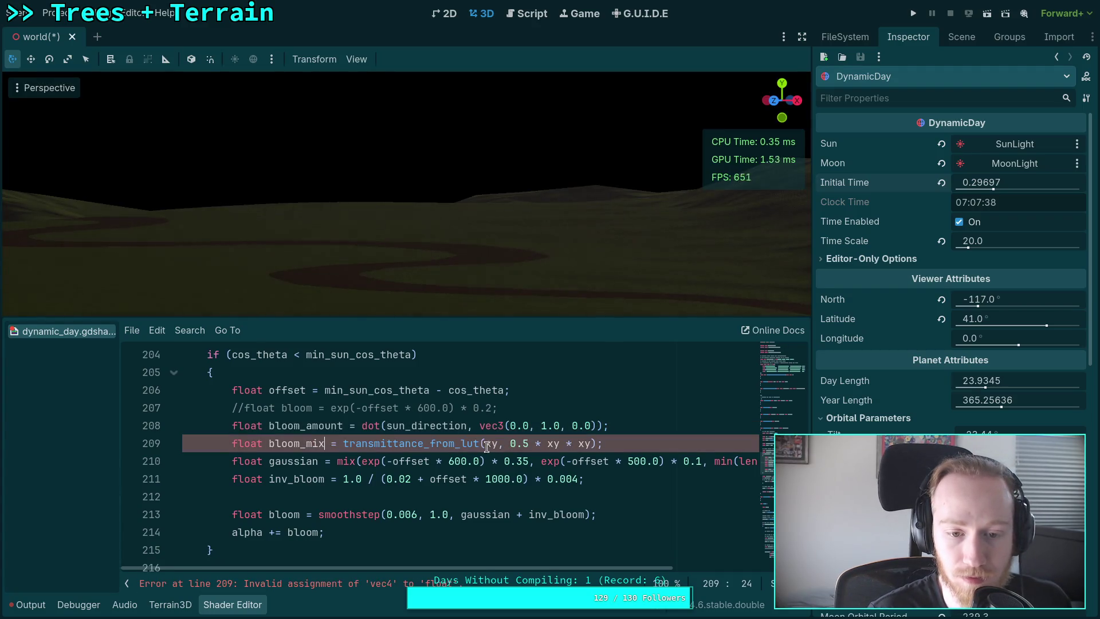
pyautogui.click(487, 446)
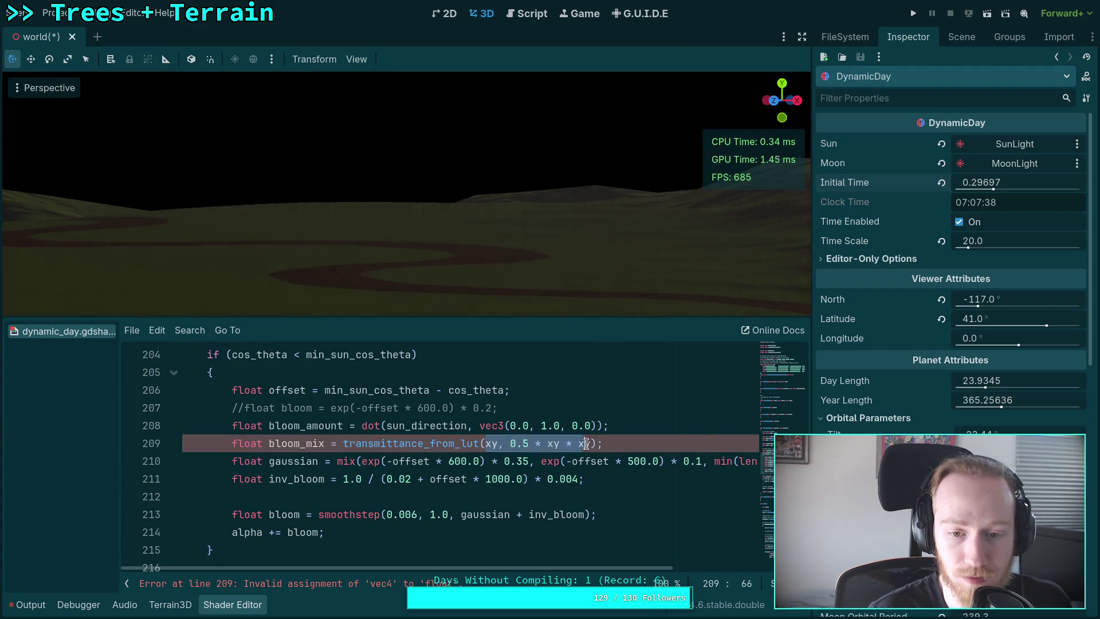
pyautogui.doubleClick(494, 446)
pyautogui.write('bloom_amount')
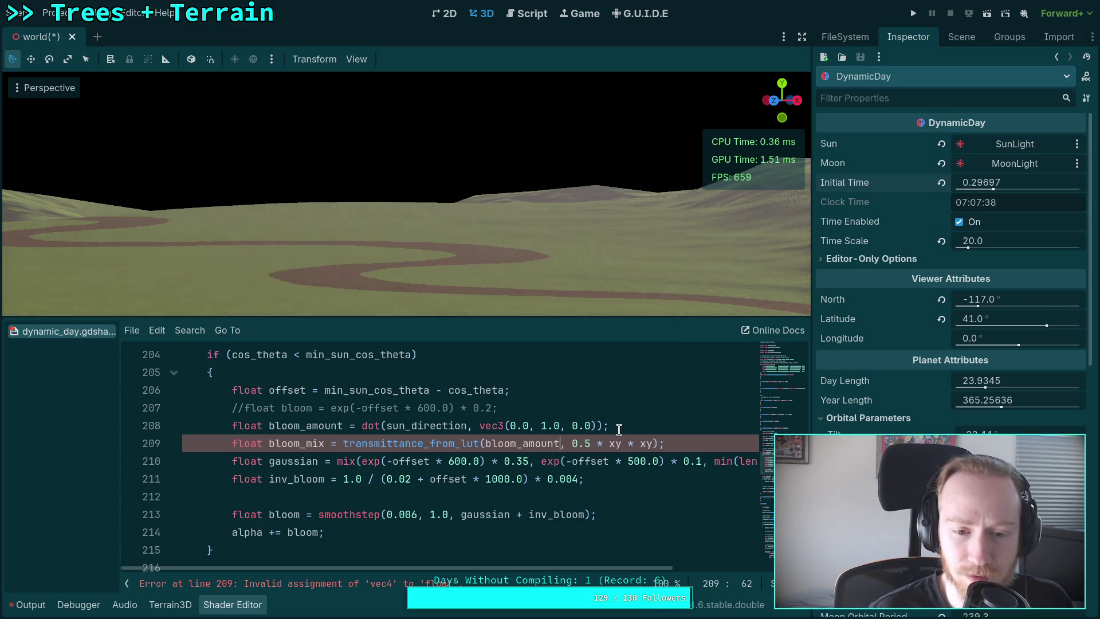
# Delete the bloom_mix line
pyautogui.tripleClick(674, 438)
pyautogui.press('BackSpace')
pyautogui.hscroll(5, 665, 567)
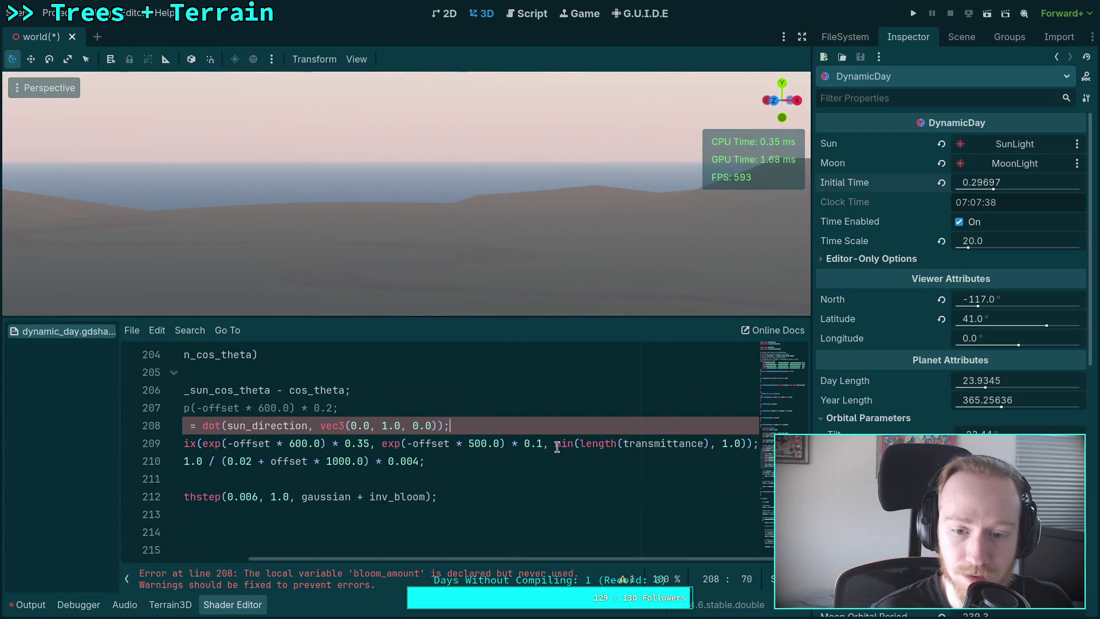
# Wrap line 208's dot product in max(..., 0.0) so bloom_amount never goes negative
pyautogui.moveTo(555, 444); pyautogui.dragTo(637, 444)
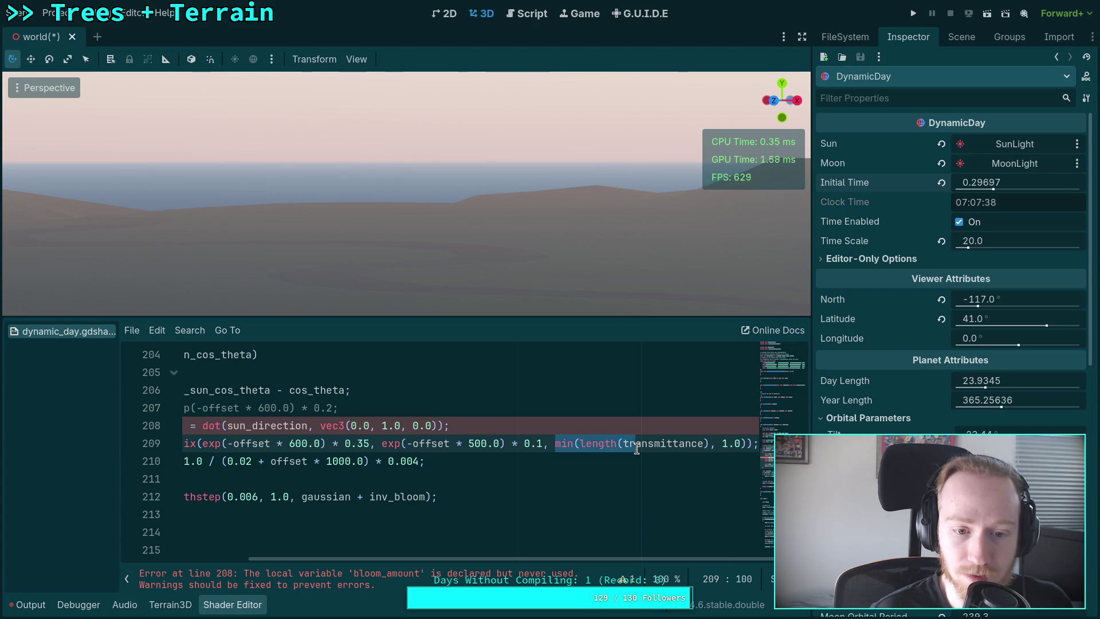
pyautogui.click(580, 443)
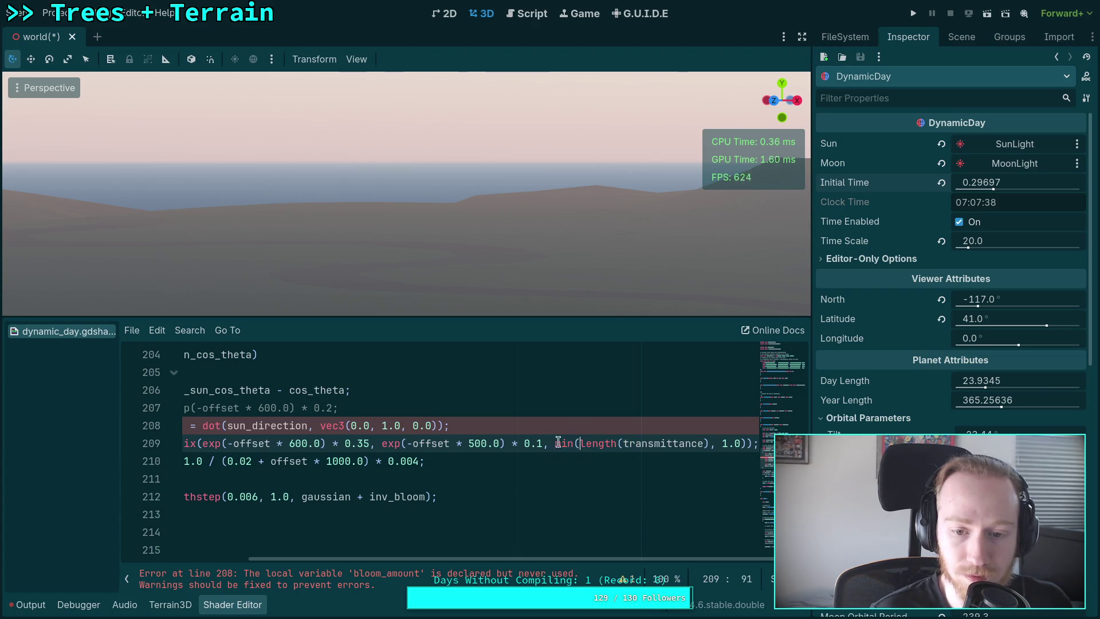
pyautogui.click(204, 426)
pyautogui.write('l')
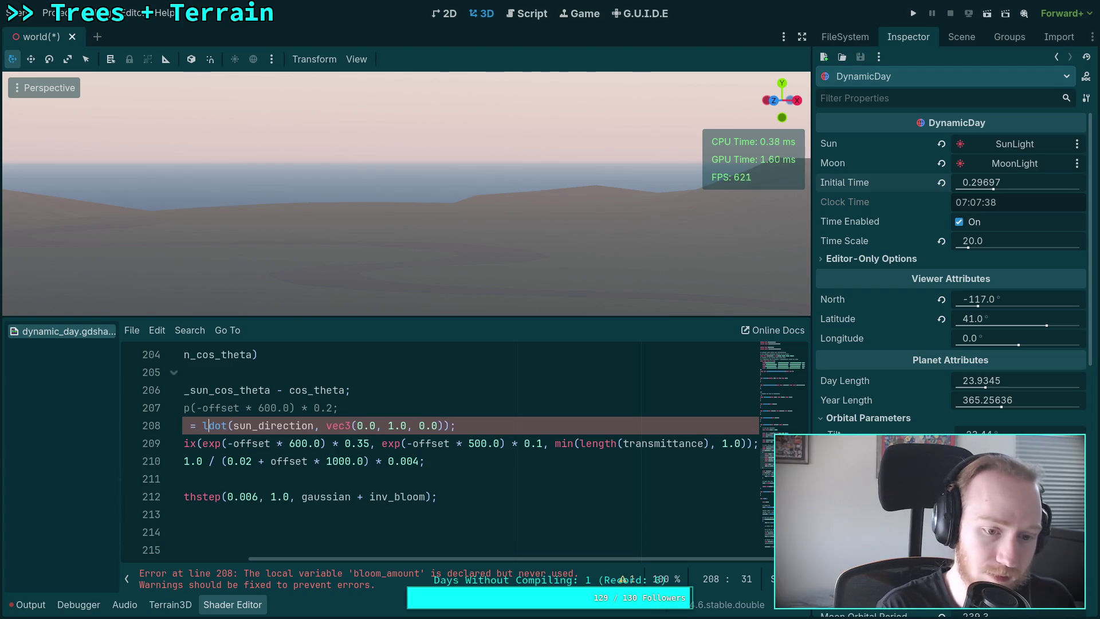
pyautogui.press('BackSpace')
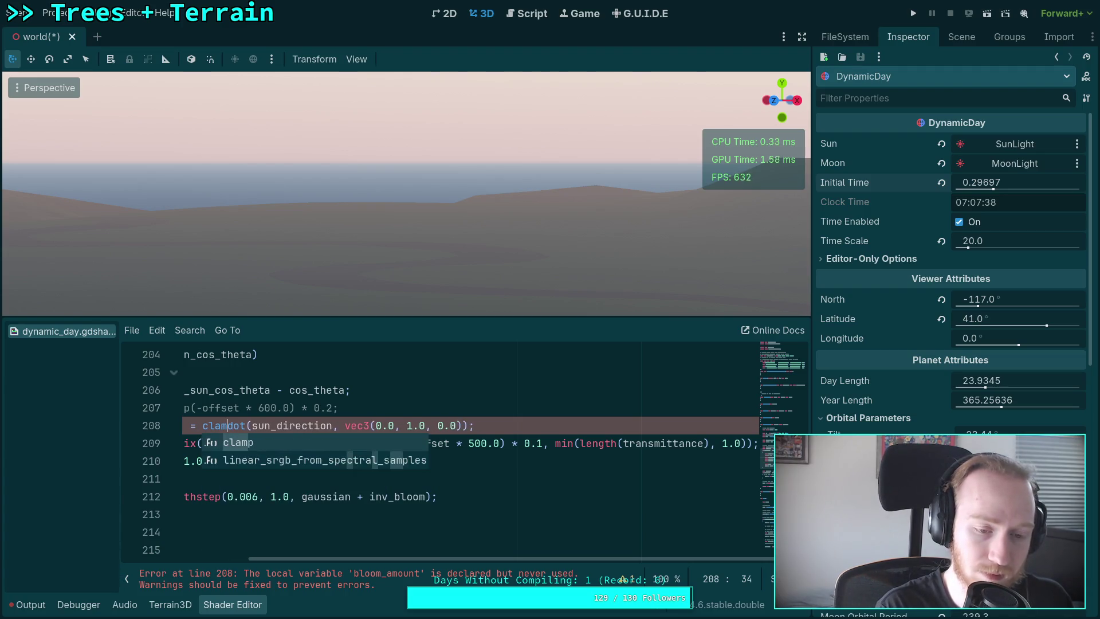
pyautogui.write('c')
pyautogui.press('BackSpace')
pyautogui.write('max(')
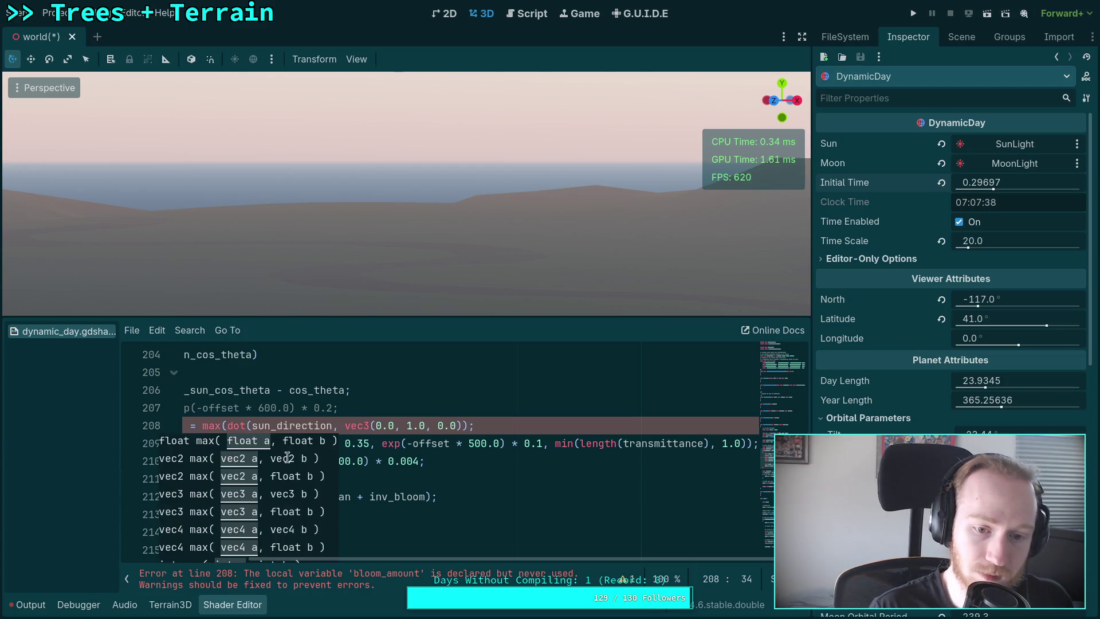
pyautogui.click(465, 425)
pyautogui.write(', 0.0)')
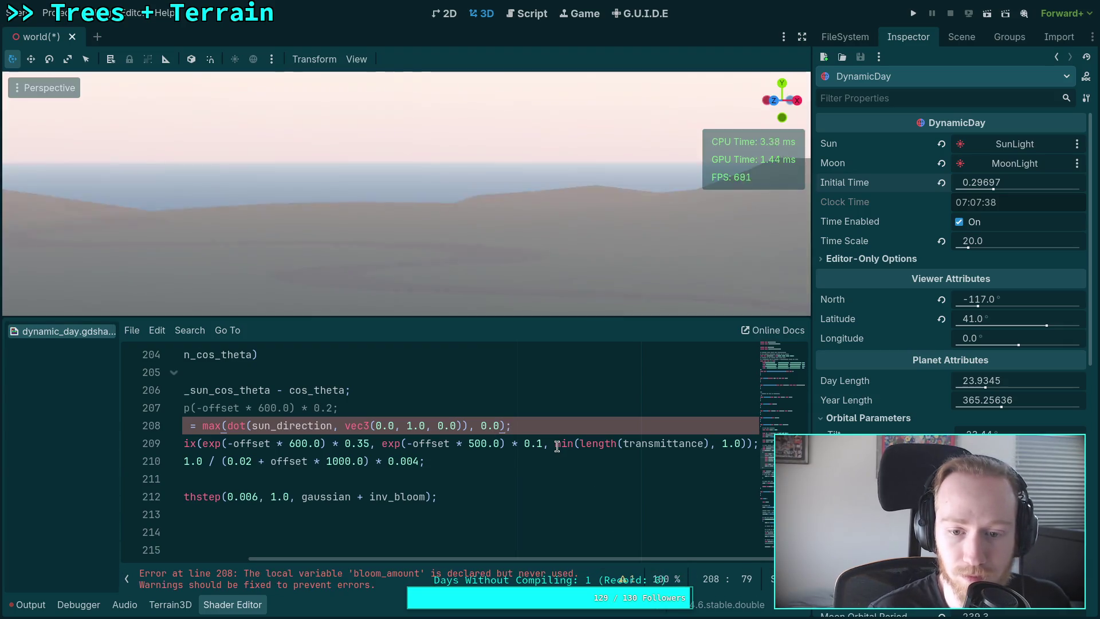
# Replace min(length(transmittance), 1.0) with bloom_amount and make the 3D viewport taller
pyautogui.moveTo(555, 443); pyautogui.dragTo(743, 446)
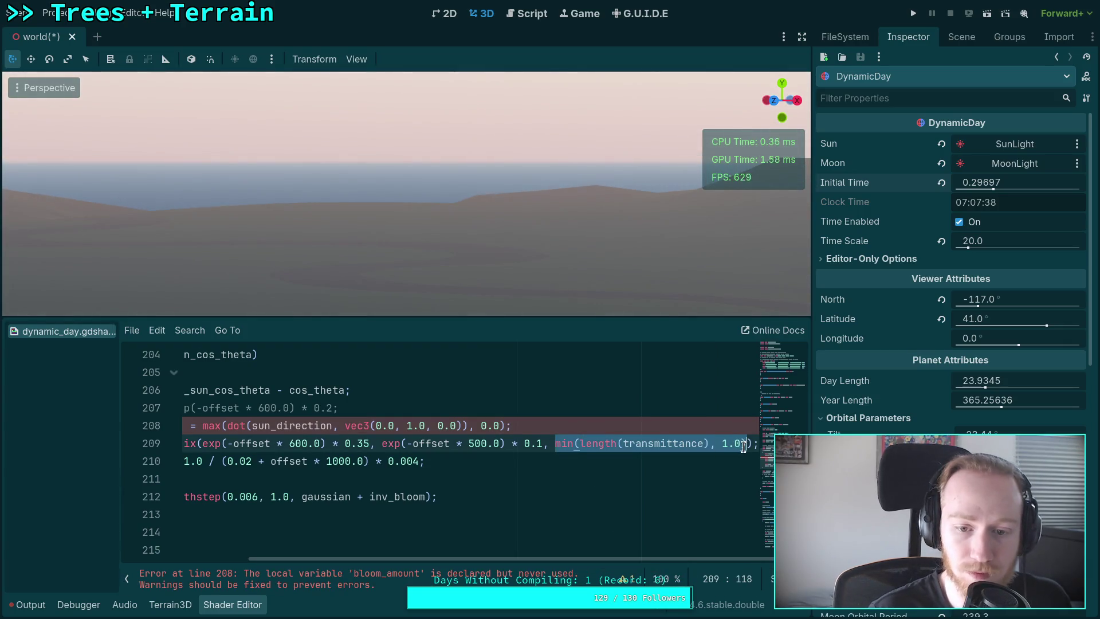
pyautogui.press('BackSpace')
pyautogui.write('bloom')
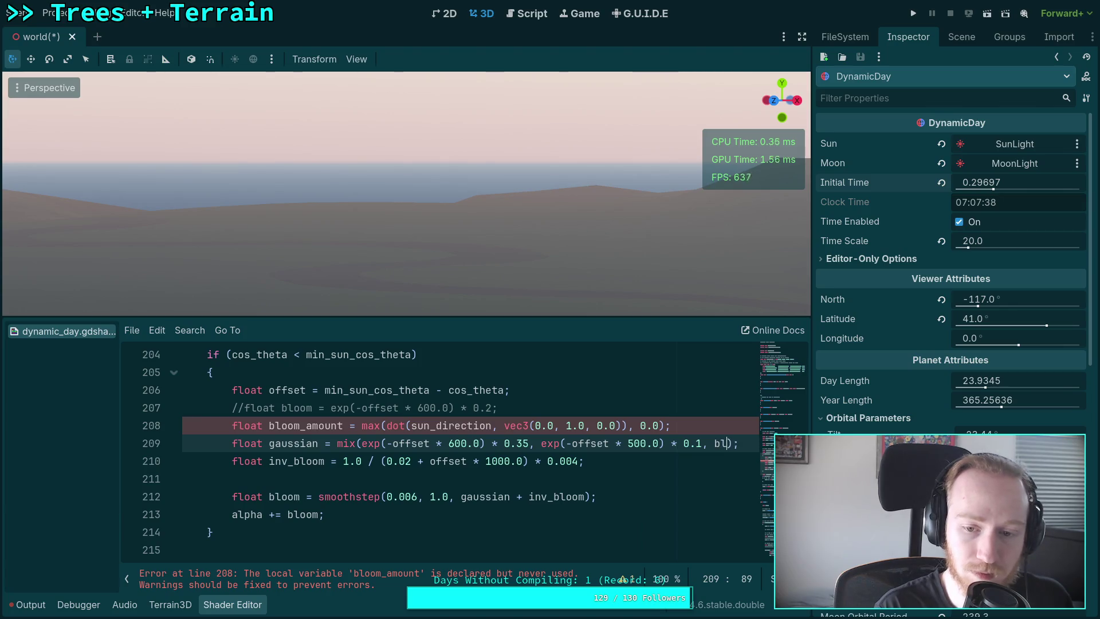
pyautogui.write('_amount')
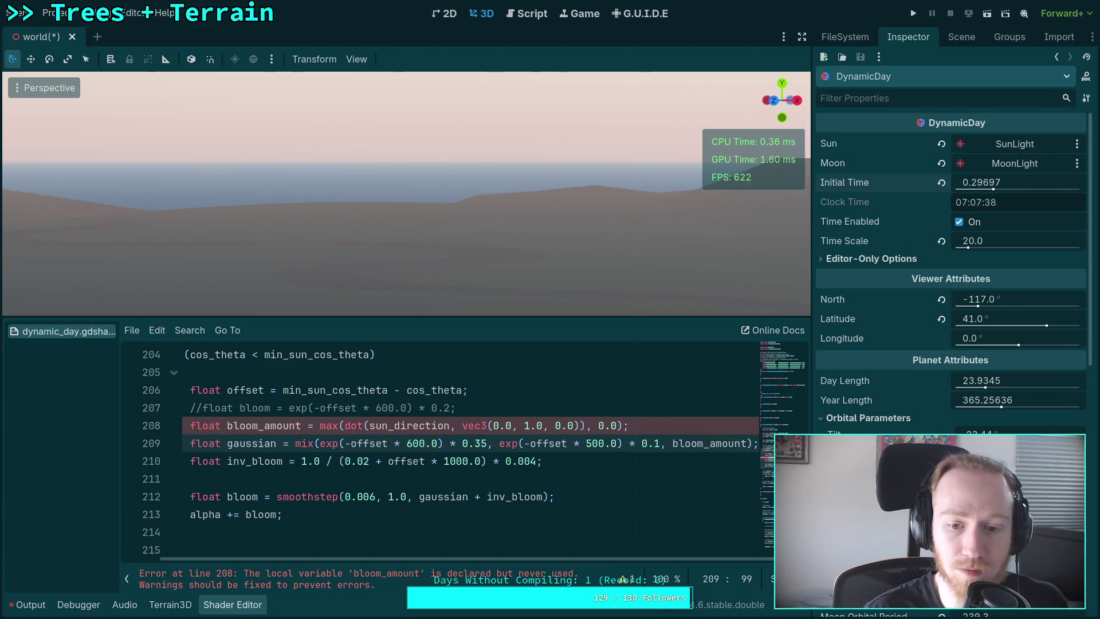
pyautogui.moveTo(623, 317); pyautogui.dragTo(624, 389)
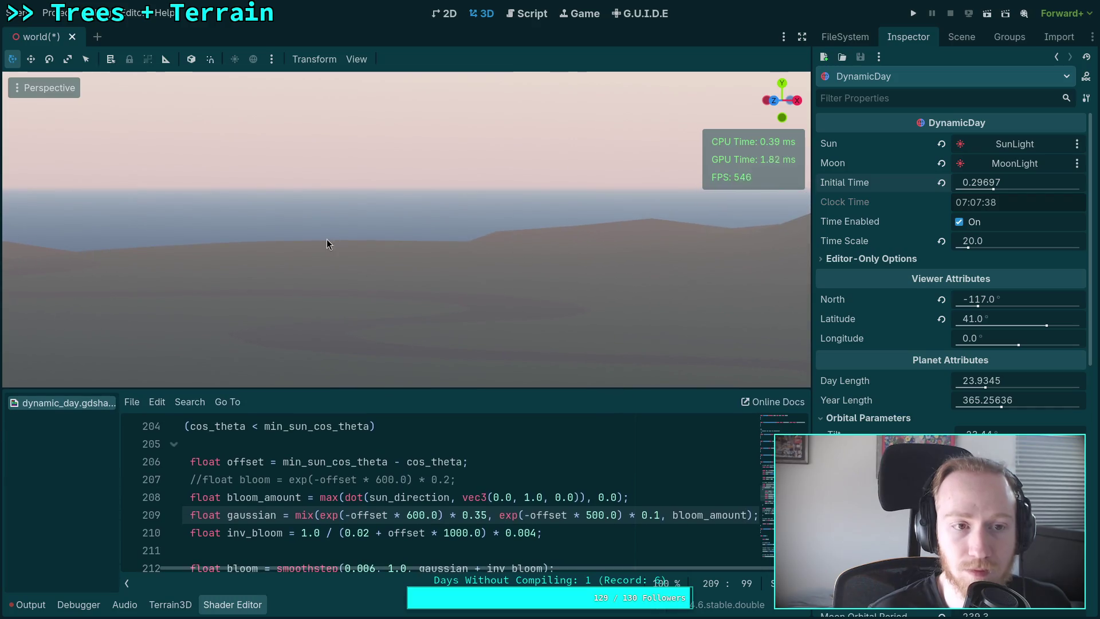
# Set the viewport vertical FOV to 50 and Initial Time to about 0.2587 for sunrise
pyautogui.moveTo(1006, 182)
pyautogui.mouseDown()
pyautogui.moveTo(965, 183)
pyautogui.moveTo(1013, 184)
pyautogui.mouseUp()
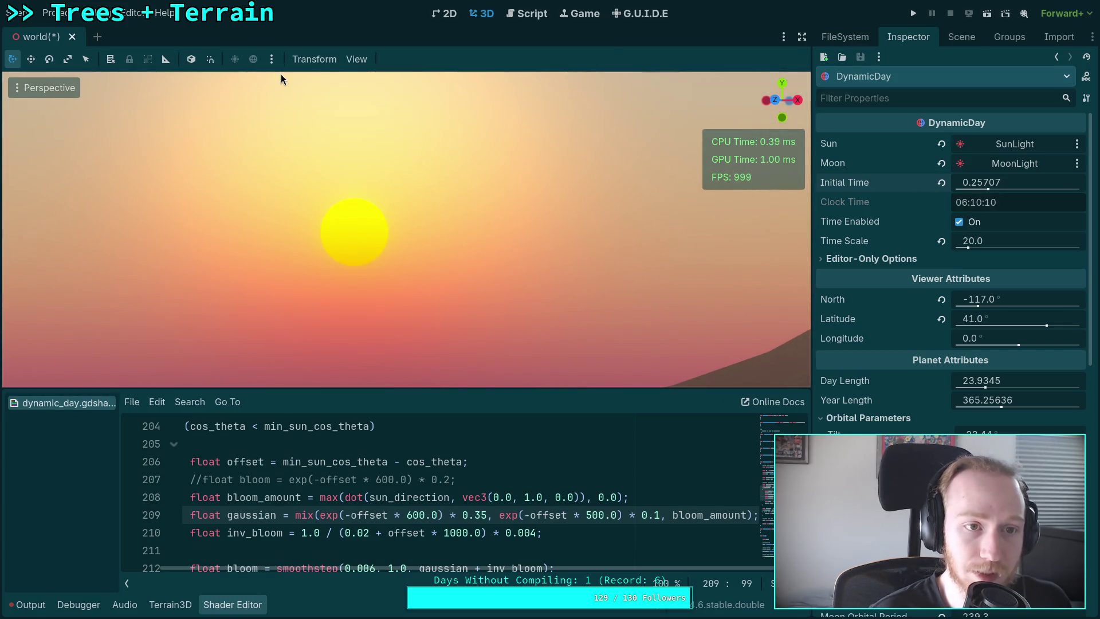
pyautogui.click(357, 59)
pyautogui.click(411, 244)
pyautogui.click(487, 266)
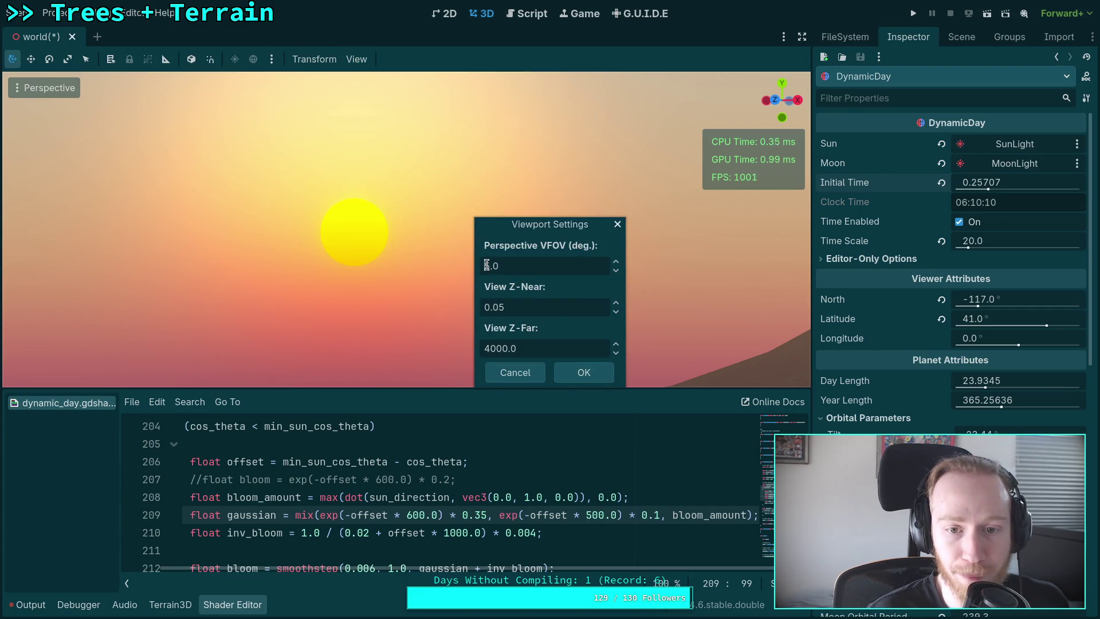
pyautogui.write('50')
pyautogui.click(590, 377)
pyautogui.moveTo(974, 182)
pyautogui.mouseDown()
pyautogui.moveTo(1014, 182)
pyautogui.moveTo(974, 182)
pyautogui.moveTo(947, 201)
pyautogui.mouseUp()
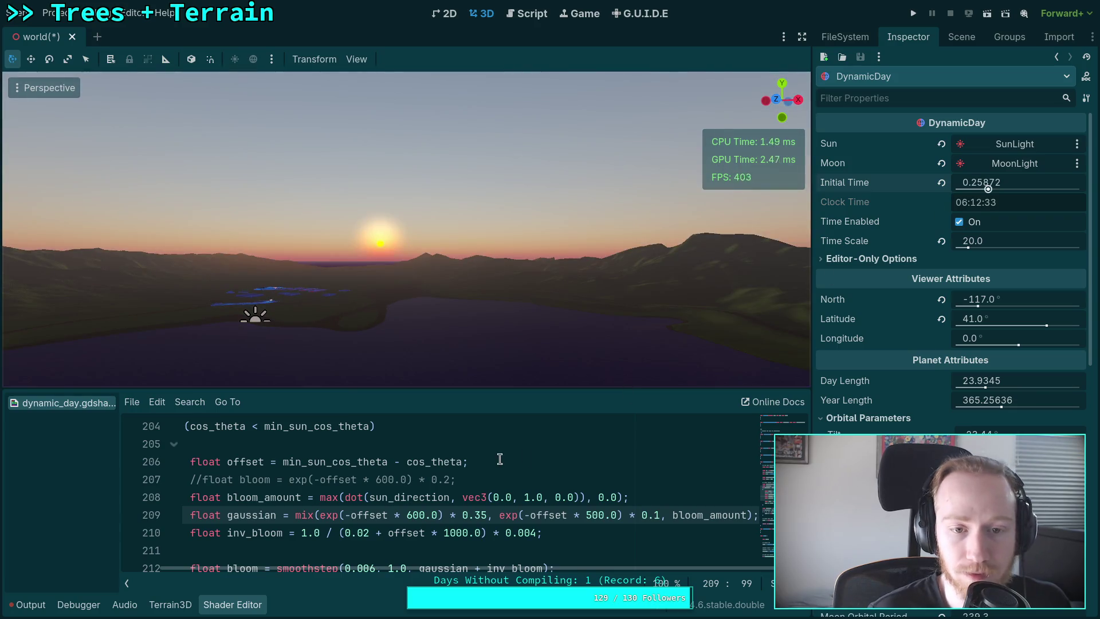
# Remove the max( wrapper and trailing 0.0 from line 208 and end it with a semicolon
pyautogui.moveTo(580, 389); pyautogui.dragTo(571, 342)
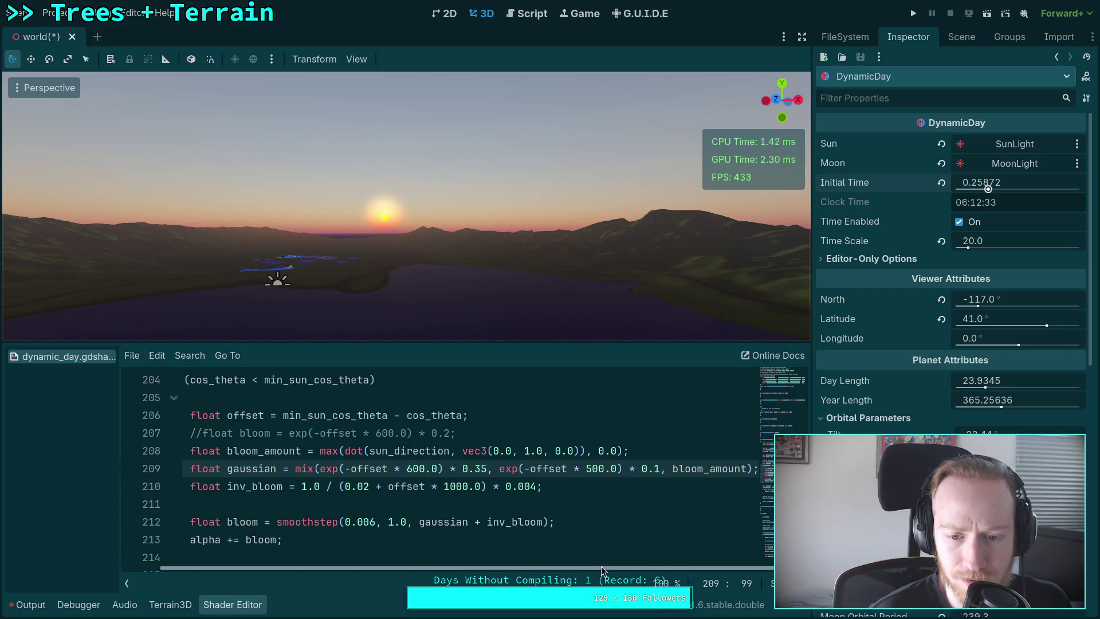
pyautogui.moveTo(638, 571); pyautogui.dragTo(607, 569)
pyautogui.click(696, 451)
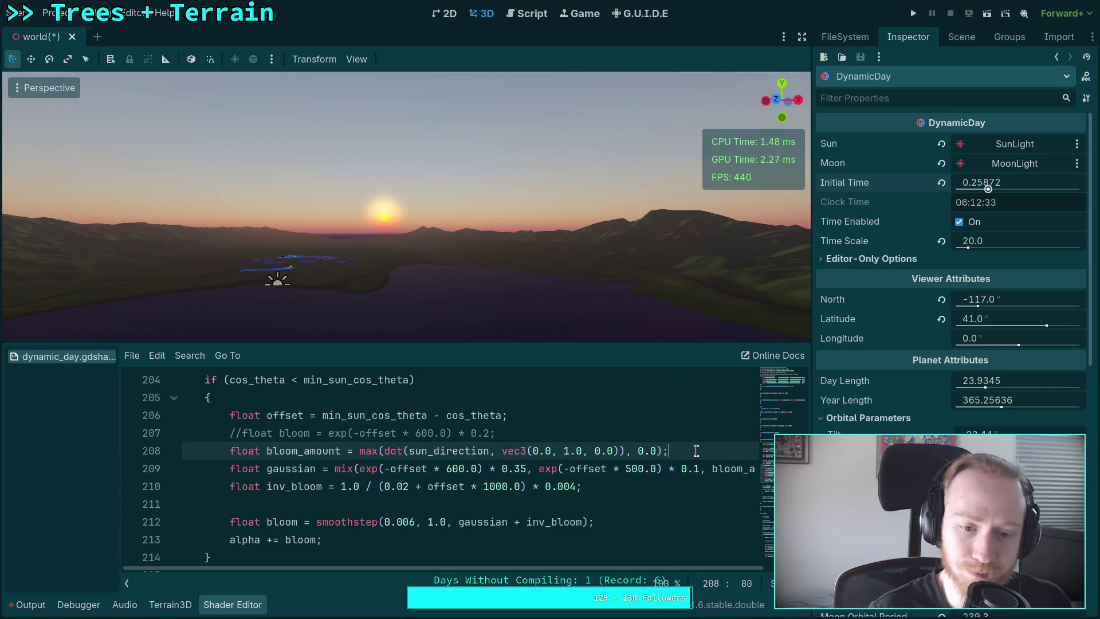
pyautogui.moveTo(385, 451); pyautogui.dragTo(359, 451)
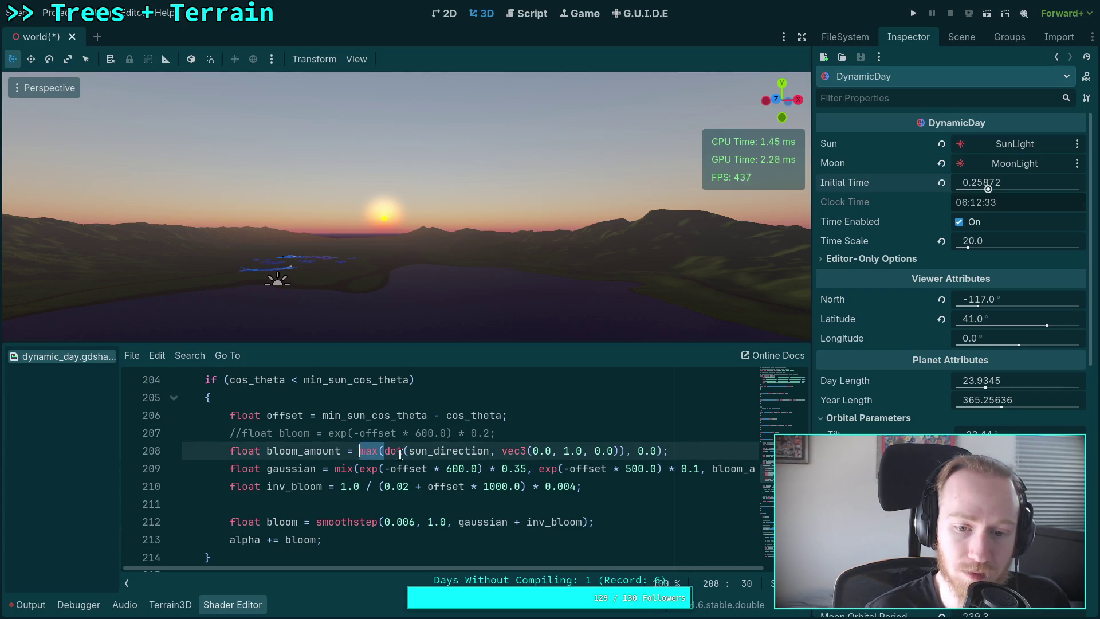
pyautogui.press('BackSpace')
pyautogui.click(606, 451)
pyautogui.press('BackSpace')
pyautogui.write(';')
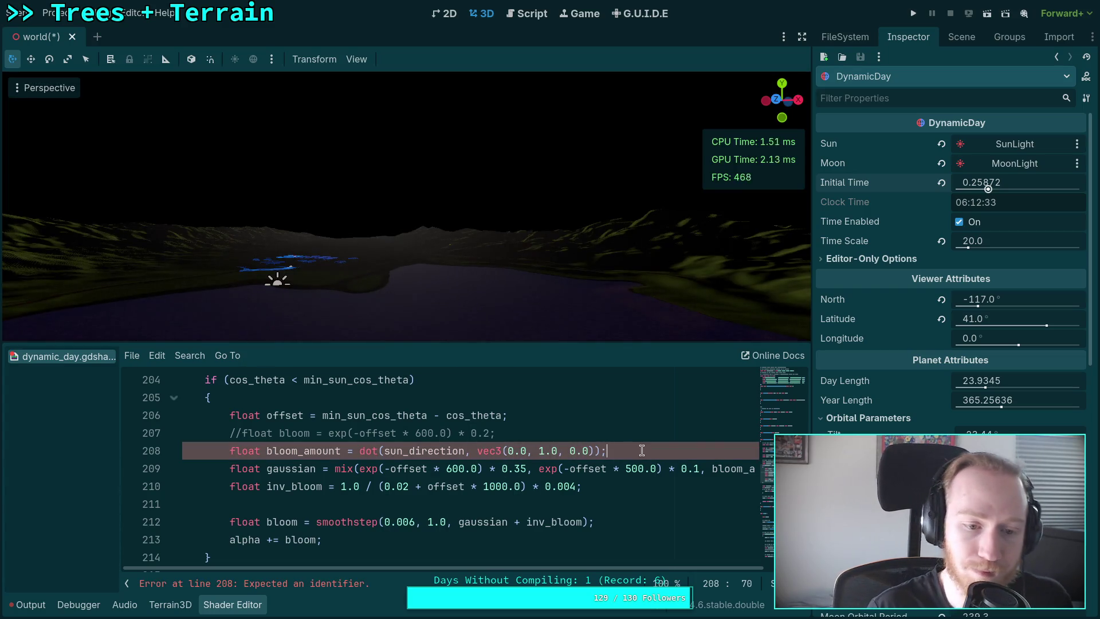
pyautogui.press('Return')
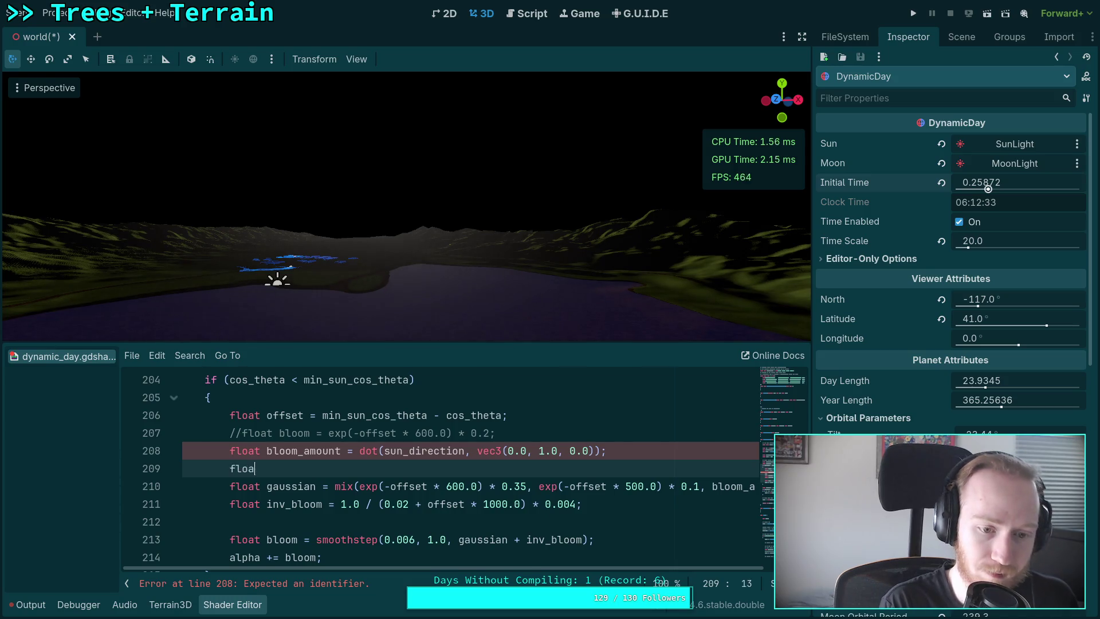
# Write line 209 as clamp(length(transmittance_from_lut(bloom_amount, 0.5 * bloom_amount * bloom_amount)), 0.0, 1.0)
pyautogui.write('om_ma')
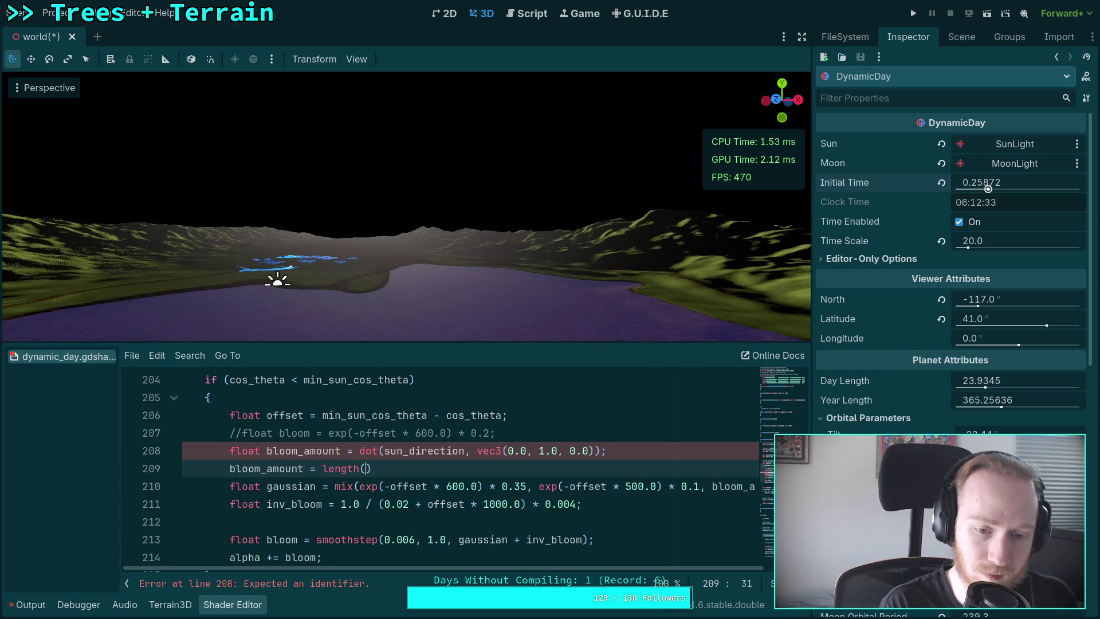
pyautogui.press('BackSpace')
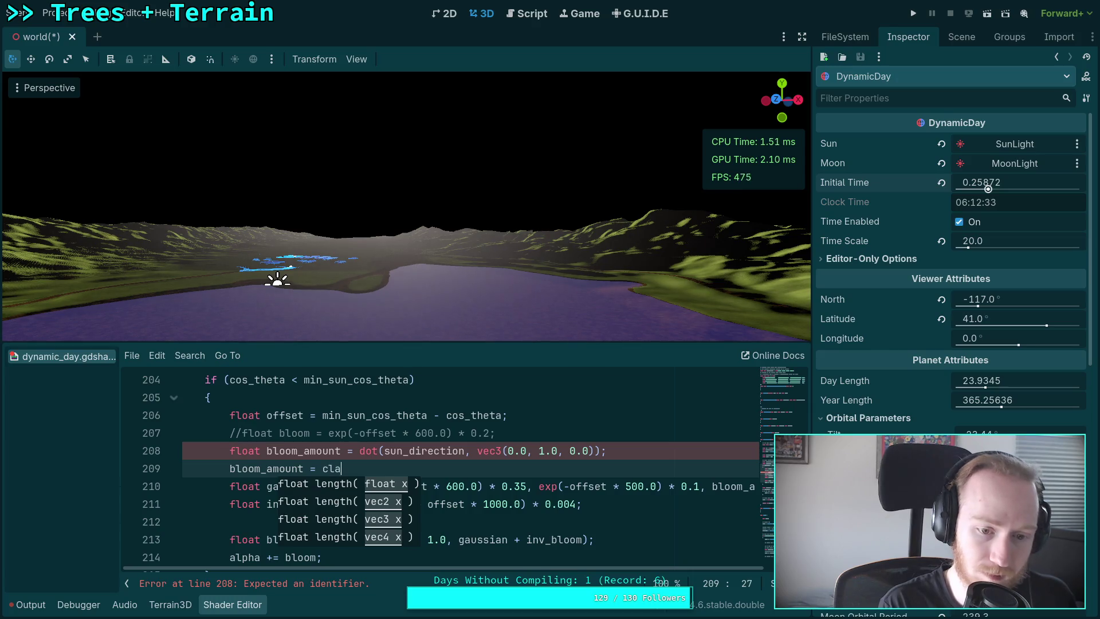
pyautogui.press('BackSpace')
pyautogui.press('BackSpace')
pyautogui.press('BackSpace')
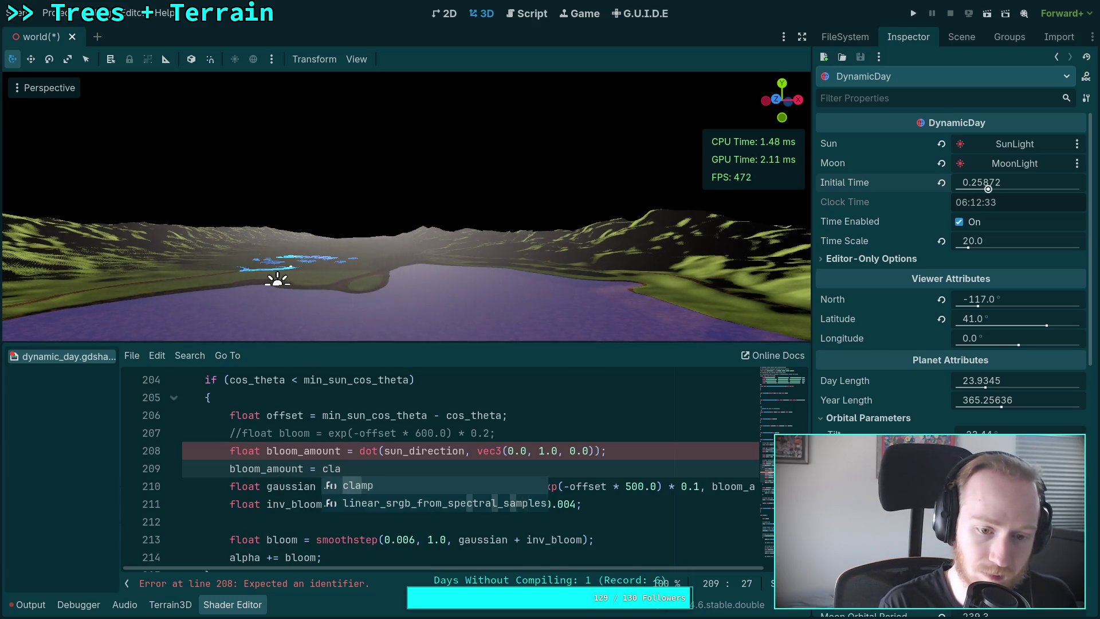
pyautogui.write('clamp(length(')
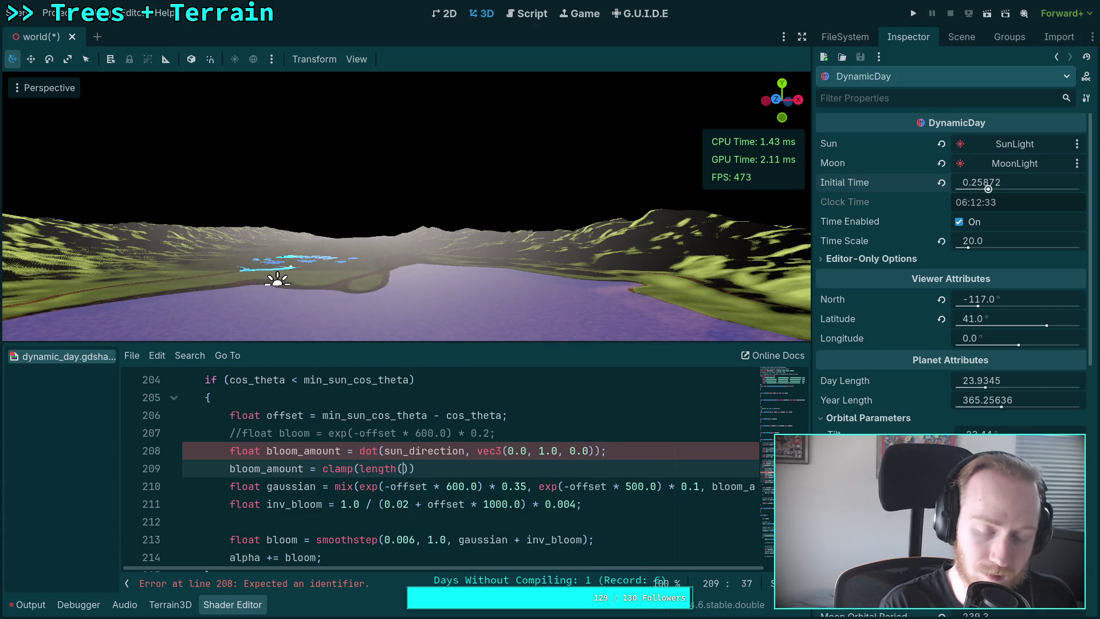
pyautogui.write('transmi')
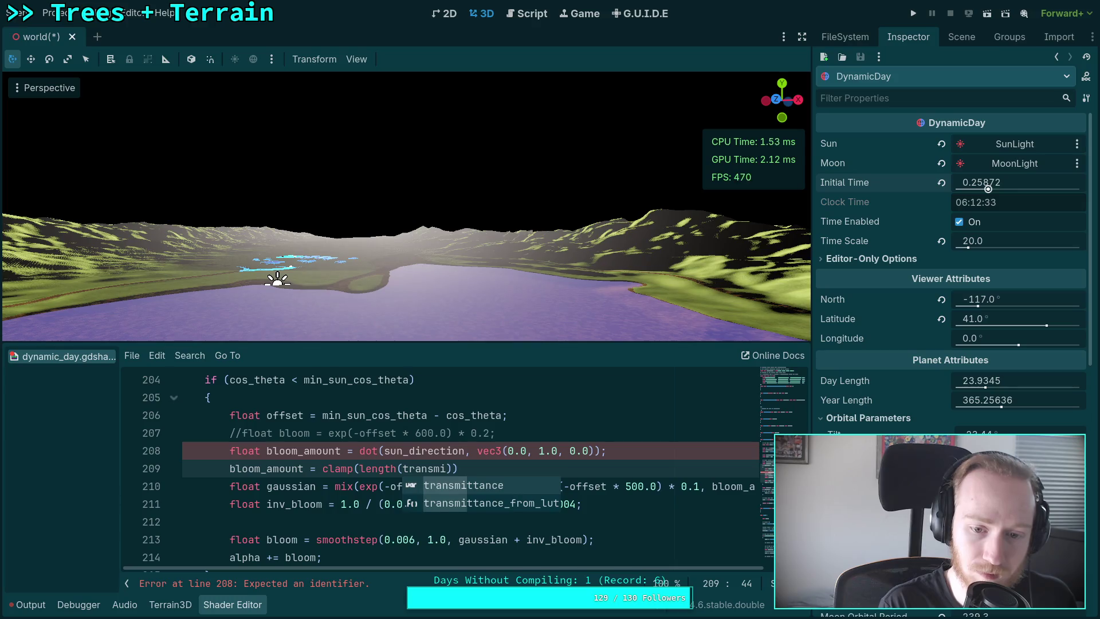
pyautogui.press('Return')
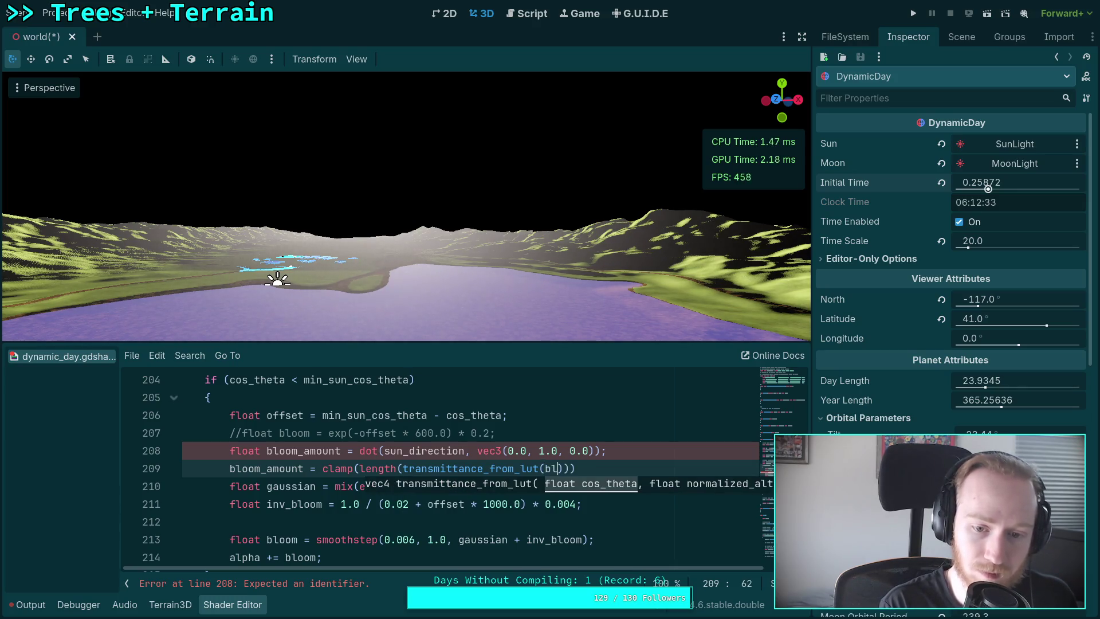
pyautogui.write('_amount ')
pyautogui.write(' 0p')
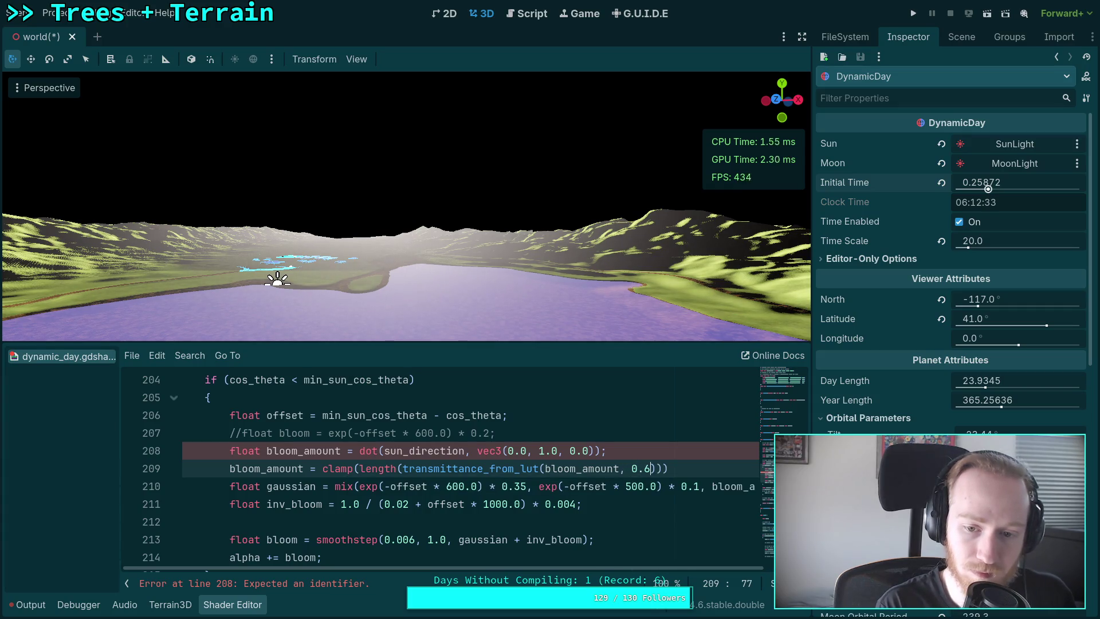
pyautogui.write('5 * ')
pyautogui.write('om_amount * bloo')
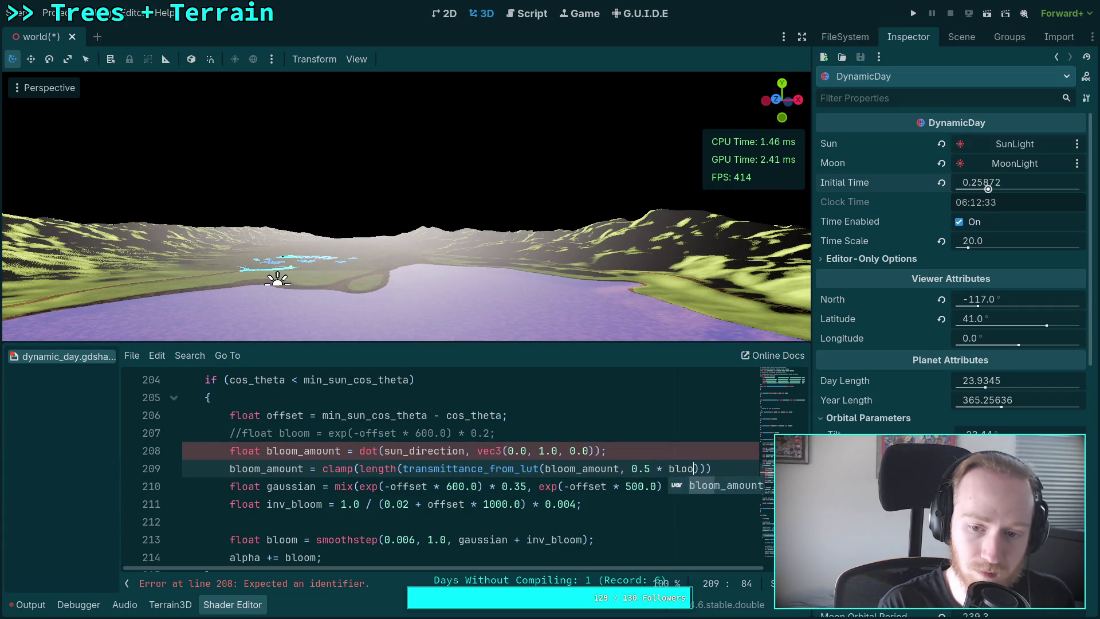
pyautogui.write('m_amount')
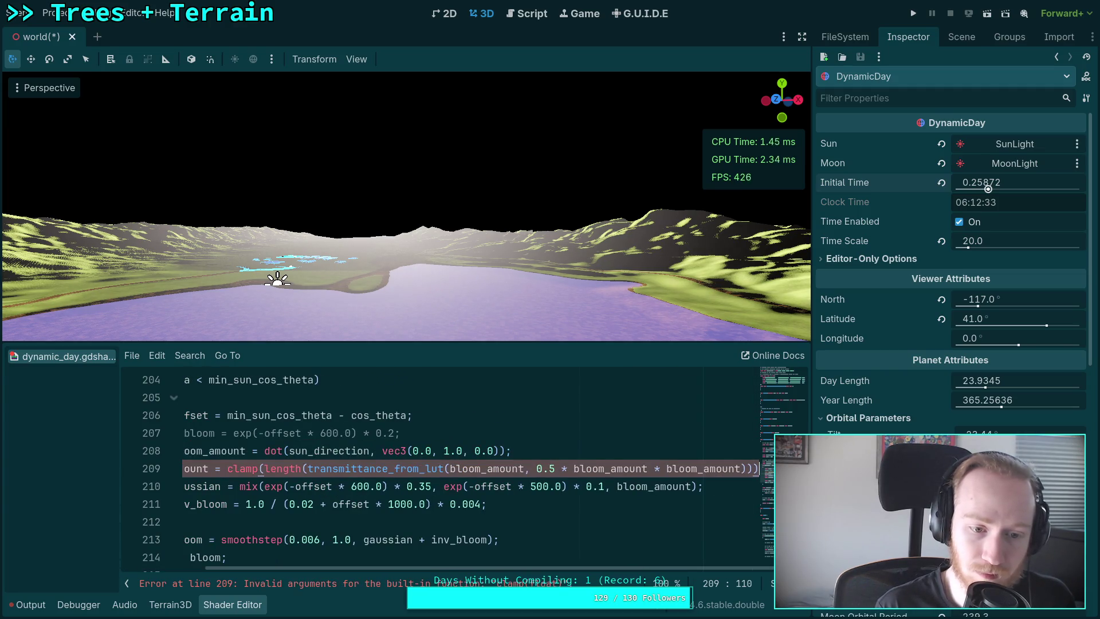
pyautogui.write(', 0.0, 1.0')
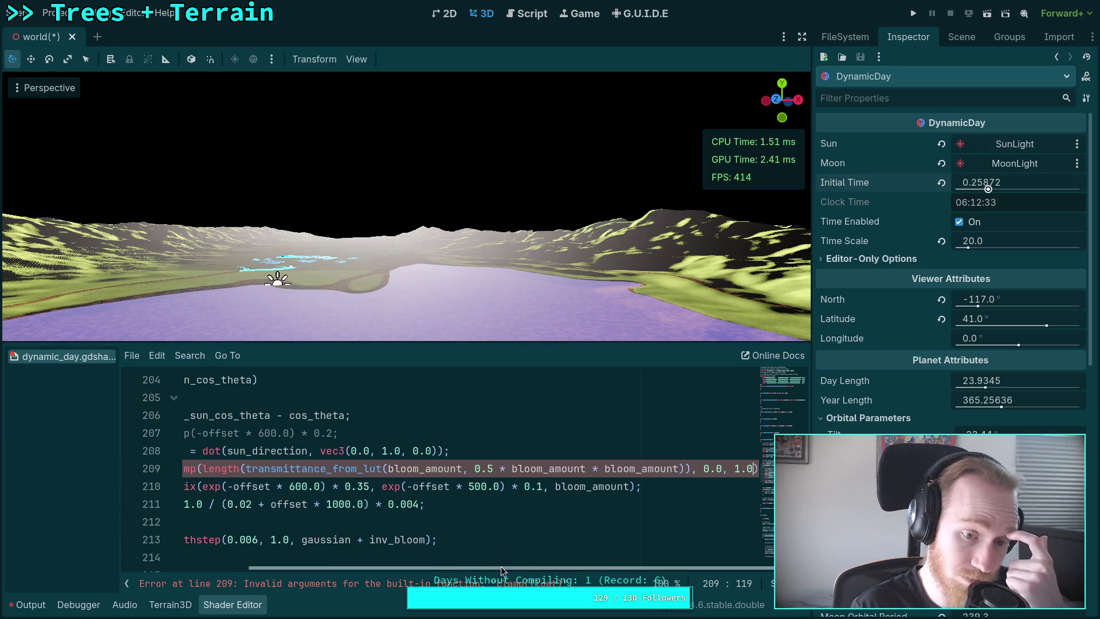
# Add the missing semicolon at the end of line 209
pyautogui.click(578, 484)
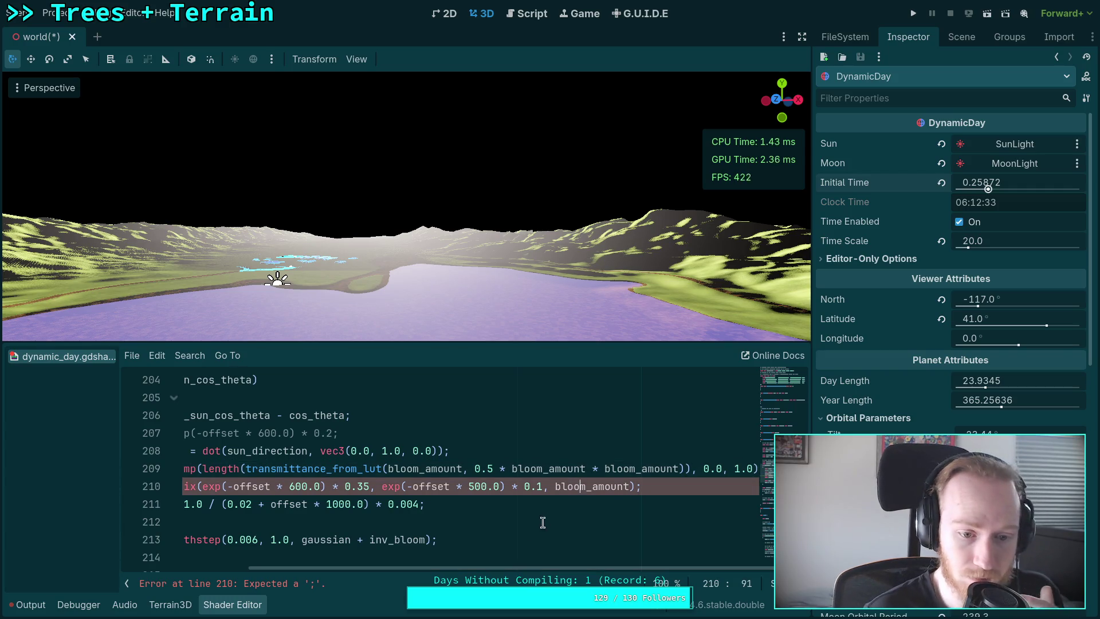
pyautogui.moveTo(552, 569); pyautogui.dragTo(477, 569)
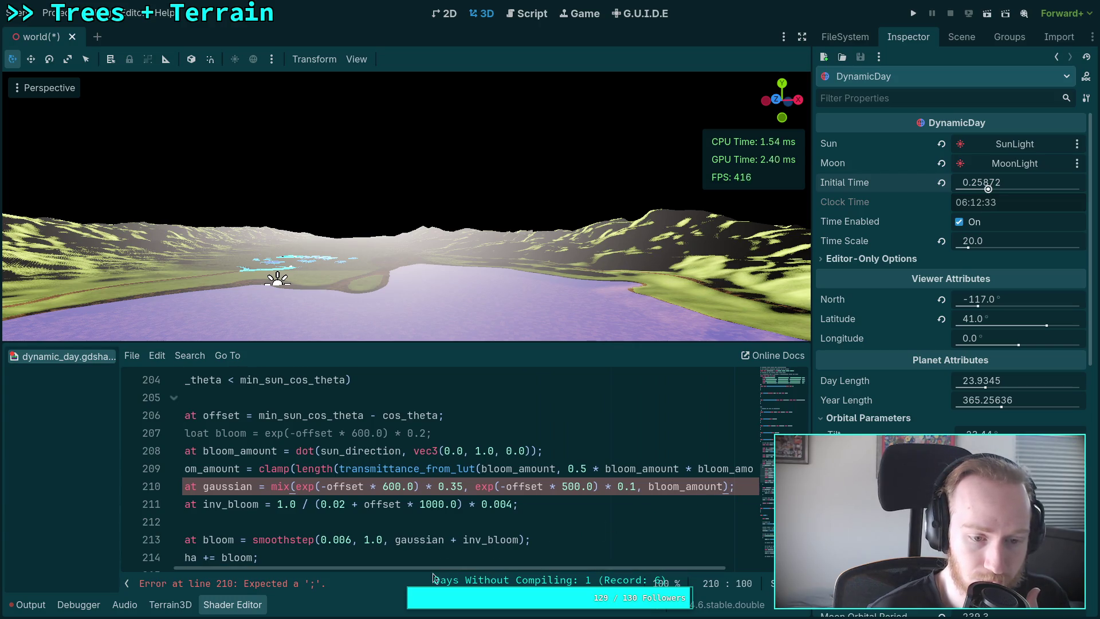
pyautogui.moveTo(456, 566); pyautogui.dragTo(530, 568)
pyautogui.click(753, 469)
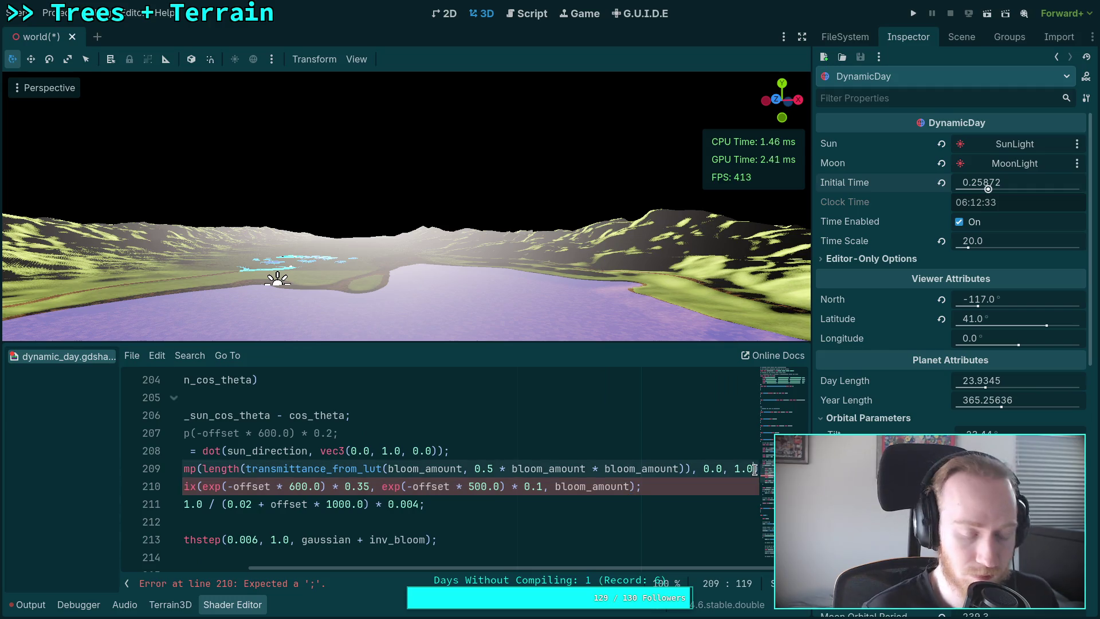
pyautogui.write(');')
pyautogui.moveTo(619, 569); pyautogui.dragTo(388, 563)
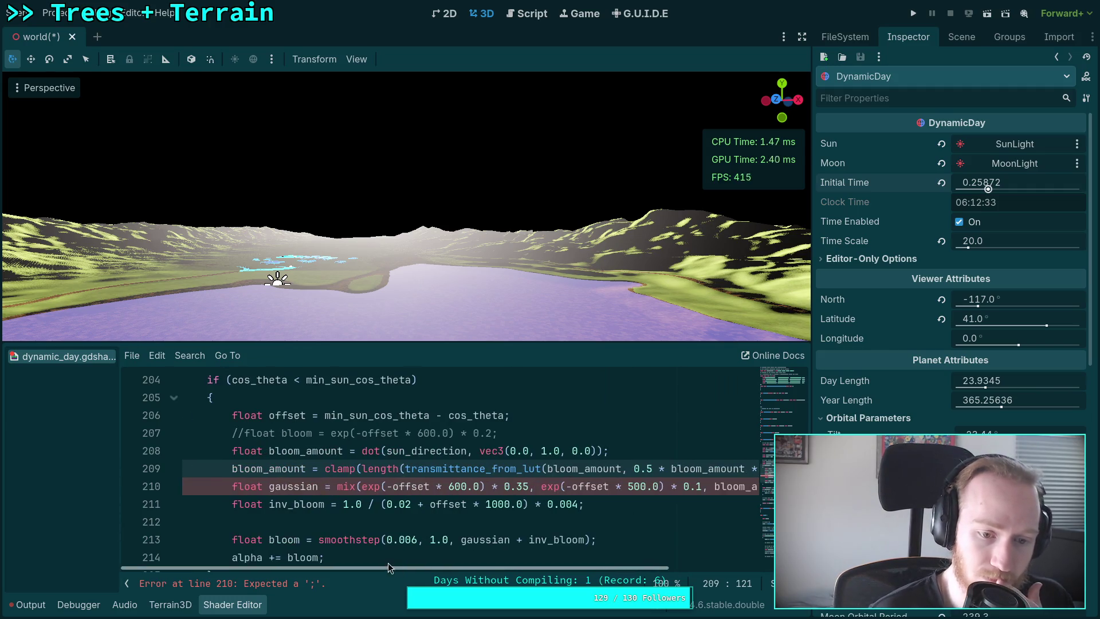
# Recompile the shader and set Initial Time to about 0.41122, a high 09:52 sun
pyautogui.click(467, 451)
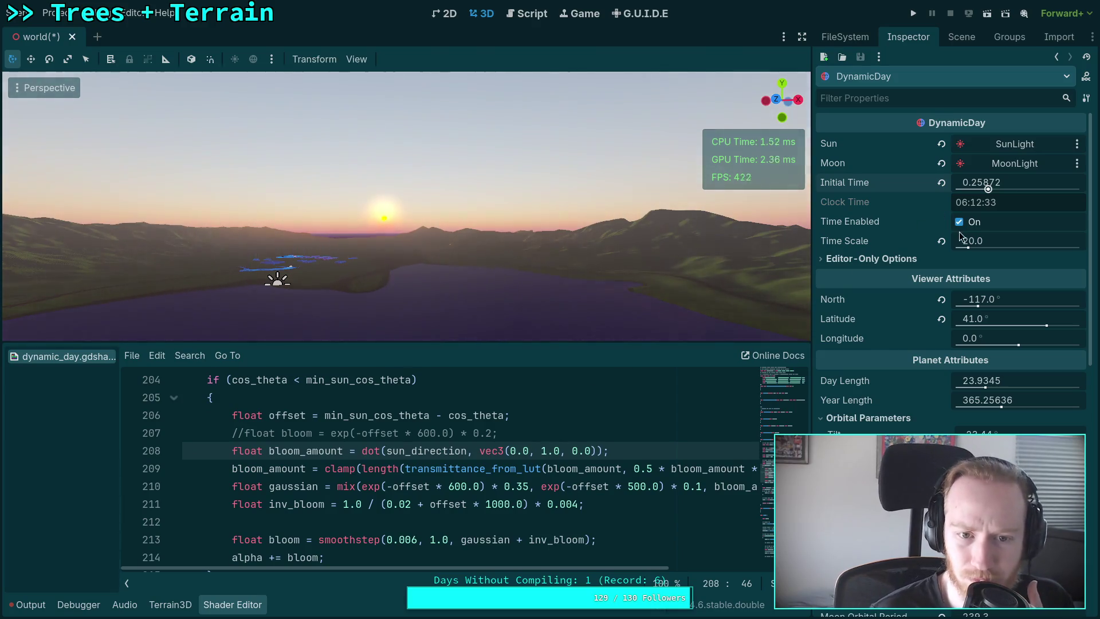
pyautogui.moveTo(988, 189)
pyautogui.mouseDown()
pyautogui.moveTo(959, 189)
pyautogui.moveTo(1032, 190)
pyautogui.moveTo(992, 189)
pyautogui.moveTo(1010, 193)
pyautogui.mouseUp()
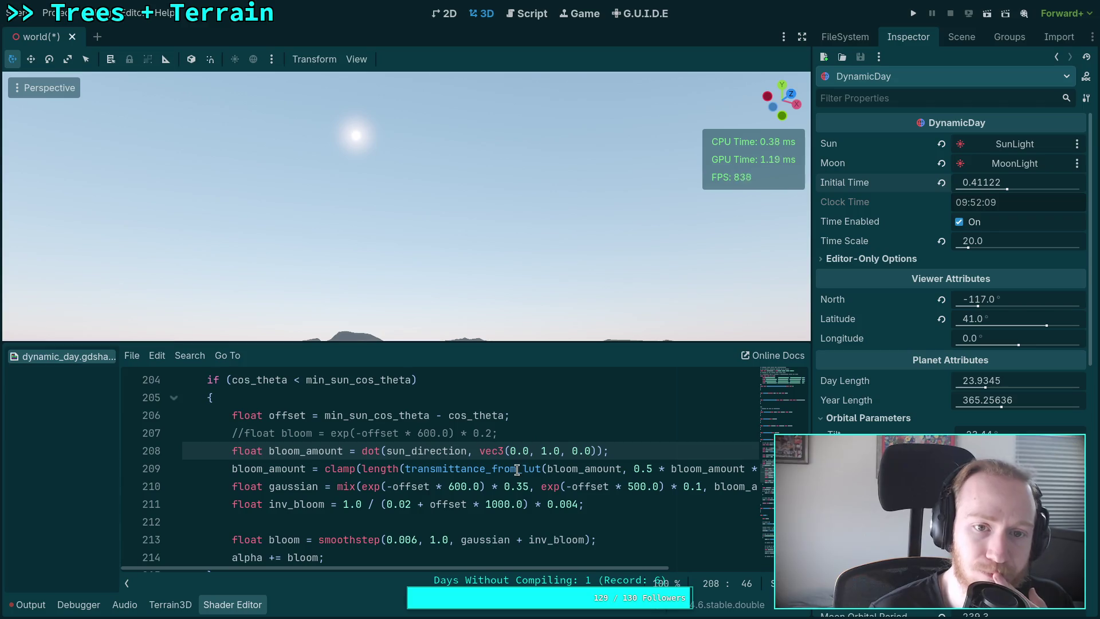
pyautogui.hscroll(5, 587, 557)
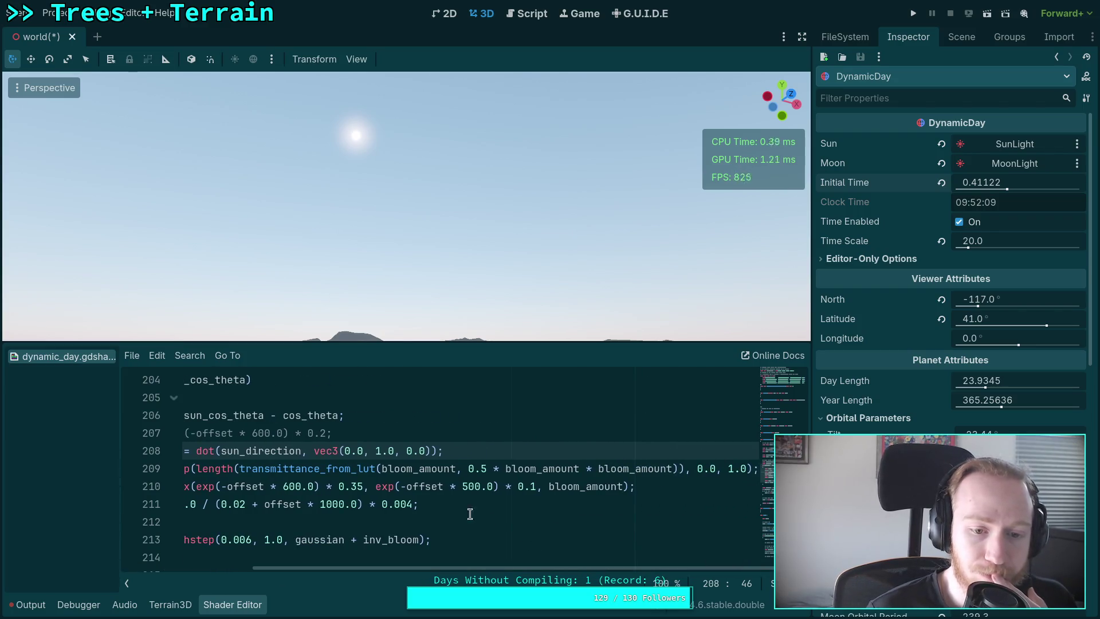
# Change line 210's gaussian to exp(-offset * 100.0) * 0.14
pyautogui.click(466, 488)
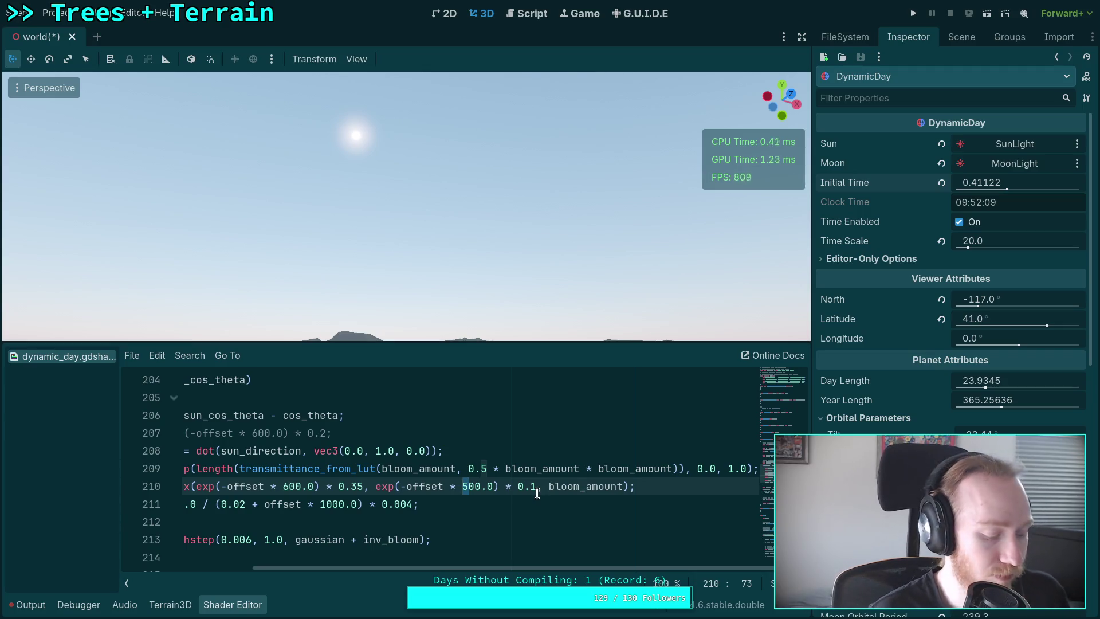
pyautogui.write('1')
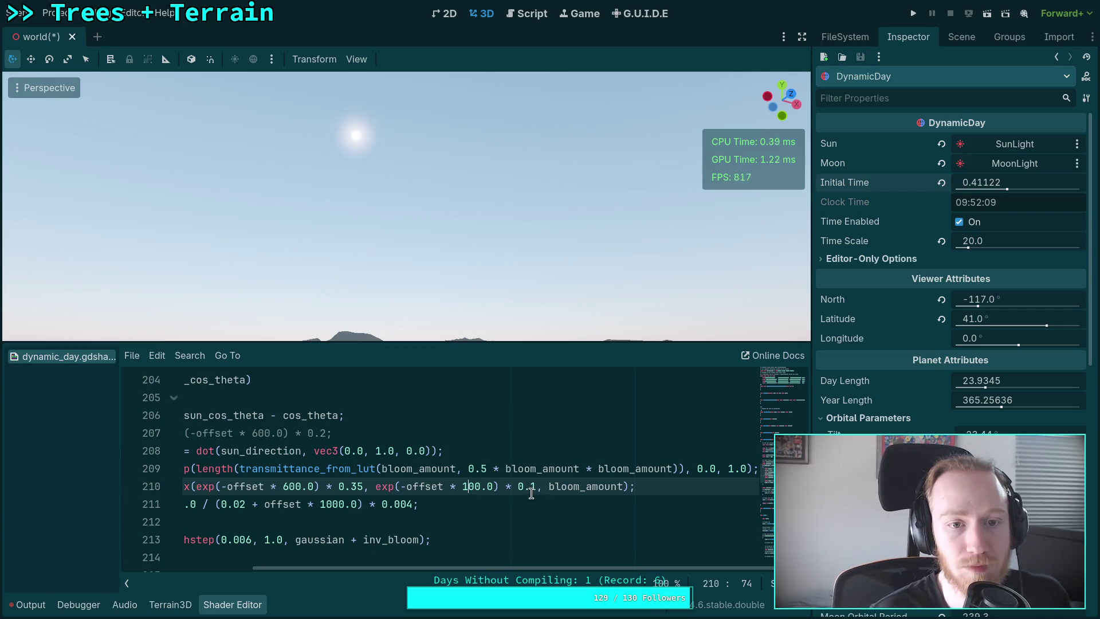
pyautogui.write('2')
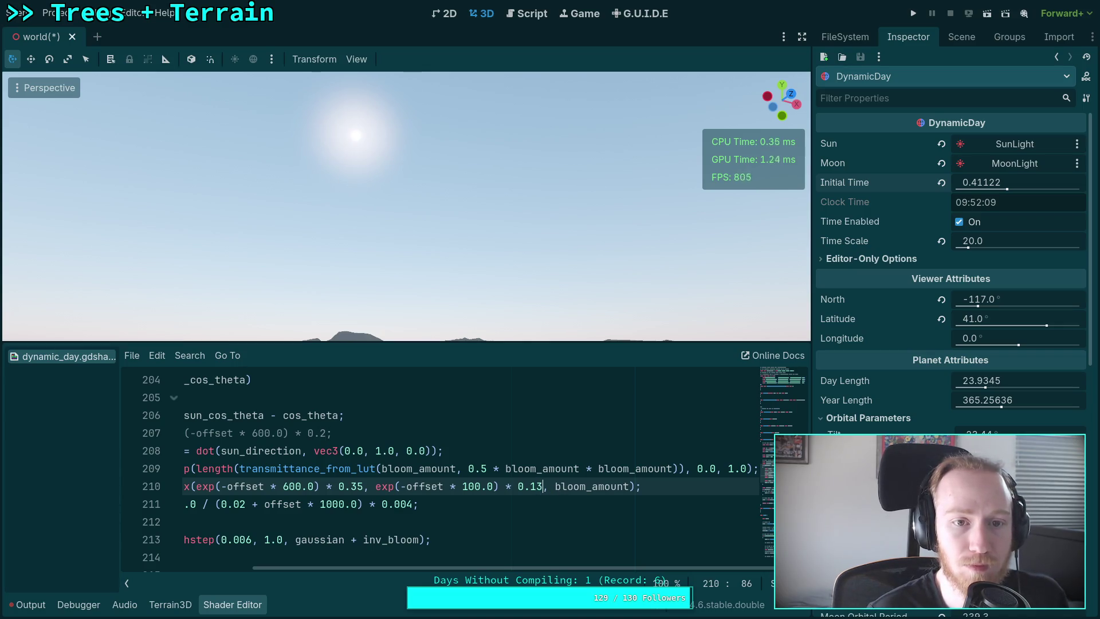
pyautogui.hotkey('shift', 'Left')
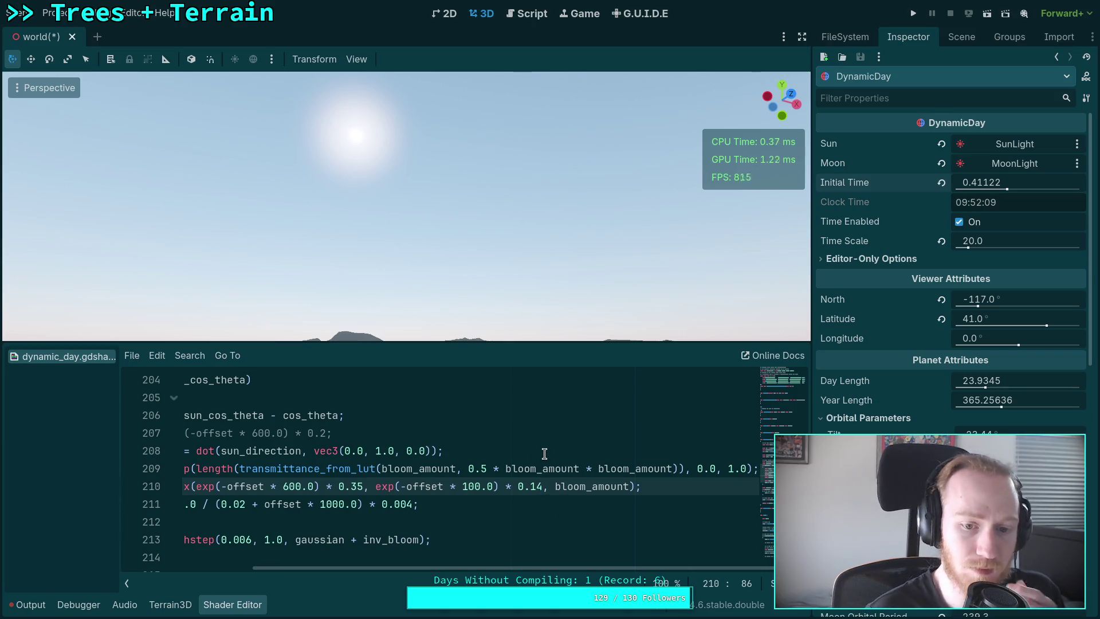
# Orbit toward the mountains and set Initial Time to about 0.67392, a 16:10 afternoon sun
pyautogui.moveTo(541, 246); pyautogui.dragTo(492, 278)
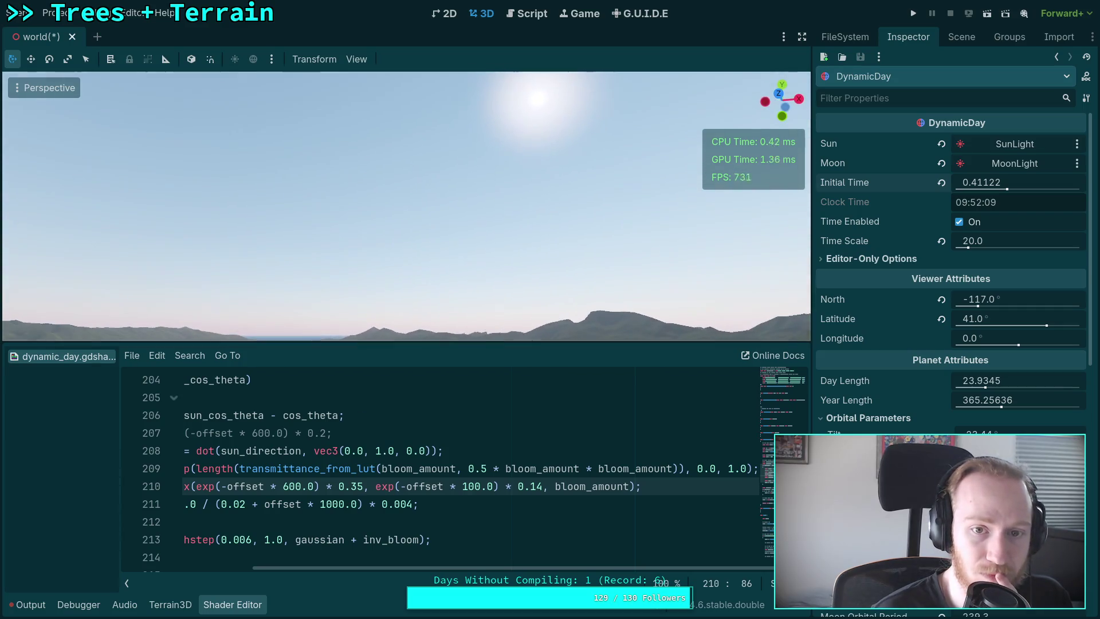
pyautogui.moveTo(1015, 182)
pyautogui.mouseDown()
pyautogui.moveTo(911, 182)
pyautogui.moveTo(950, 183)
pyautogui.mouseUp()
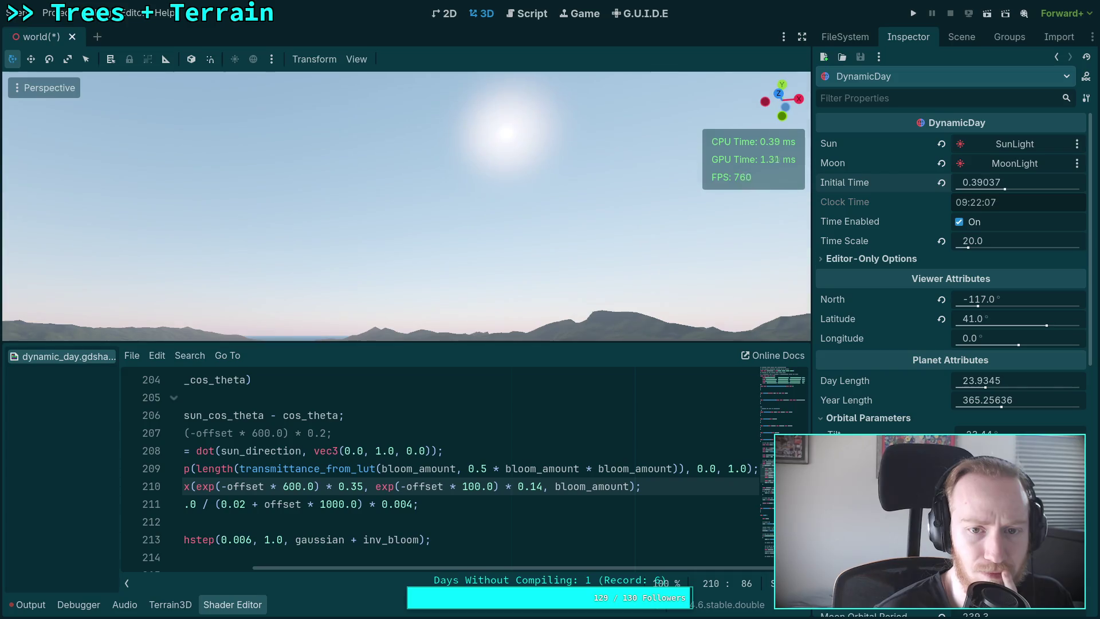
pyautogui.moveTo(961, 158); pyautogui.dragTo(488, 316)
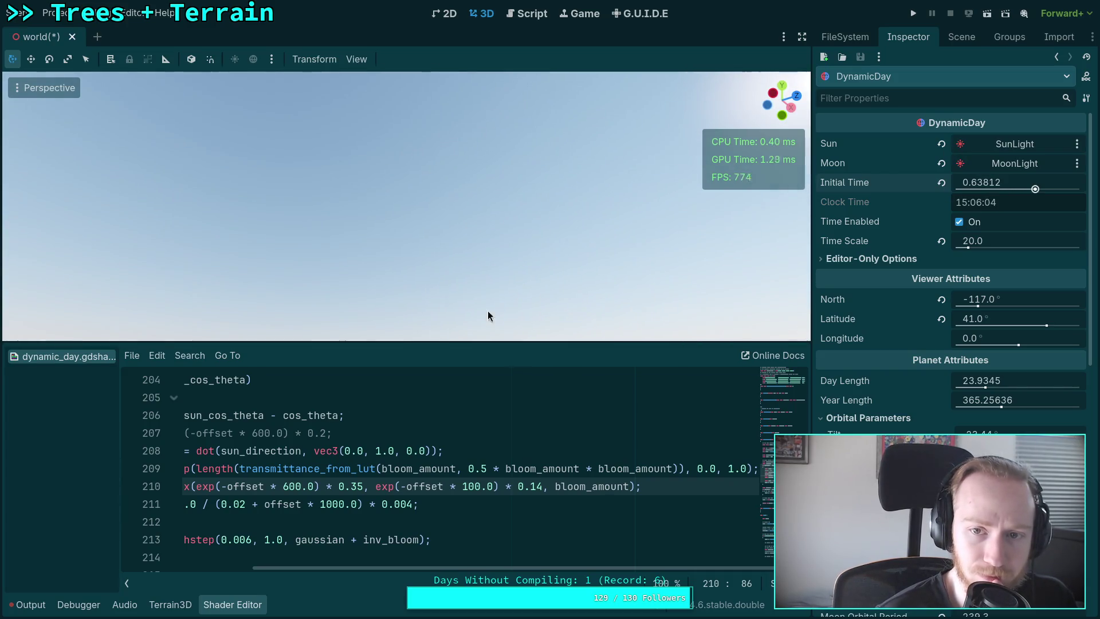
pyautogui.moveTo(994, 182); pyautogui.dragTo(1020, 181)
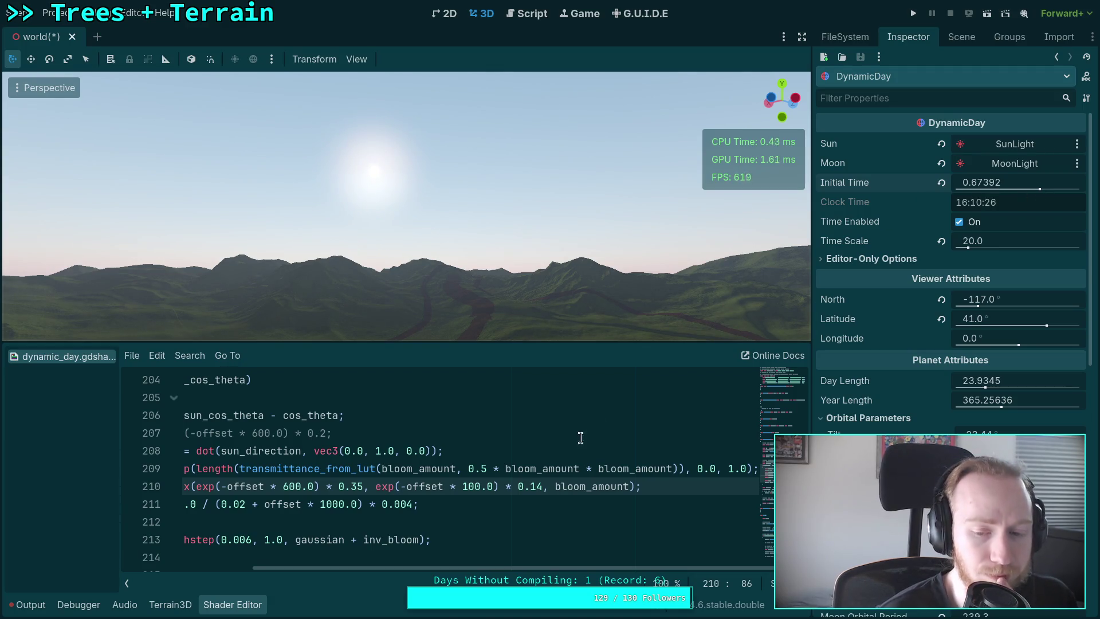
pyautogui.moveTo(541, 567); pyautogui.dragTo(435, 568)
pyautogui.doubleClick(487, 469)
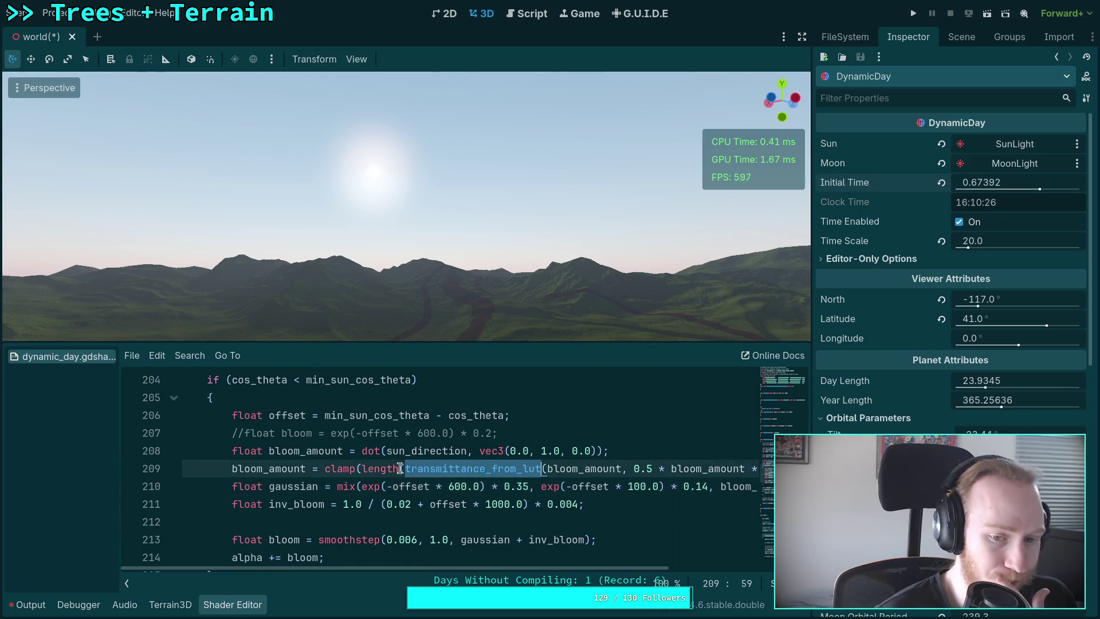
pyautogui.scroll(4, 337, 482)
pyautogui.scroll(2, 337, 483)
pyautogui.scroll(-2, 337, 483)
pyautogui.scroll(12, 286, 482)
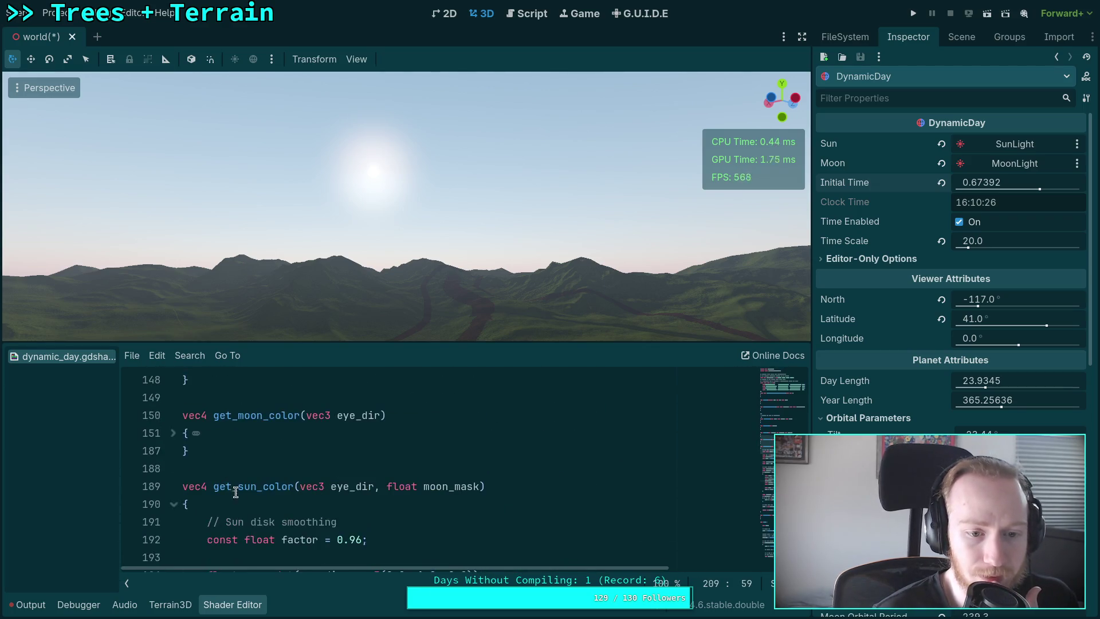
pyautogui.scroll(8, 229, 481)
pyautogui.click(174, 469)
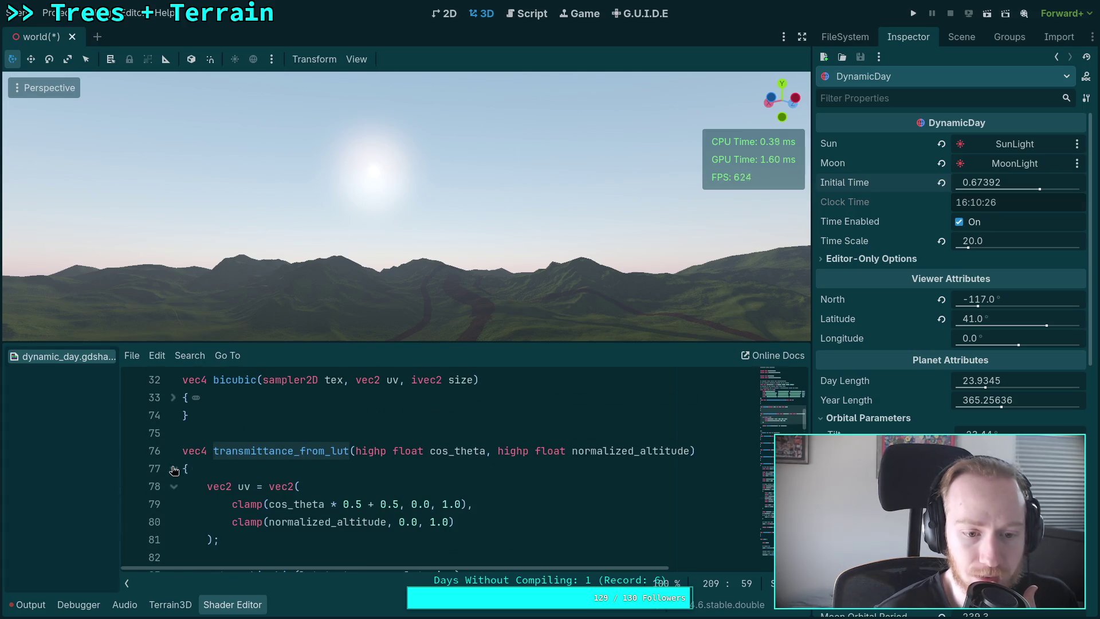
pyautogui.scroll(-2, 197, 468)
pyautogui.scroll(1, 231, 469)
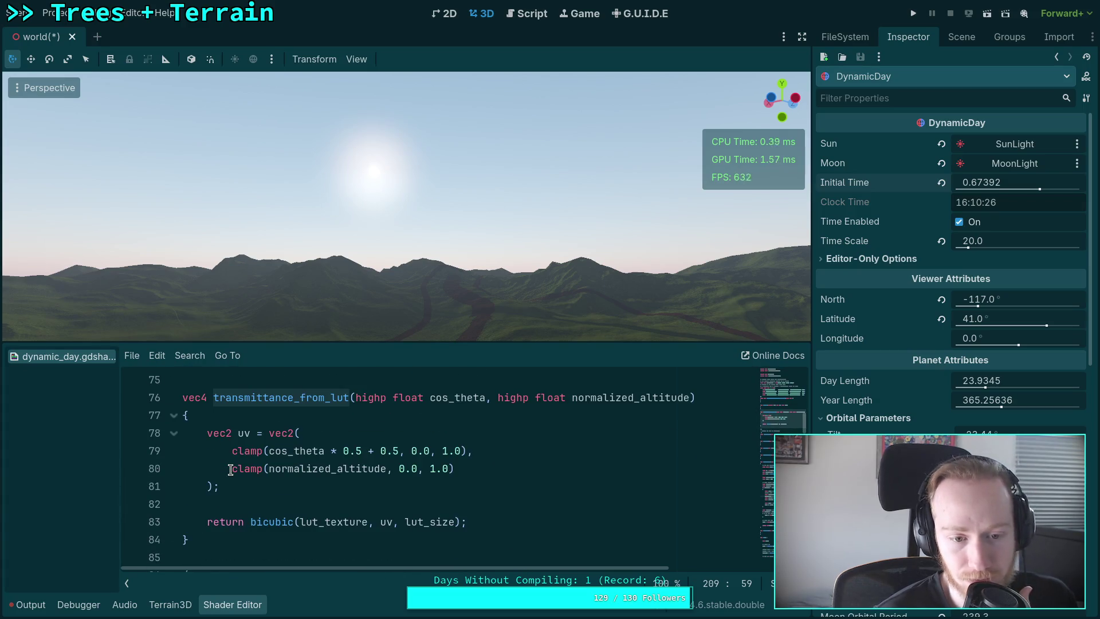
pyautogui.scroll(-10, 340, 451)
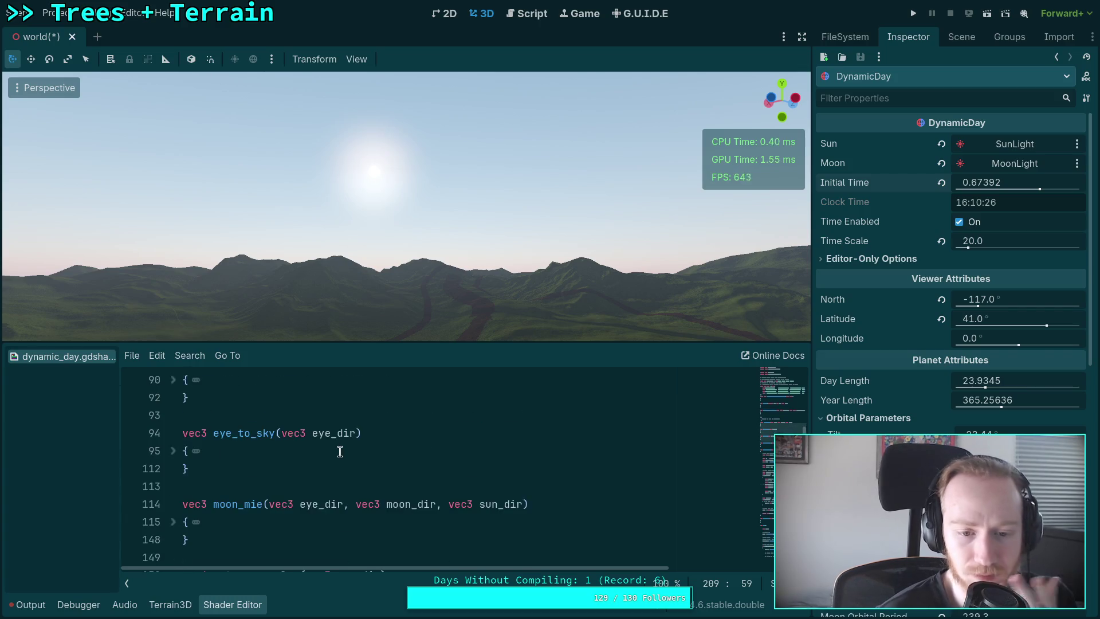
pyautogui.scroll(-2, 340, 451)
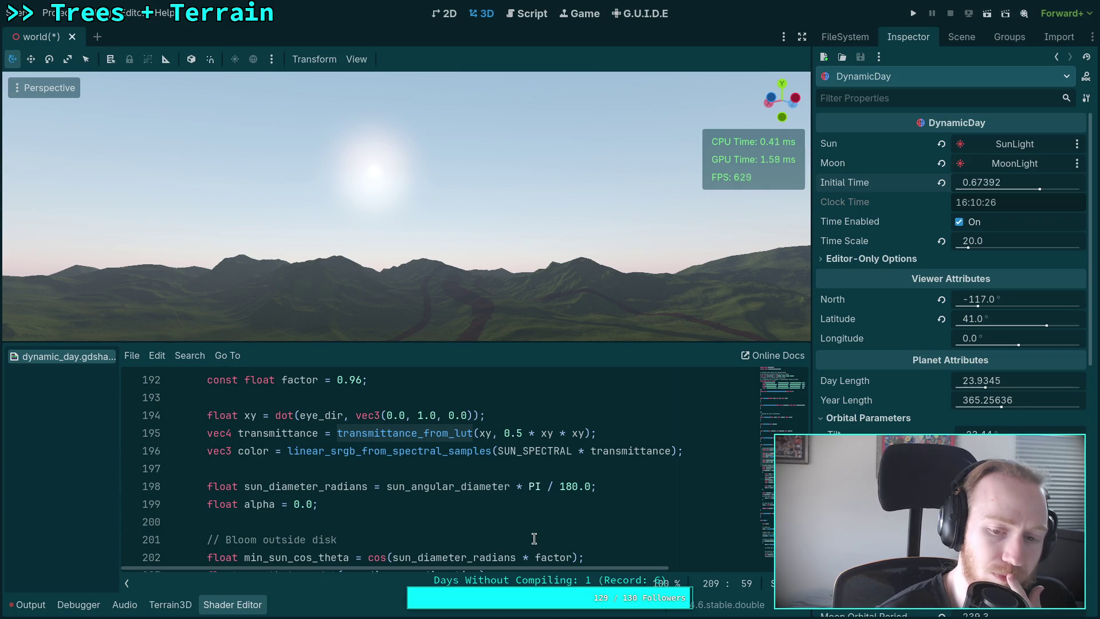
pyautogui.scroll(-1, 565, 550)
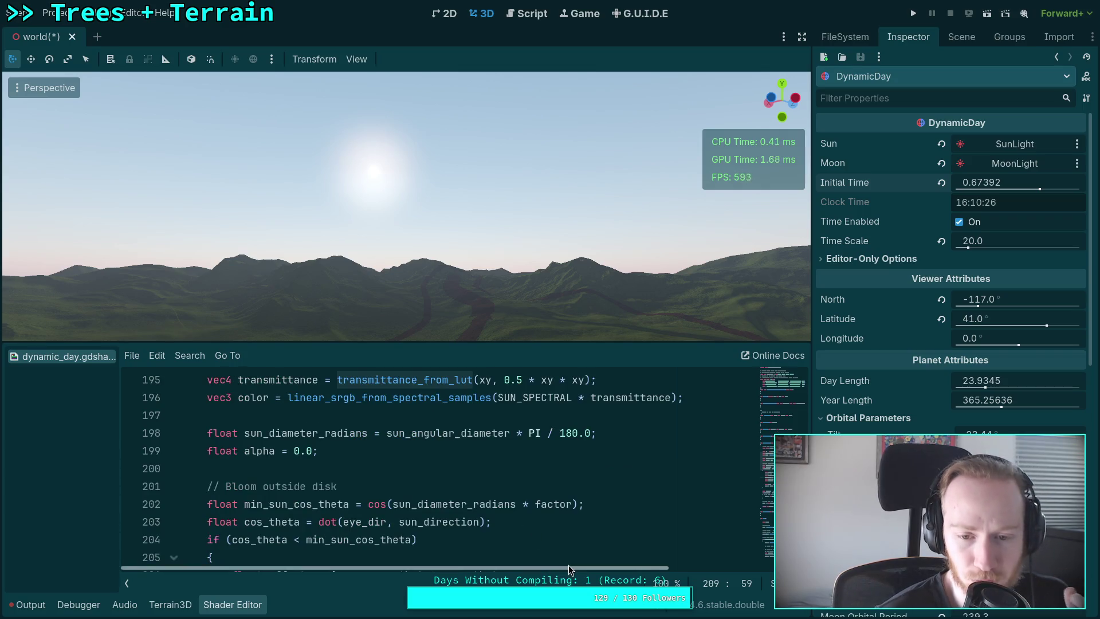
pyautogui.moveTo(569, 565); pyautogui.dragTo(569, 573)
pyautogui.scroll(1, 583, 515)
pyautogui.click(583, 514)
pyautogui.scroll(3, 582, 516)
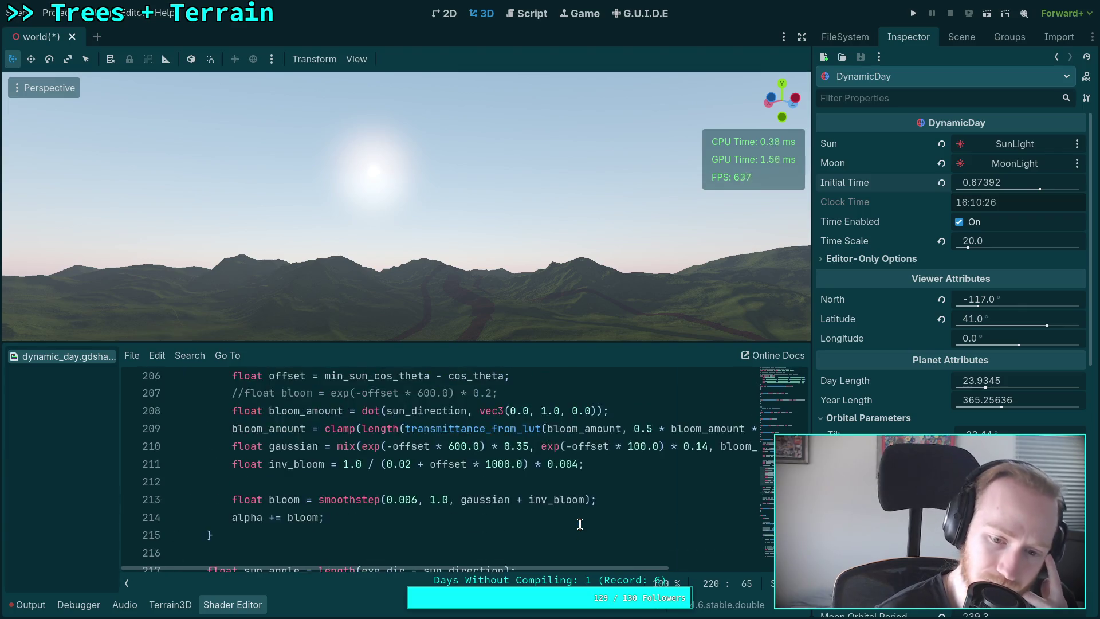
pyautogui.moveTo(577, 569); pyautogui.dragTo(752, 570)
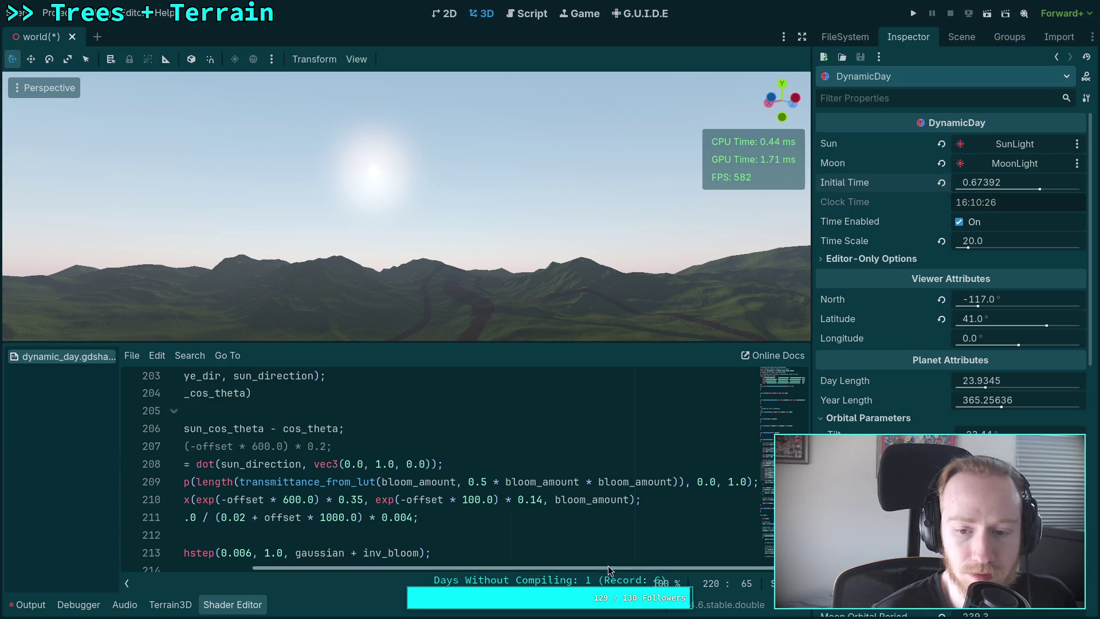
# Delete '0.5 * ' and ' * bloom_amount' so both lookup arguments are plain bloom_amount
pyautogui.moveTo(468, 482); pyautogui.dragTo(506, 482)
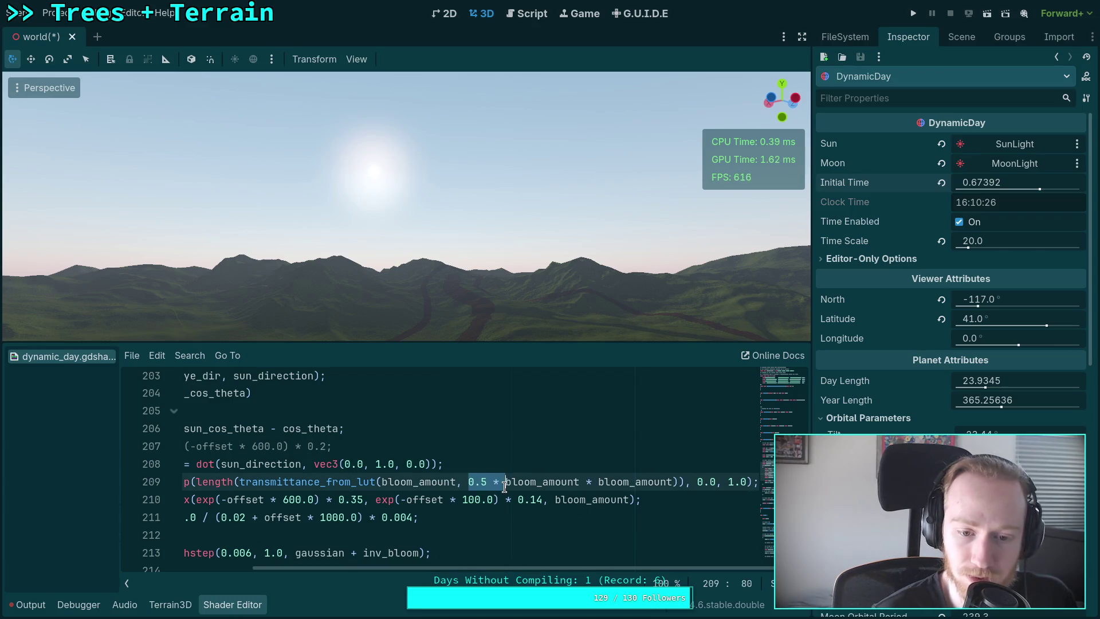
pyautogui.press('Delete')
pyautogui.moveTo(581, 482); pyautogui.dragTo(679, 484)
pyautogui.press('Delete')
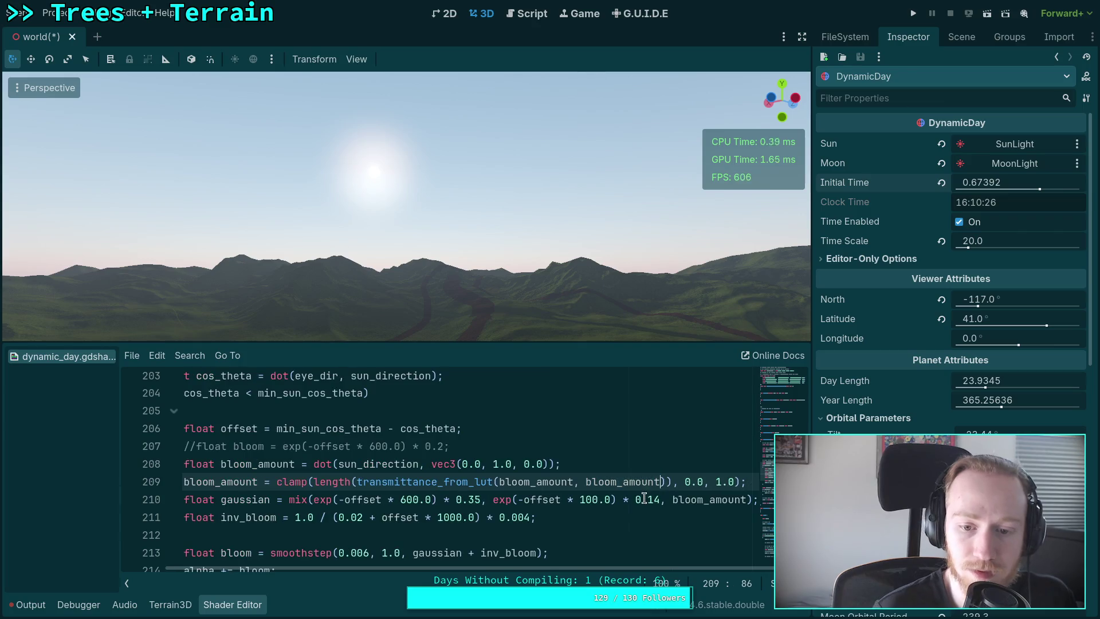
pyautogui.moveTo(576, 569); pyautogui.dragTo(535, 565)
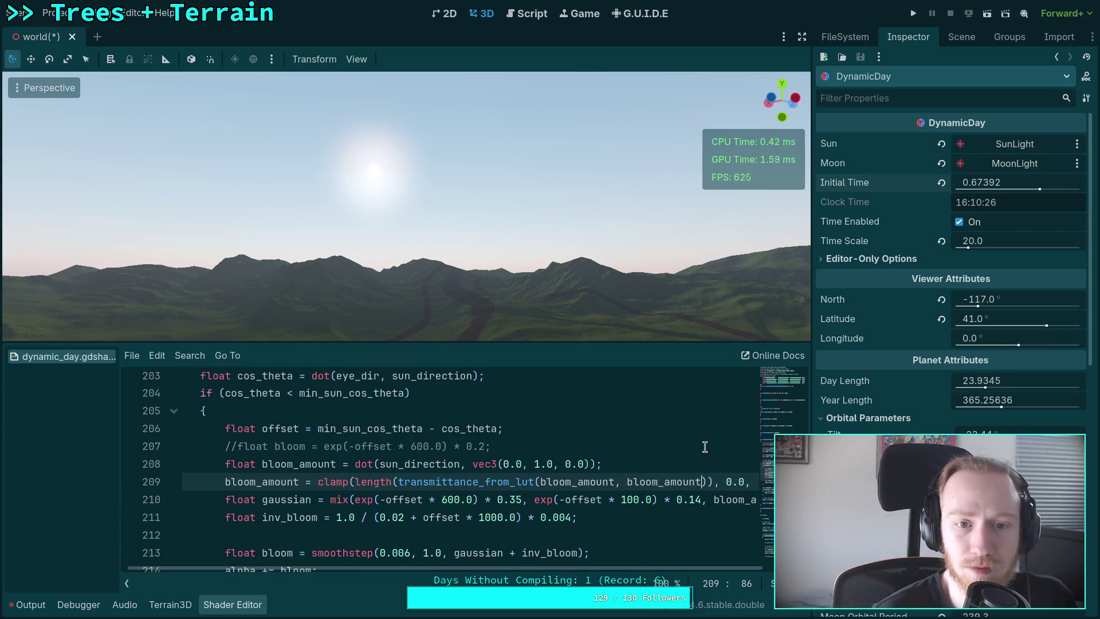
# Orbit toward the sun and scrub Initial Time down toward sunset
pyautogui.moveTo(1012, 184)
pyautogui.mouseDown()
pyautogui.moveTo(988, 184)
pyautogui.moveTo(1080, 184)
pyautogui.moveTo(996, 191)
pyautogui.mouseUp()
pyautogui.moveTo(522, 218); pyautogui.dragTo(510, 221)
pyautogui.moveTo(1003, 183); pyautogui.dragTo(989, 183)
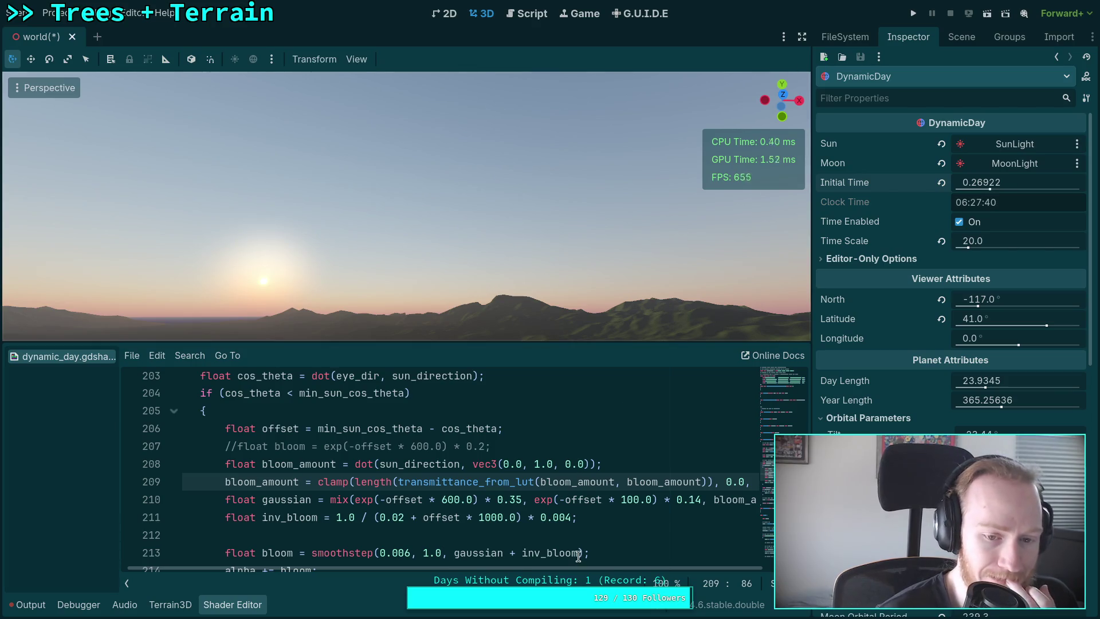
pyautogui.moveTo(542, 570); pyautogui.dragTo(621, 574)
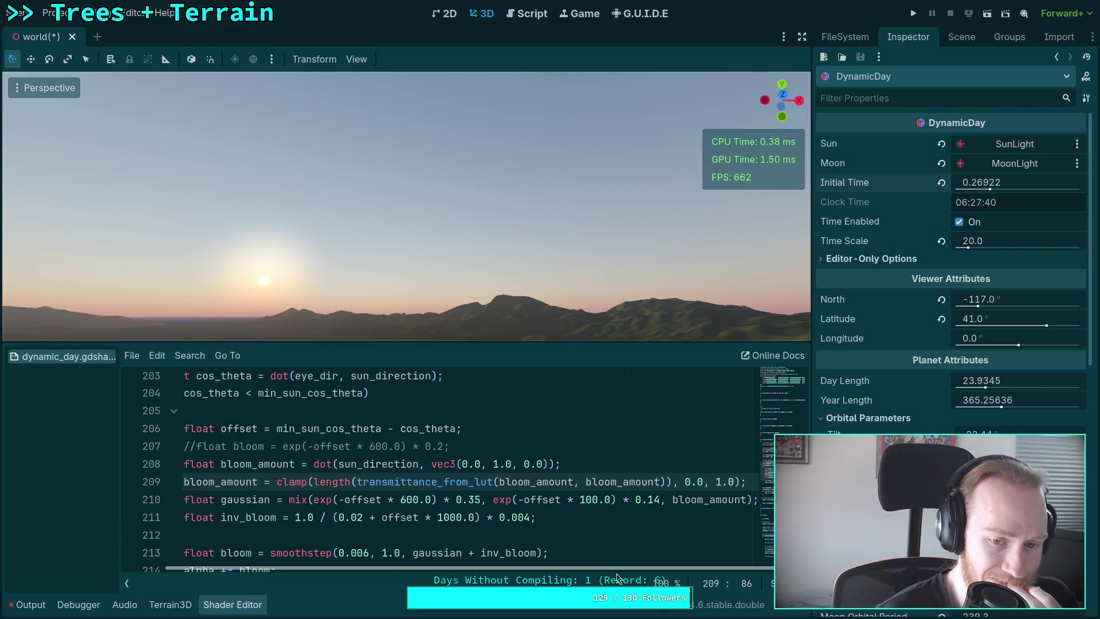
# Raise line 209's clamp maximum to 2.0 and set Initial Time to 0.32632
pyautogui.click(715, 483)
pyautogui.press('Delete')
pyautogui.write('2')
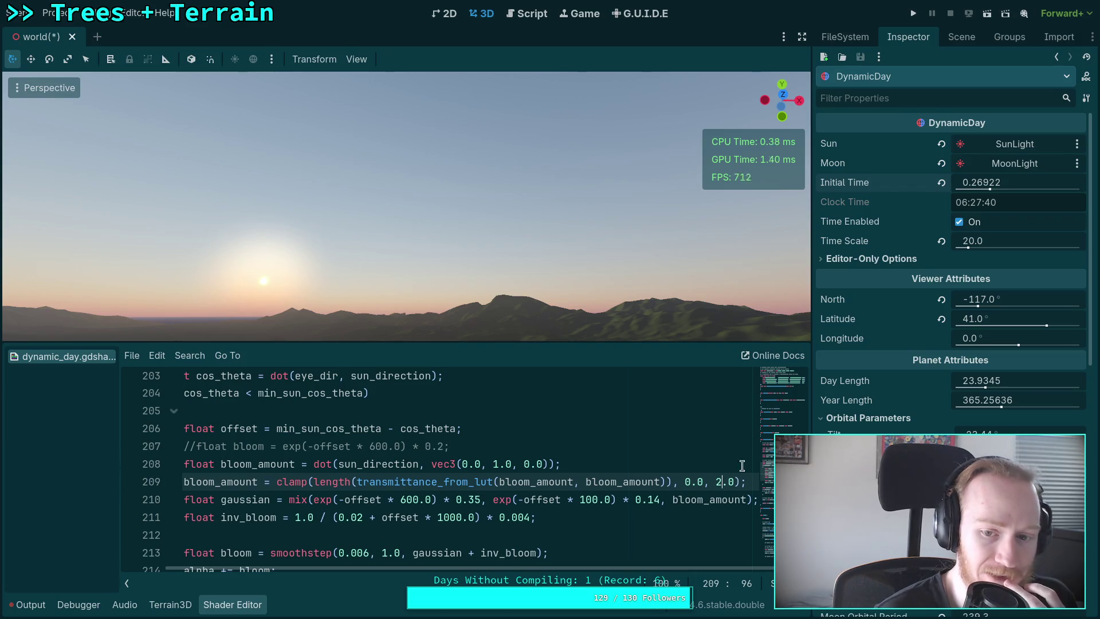
pyautogui.moveTo(990, 185)
pyautogui.mouseDown()
pyautogui.moveTo(963, 185)
pyautogui.moveTo(1059, 185)
pyautogui.moveTo(1035, 184)
pyautogui.mouseUp()
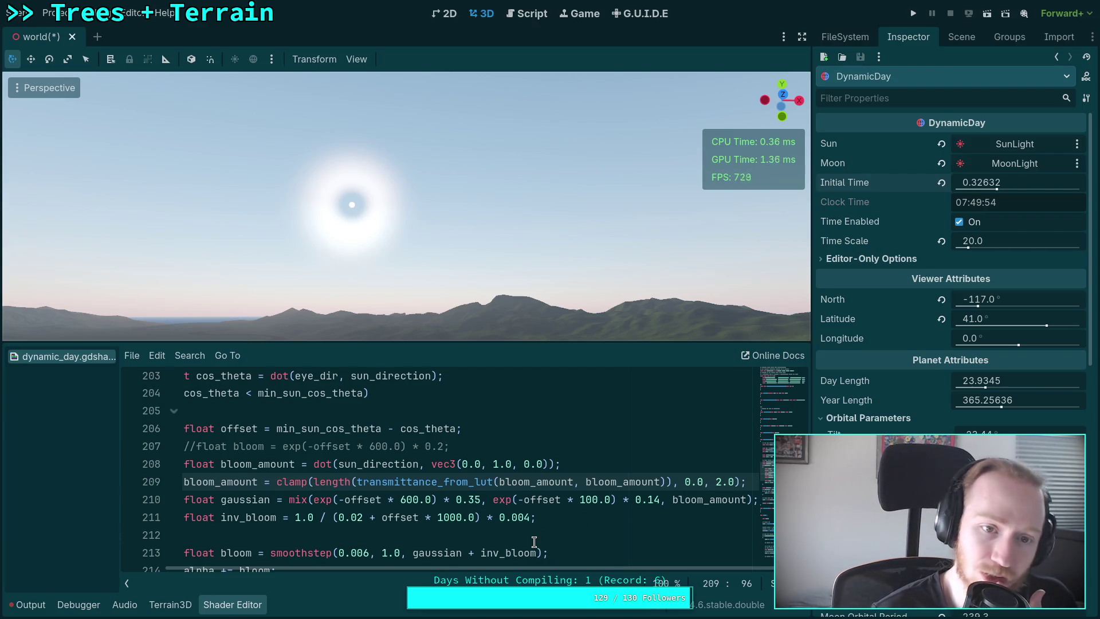
# Restore the clamp maximum to 1.0
pyautogui.click(715, 482)
pyautogui.press('Delete')
pyautogui.write('1')
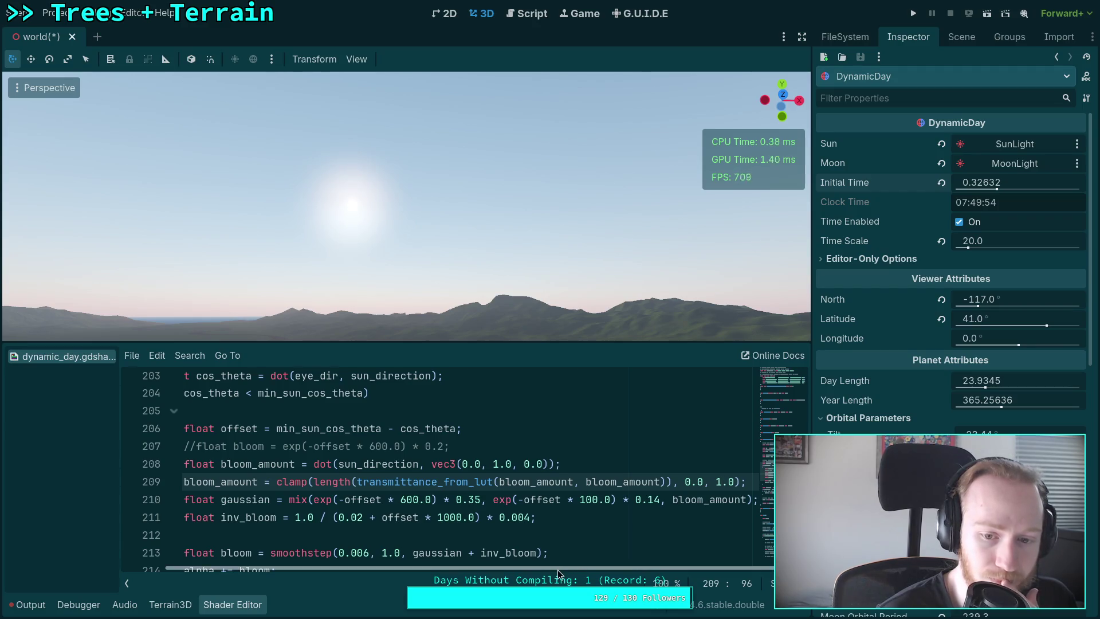
pyautogui.click(309, 501)
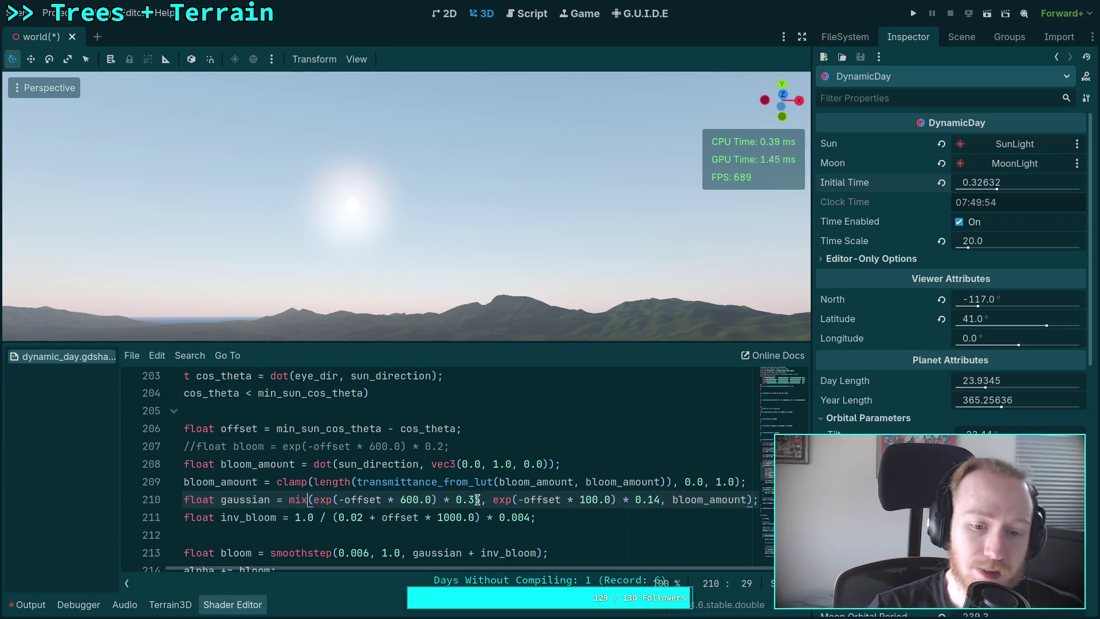
# Duplicate the smoothstep bloom line and comment out the original with //
pyautogui.scroll(-1, 477, 500)
pyautogui.moveTo(316, 566); pyautogui.dragTo(277, 566)
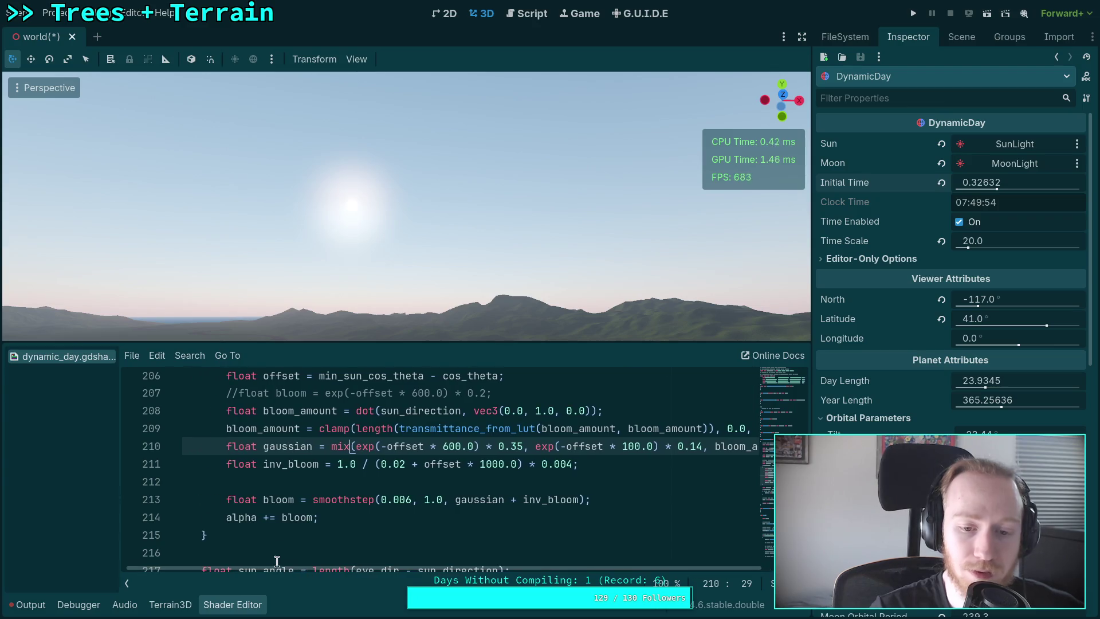
pyautogui.moveTo(316, 502); pyautogui.dragTo(449, 502)
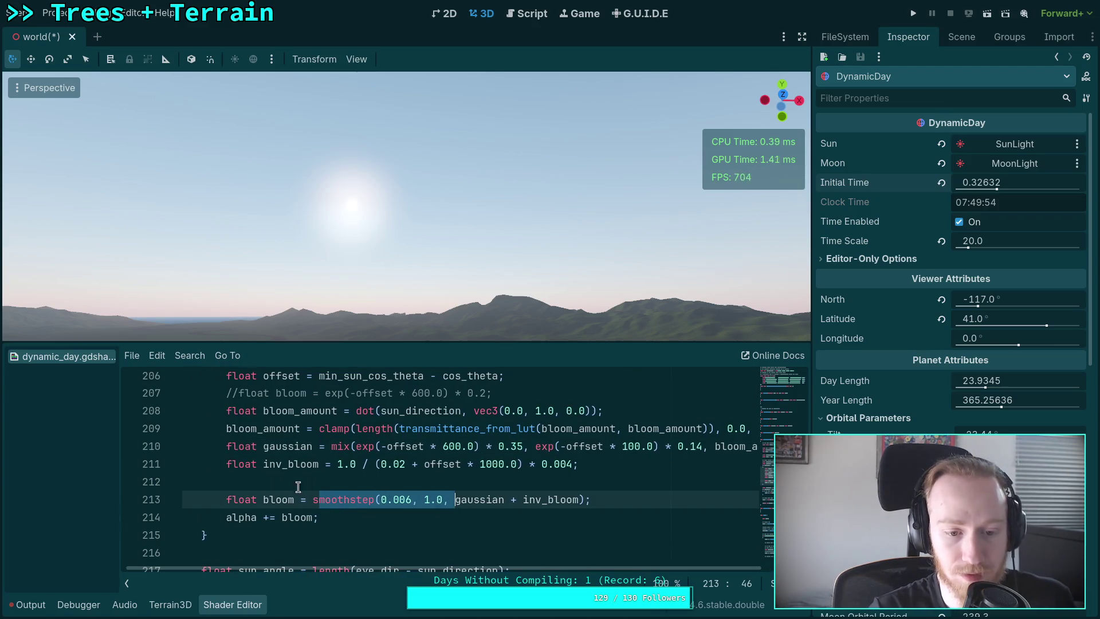
pyautogui.click(227, 499)
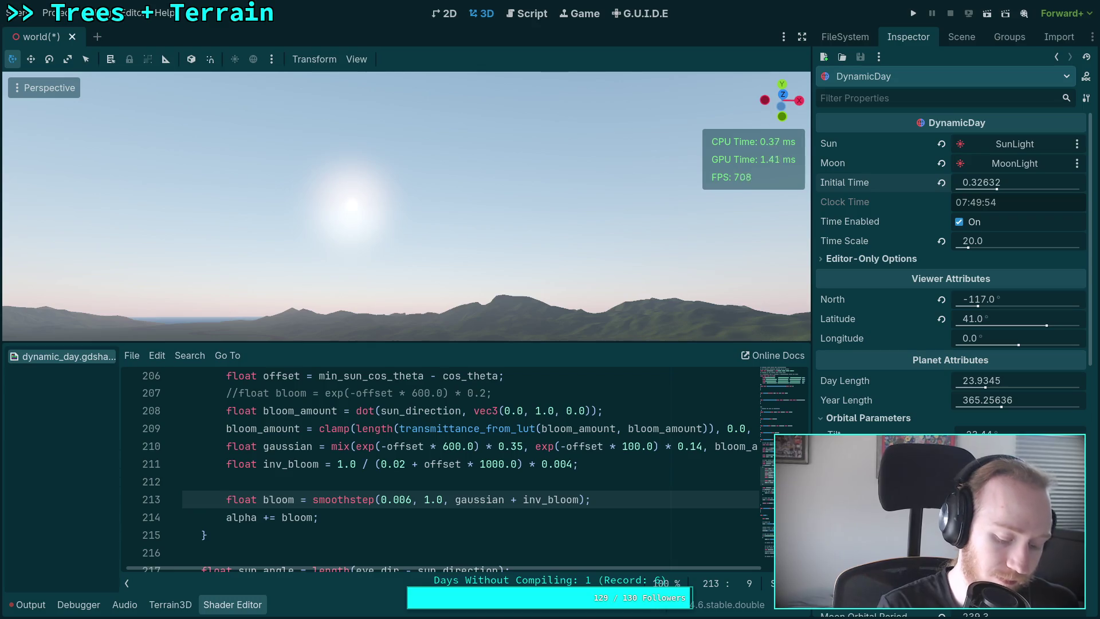
pyautogui.hotkey('ctrl', 'shift', 'd')
pyautogui.write('//')
pyautogui.press('BackSpace')
pyautogui.press('BackSpace')
pyautogui.press('Up')
pyautogui.write('//')
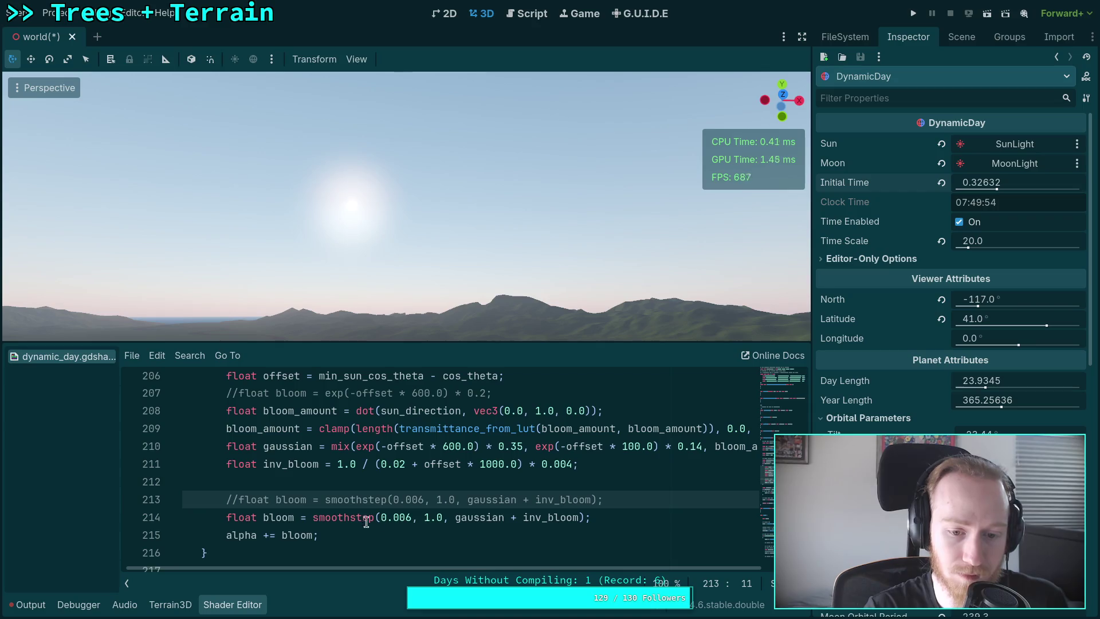
# Strip the smoothstep(0.006, 1.0, ...) wrapper from the copy, leaving gaussian + inv_bloom
pyautogui.moveTo(312, 518); pyautogui.dragTo(455, 519)
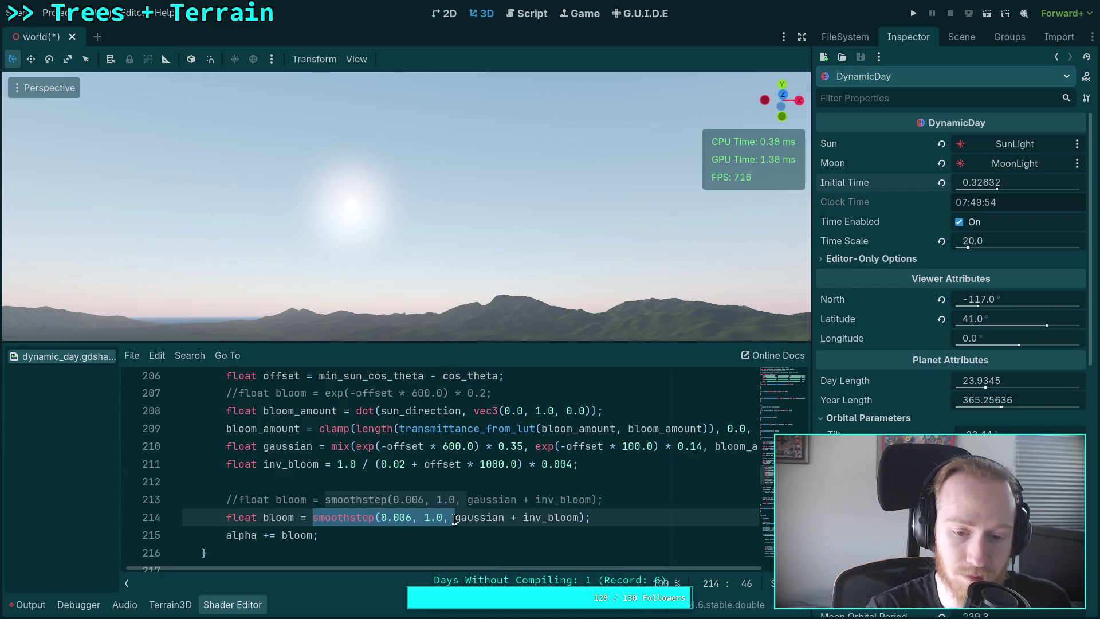
pyautogui.press('BackSpace')
pyautogui.click(441, 515)
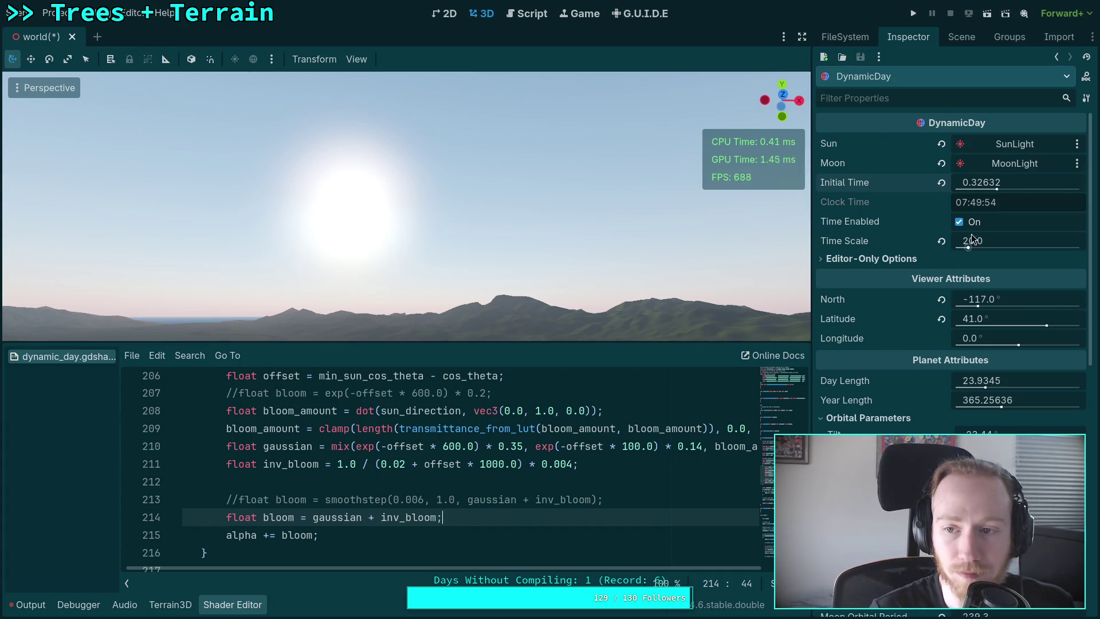
# Scrub Initial Time to 0.27912 for a low 06:41 morning sun
pyautogui.moveTo(997, 189)
pyautogui.mouseDown()
pyautogui.moveTo(963, 189)
pyautogui.moveTo(998, 189)
pyautogui.mouseUp()
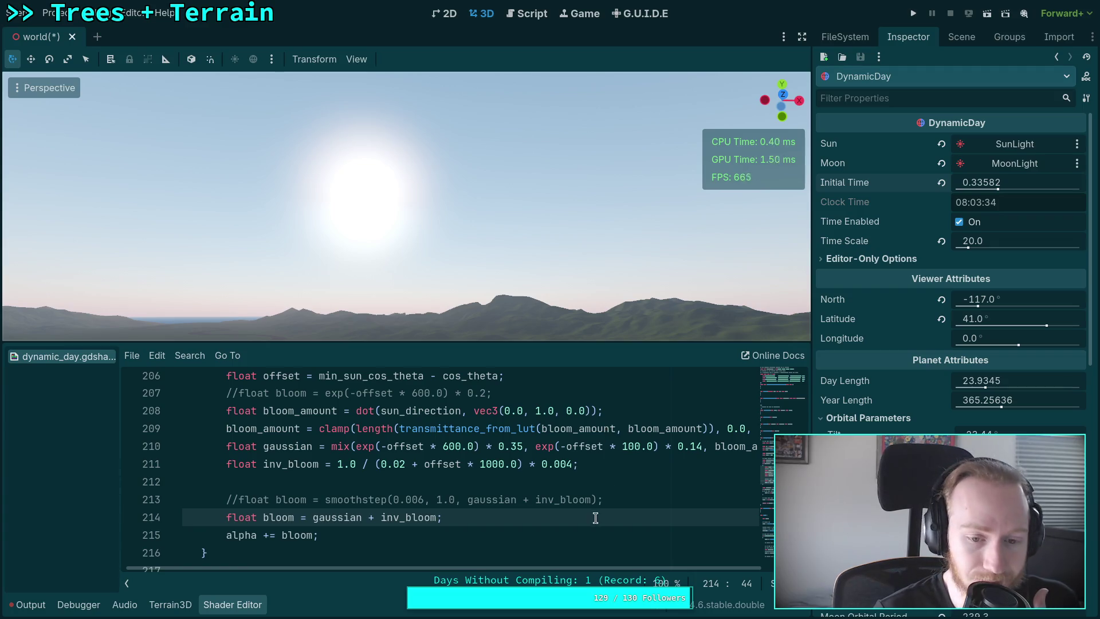
pyautogui.scroll(1, 551, 532)
pyautogui.moveTo(416, 568); pyautogui.dragTo(495, 565)
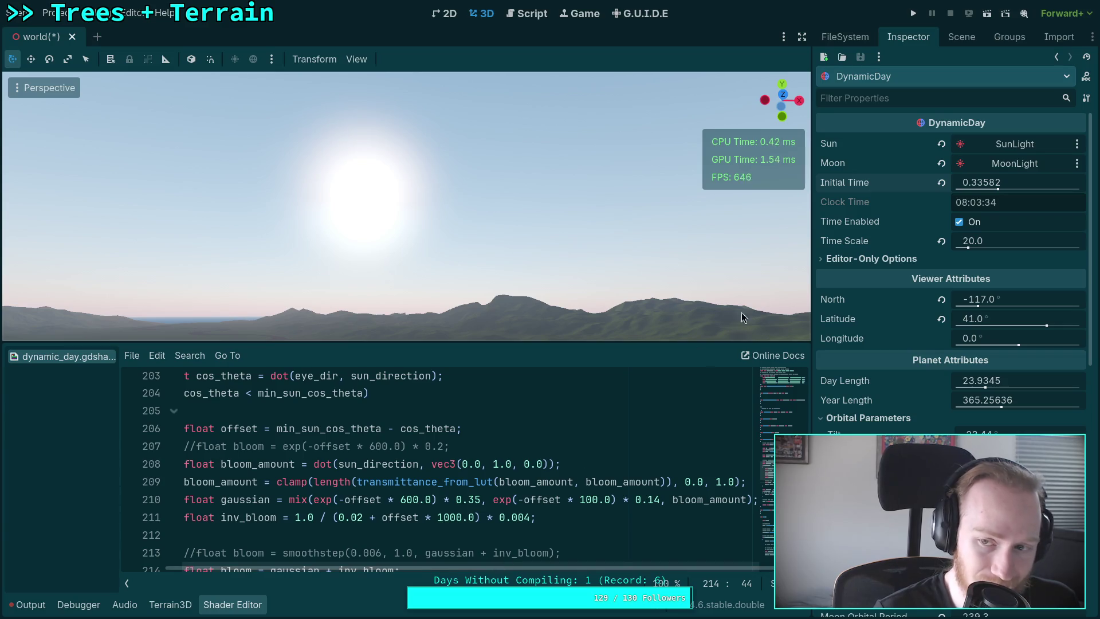
pyautogui.moveTo(993, 184)
pyautogui.mouseDown()
pyautogui.moveTo(934, 184)
pyautogui.moveTo(1006, 184)
pyautogui.mouseUp()
# Reduce gaussian to exp(-offset * 600.0) * 0.35 by removing mix( and the second exp term
pyautogui.moveTo(313, 501); pyautogui.dragTo(290, 501)
pyautogui.press('BackSpace')
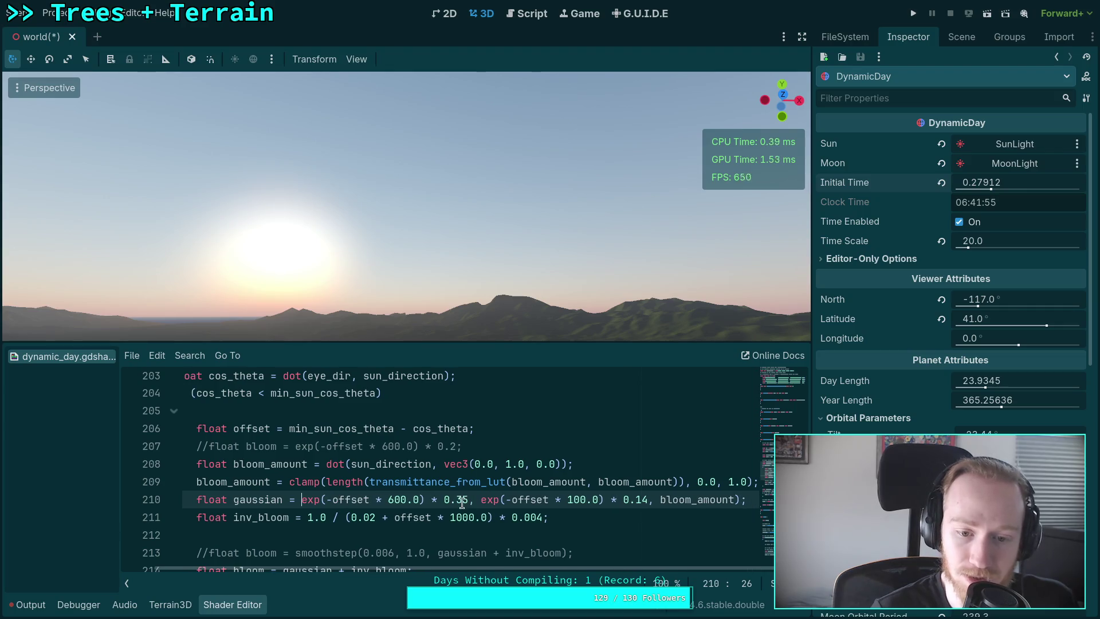
pyautogui.moveTo(470, 502); pyautogui.dragTo(740, 502)
pyautogui.press('BackSpace')
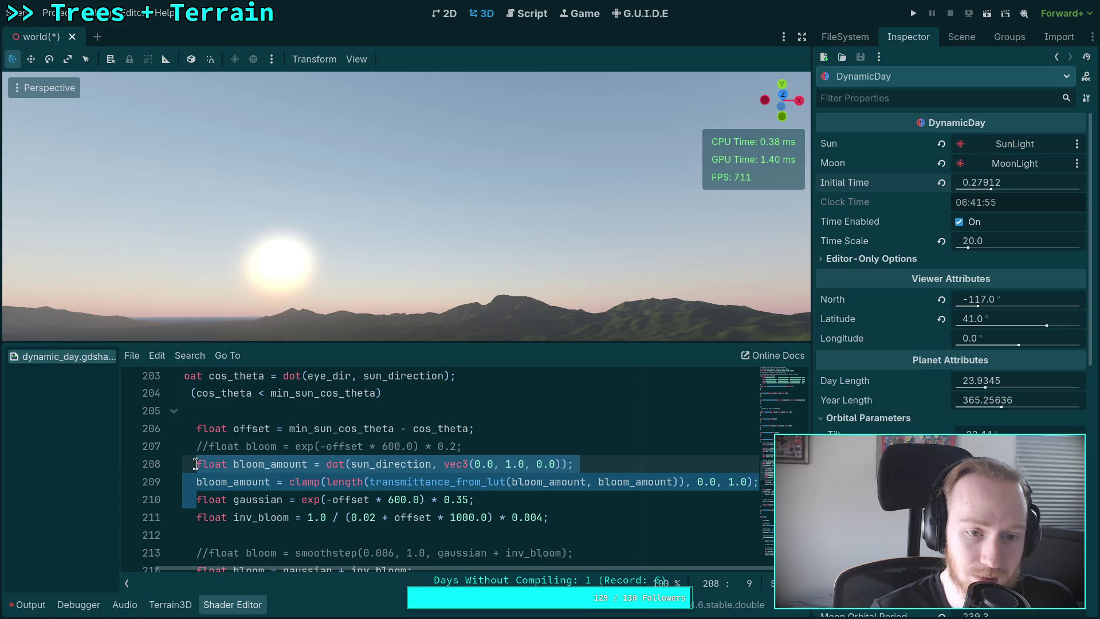
# Delete the bloom_amount lines and the old commented bloom line
pyautogui.press('Delete')
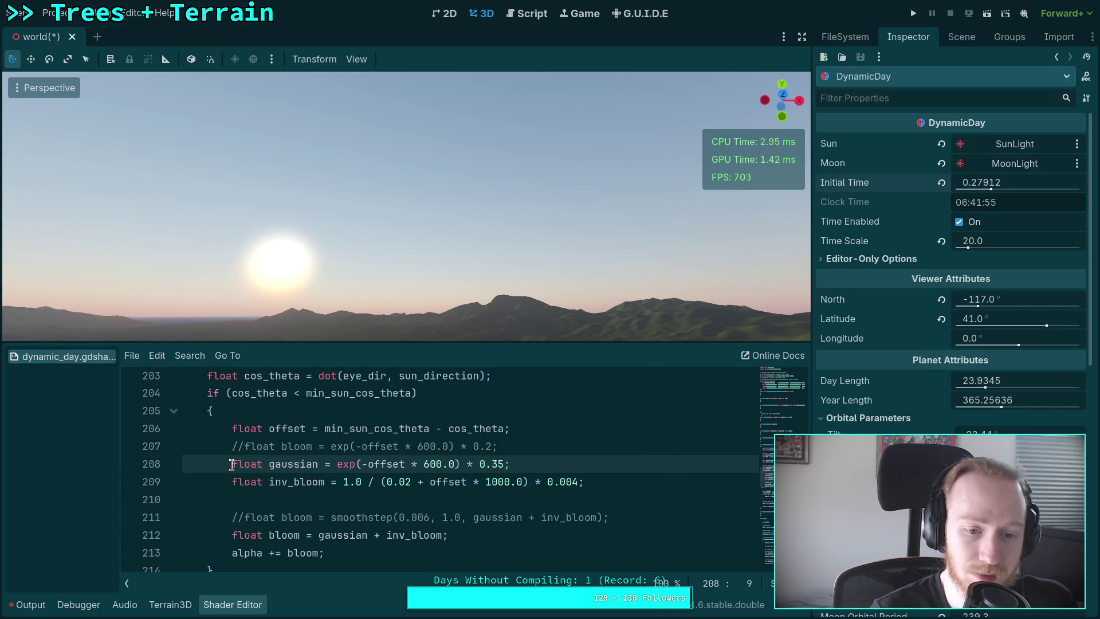
pyautogui.moveTo(232, 464); pyautogui.dragTo(232, 447)
pyautogui.press('Delete')
pyautogui.click(567, 461)
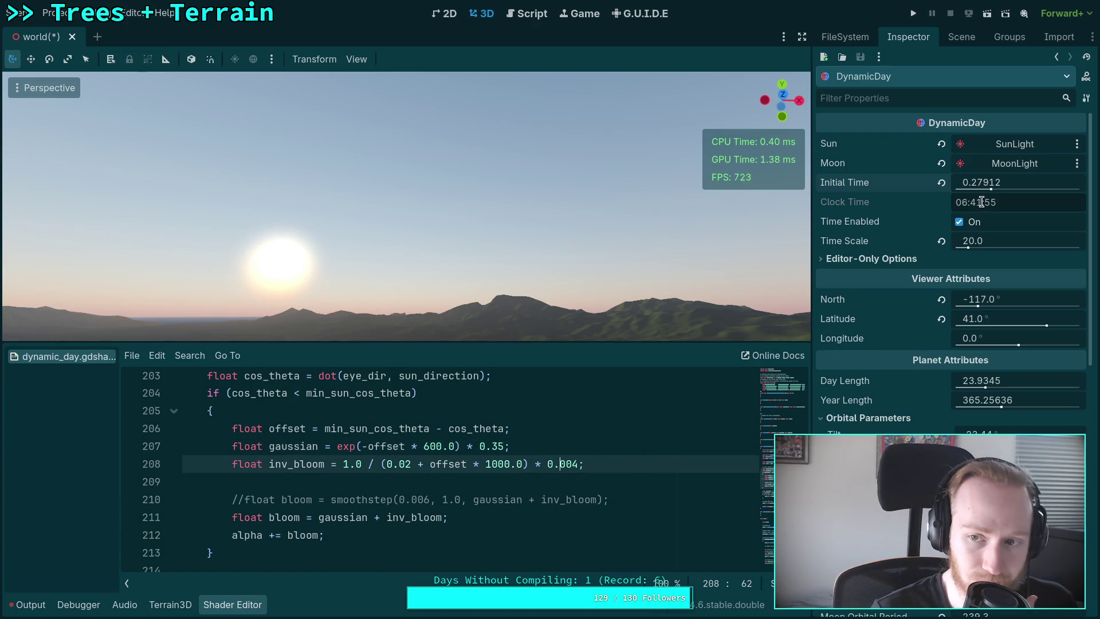
# Scrub Initial Time to 0.25597, with the sun resting on the horizon at 06:08
pyautogui.moveTo(975, 182)
pyautogui.mouseDown()
pyautogui.moveTo(986, 182)
pyautogui.moveTo(970, 182)
pyautogui.mouseUp()
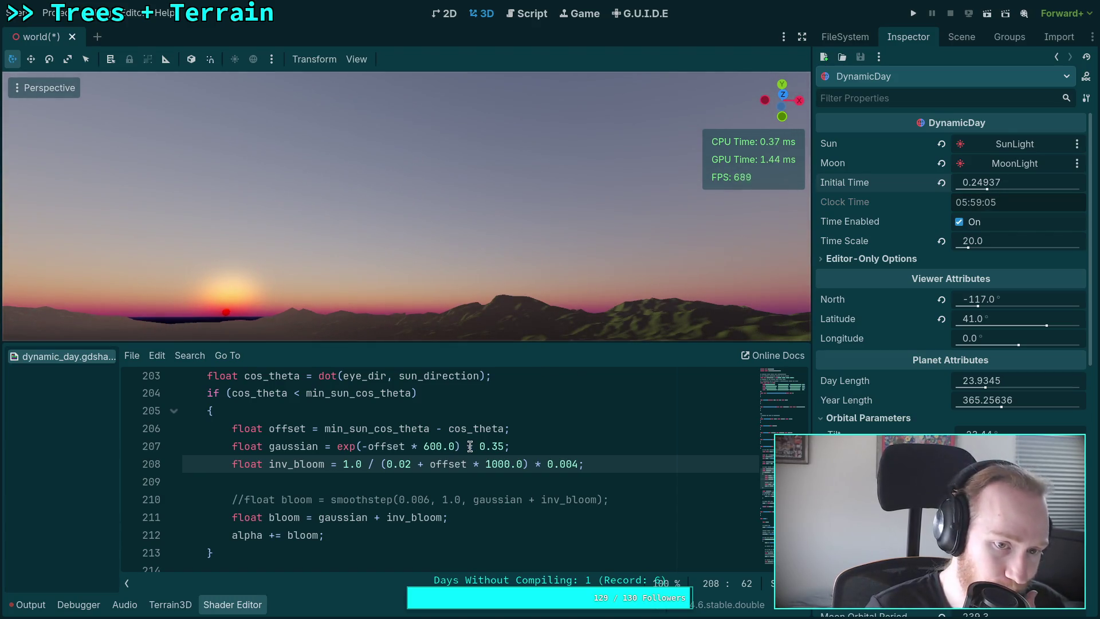
pyautogui.moveTo(1036, 184); pyautogui.dragTo(1025, 184)
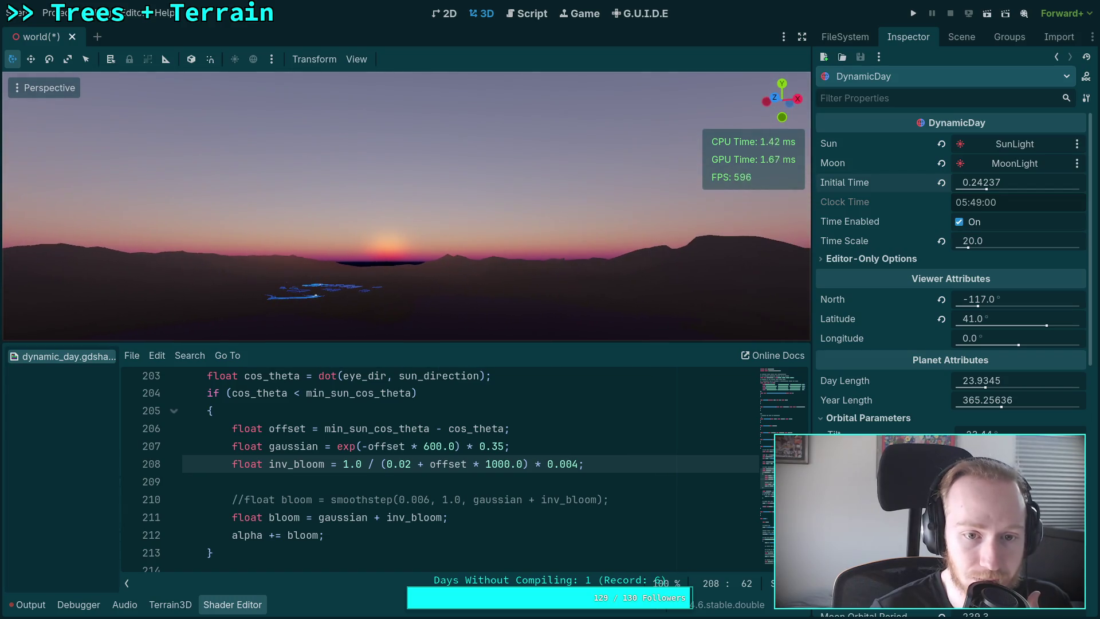
pyautogui.moveTo(971, 179); pyautogui.dragTo(984, 180)
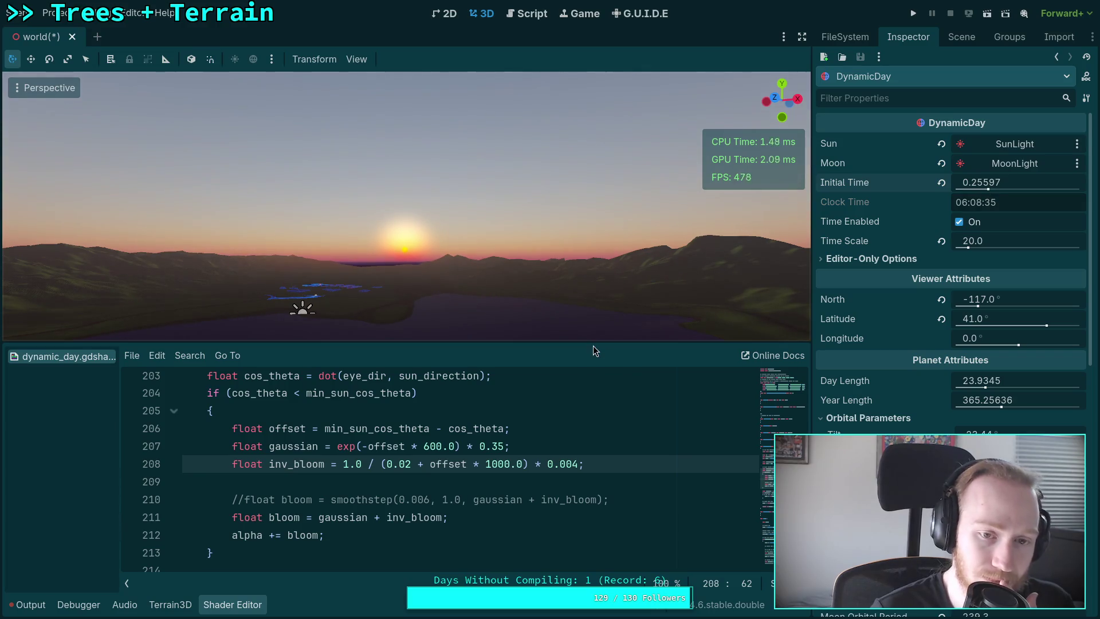
pyautogui.click(603, 464)
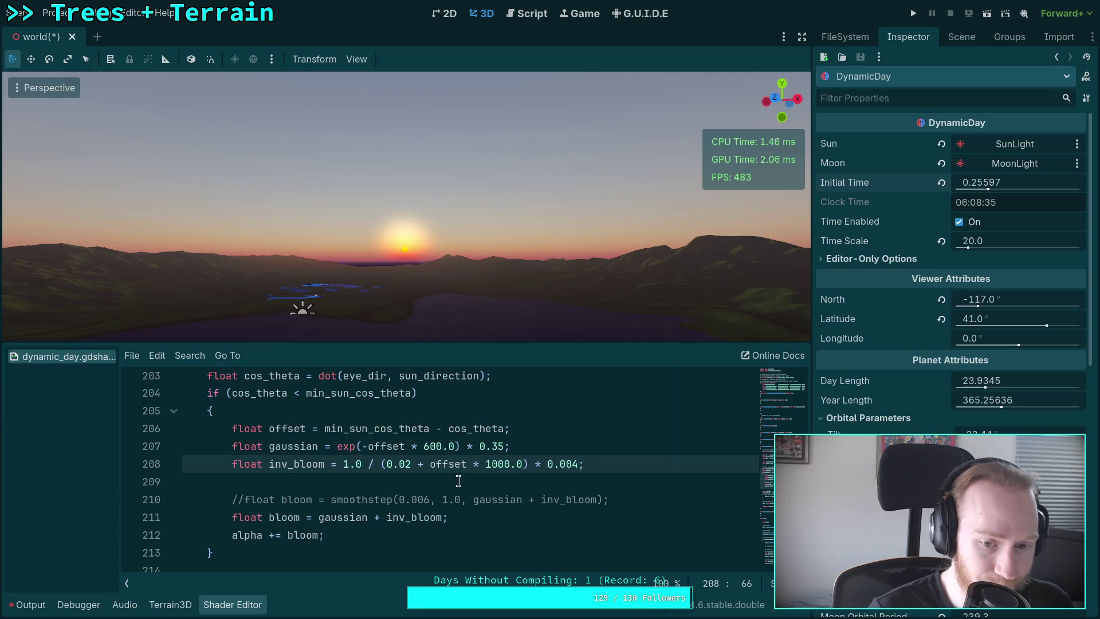
# Wrap the gaussian's 0.35 weight in mix(0.35, 0.1, ...)
pyautogui.click(320, 518)
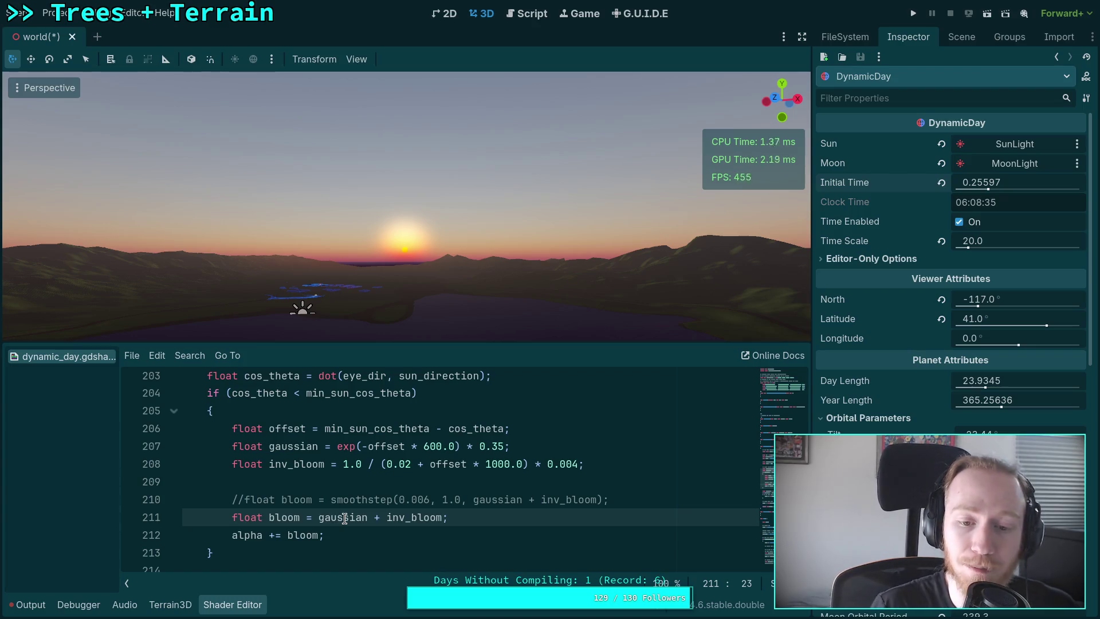
pyautogui.click(478, 447)
pyautogui.write('mub')
pyautogui.press('BackSpace')
pyautogui.press('BackSpace')
pyautogui.write('ix(')
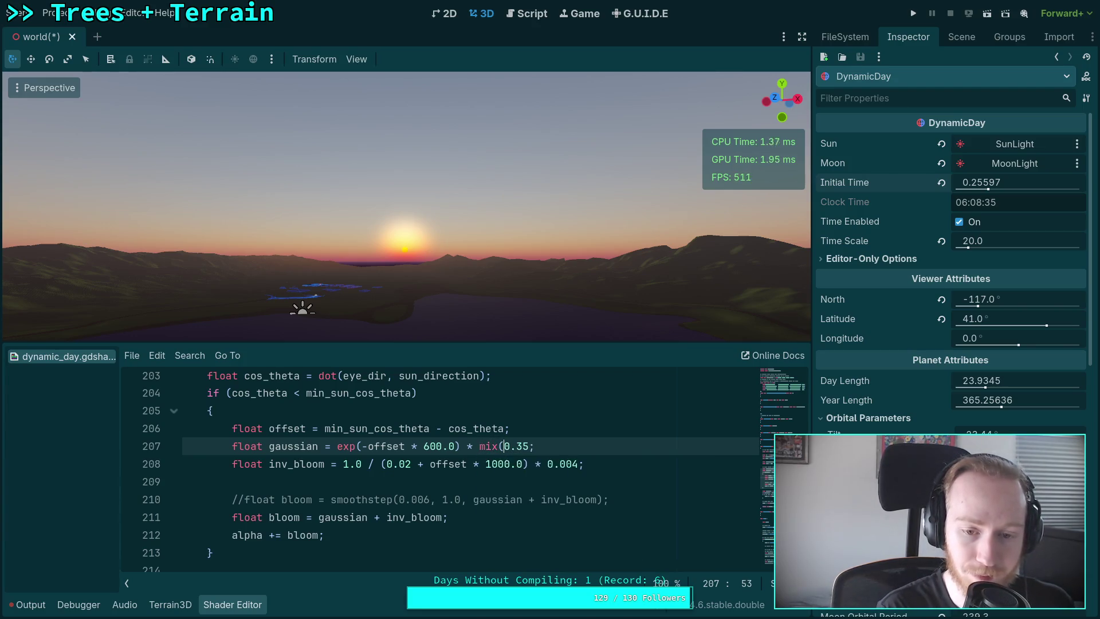
pyautogui.click(509, 446)
pyautogui.write(', 0.1,')
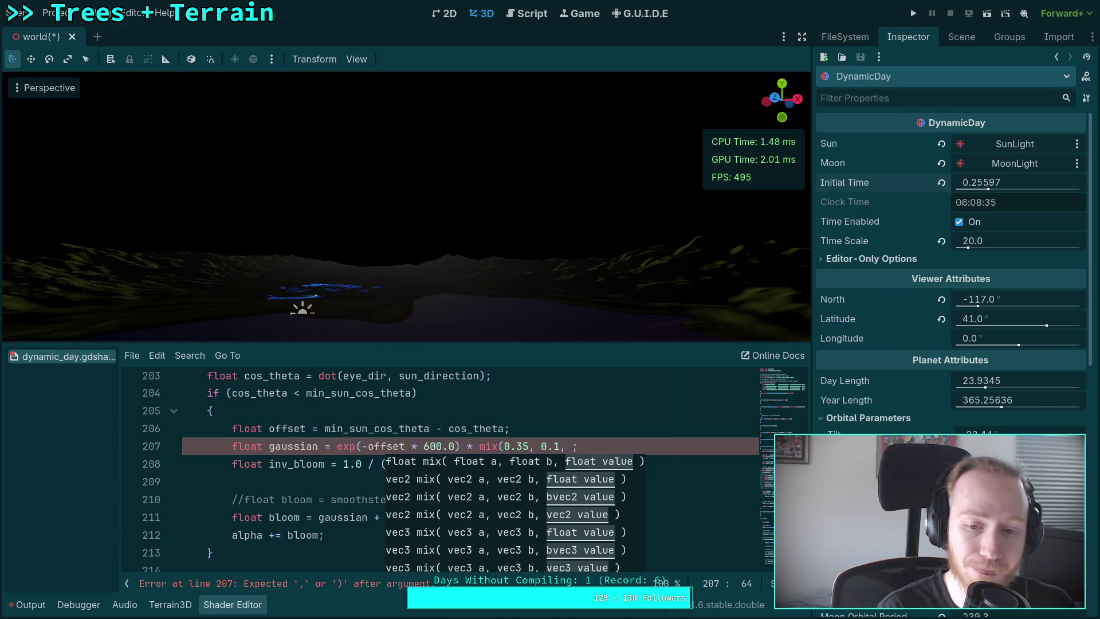
# Try a dot(eye_dir, ...) mix factor, then settle on xy instead
pyautogui.write('ot(ef')
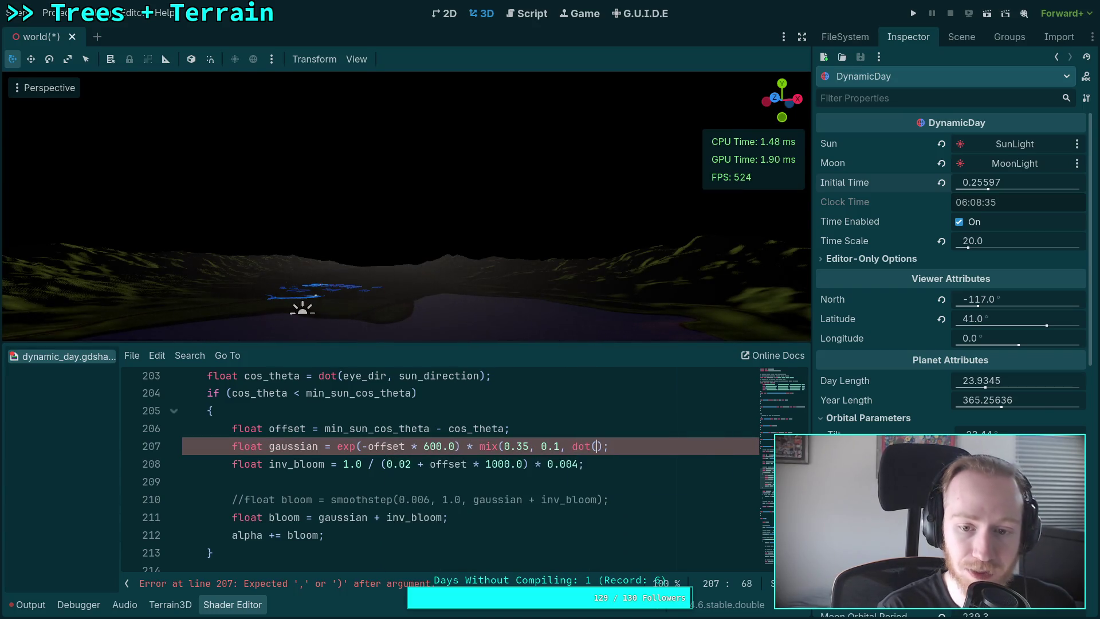
pyautogui.press('BackSpace')
pyautogui.write('y')
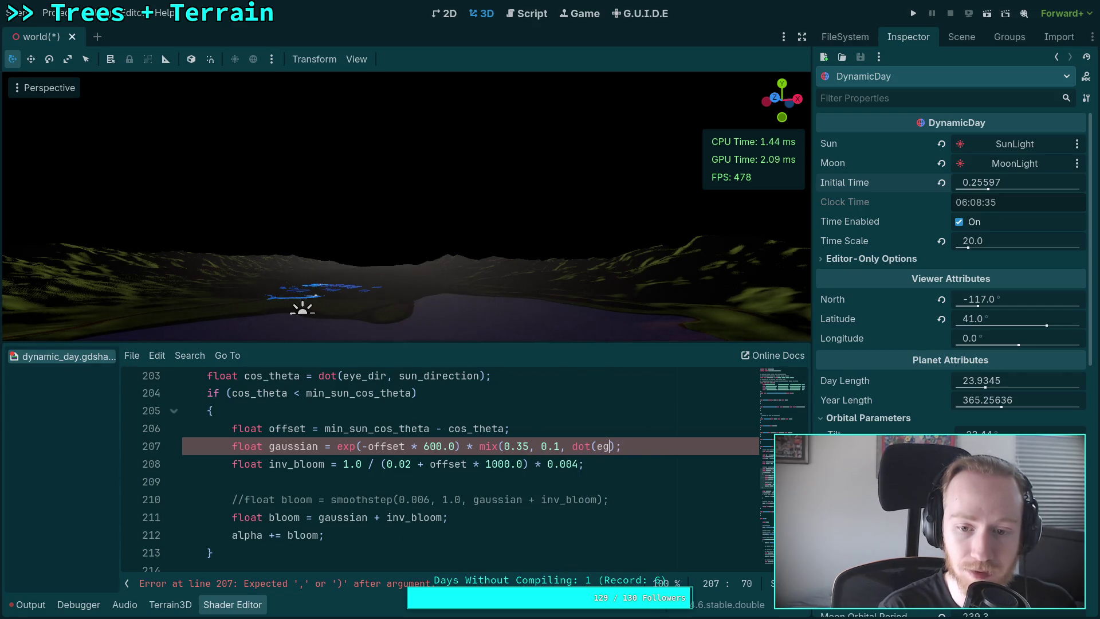
pyautogui.press('Return')
pyautogui.write(', vec3')
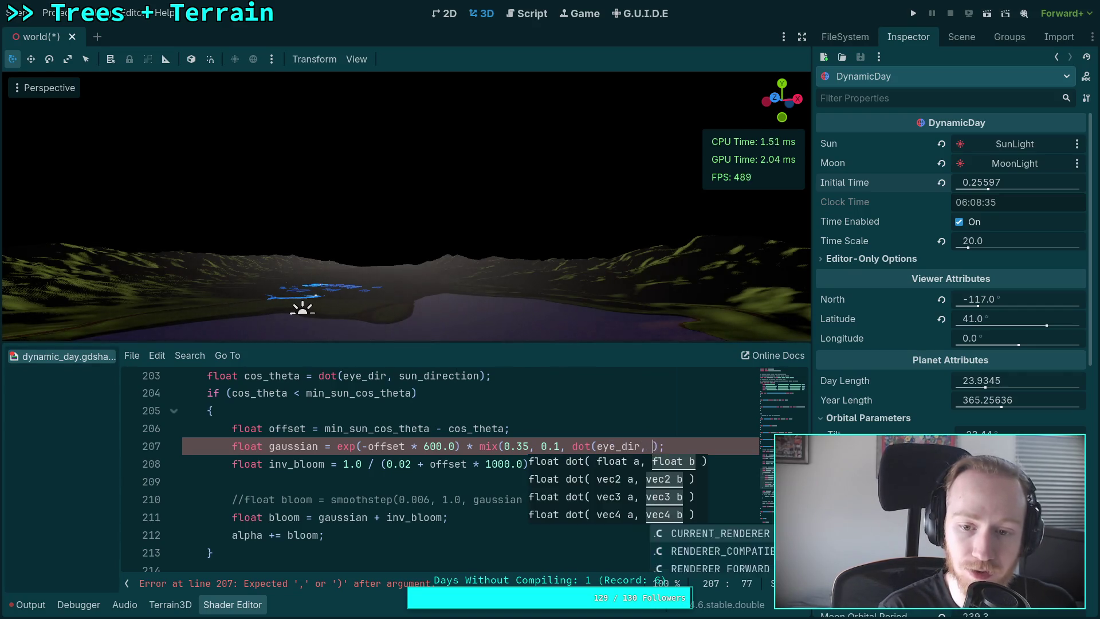
pyautogui.press('BackSpace')
pyautogui.press('BackSpace')
pyautogui.press('BackSpace')
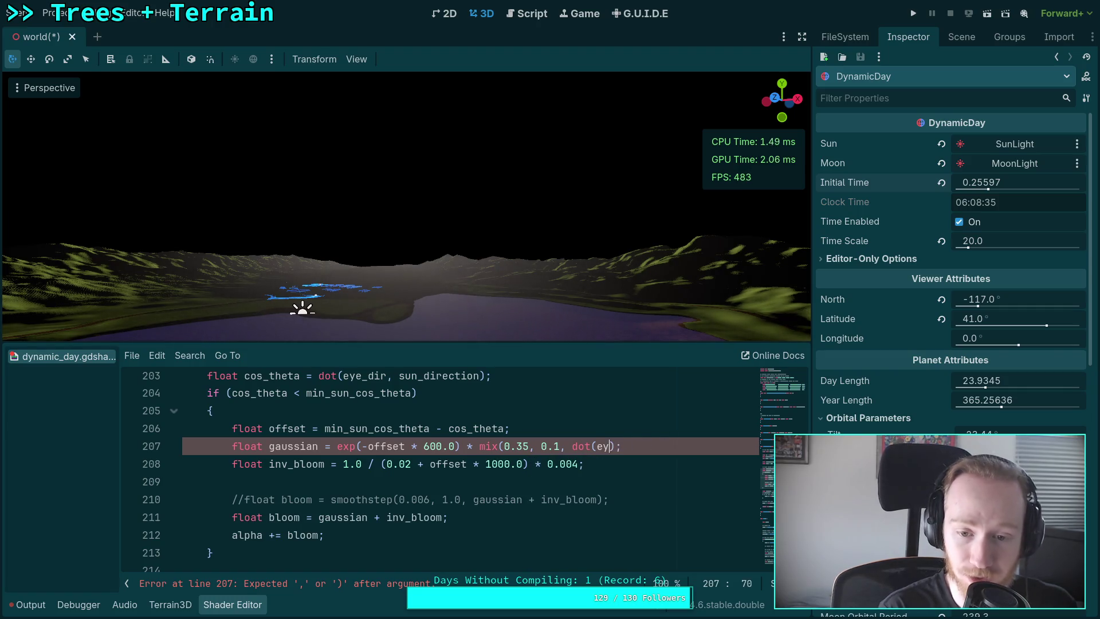
pyautogui.write('ux')
pyautogui.press('BackSpace')
pyautogui.press('BackSpace')
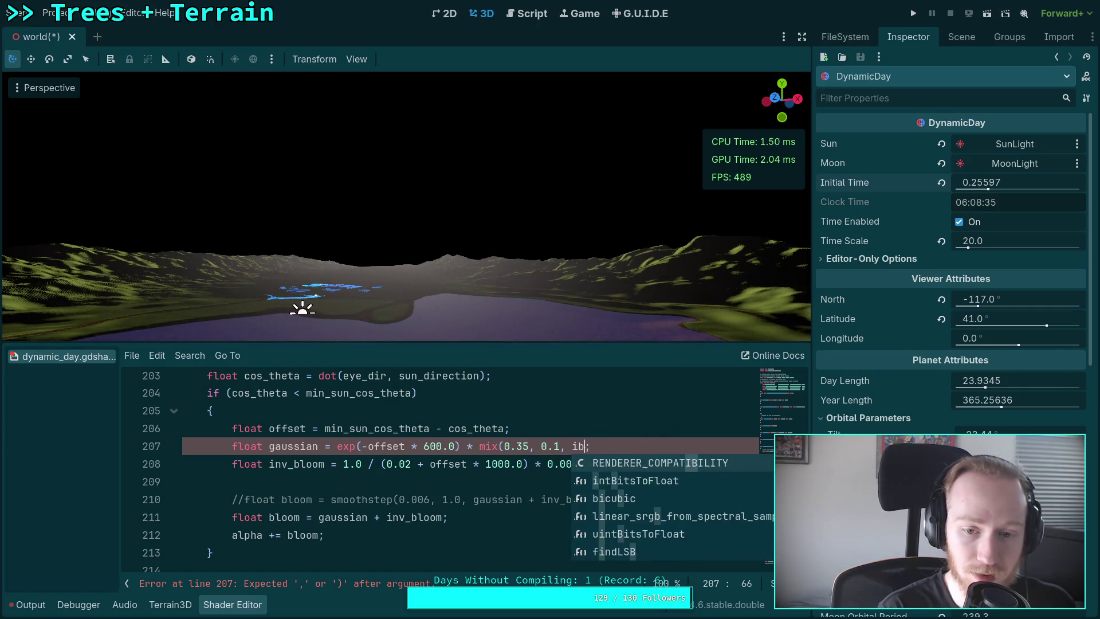
pyautogui.write('xy)')
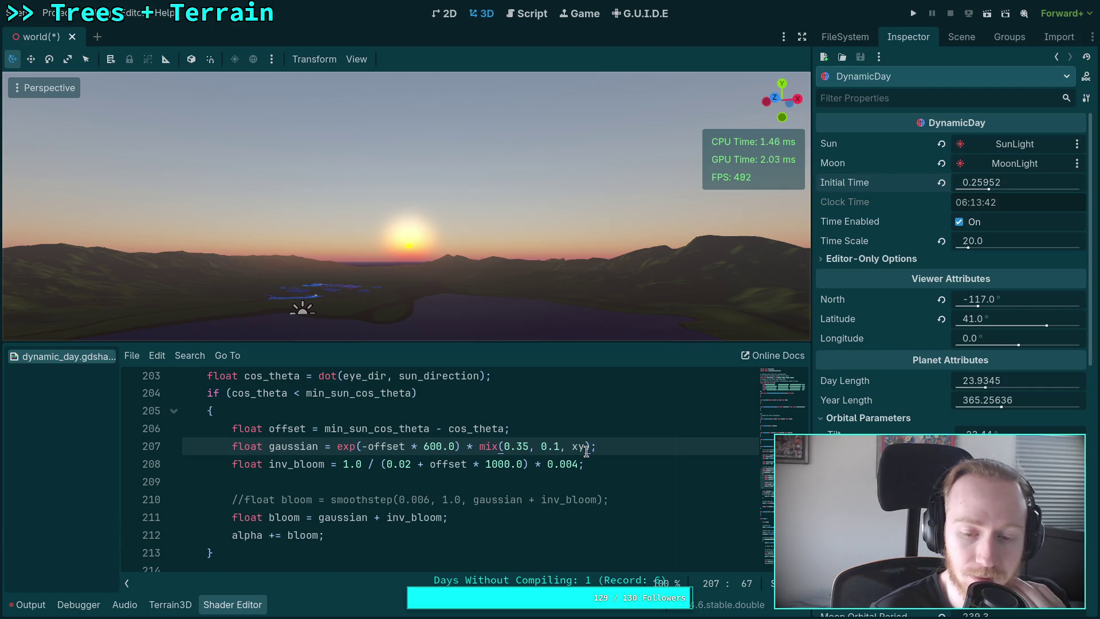
# Divide xy by a divisor, trying 1.2 and 2.00 before settling on 0.1
pyautogui.press('Left')
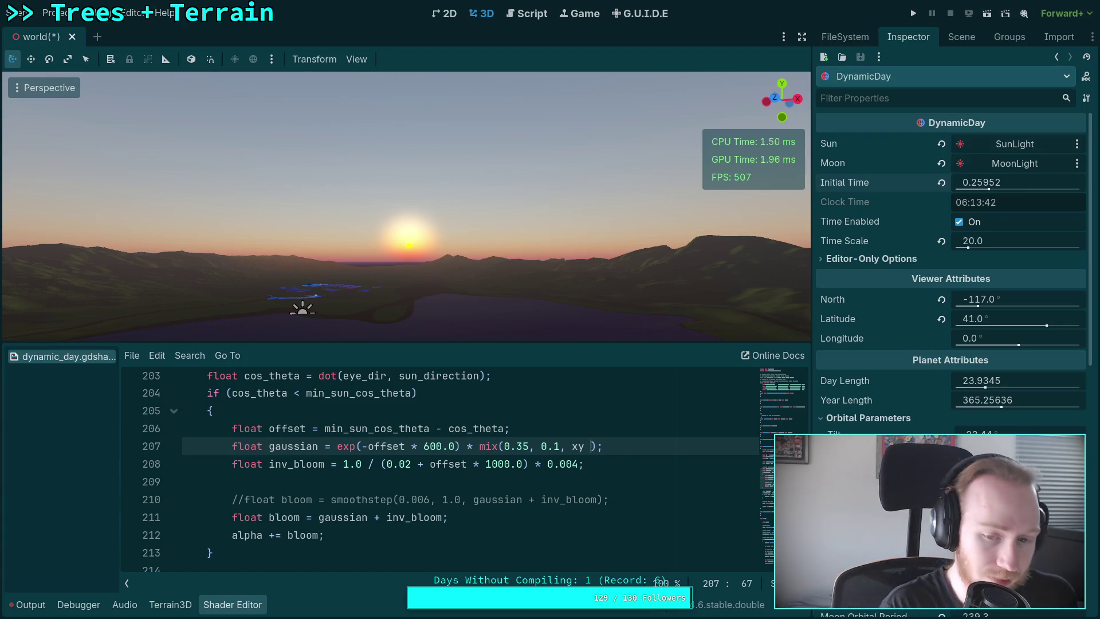
pyautogui.write('/ 1.2')
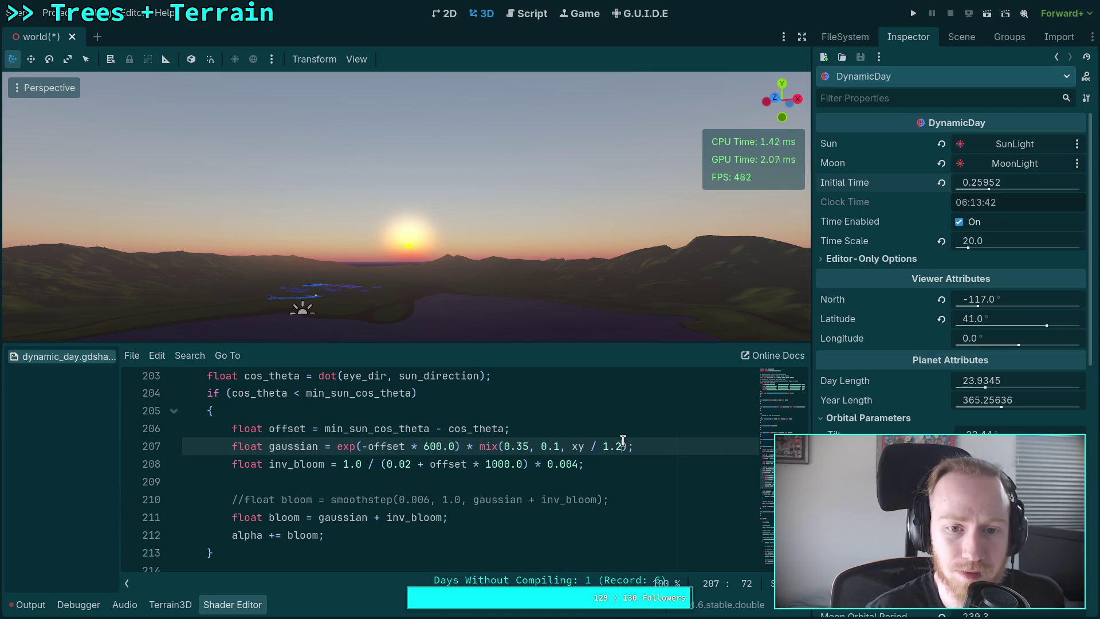
pyautogui.moveTo(623, 447); pyautogui.dragTo(604, 448)
pyautogui.write('2.0')
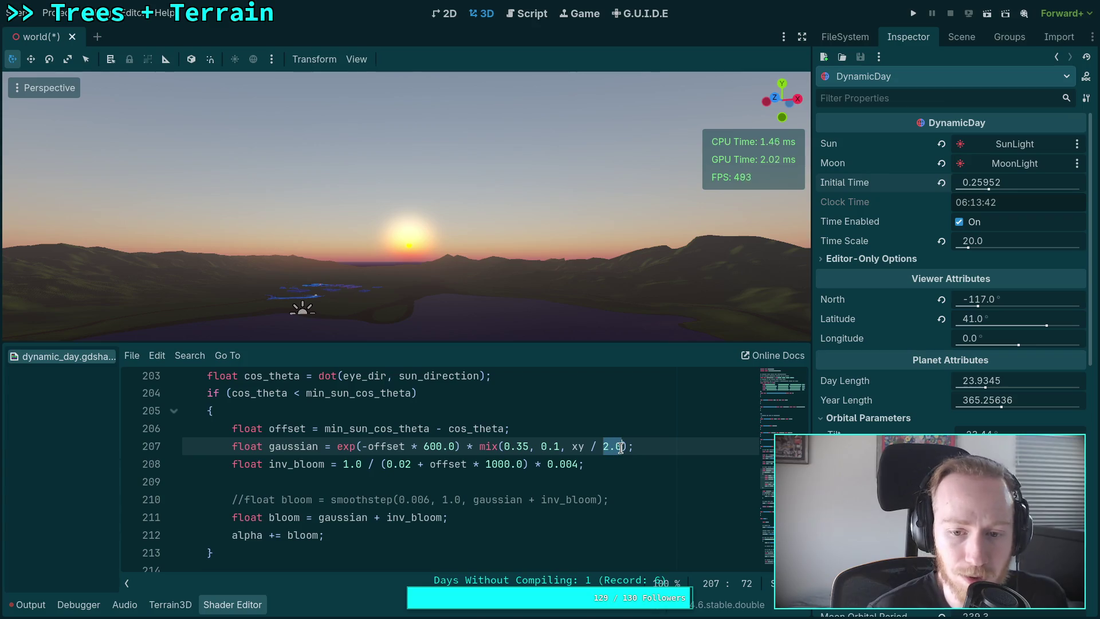
pyautogui.write('0')
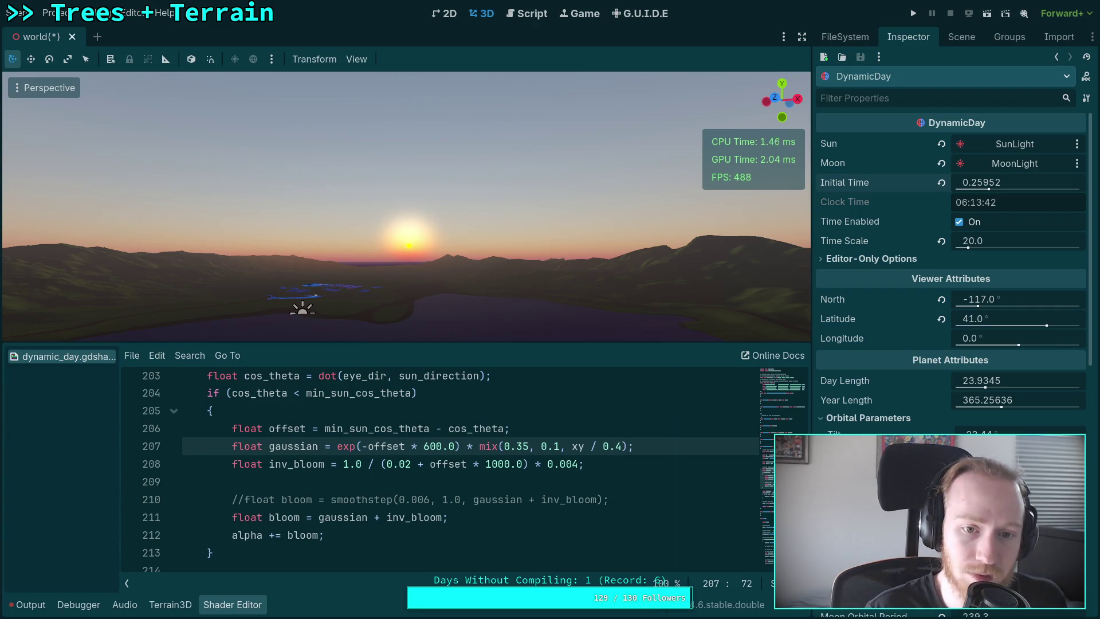
pyautogui.press('BackSpace')
pyautogui.write('1')
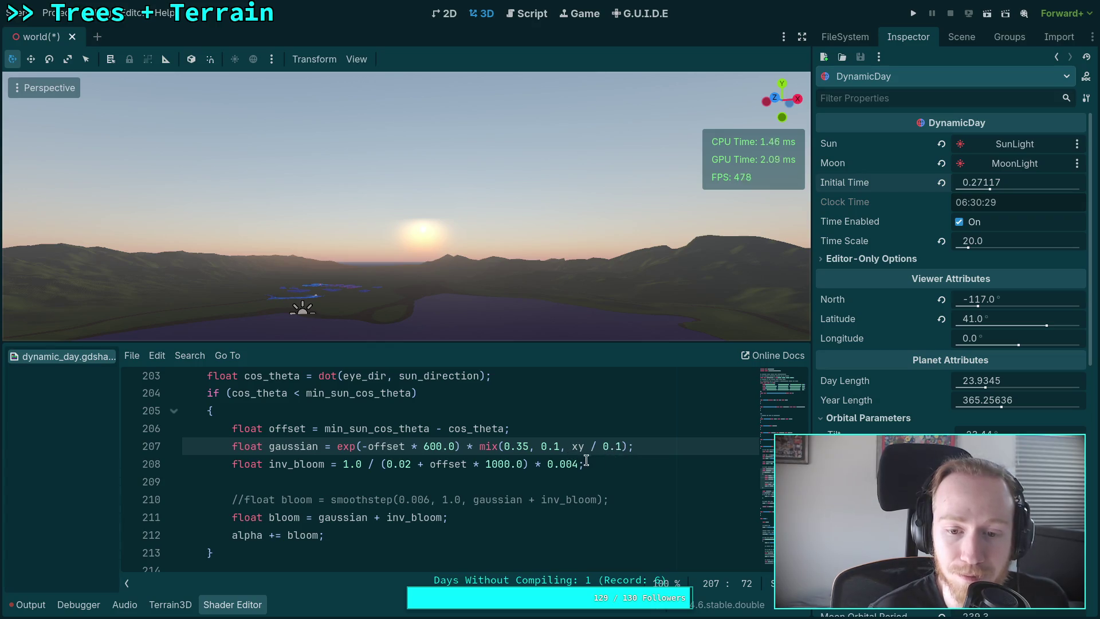
pyautogui.scroll(1, 587, 461)
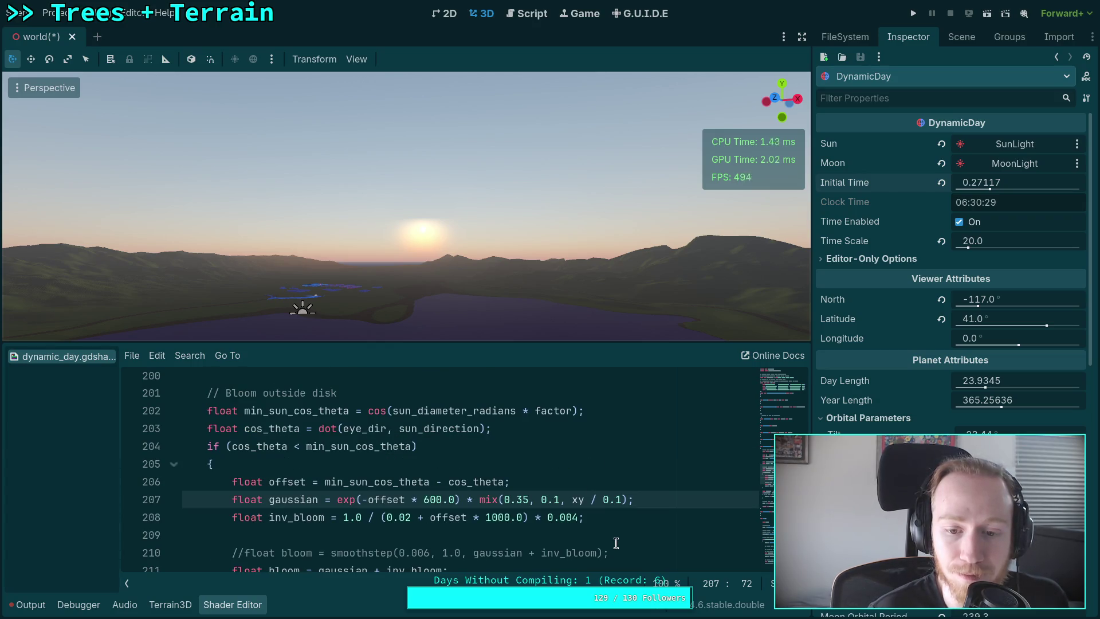
pyautogui.click(572, 500)
# Wrap the gaussian's xy / 0.1 in clamp(..., 0.0, 1.0) and advance Initial Time
pyautogui.write('clamp(')
pyautogui.press('Down')
pyautogui.press('Down')
pyautogui.press('Up')
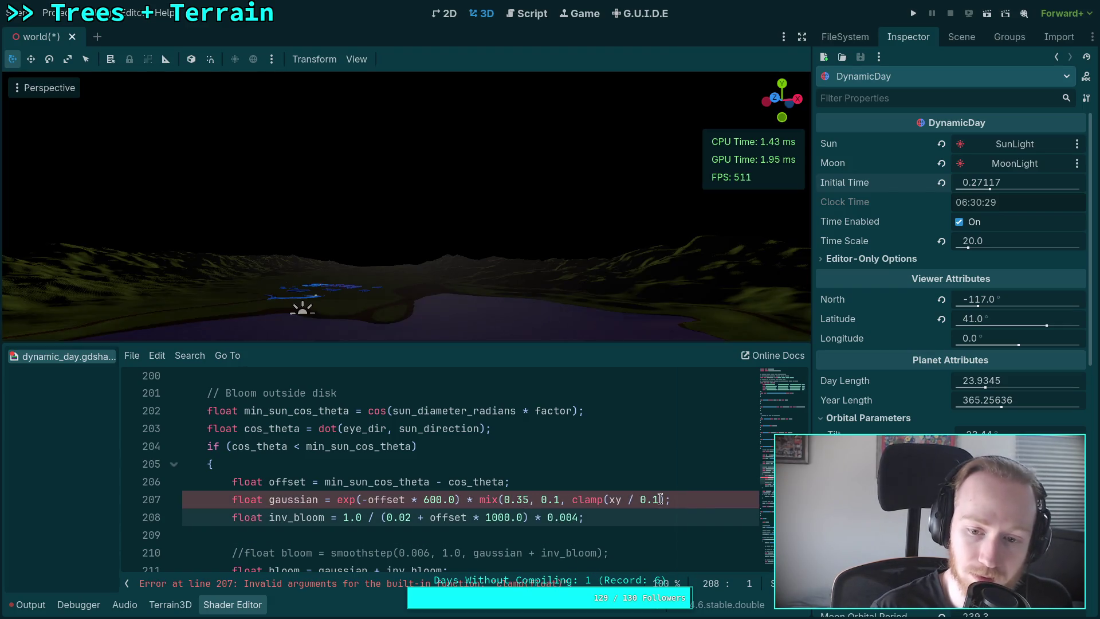
pyautogui.click(658, 500)
pyautogui.write(', 0.0, 1.0))')
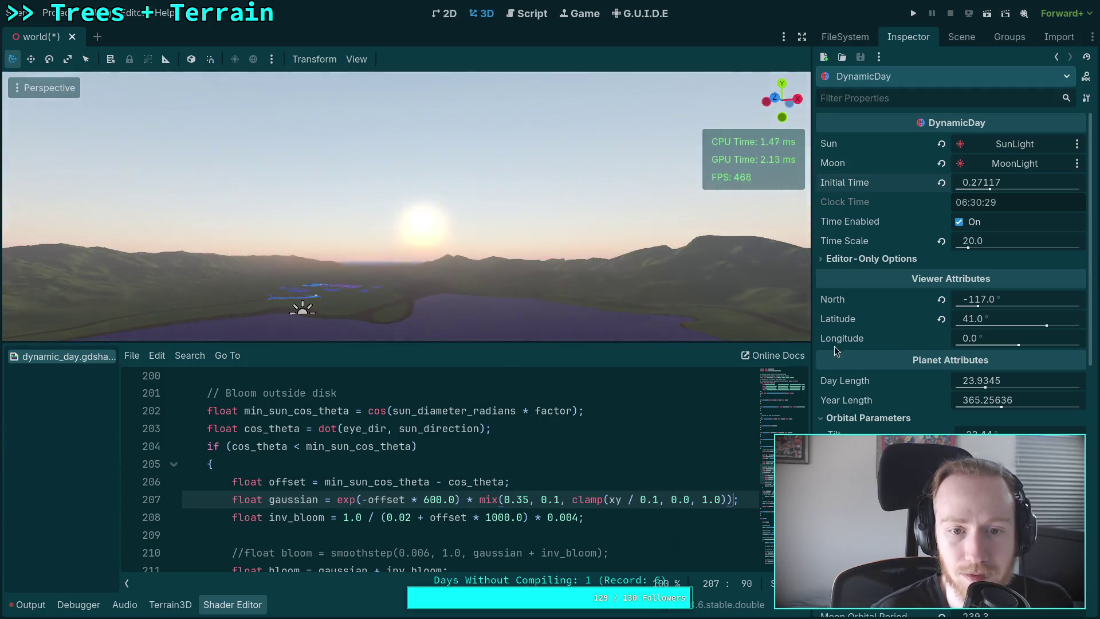
pyautogui.moveTo(972, 186)
pyautogui.mouseDown()
pyautogui.moveTo(993, 187)
pyautogui.moveTo(968, 187)
pyautogui.mouseUp()
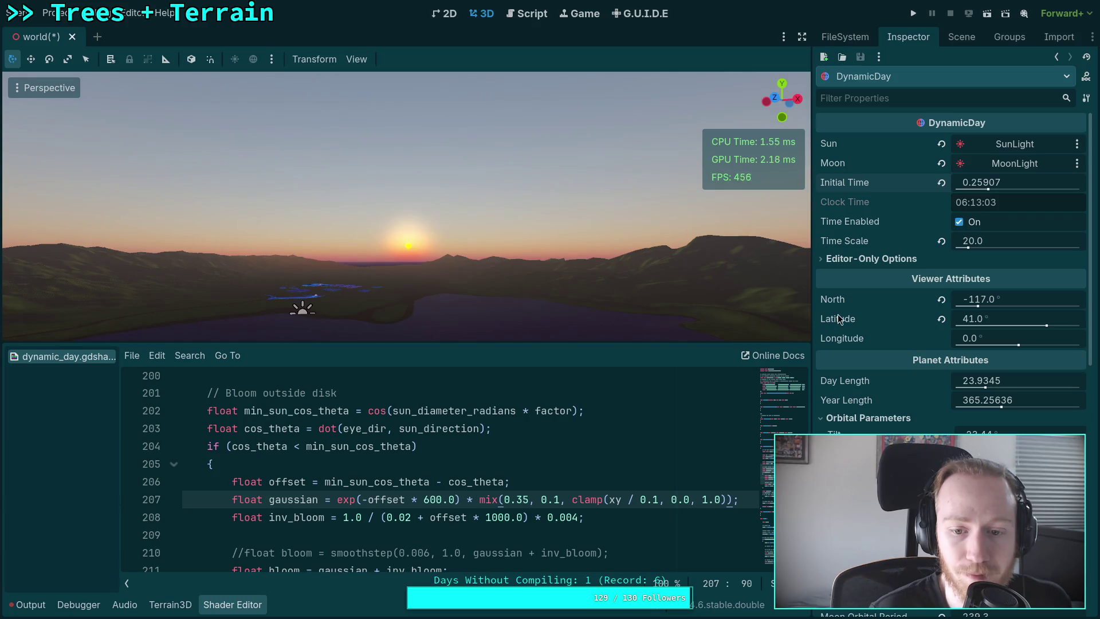
# Try clamp divisors 0.01, 1.0 and 0.001 while scrubbing the sun, settling on 0.01
pyautogui.doubleClick(655, 501)
pyautogui.press('Left')
pyautogui.write('0')
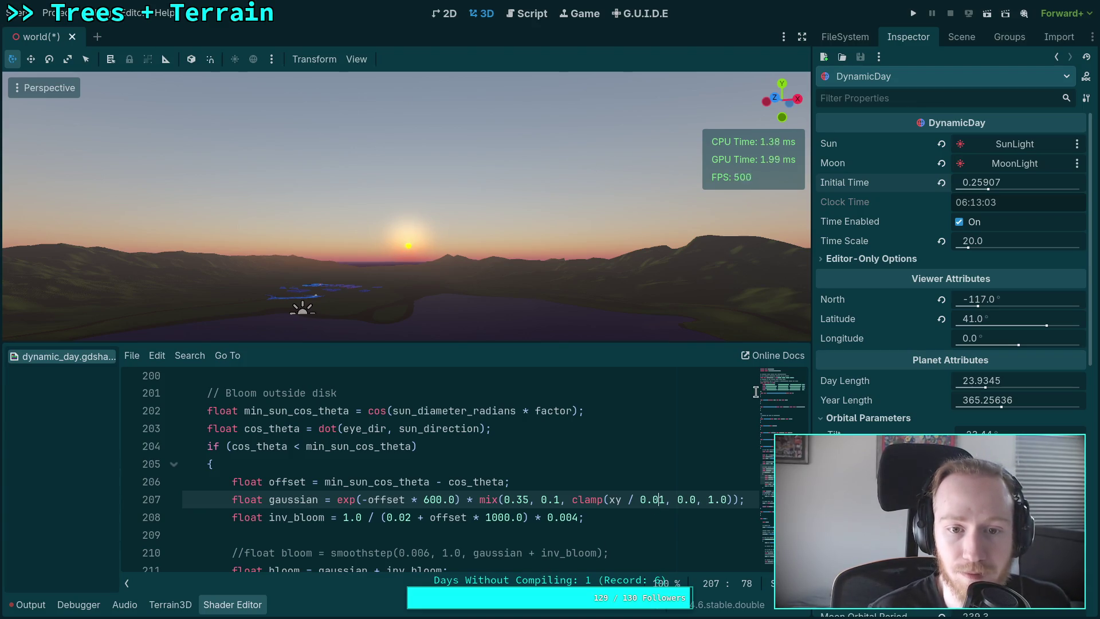
pyautogui.moveTo(989, 190); pyautogui.dragTo(987, 189)
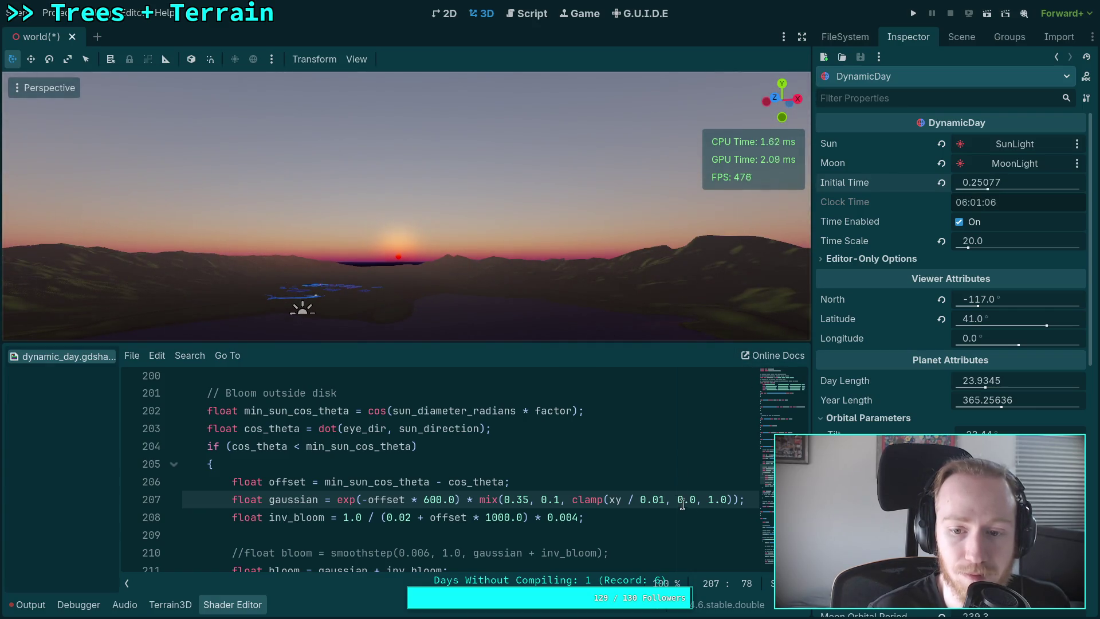
pyautogui.doubleClick(653, 500)
pyautogui.write('1.0')
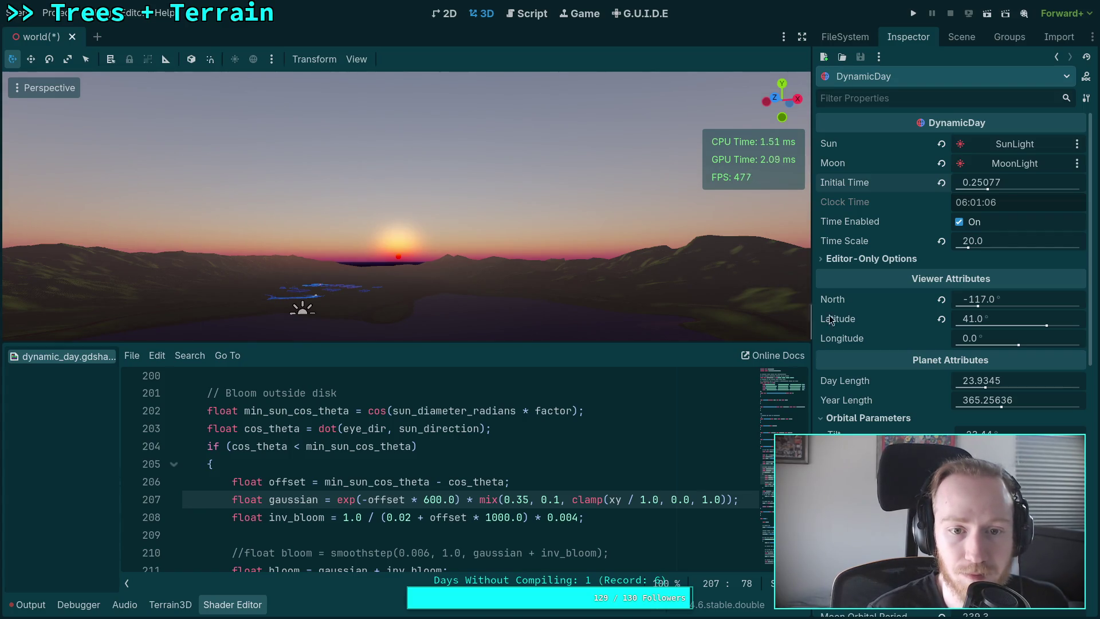
pyautogui.moveTo(1006, 184); pyautogui.dragTo(991, 184)
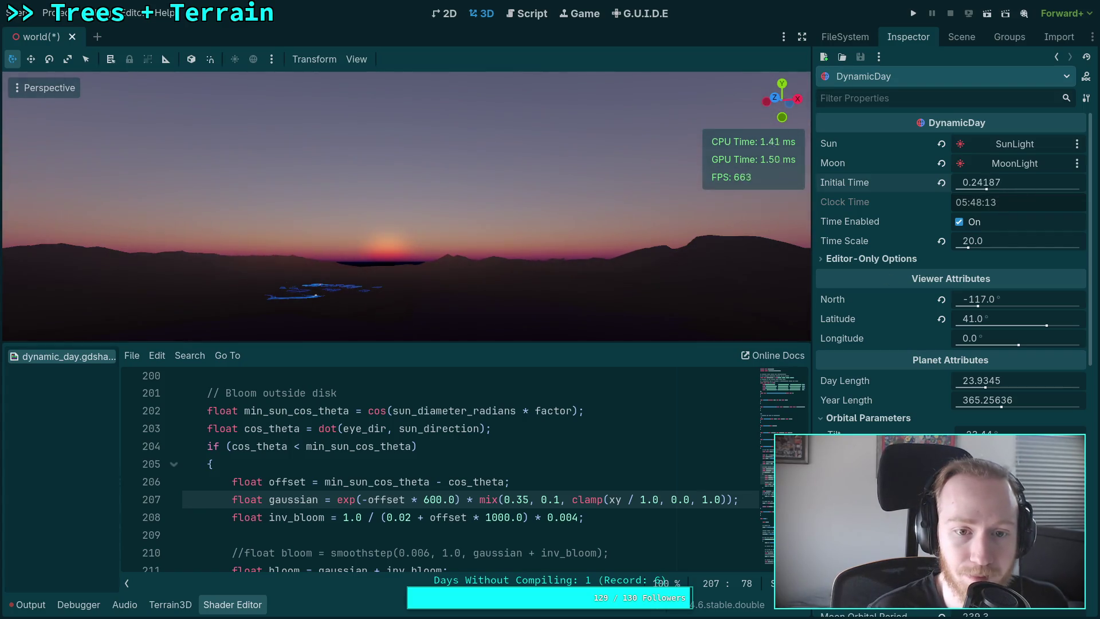
pyautogui.doubleClick(658, 500)
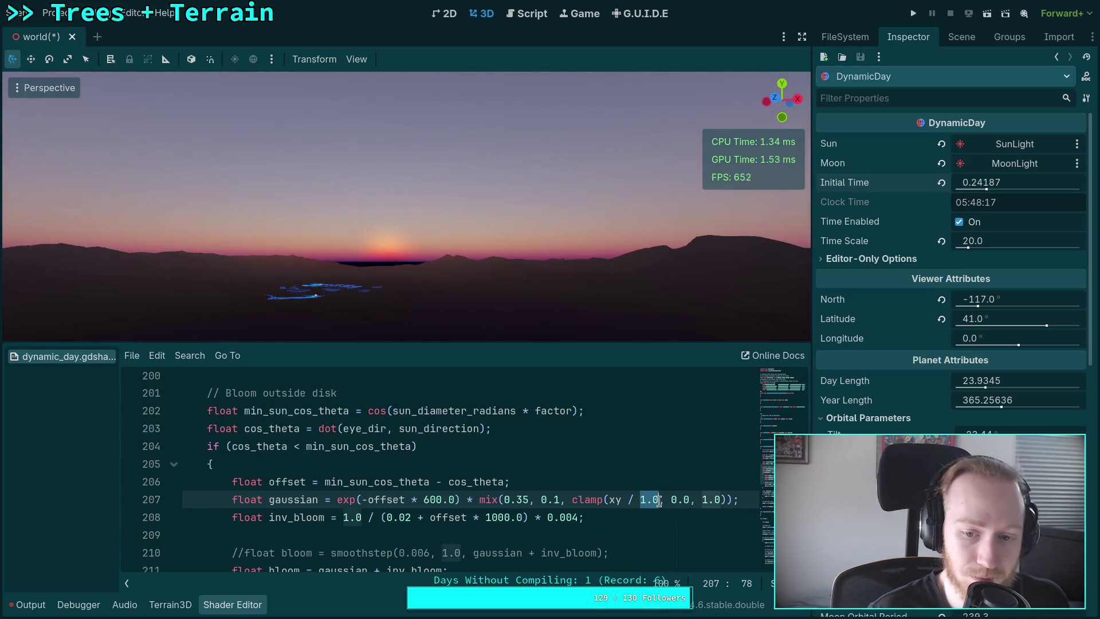
pyautogui.write('0.001')
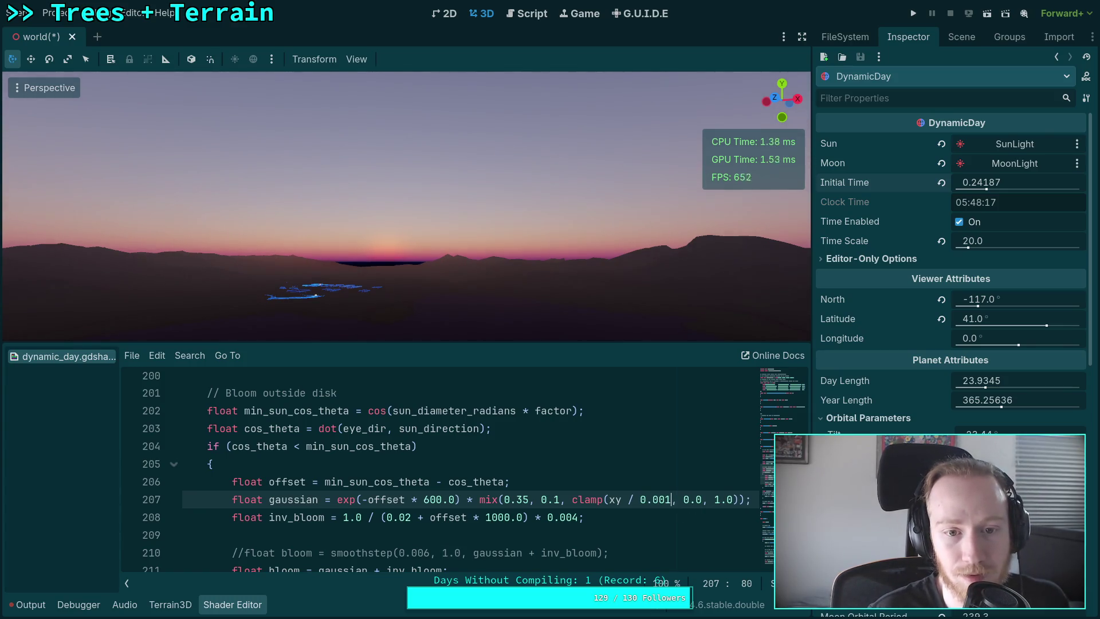
pyautogui.press('BackSpace')
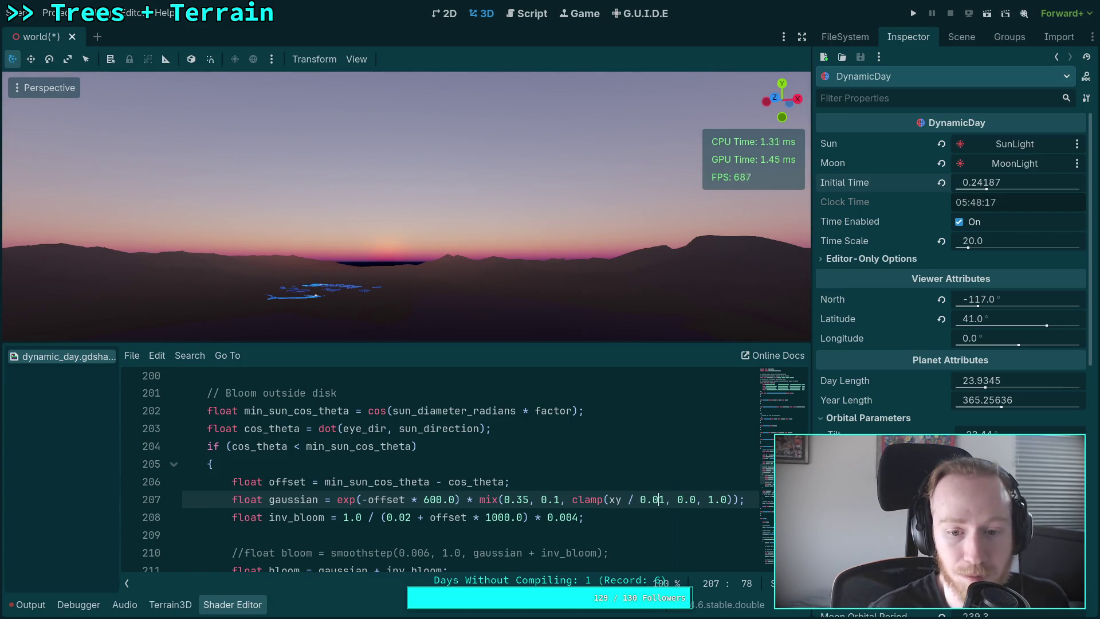
# Lower the mix's second value from 0.1 to 0.05 and rewind Initial Time
pyautogui.doubleClick(556, 499)
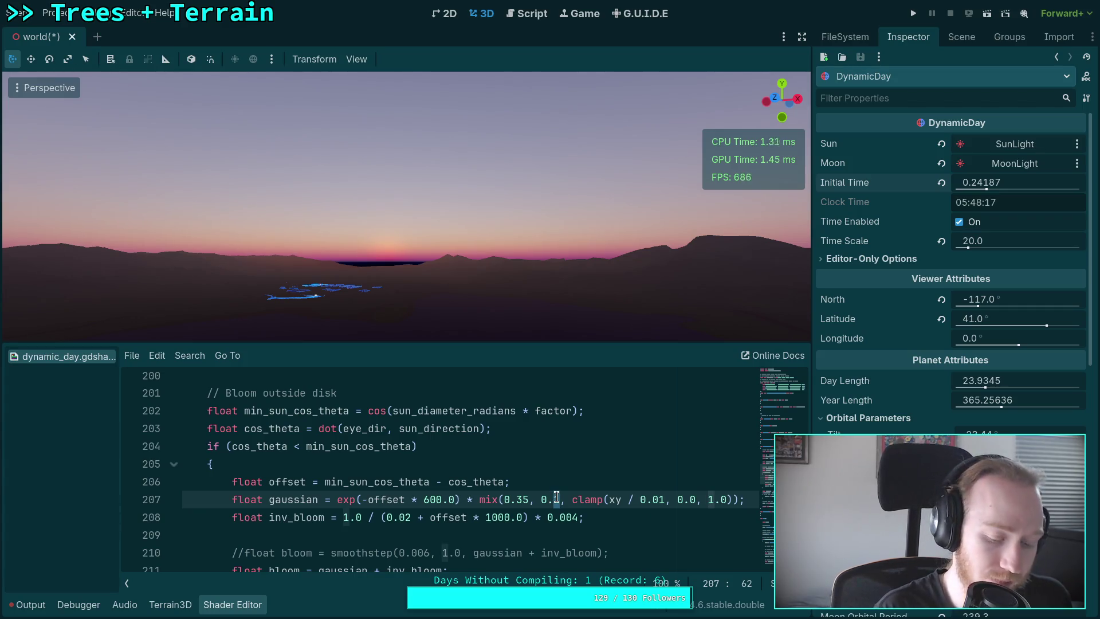
pyautogui.write('06')
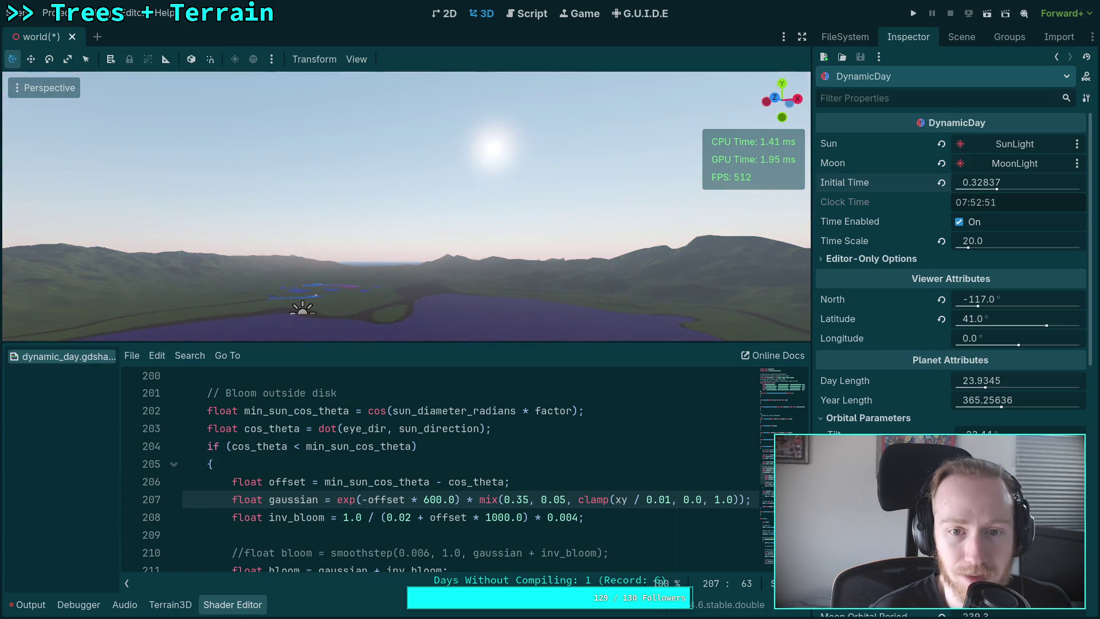
pyautogui.moveTo(982, 182); pyautogui.dragTo(964, 182)
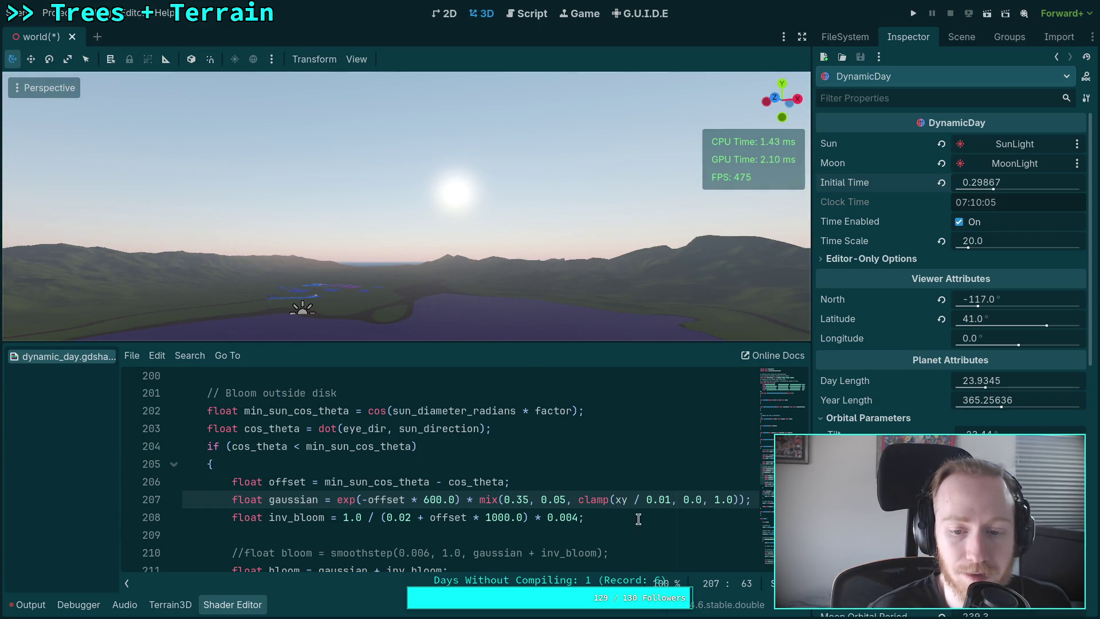
# Change the mix's 0.05 to 0.01 and the clamp divisor to 0.1, previewing sunset via Initial Time
pyautogui.write('1')
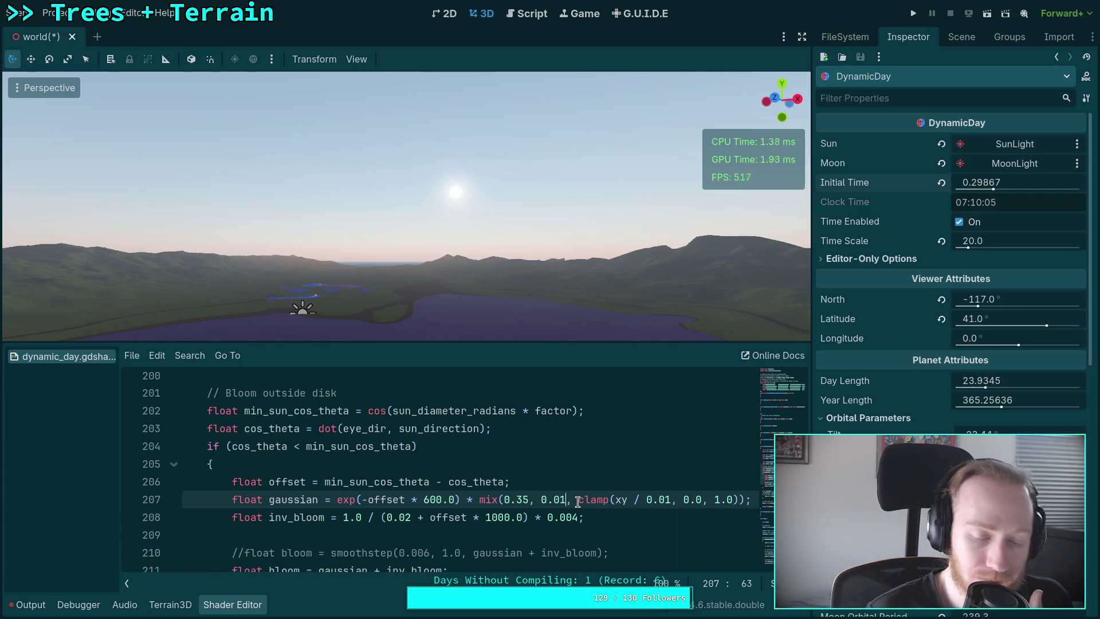
pyautogui.click(627, 499)
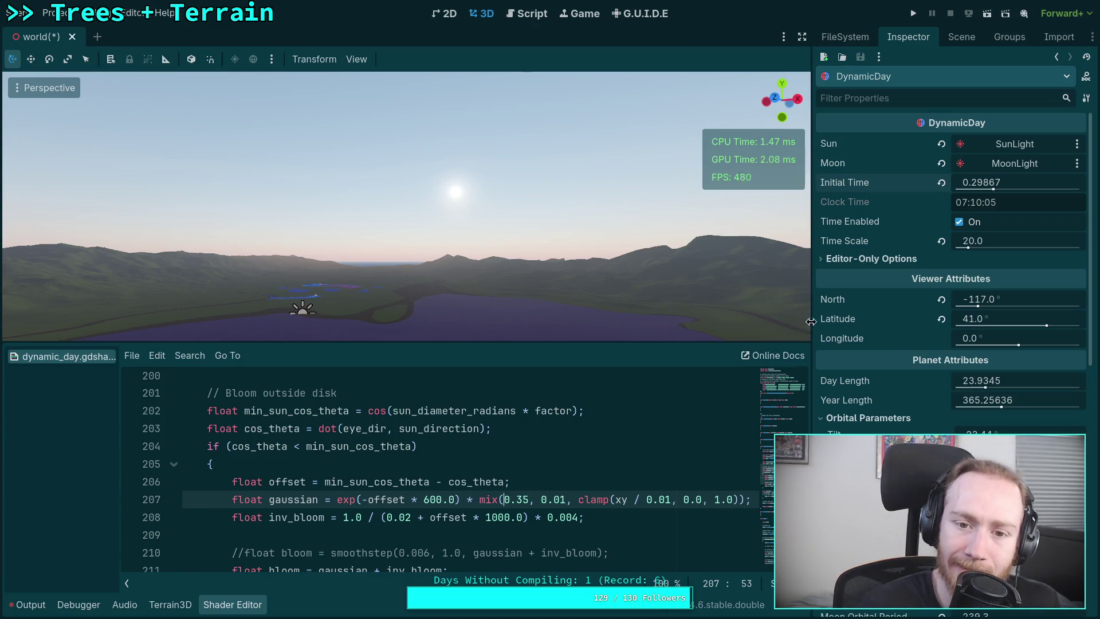
pyautogui.moveTo(1019, 185); pyautogui.dragTo(982, 185)
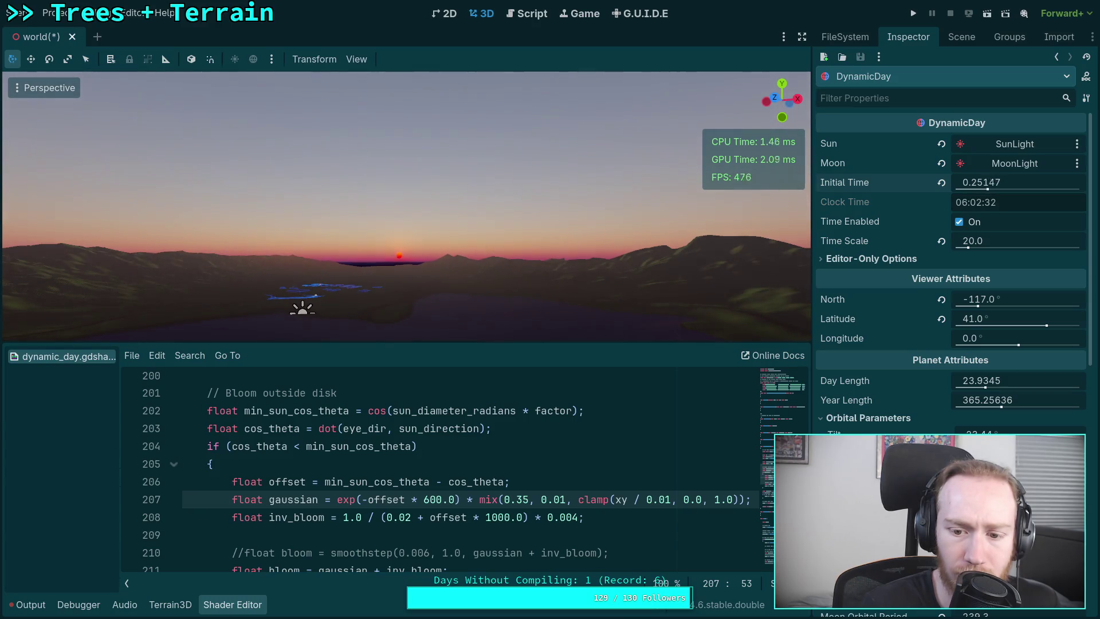
pyautogui.click(666, 499)
pyautogui.press('BackSpace')
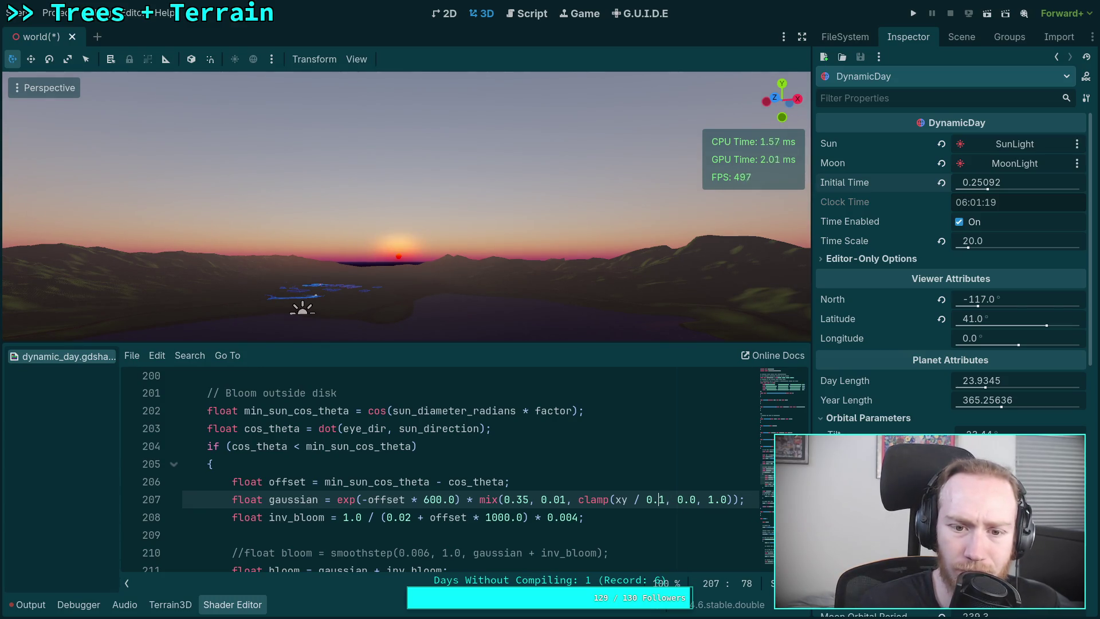
pyautogui.moveTo(976, 187); pyautogui.dragTo(990, 187)
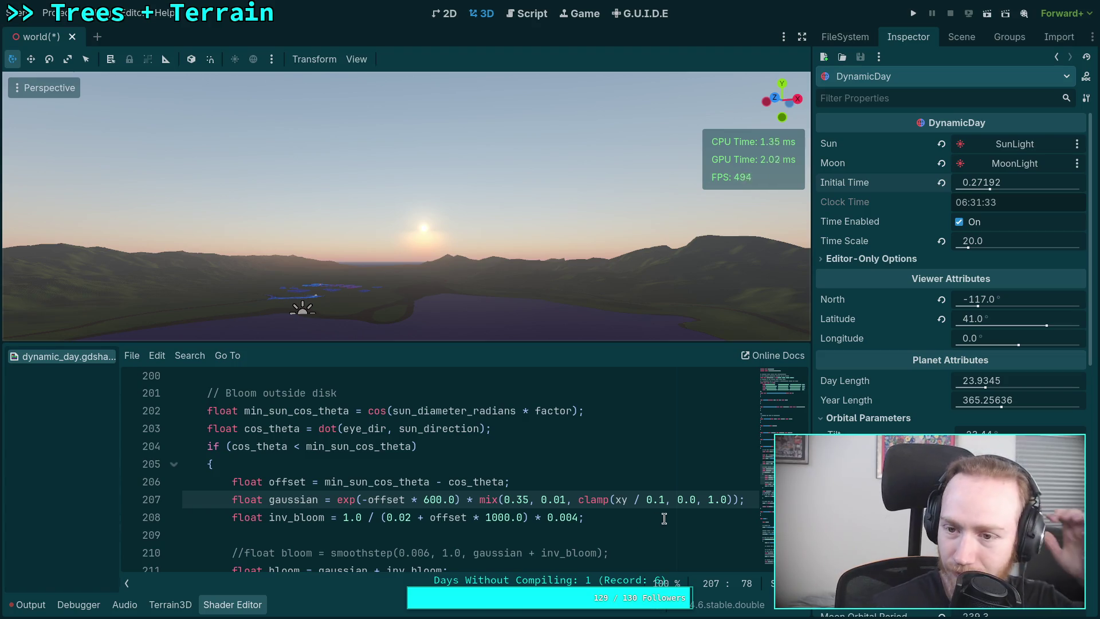
pyautogui.doubleClick(622, 498)
# Replace xy in line 207's clamp with dot(sun_direction, vec3(0.0, 1.0, 0.0)) and fix the parentheses
pyautogui.write('dot(')
pyautogui.write('sun_d')
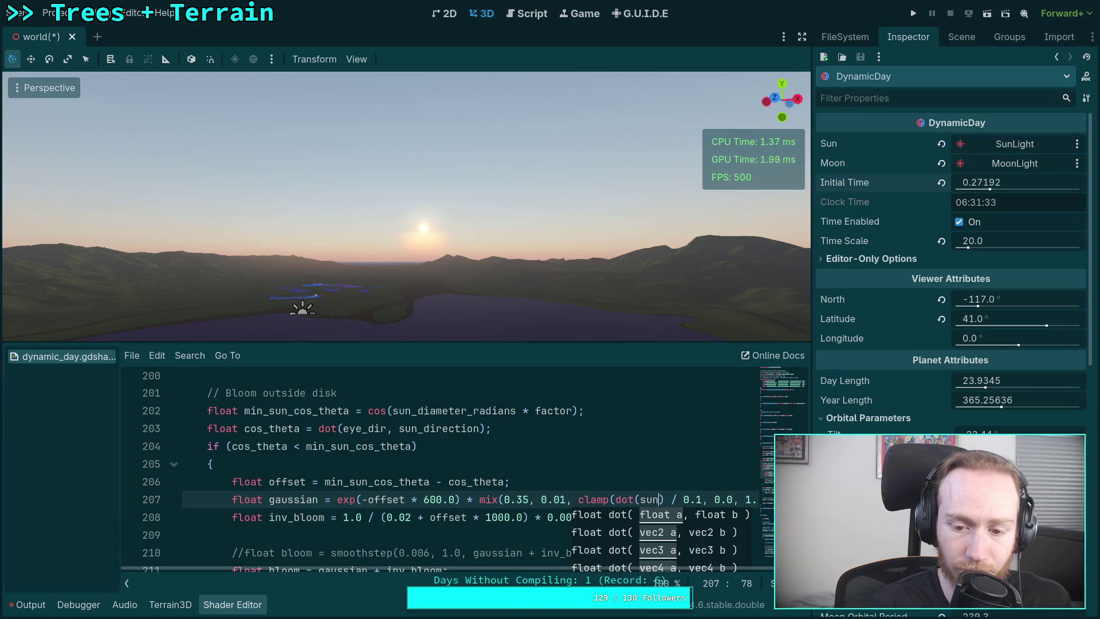
pyautogui.press('Return')
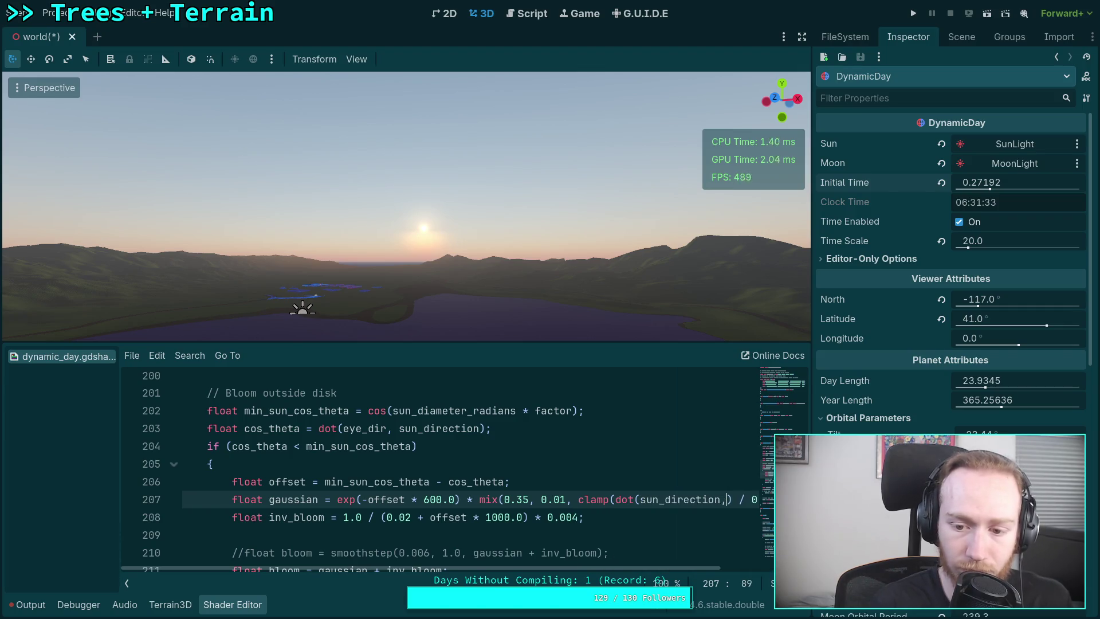
pyautogui.write(', vec3(0.0, 1.0)')
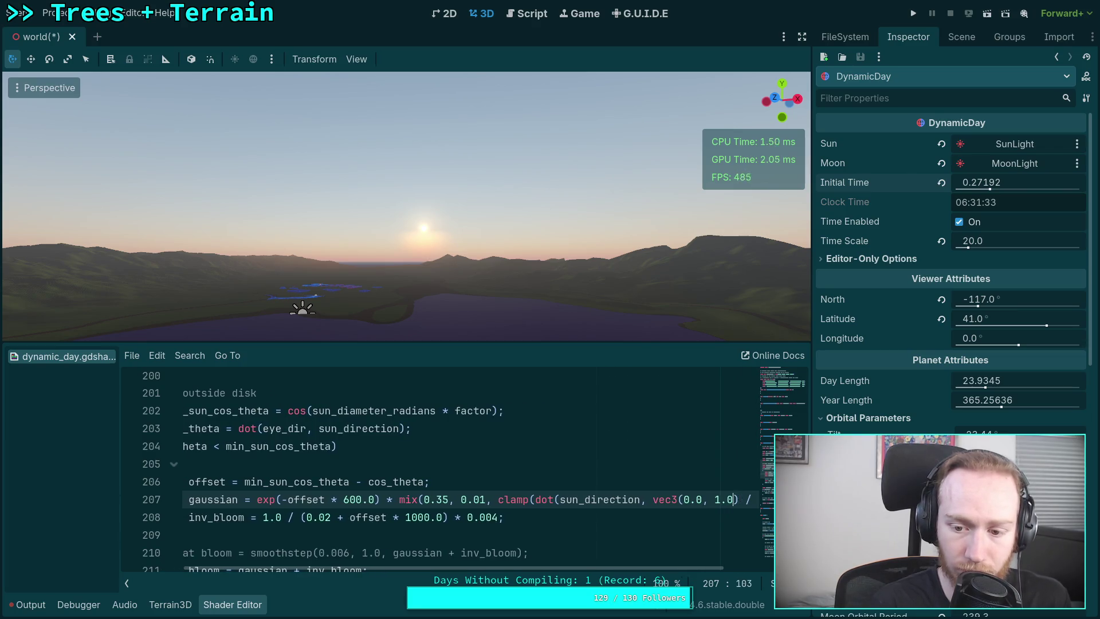
pyautogui.write(', 0.0)')
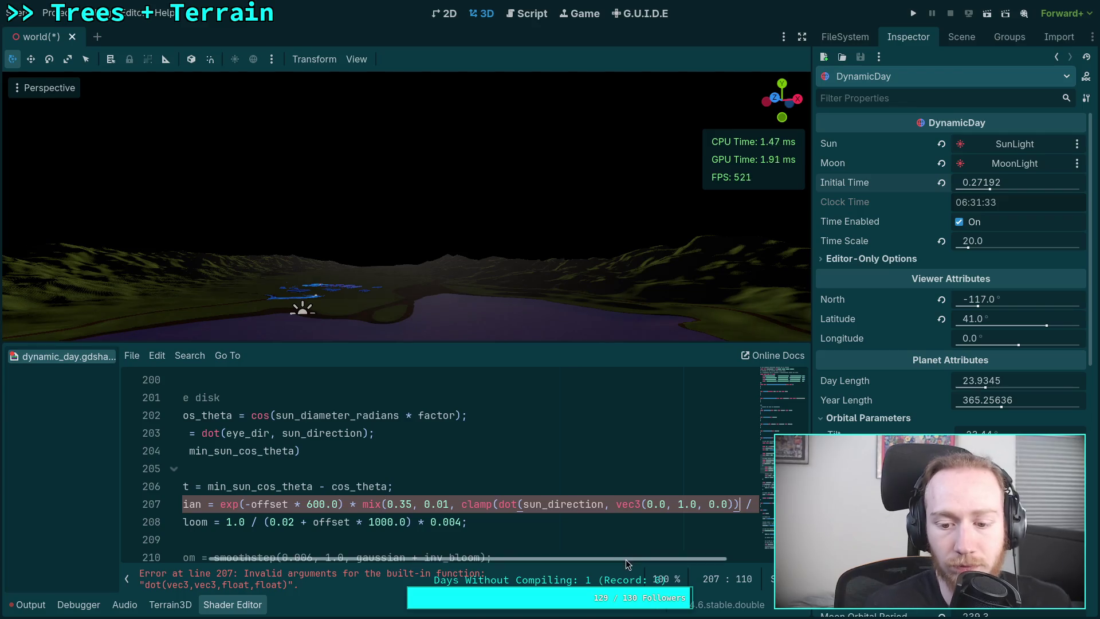
pyautogui.hotkey('ctrl', 'z')
pyautogui.press('Up')
pyautogui.press('Up')
pyautogui.press('Up')
pyautogui.scroll(2, 440, 556)
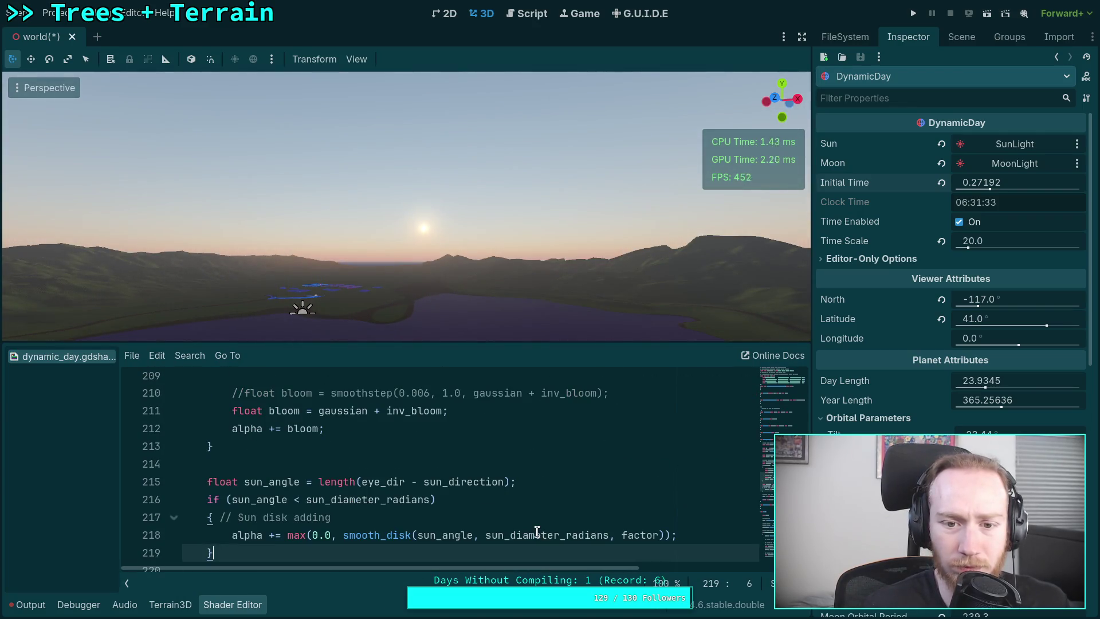
pyautogui.scroll(-2, 556, 561)
pyautogui.scroll(5, 516, 544)
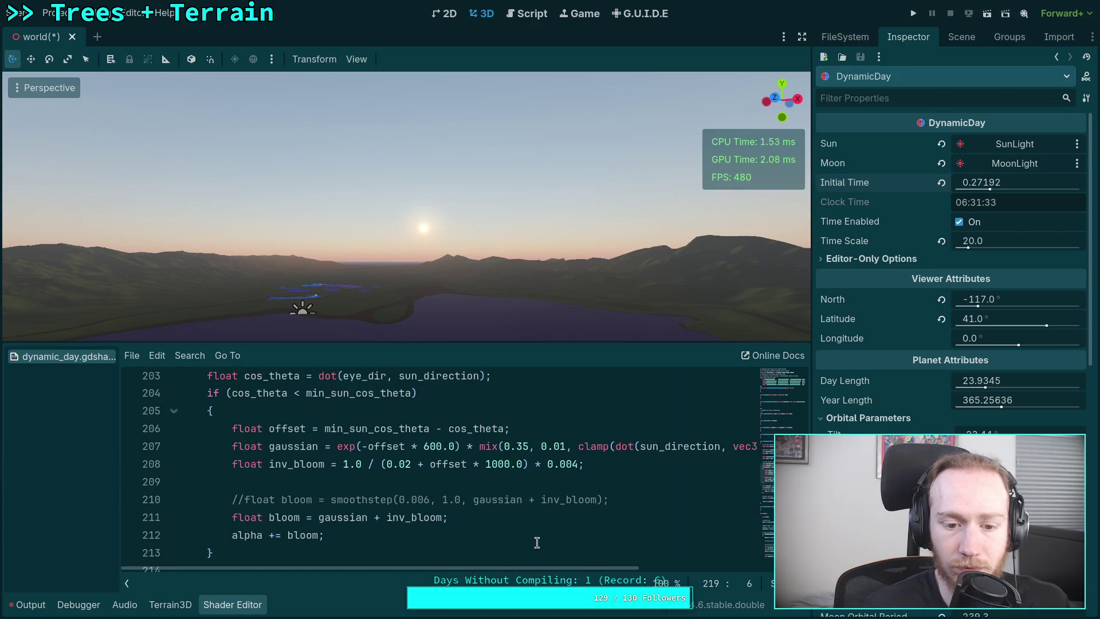
pyautogui.click(355, 496)
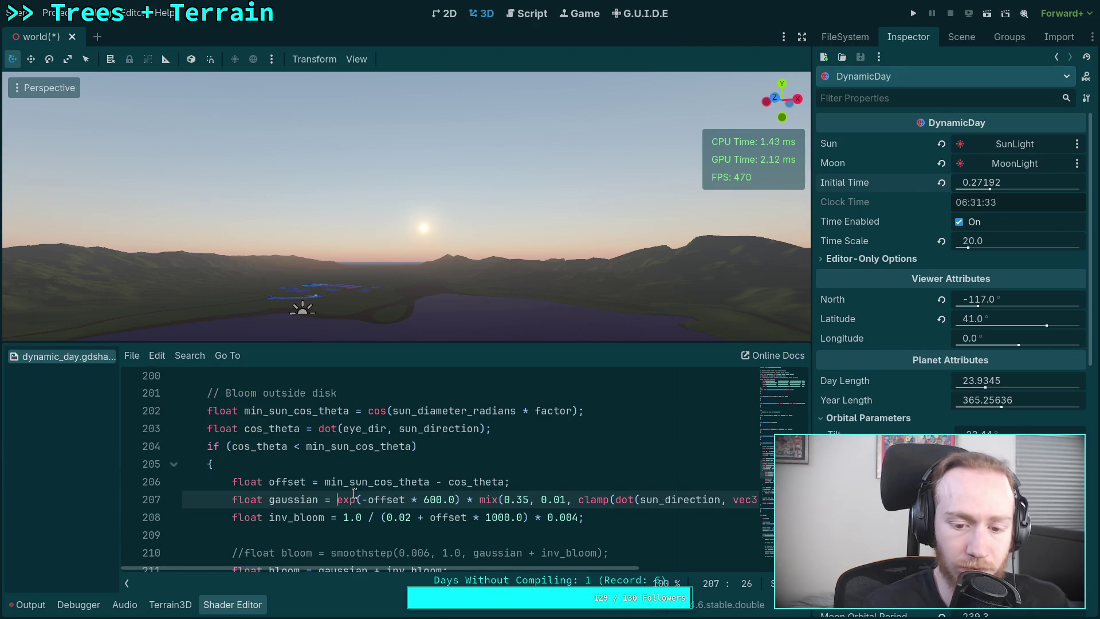
# Break the gaussian so the exp factor, * mix factor and closing parenthesis sit on separate lines
pyautogui.write('(')
pyautogui.press('Return')
pyautogui.press('Tab')
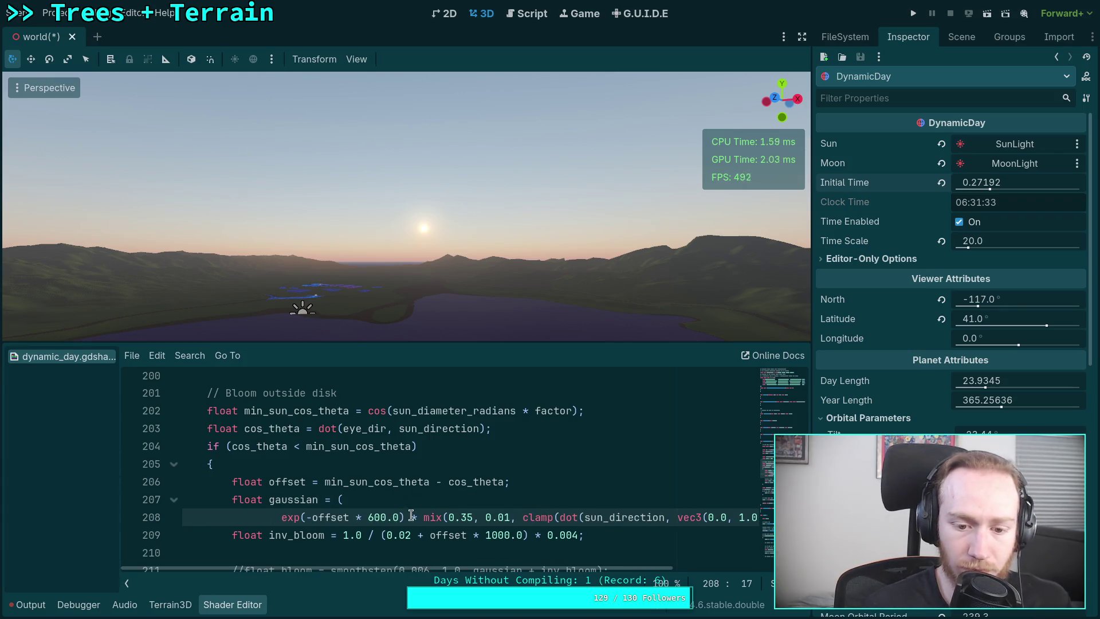
pyautogui.click(412, 517)
pyautogui.press('Return')
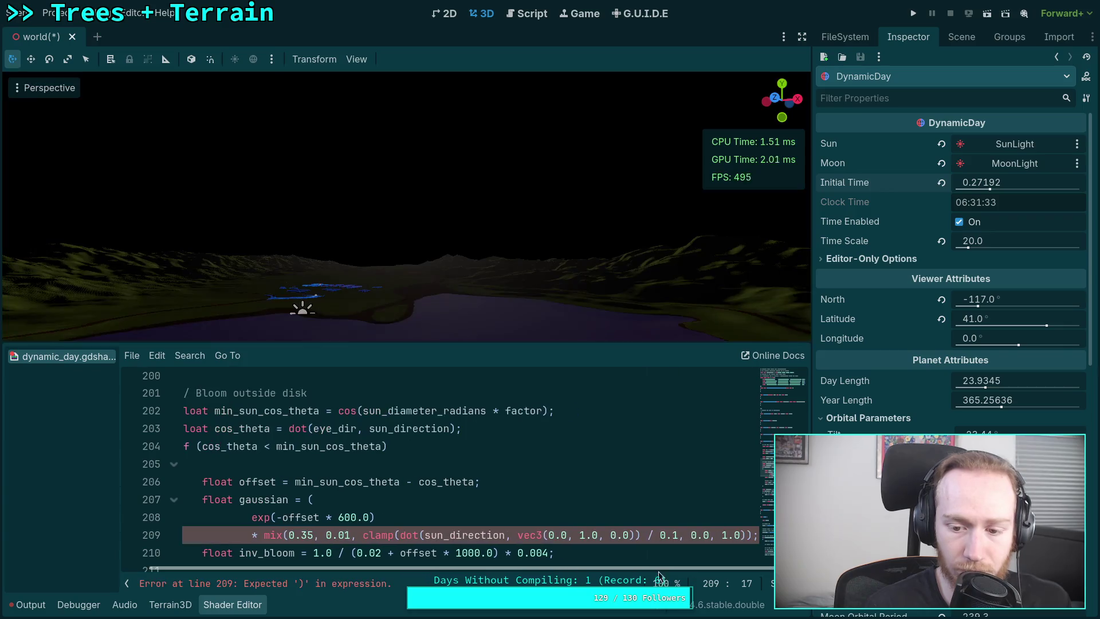
pyautogui.click(758, 536)
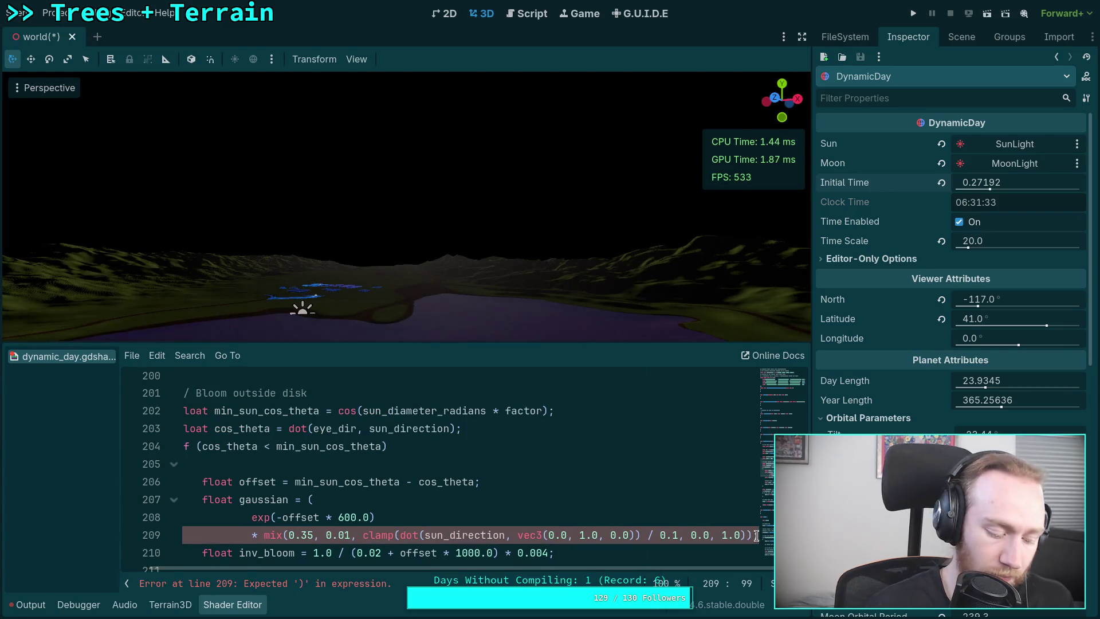
pyautogui.press('Return')
pyautogui.write(');')
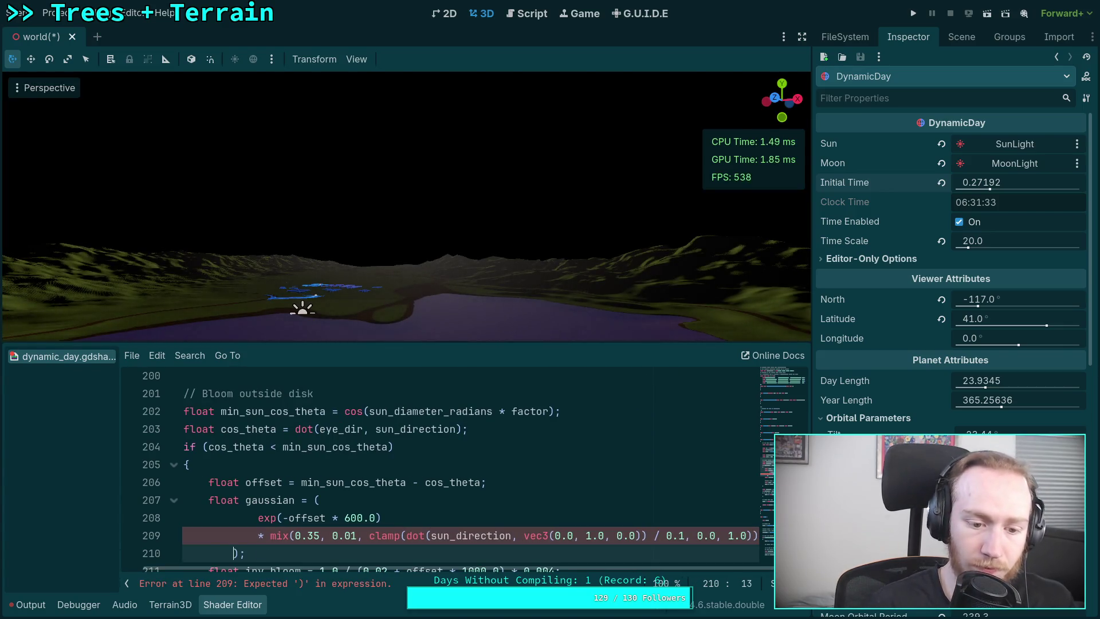
pyautogui.press('BackSpace')
pyautogui.scroll(-1, 371, 479)
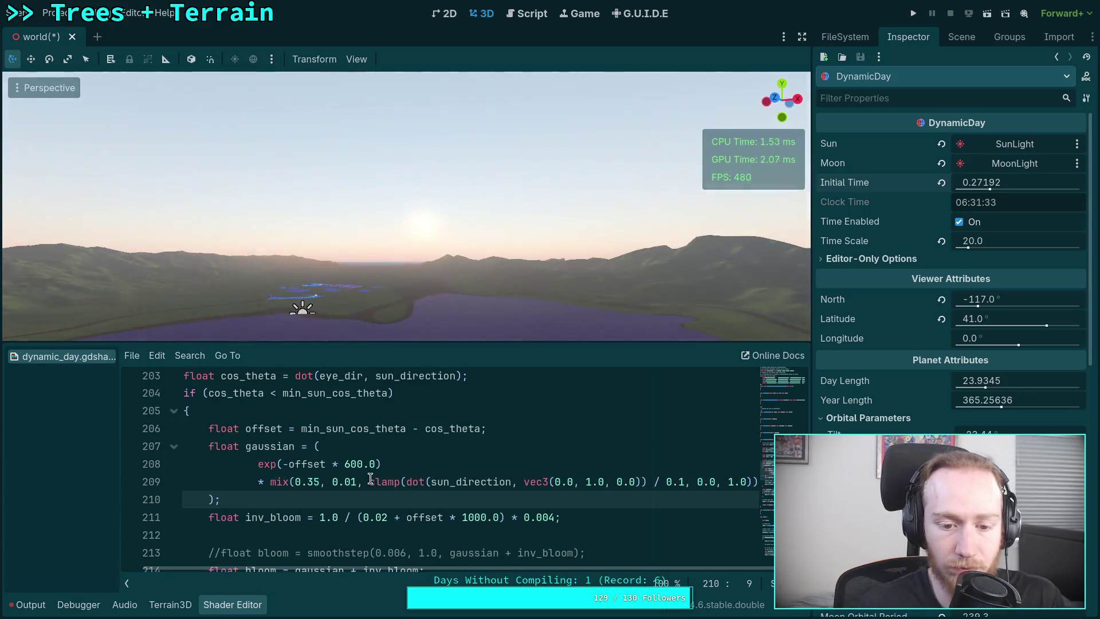
# Put the mix arguments 0.35, 0.01 and the clamp call each on their own line
pyautogui.click(289, 481)
pyautogui.press('Return')
pyautogui.click(329, 500)
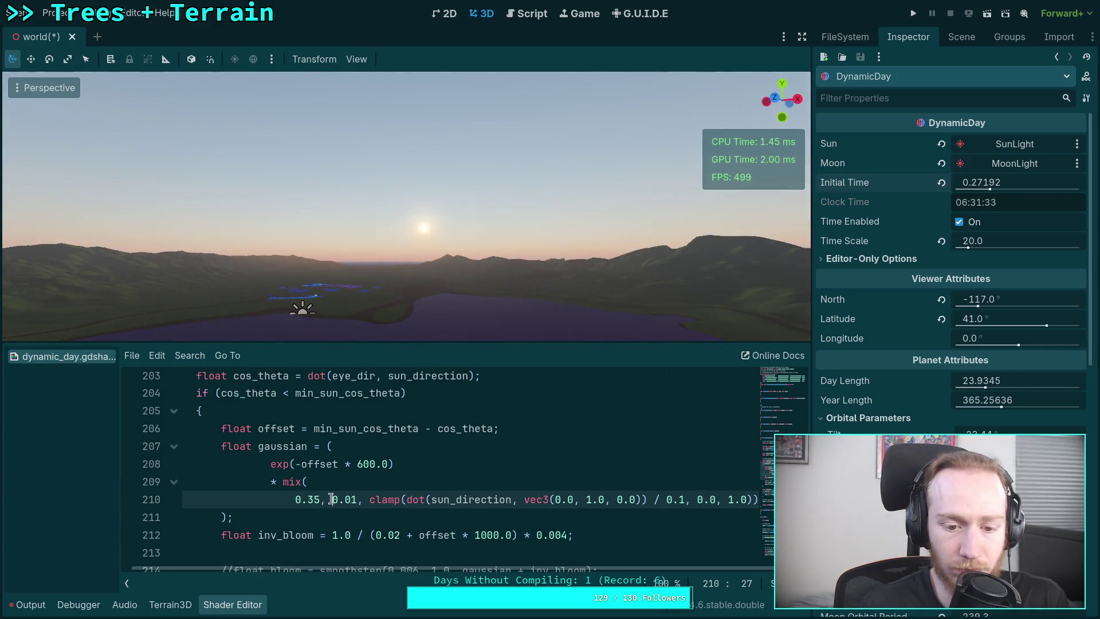
pyautogui.press('Return')
pyautogui.press('Return')
pyautogui.click(688, 535)
pyautogui.press('Return')
pyautogui.click(314, 552)
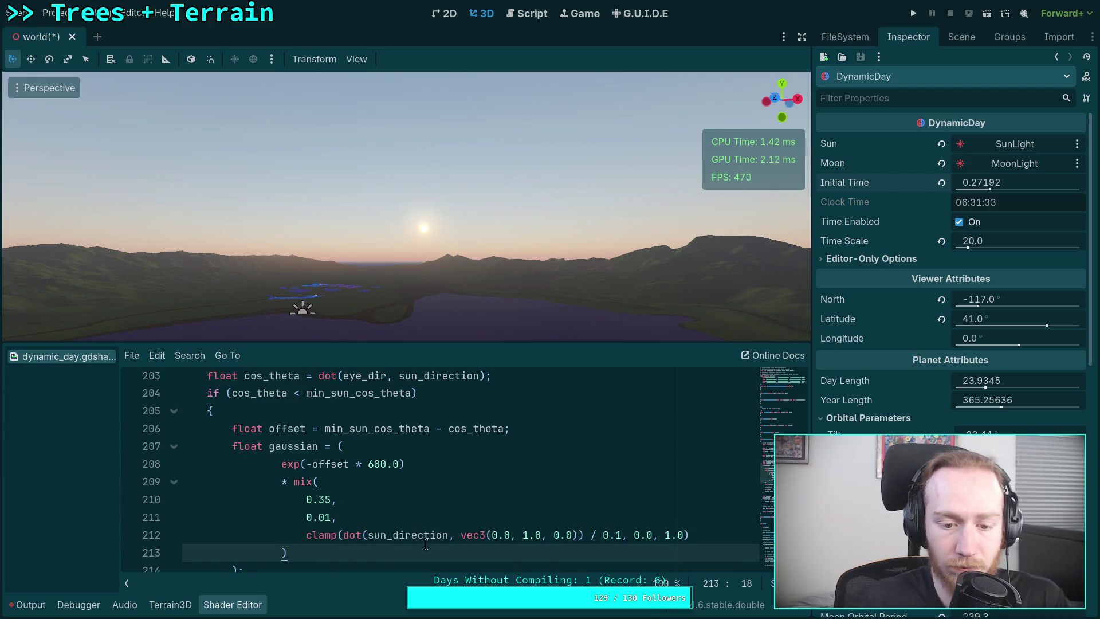
# Drag Initial Time down to about 0.2437 for sunset and start editing line 210's 0.35
pyautogui.moveTo(1016, 182); pyautogui.dragTo(988, 182)
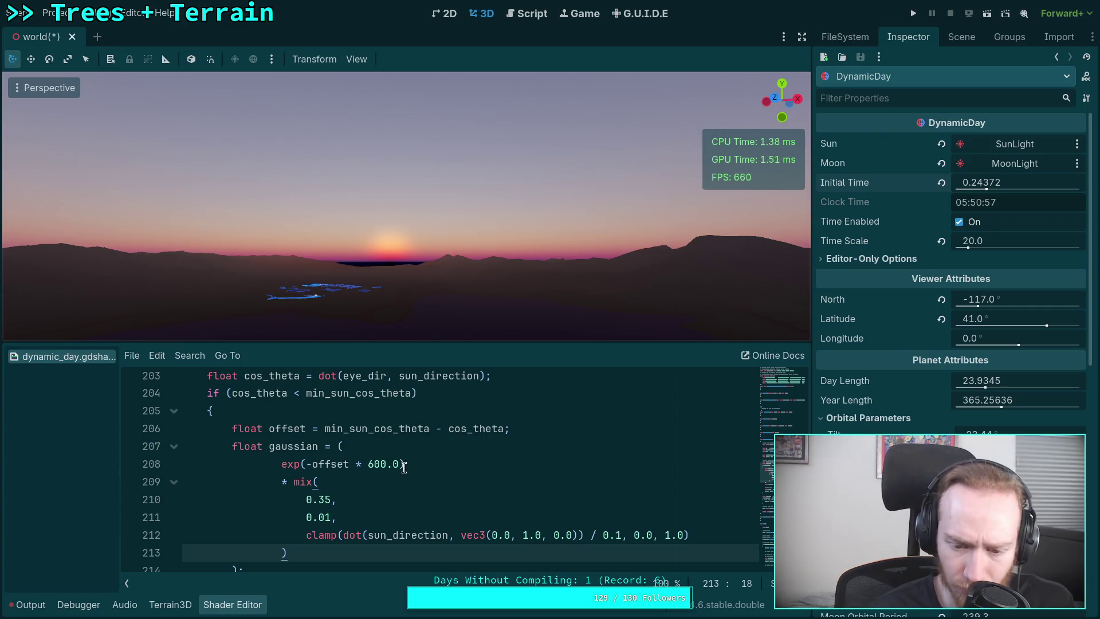
pyautogui.click(370, 464)
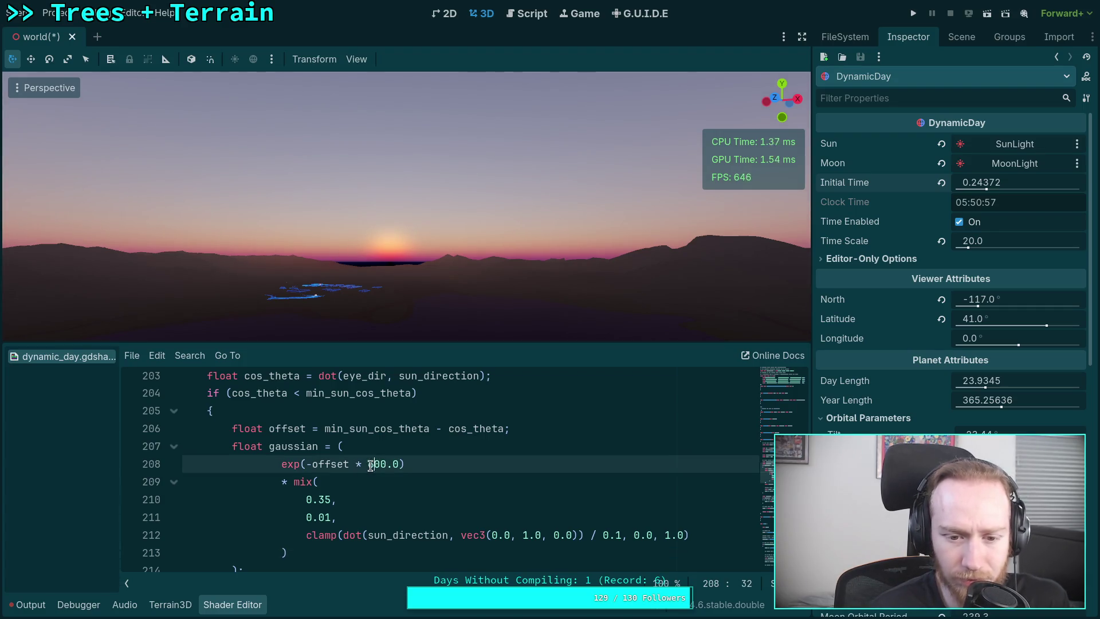
pyautogui.click(320, 501)
pyautogui.press('BackSpace')
# Test 0.3 and 0.2 as line 210's first mix value, restore 0.35, and set Initial Time to 0.24462
pyautogui.write('3')
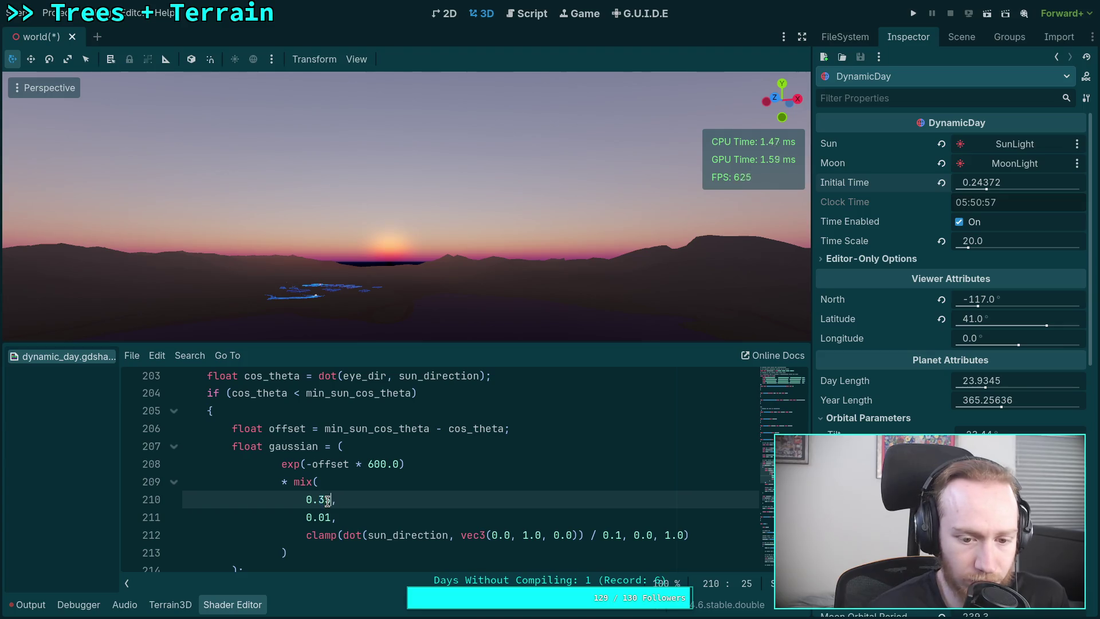
pyautogui.press('BackSpace')
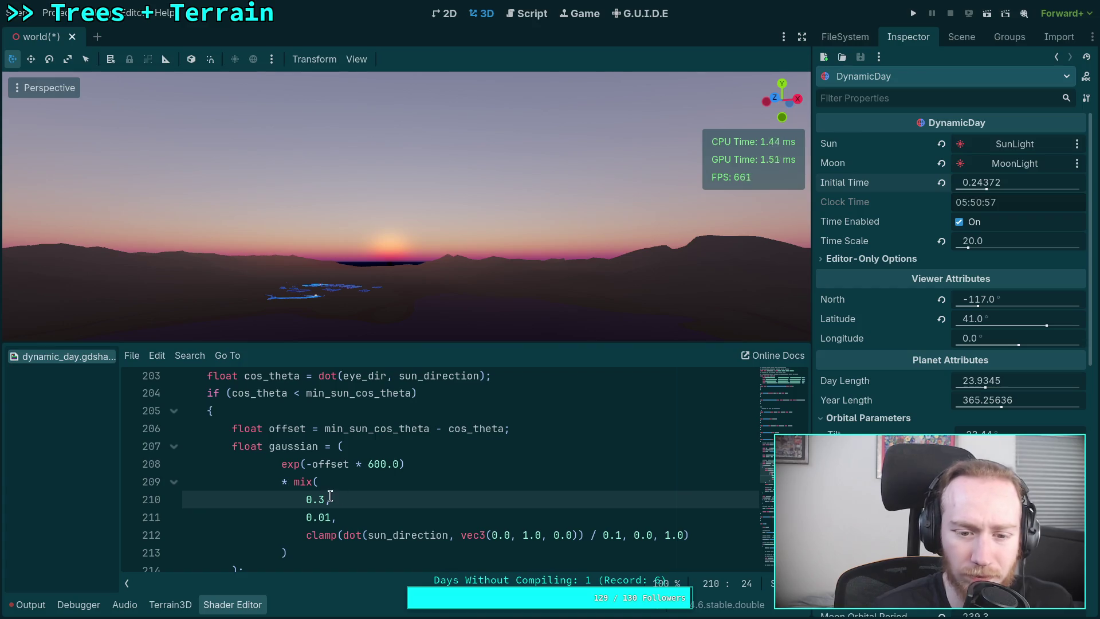
pyautogui.hotkey('shift', 'Left')
pyautogui.write('2')
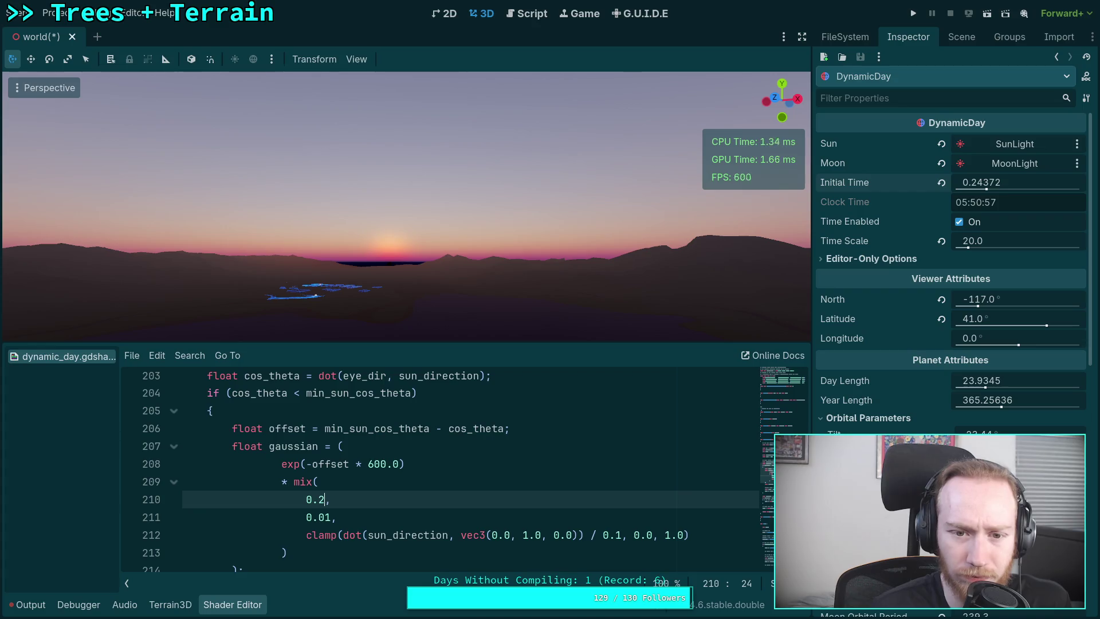
pyautogui.moveTo(997, 183)
pyautogui.mouseDown()
pyautogui.moveTo(983, 182)
pyautogui.moveTo(1012, 182)
pyautogui.moveTo(993, 182)
pyautogui.mouseUp()
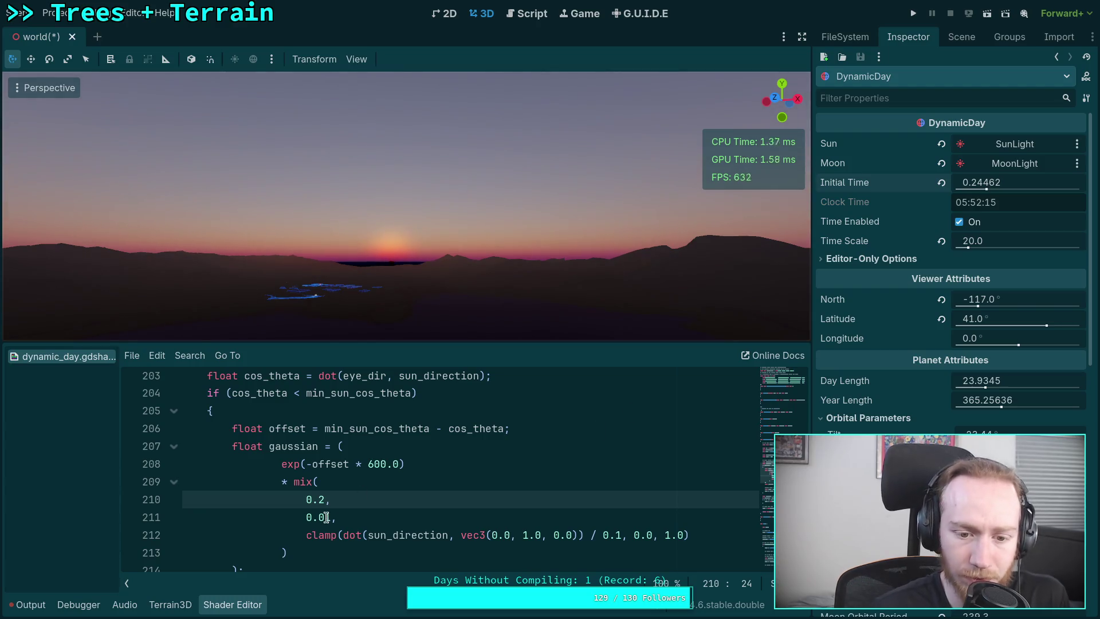
pyautogui.write('35')
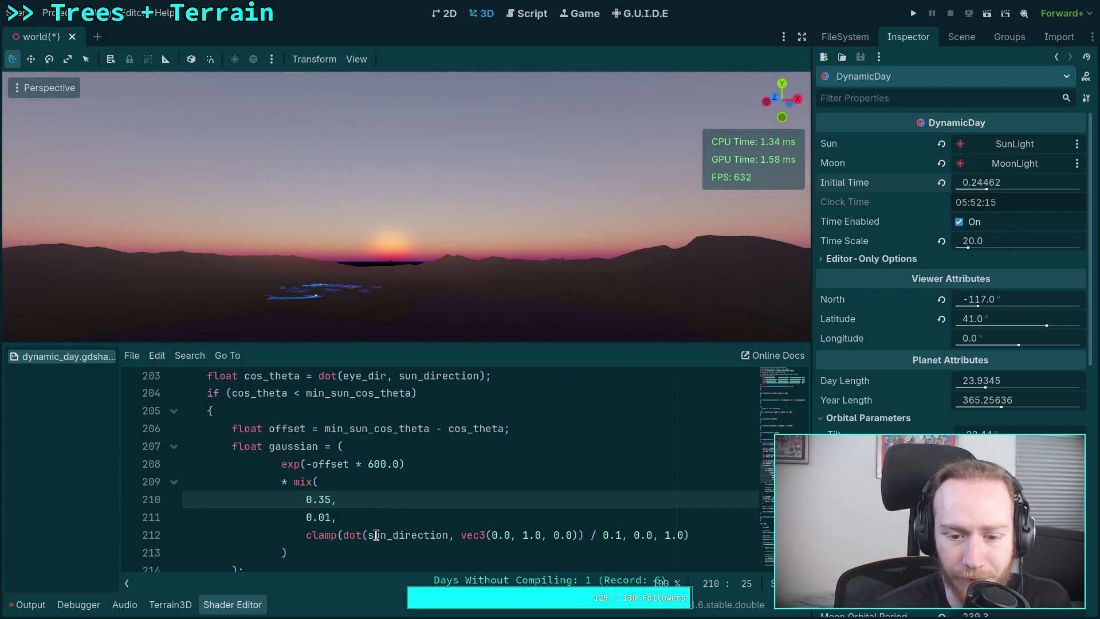
pyautogui.click(309, 534)
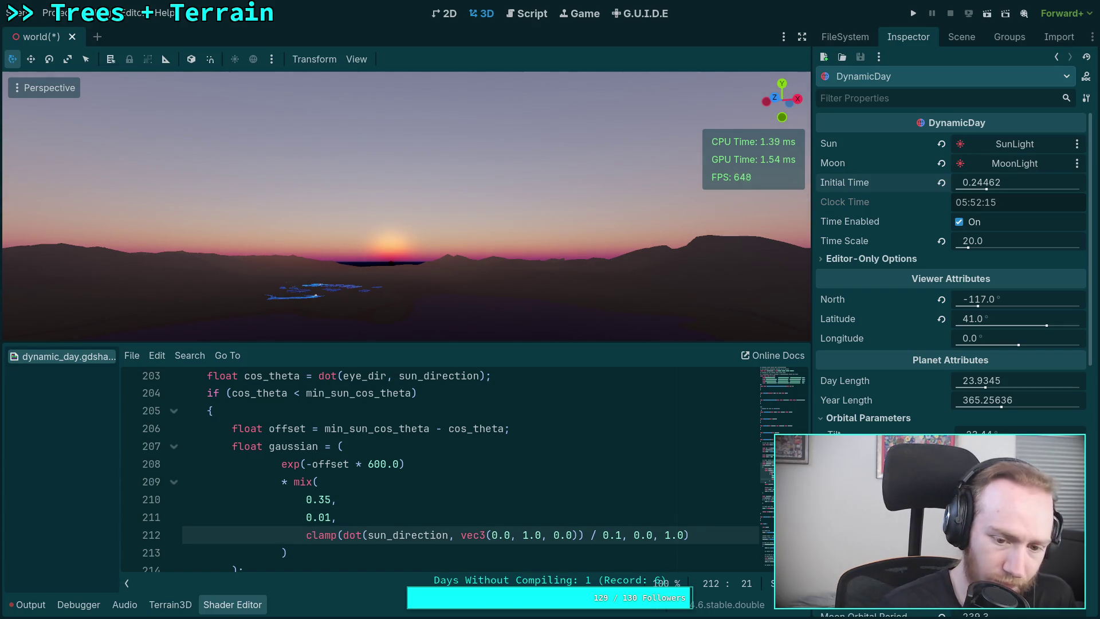
pyautogui.click(341, 535)
# Spread the clamp's dot term, / 0.1 divisor, 0.0, 1.0 and closing parenthesis over separate lines
pyautogui.press('Return')
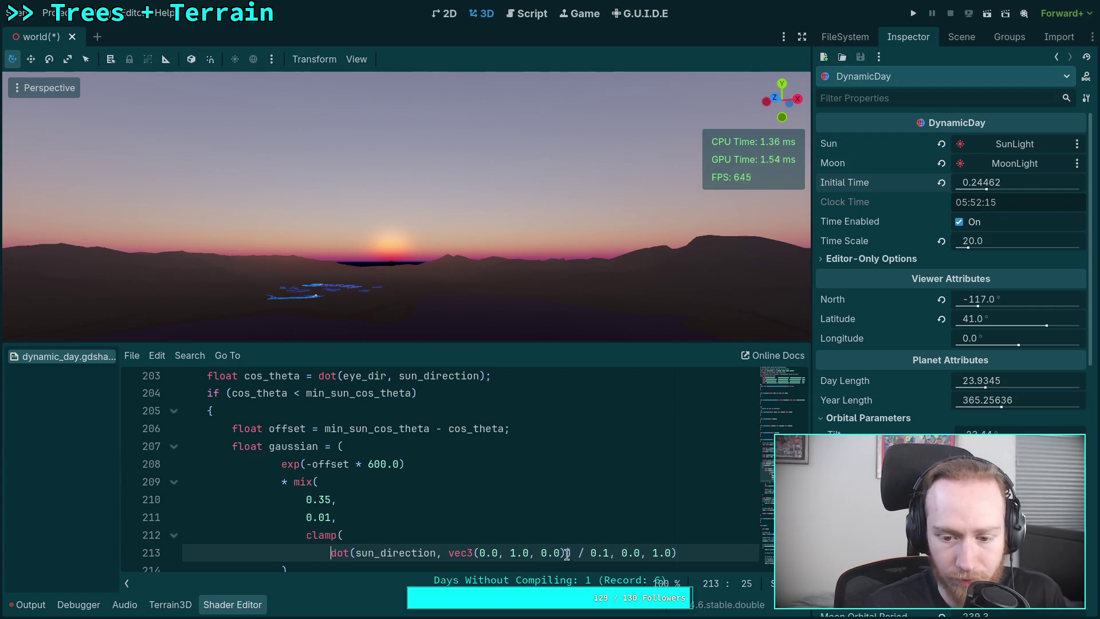
pyautogui.click(573, 552)
pyautogui.press('Return')
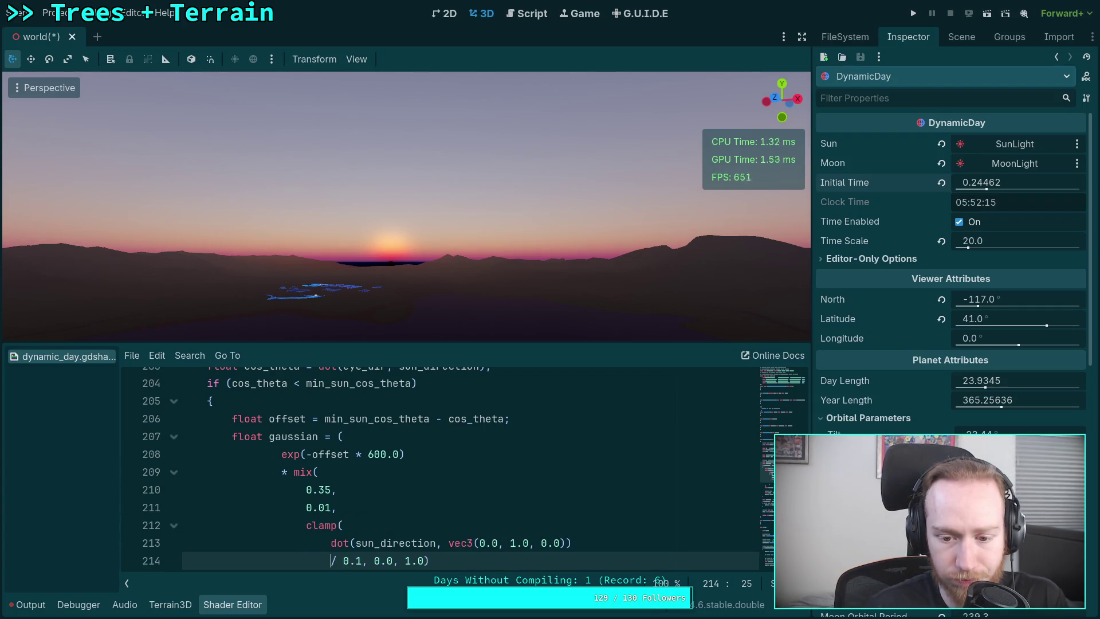
pyautogui.click(370, 561)
pyautogui.press('Return')
pyautogui.click(361, 561)
pyautogui.press('Return')
pyautogui.click(350, 561)
pyautogui.press('Return')
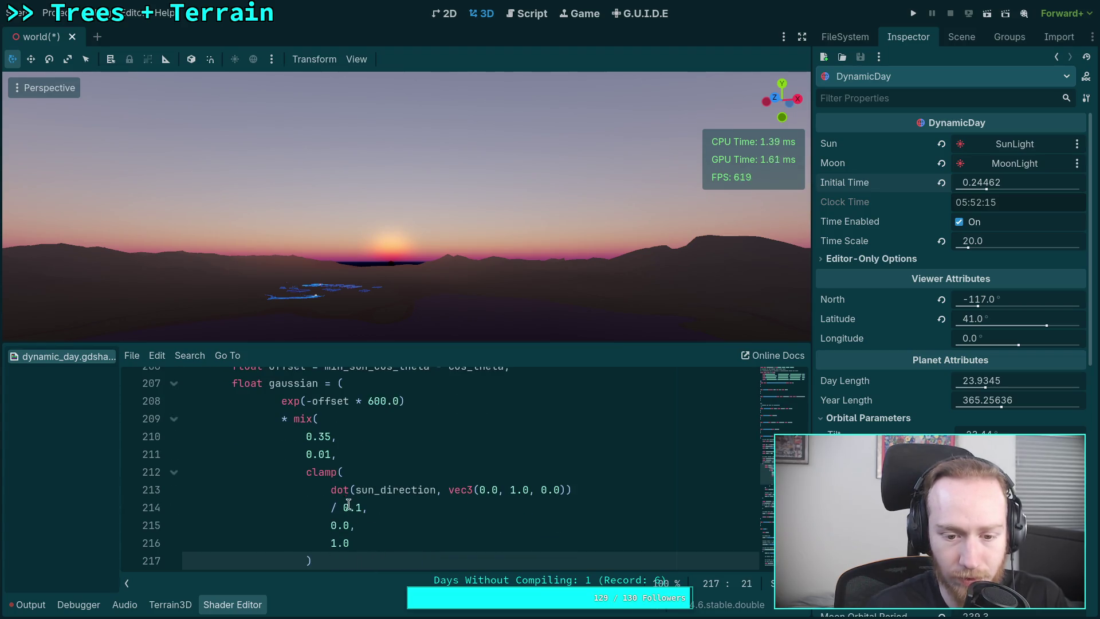
pyautogui.scroll(1, 368, 484)
# Comment out the dot term, replace the divisor line with an xy placeholder, and scrub Initial Time
pyautogui.click(331, 545)
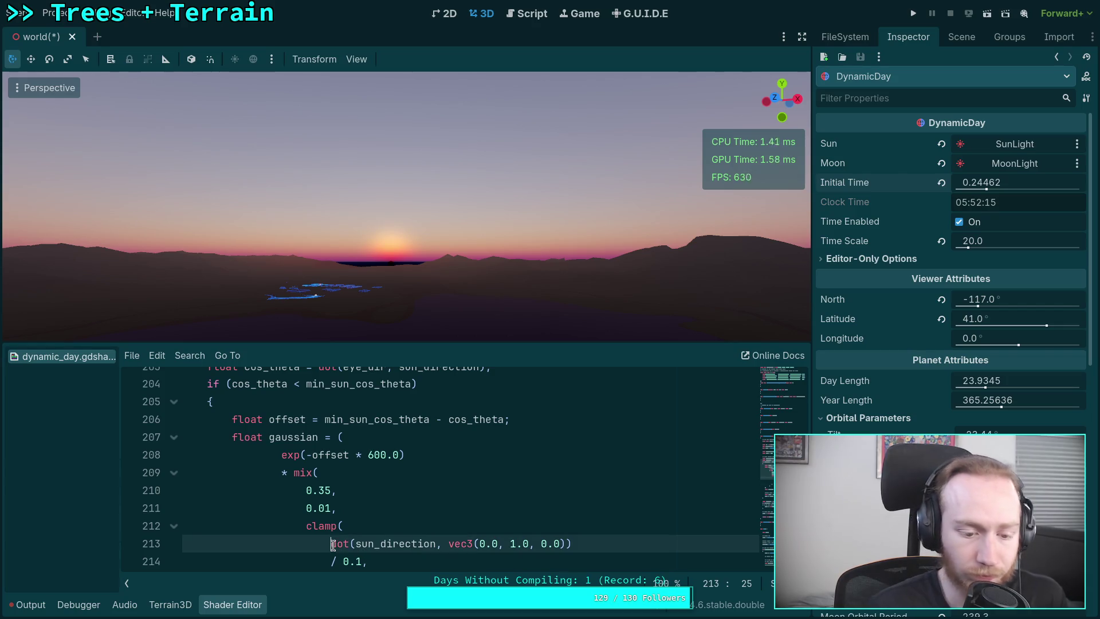
pyautogui.write('//')
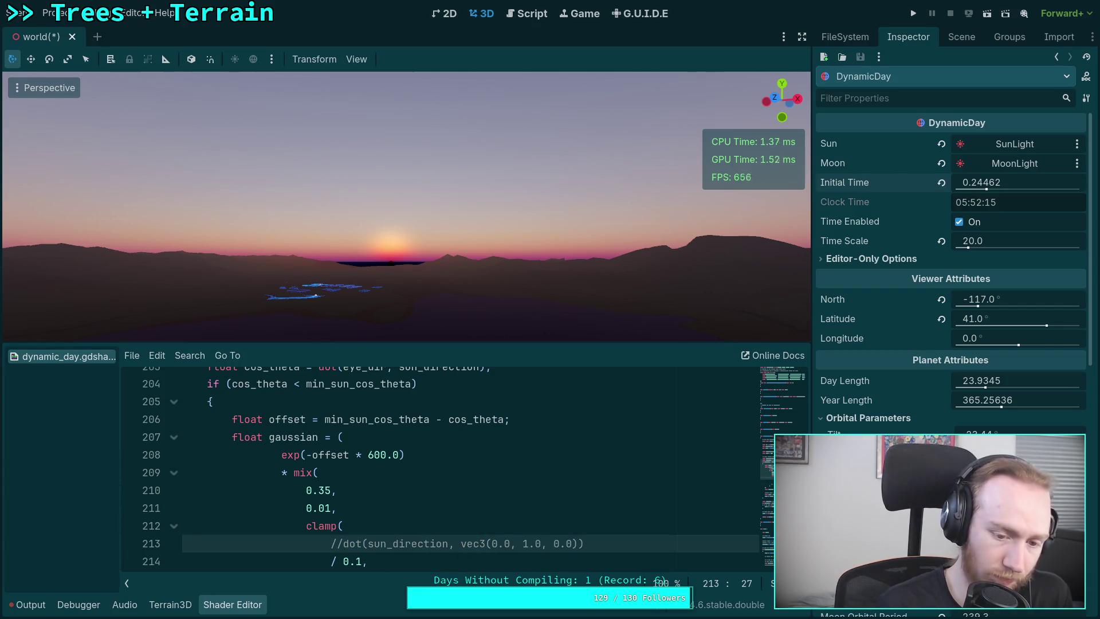
pyautogui.press('Down')
pyautogui.press('End')
pyautogui.hotkey('shift', 'Home')
pyautogui.press('BackSpace')
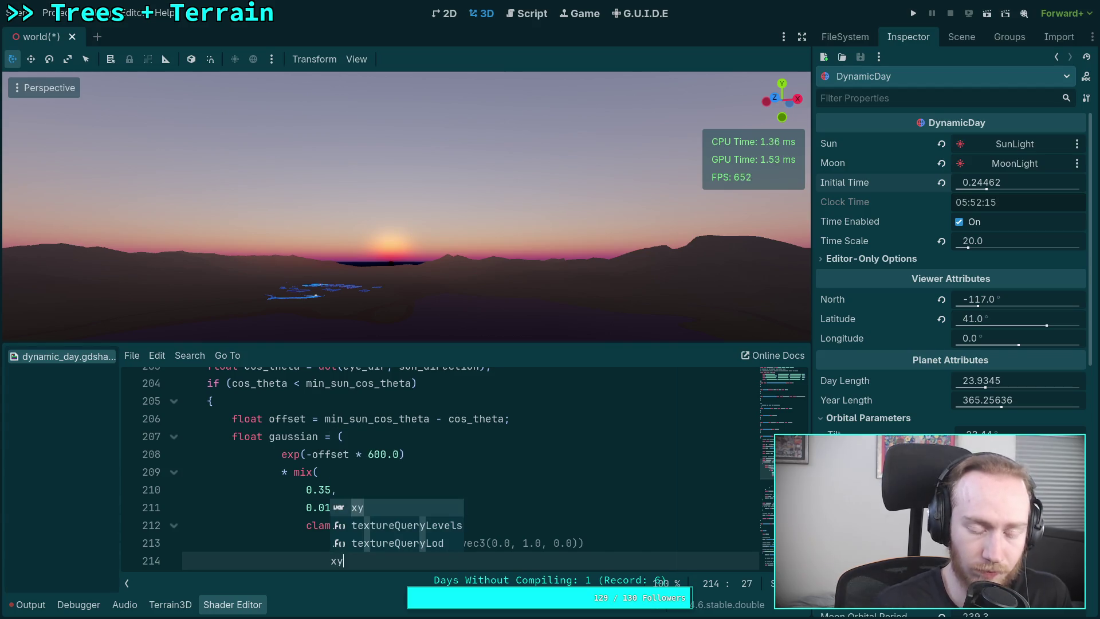
pyautogui.write('y')
pyautogui.click(559, 469)
pyautogui.scroll(-2, 559, 467)
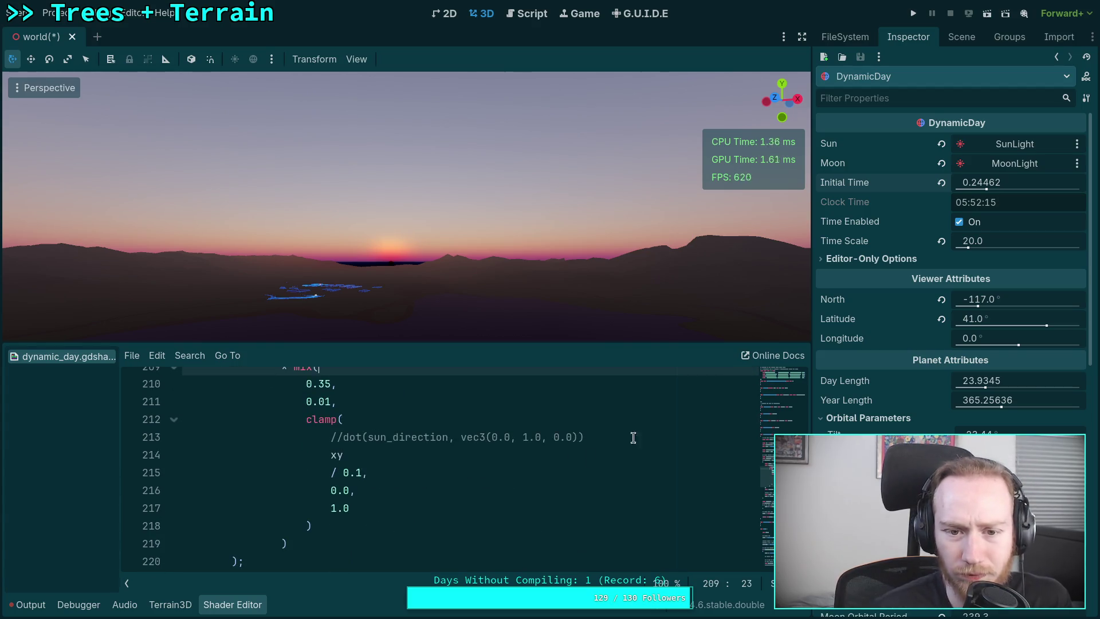
pyautogui.moveTo(1000, 182)
pyautogui.mouseDown()
pyautogui.moveTo(1023, 183)
pyautogui.moveTo(995, 182)
pyautogui.moveTo(1009, 182)
pyautogui.mouseUp()
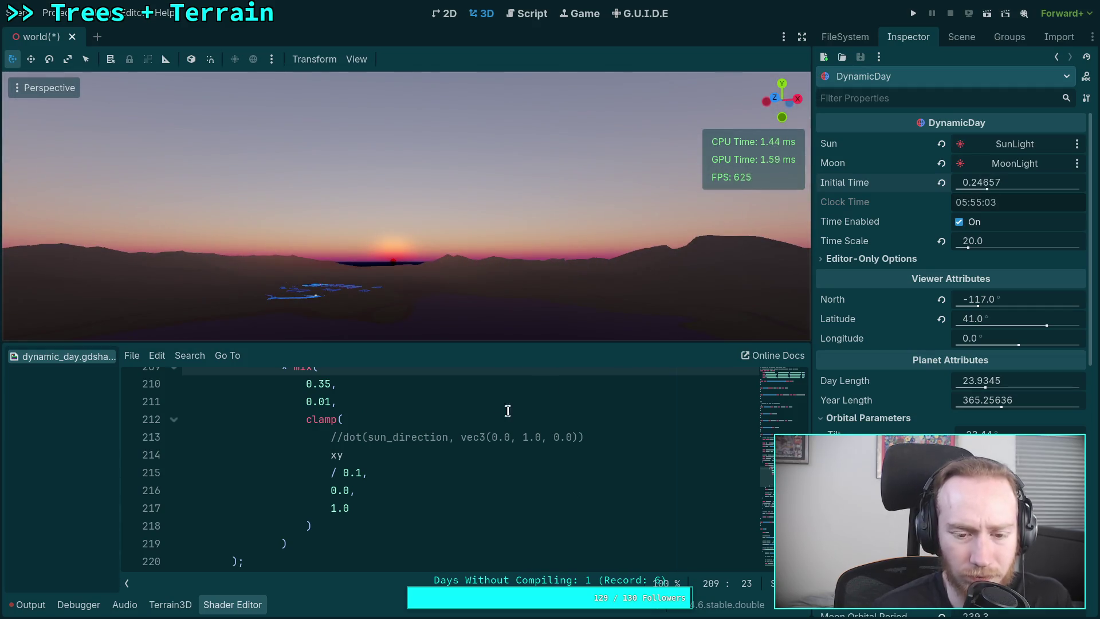
# Delete the xy placeholder, uncomment the dot(sun_direction, …) line, and rejoin / 0.1 onto it
pyautogui.tripleClick(338, 457)
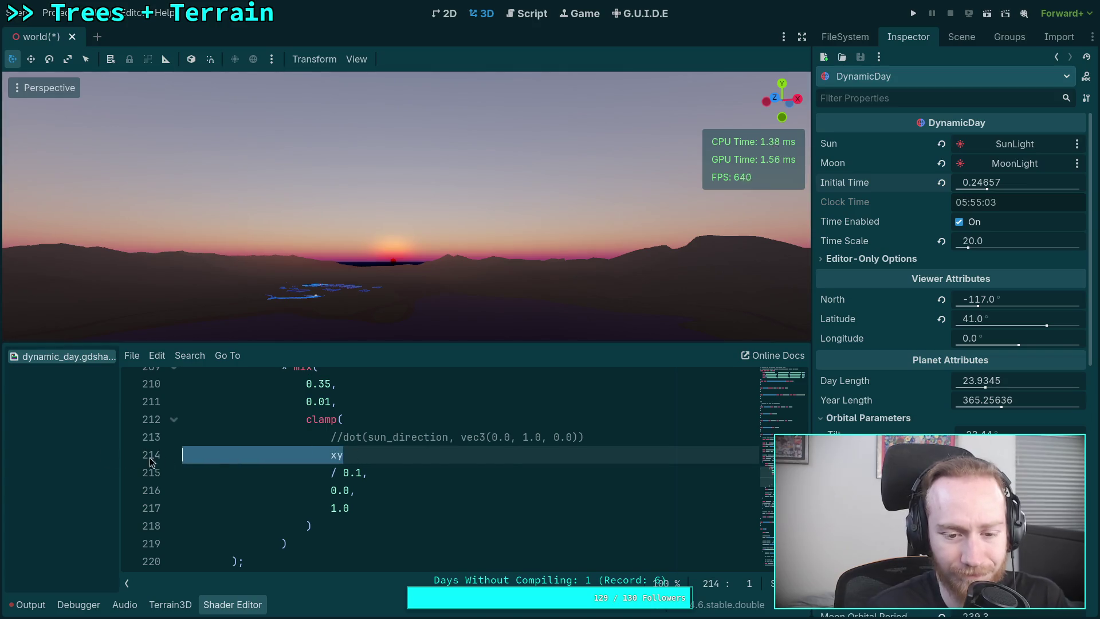
pyautogui.press('BackSpace')
pyautogui.press('BackSpace')
pyautogui.click(343, 437)
pyautogui.press('BackSpace')
pyautogui.press('BackSpace')
pyautogui.click(331, 454)
pyautogui.hotkey('shift', 'Home')
pyautogui.hotkey('shift', 'Left')
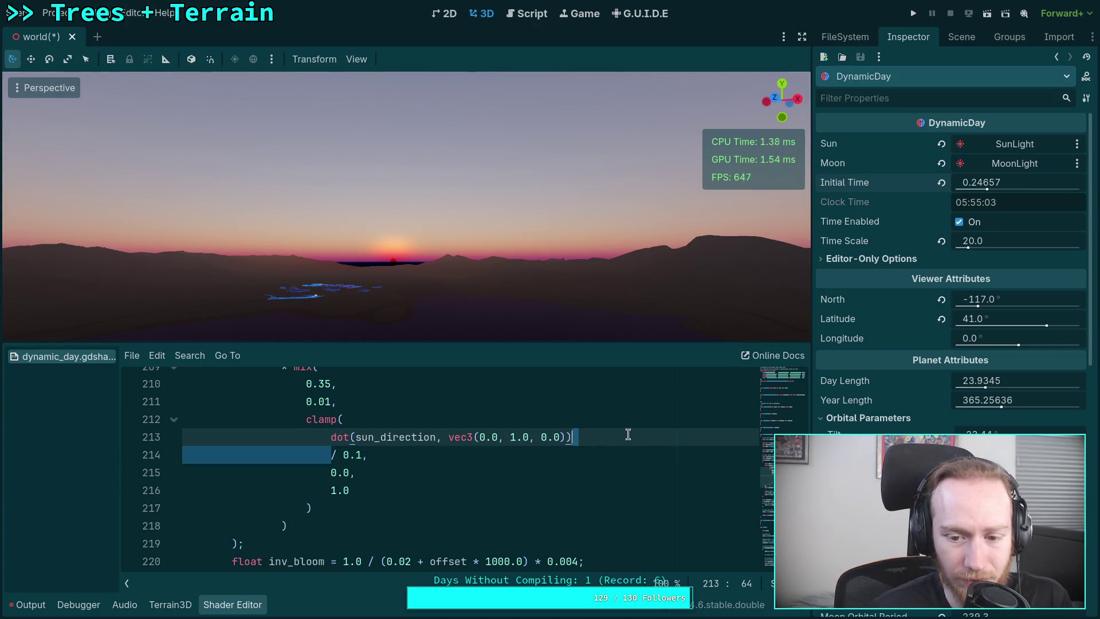
# Join the remaining lines into clamp(dot(sun_direction, vec3(0.0, 1.0, 0.0)) / 0.1, 0.0, 1.0) on line 212
pyautogui.click(332, 455)
pyautogui.moveTo(331, 455); pyautogui.dragTo(693, 433)
pyautogui.scroll(1, 385, 473)
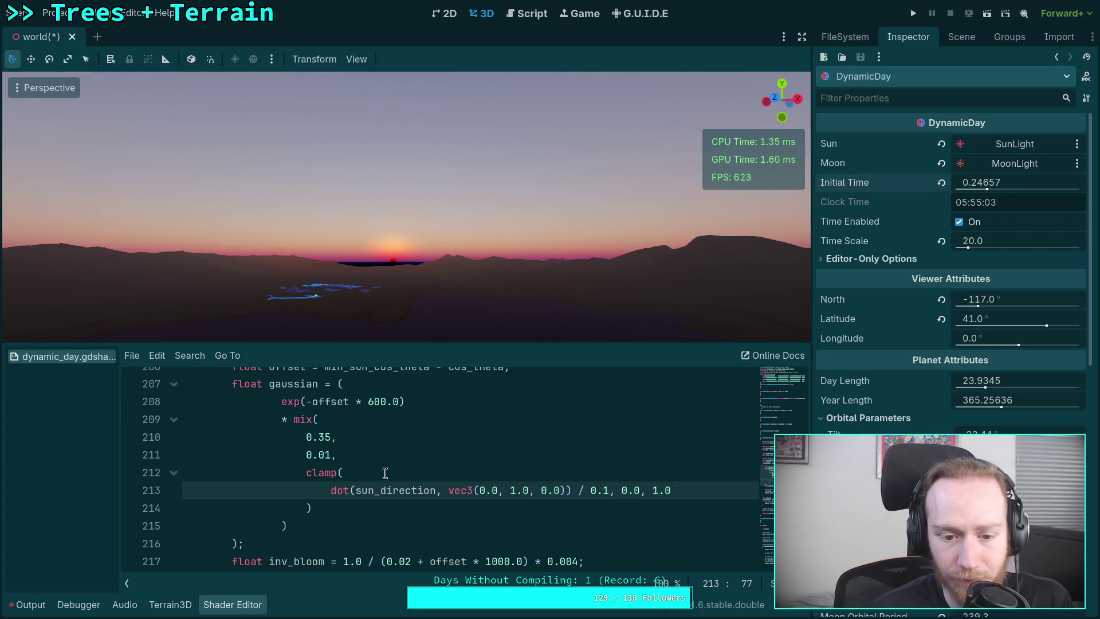
pyautogui.click(331, 490)
pyautogui.press('BackSpace')
pyautogui.press('BackSpace')
pyautogui.press('BackSpace')
pyautogui.click(308, 490)
pyautogui.press('BackSpace')
pyautogui.press('BackSpace')
pyautogui.press('BackSpace')
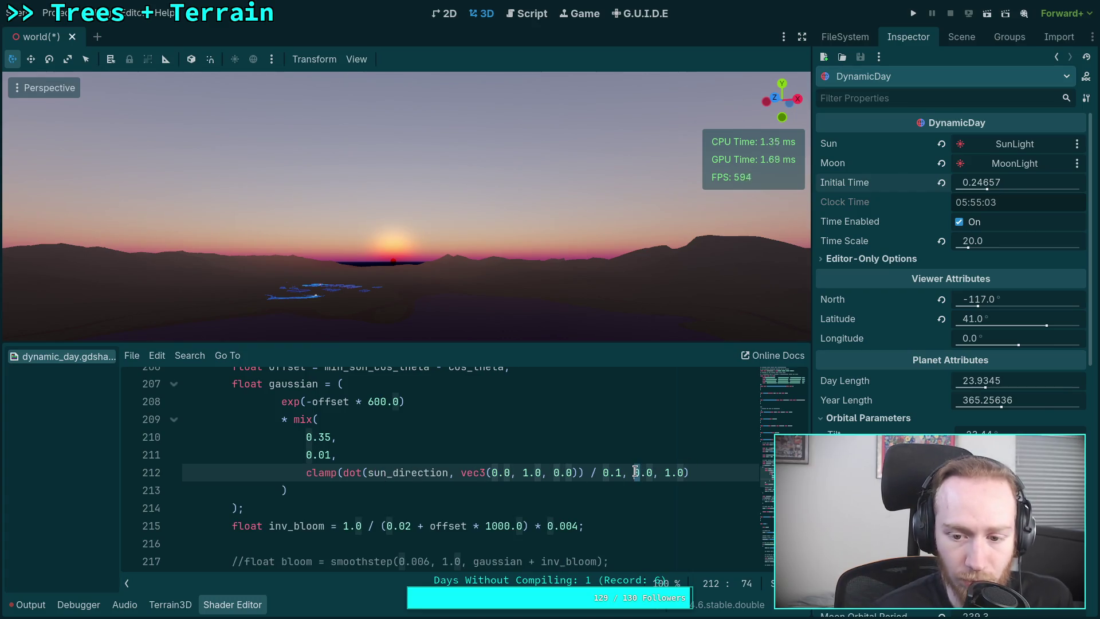
pyautogui.click(671, 472)
pyautogui.doubleClick(667, 471)
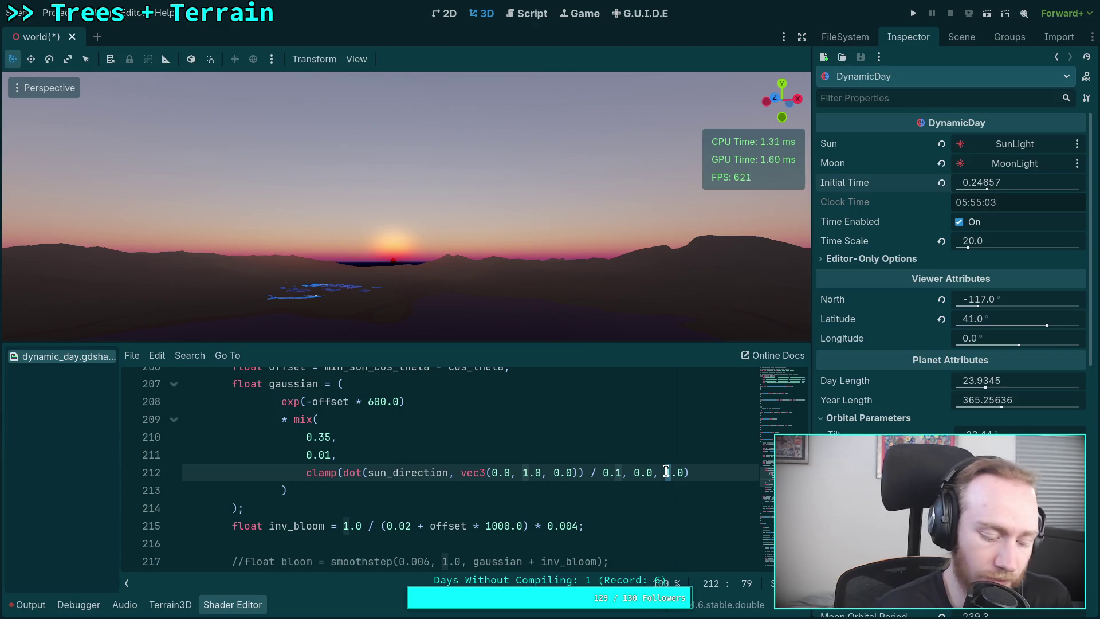
# Replace the clamp's final 1.0 with 0.0 on line 212
pyautogui.write('0')
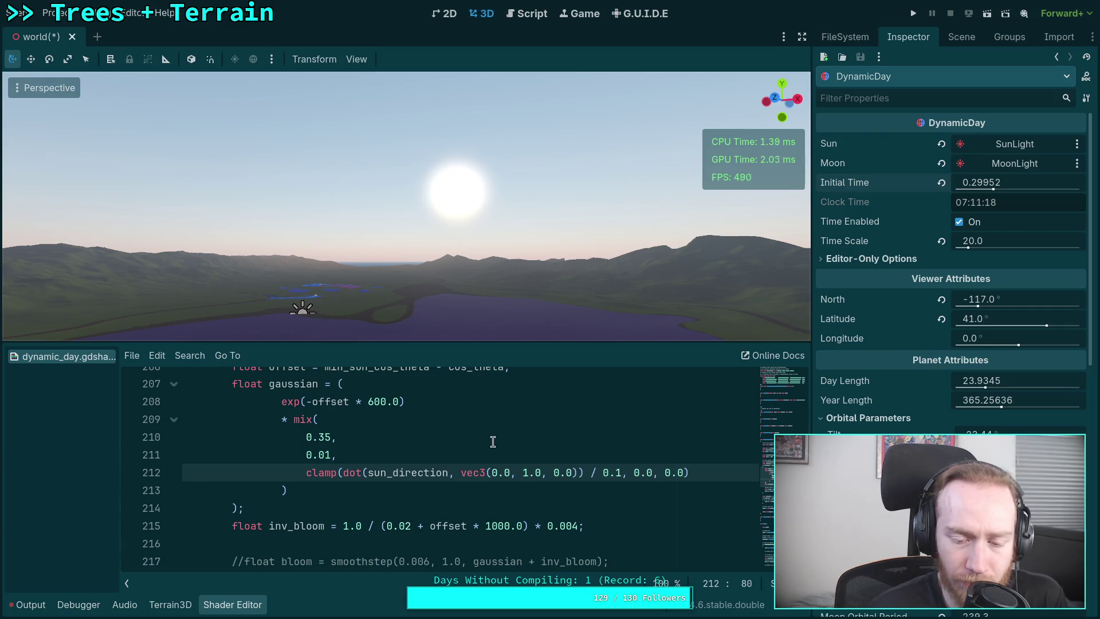
pyautogui.scroll(-1, 493, 441)
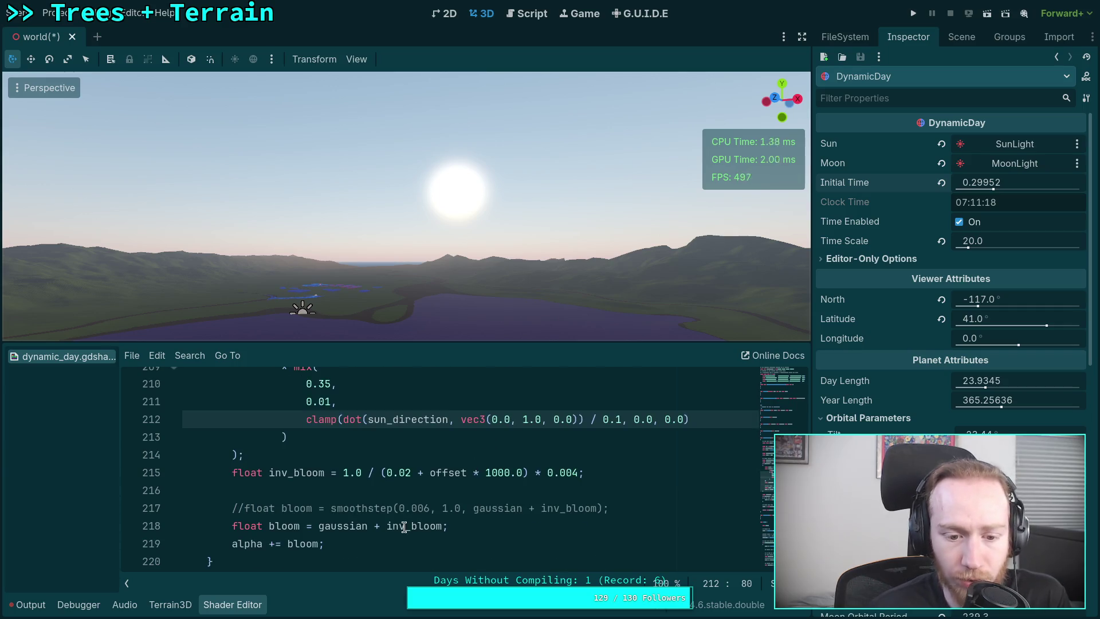
# Try alpha += bloom * bloom on line 219, revert it, enlarge the editor, and set Initial Time to 0.23907
pyautogui.click(319, 542)
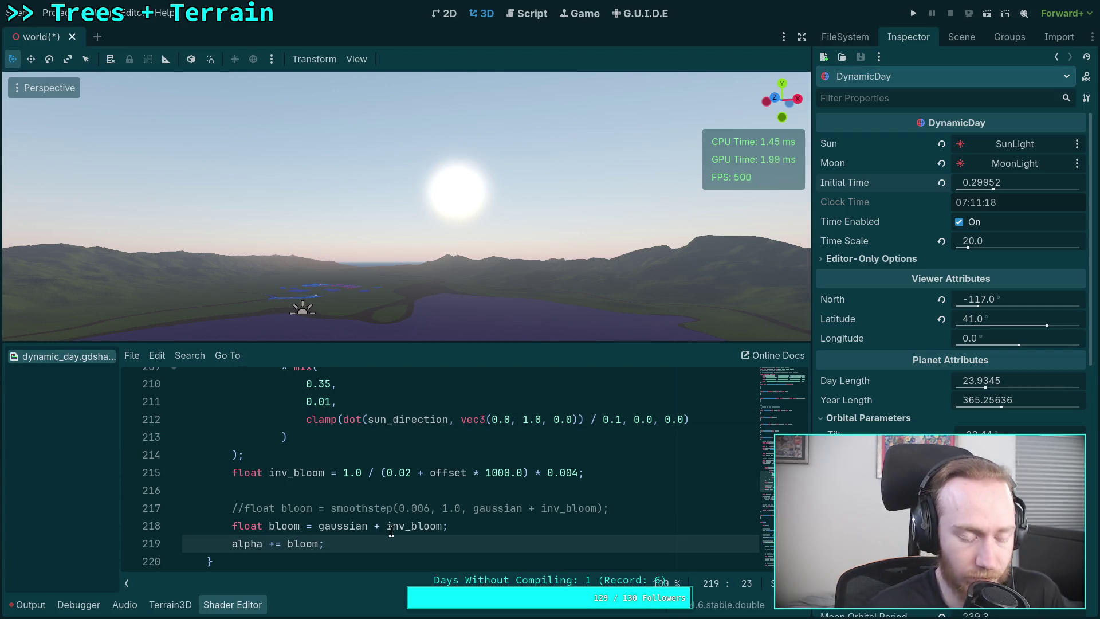
pyautogui.write('* bloom')
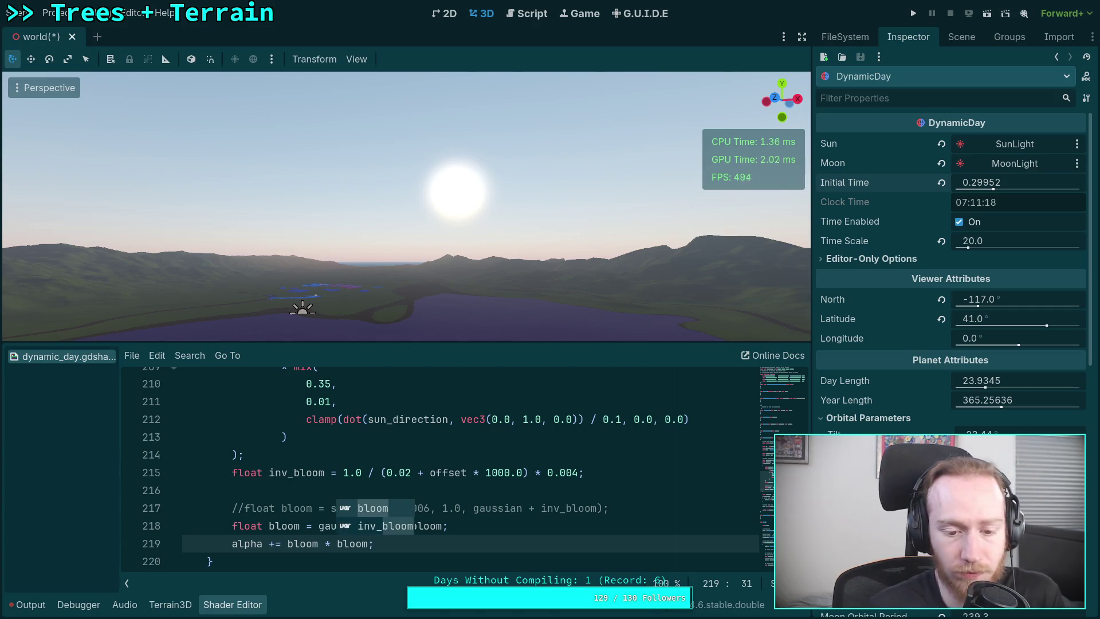
pyautogui.press('End')
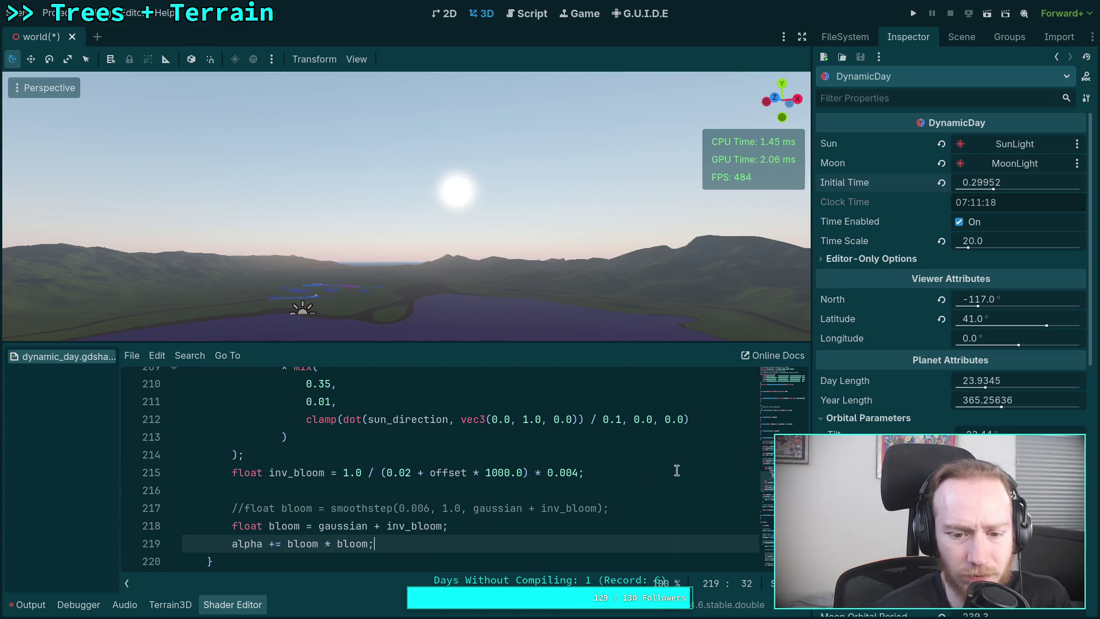
pyautogui.moveTo(981, 183); pyautogui.dragTo(946, 182)
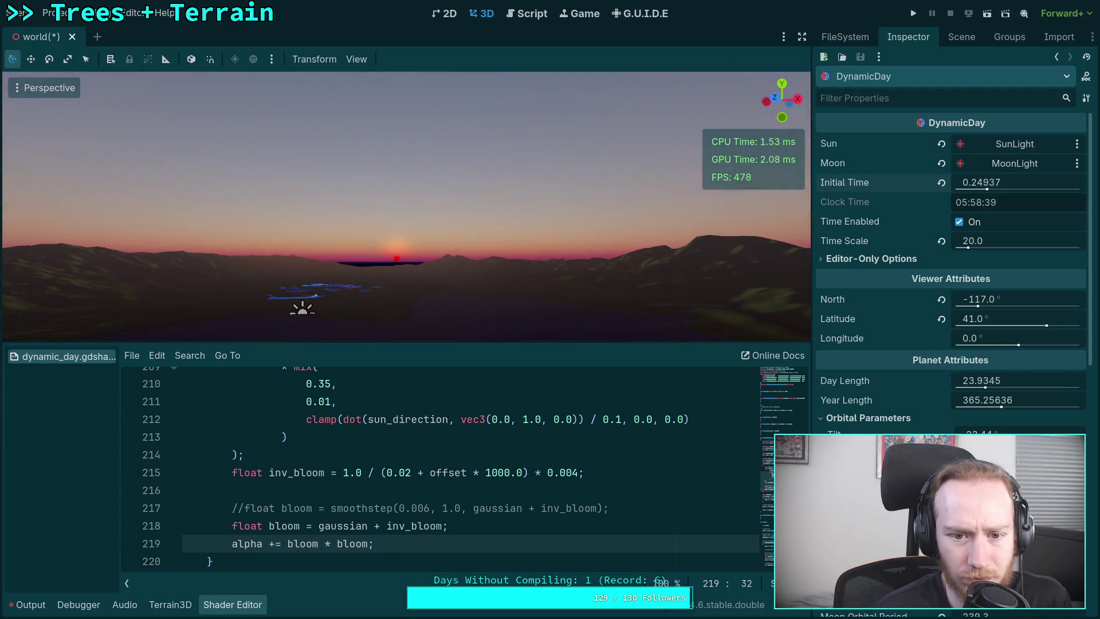
pyautogui.moveTo(319, 544); pyautogui.dragTo(366, 539)
pyautogui.press('BackSpace')
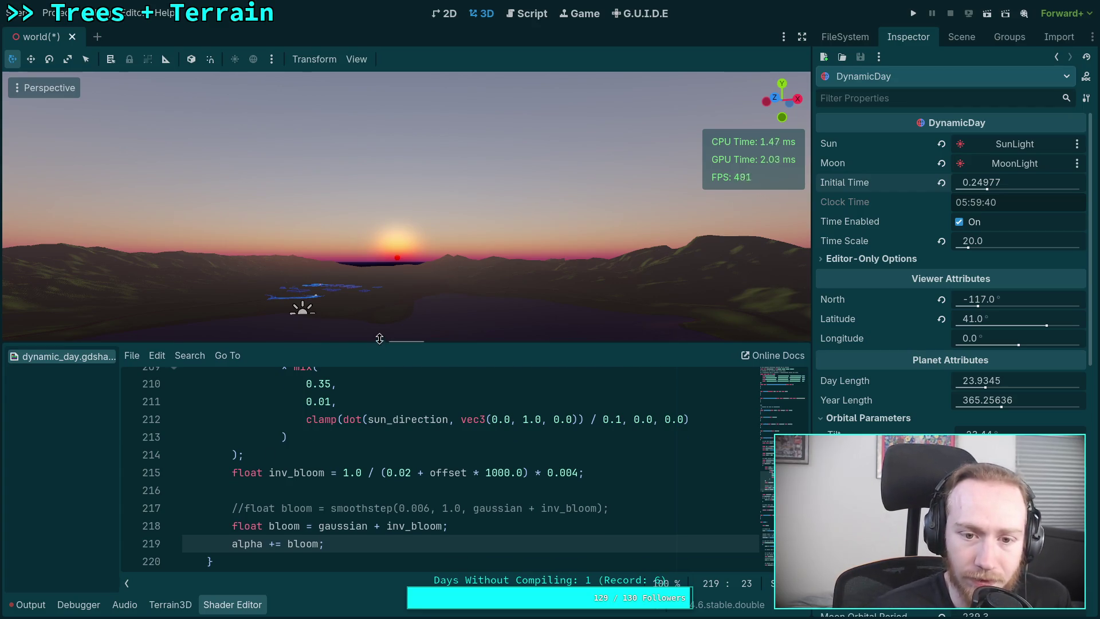
pyautogui.moveTo(380, 344); pyautogui.dragTo(394, 297)
pyautogui.moveTo(1011, 180); pyautogui.dragTo(971, 182)
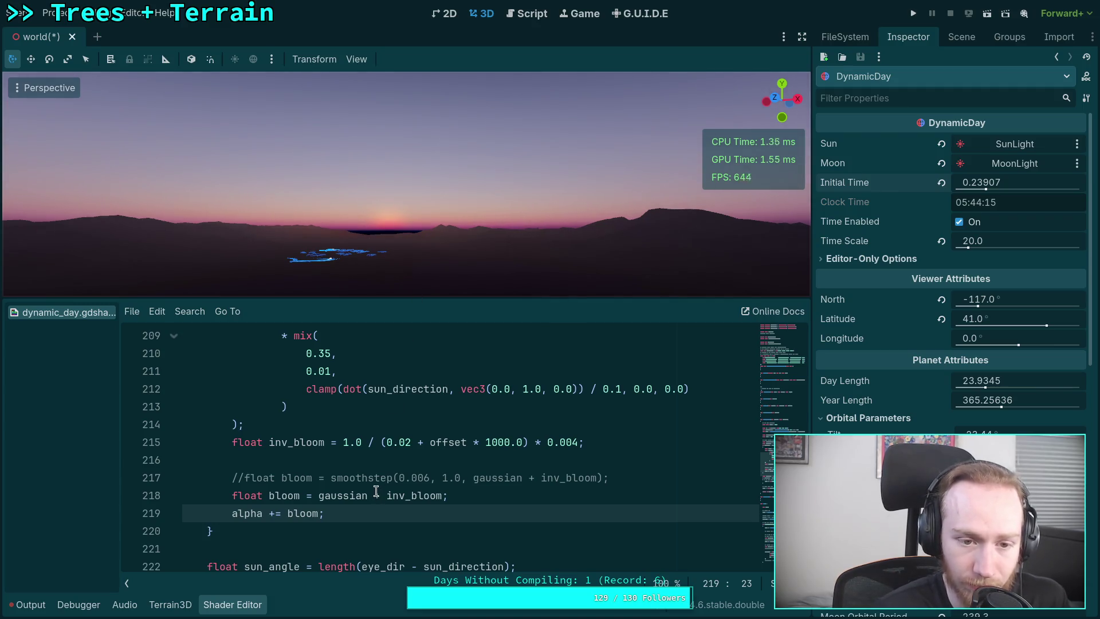
# Scrub Initial Time and restore the clamp's upper bound on line 212 to 1.0
pyautogui.moveTo(981, 183); pyautogui.dragTo(987, 190)
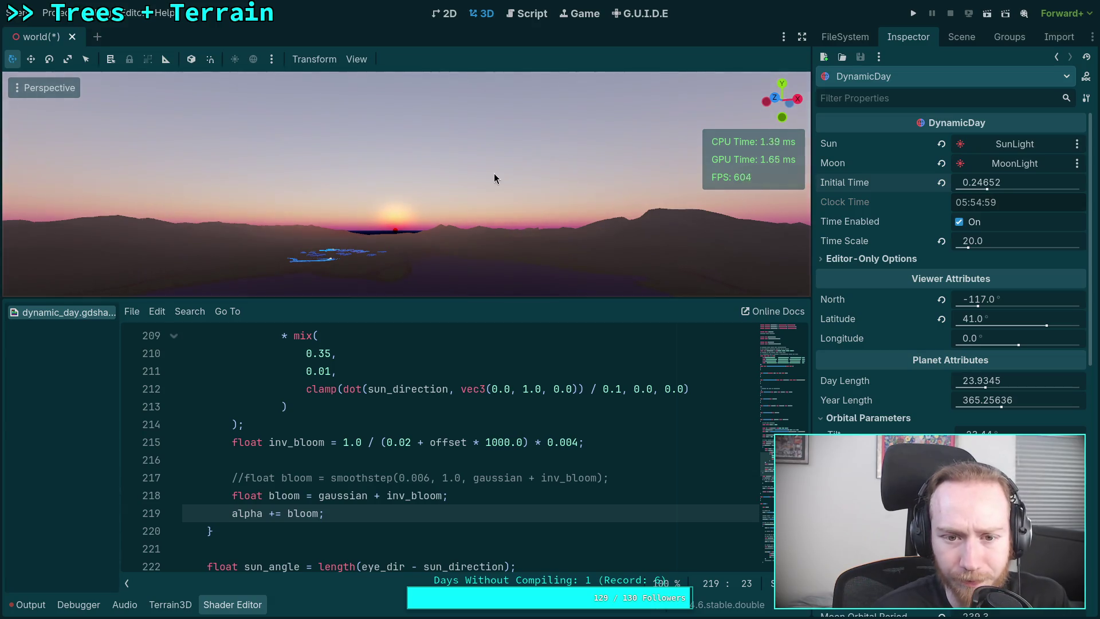
pyautogui.moveTo(1004, 187); pyautogui.dragTo(999, 187)
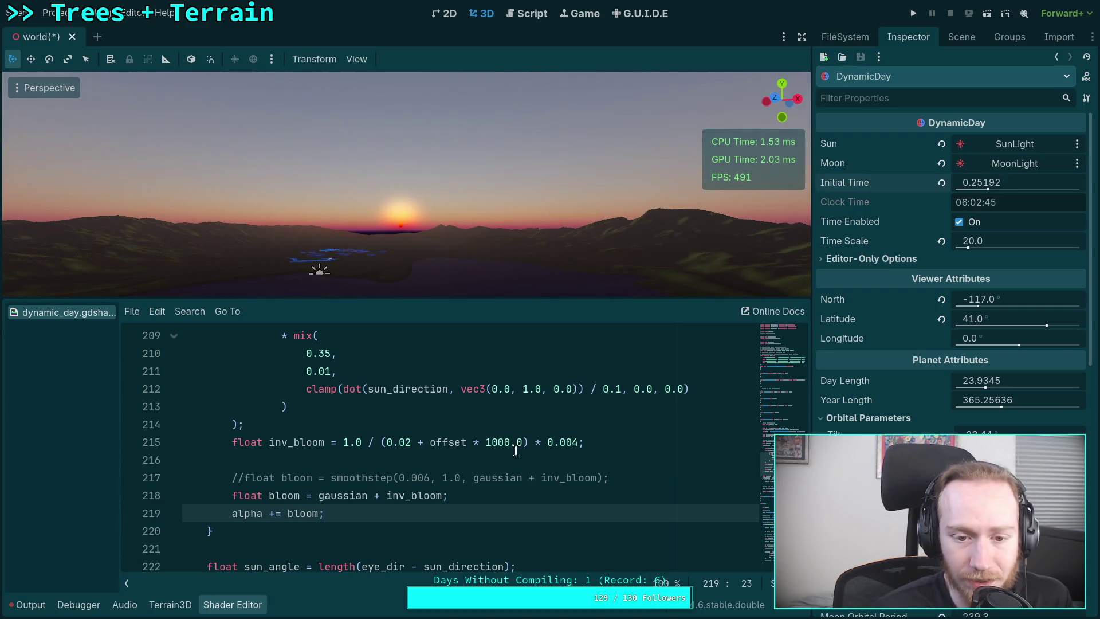
pyautogui.scroll(1, 516, 450)
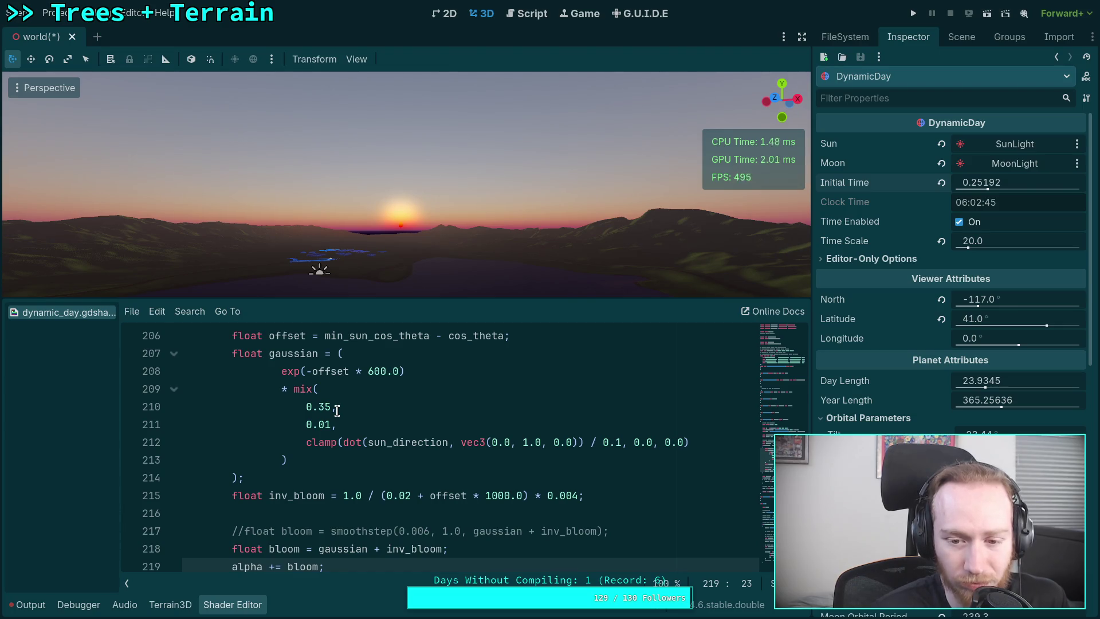
pyautogui.doubleClick(664, 443)
pyautogui.write('1')
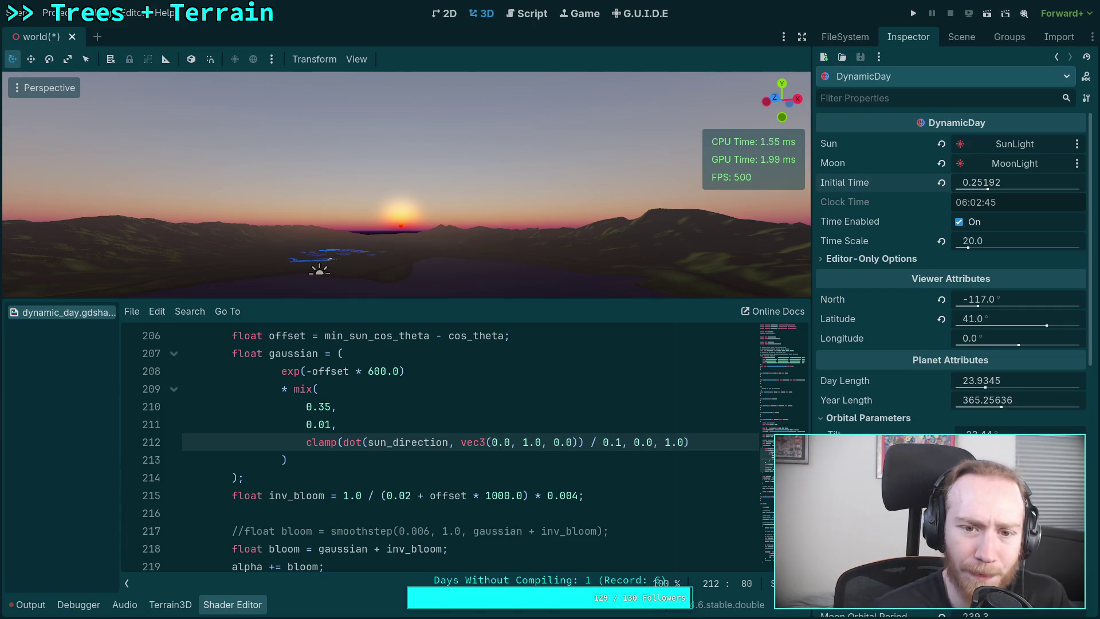
pyautogui.moveTo(976, 193)
pyautogui.mouseDown()
pyautogui.moveTo(1015, 190)
pyautogui.moveTo(996, 190)
pyautogui.mouseUp()
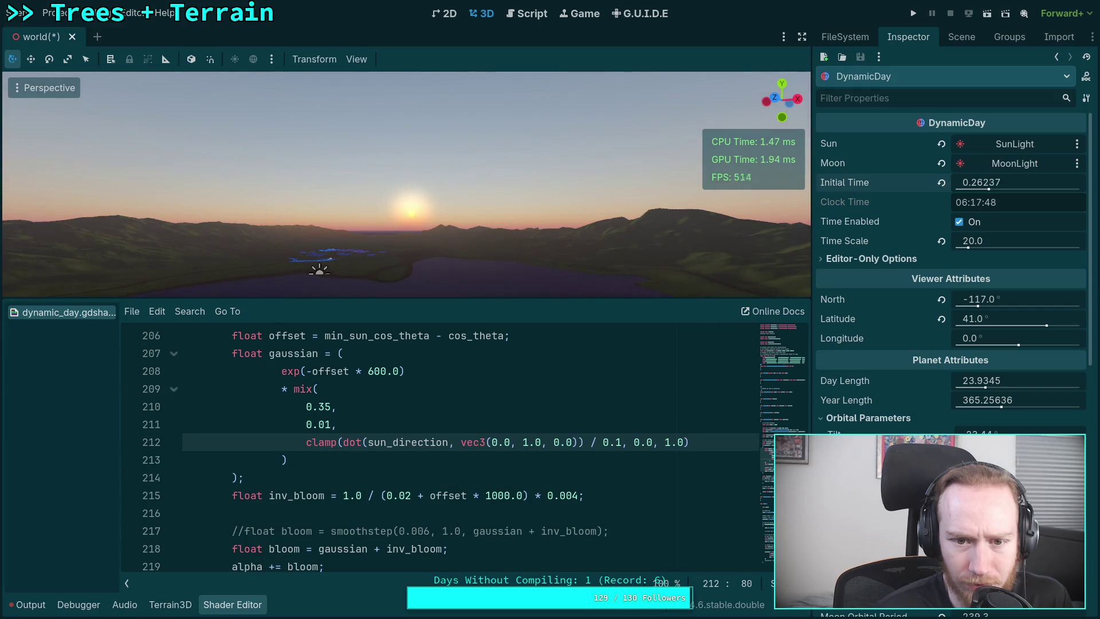
# Test a 0.2 clamp divisor, revert to 0.1, and trim line 211's 0.01 to 0.0
pyautogui.doubleClick(617, 443)
pyautogui.write('2')
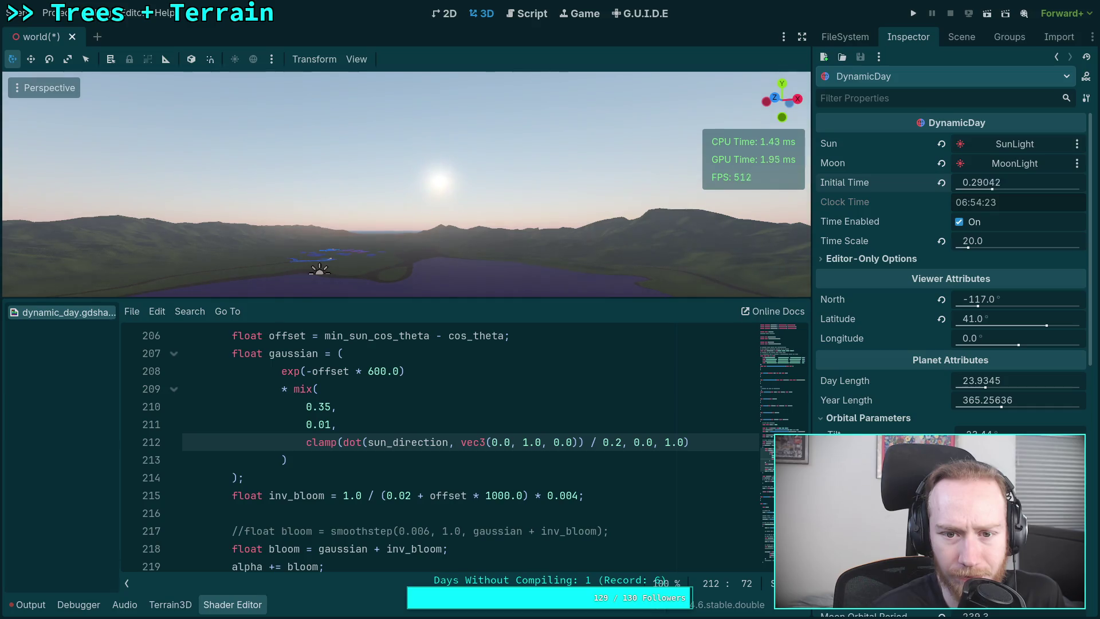
pyautogui.moveTo(993, 182); pyautogui.dragTo(968, 182)
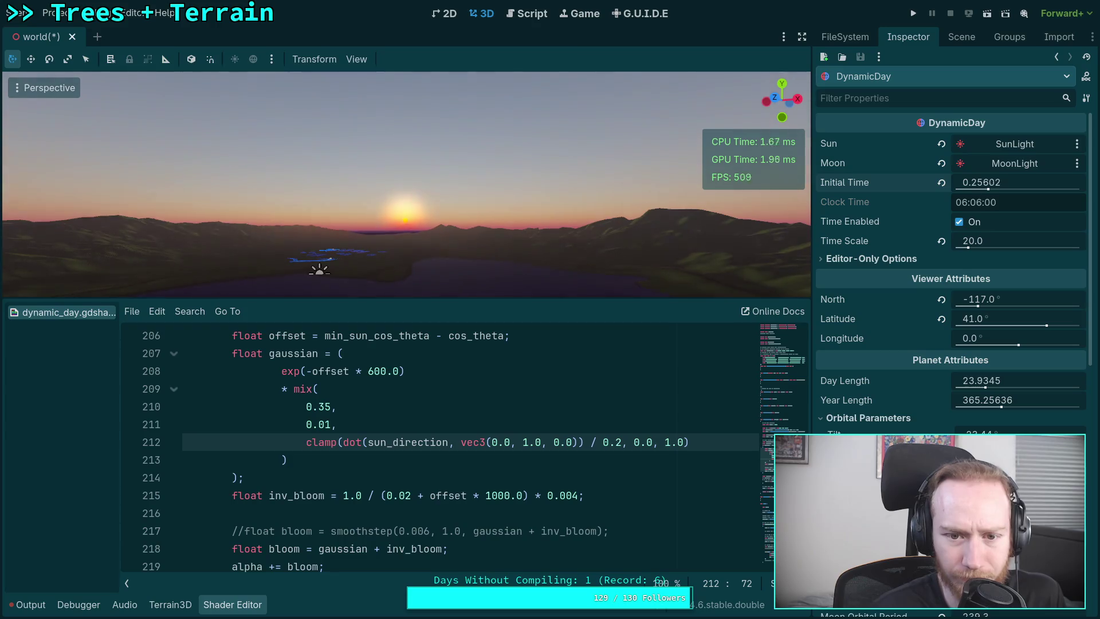
pyautogui.doubleClick(625, 443)
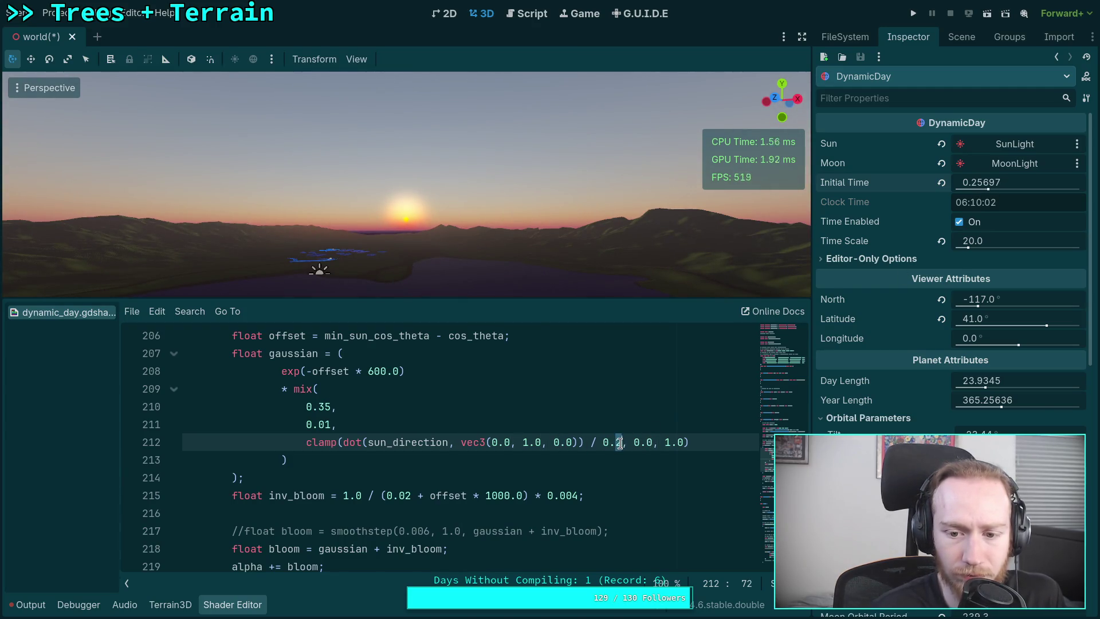
pyautogui.write('1')
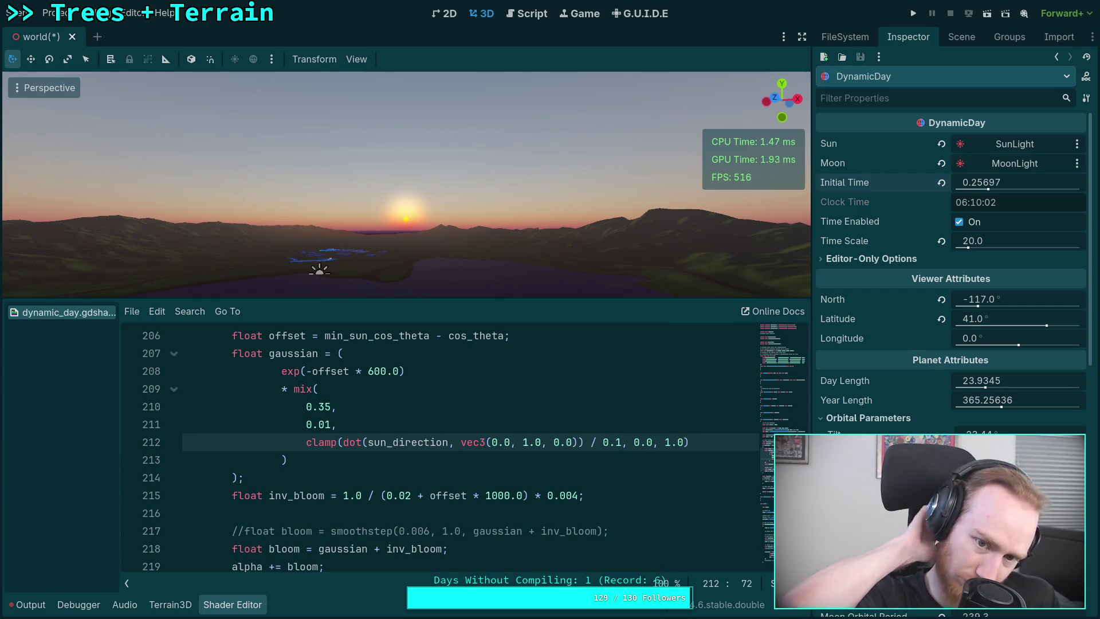
pyautogui.click(332, 424)
pyautogui.press('BackSpace')
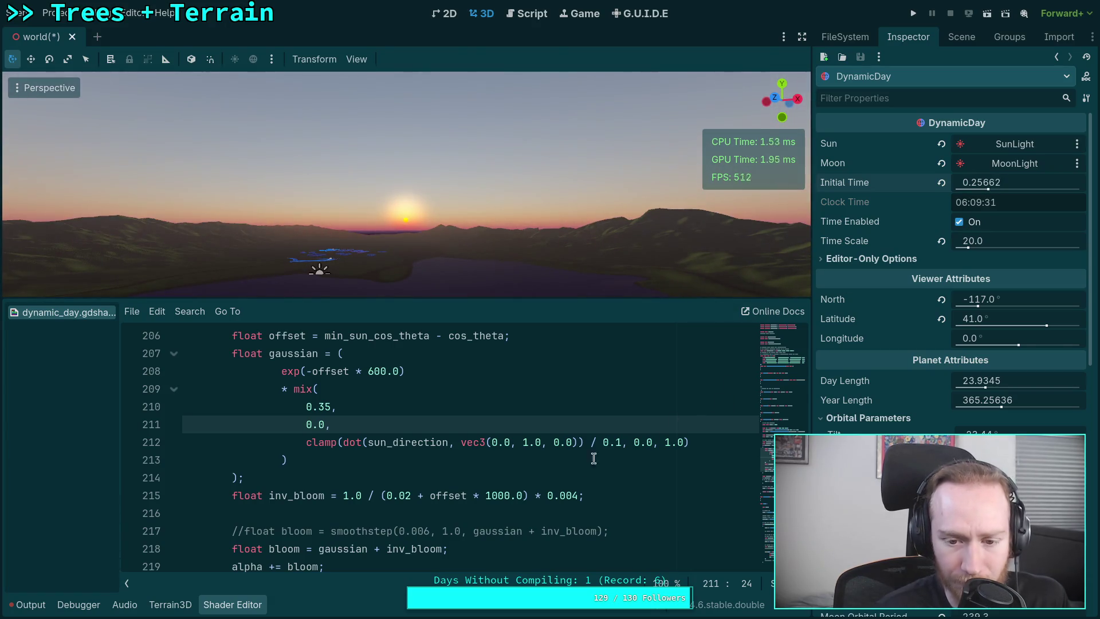
# Try divisor values 0.09 and 0.07, rewinding Initial Time so the sun sets
pyautogui.click(620, 443)
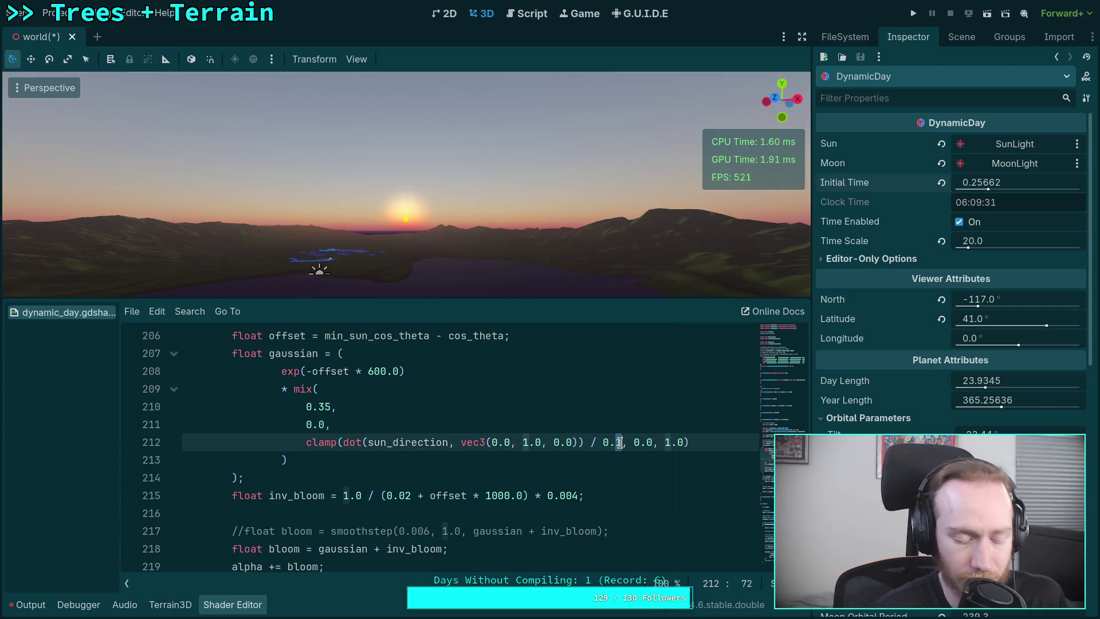
pyautogui.press('BackSpace')
pyautogui.write('09')
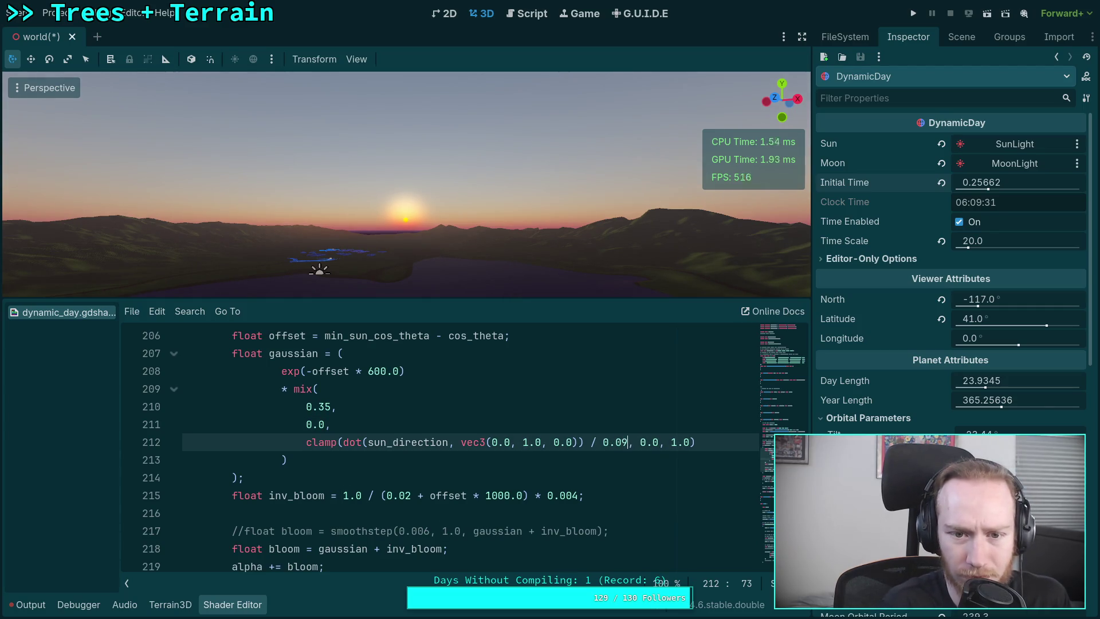
pyautogui.press('BackSpace')
pyautogui.write('7')
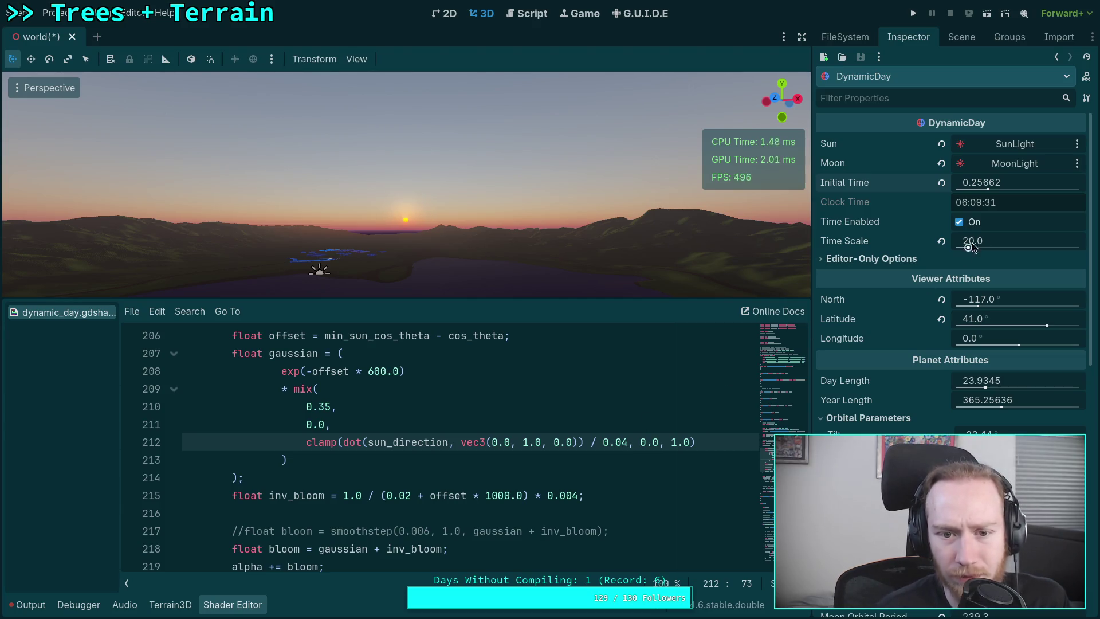
pyautogui.click(624, 442)
pyautogui.write('5')
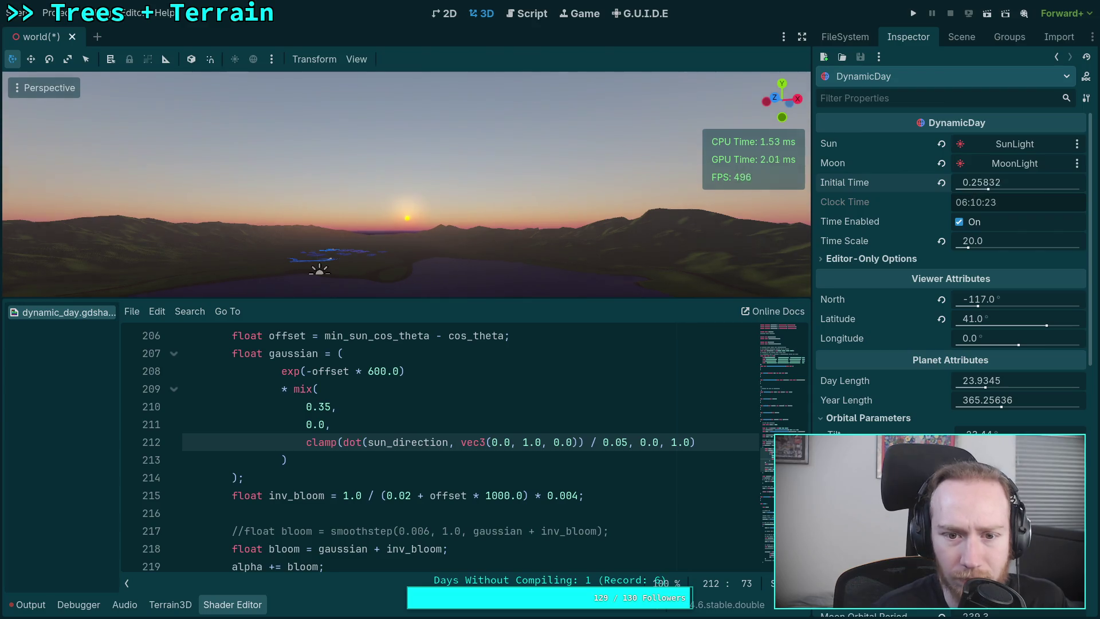
pyautogui.moveTo(981, 182)
pyautogui.mouseDown()
pyautogui.moveTo(960, 182)
pyautogui.moveTo(983, 183)
pyautogui.moveTo(963, 183)
pyautogui.moveTo(973, 182)
pyautogui.mouseUp()
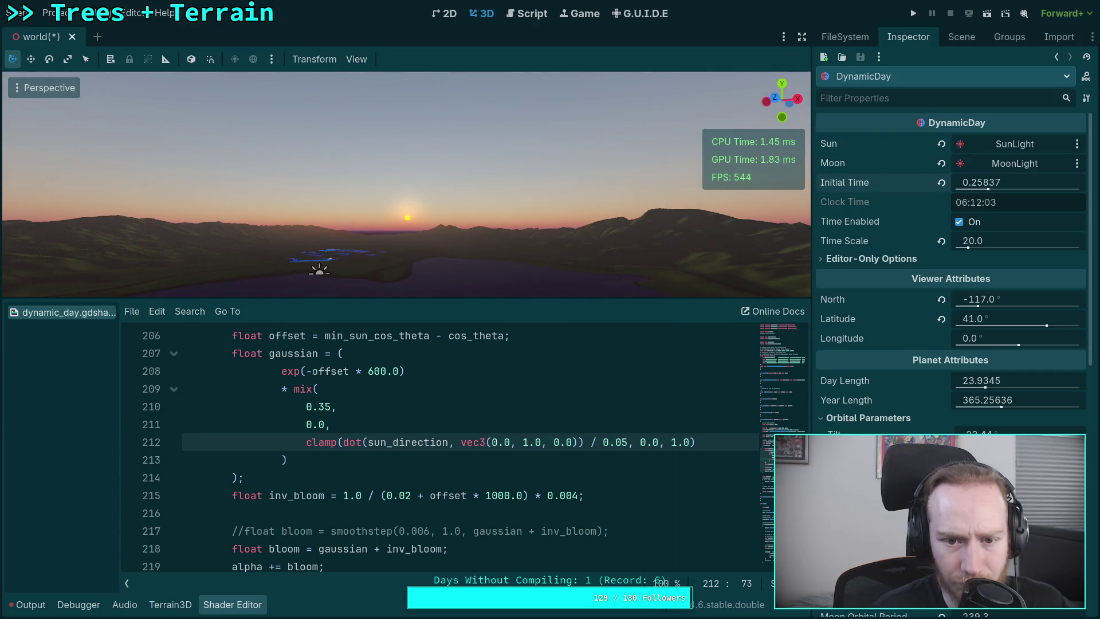
# Change line 211's mix value to 0.1 and set the time of day earlier
pyautogui.doubleClick(623, 442)
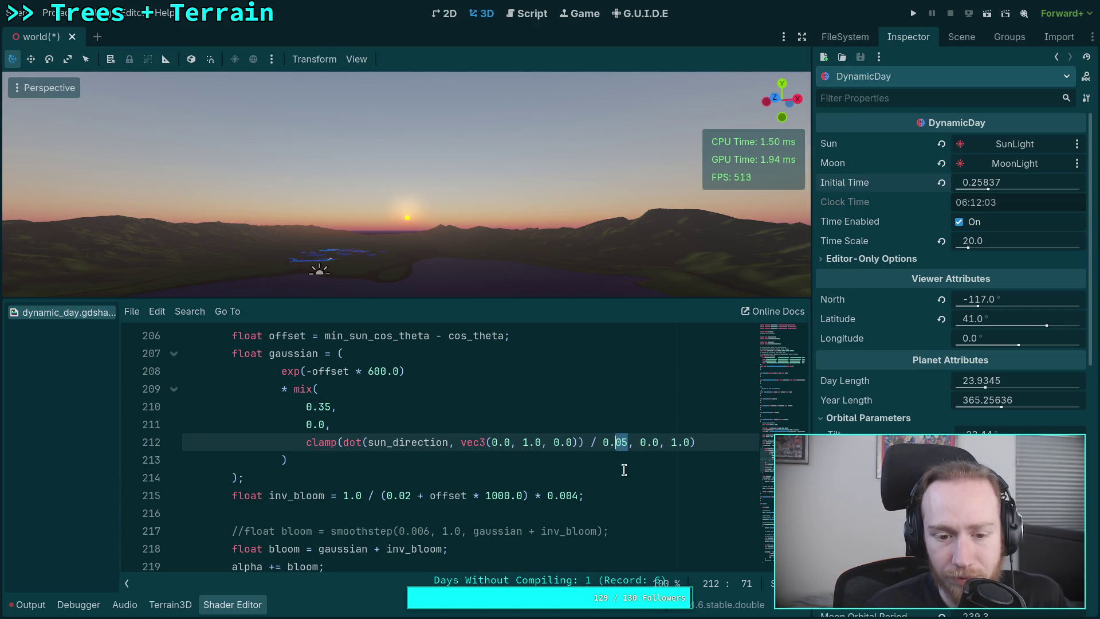
pyautogui.click(324, 426)
pyautogui.write('1,')
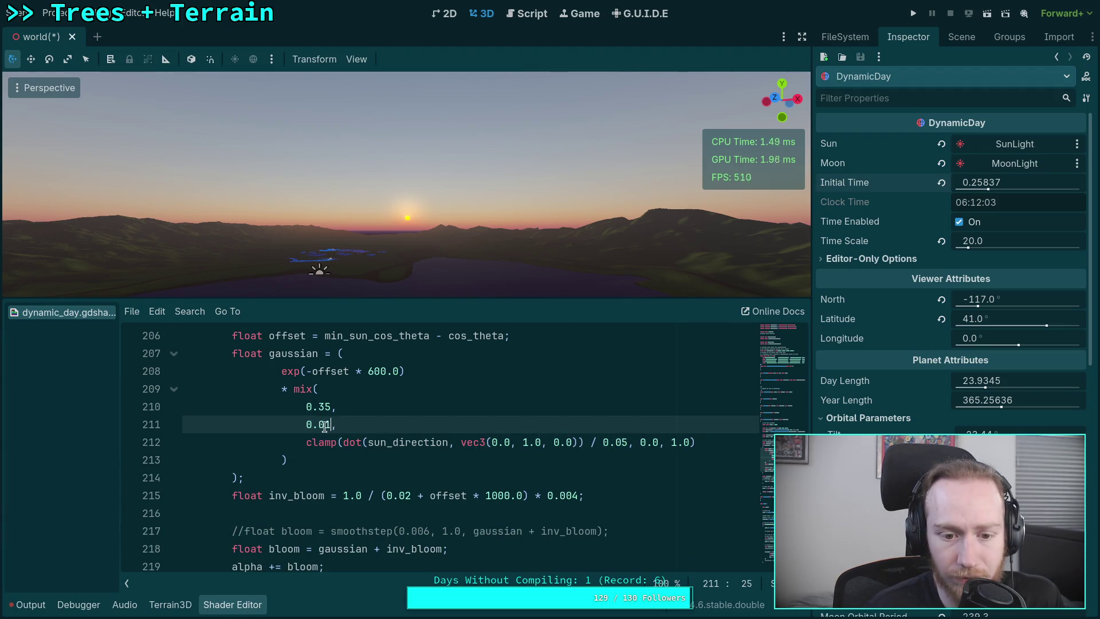
pyautogui.press('BackSpace')
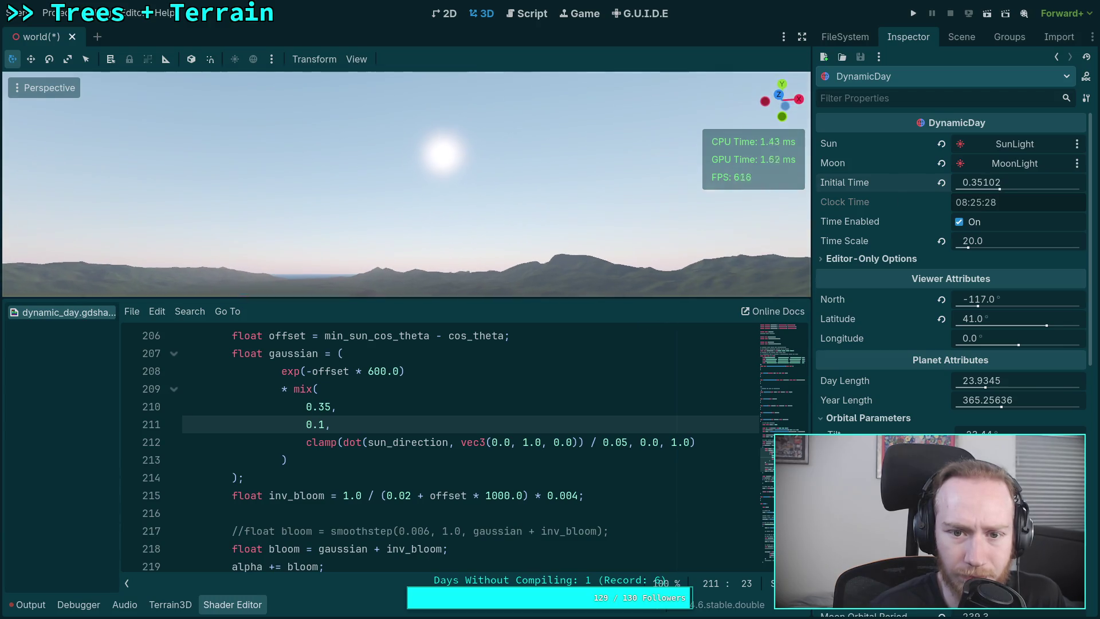
pyautogui.moveTo(1074, 186)
pyautogui.mouseDown()
pyautogui.moveTo(1000, 187)
pyautogui.moveTo(1014, 186)
pyautogui.mouseUp()
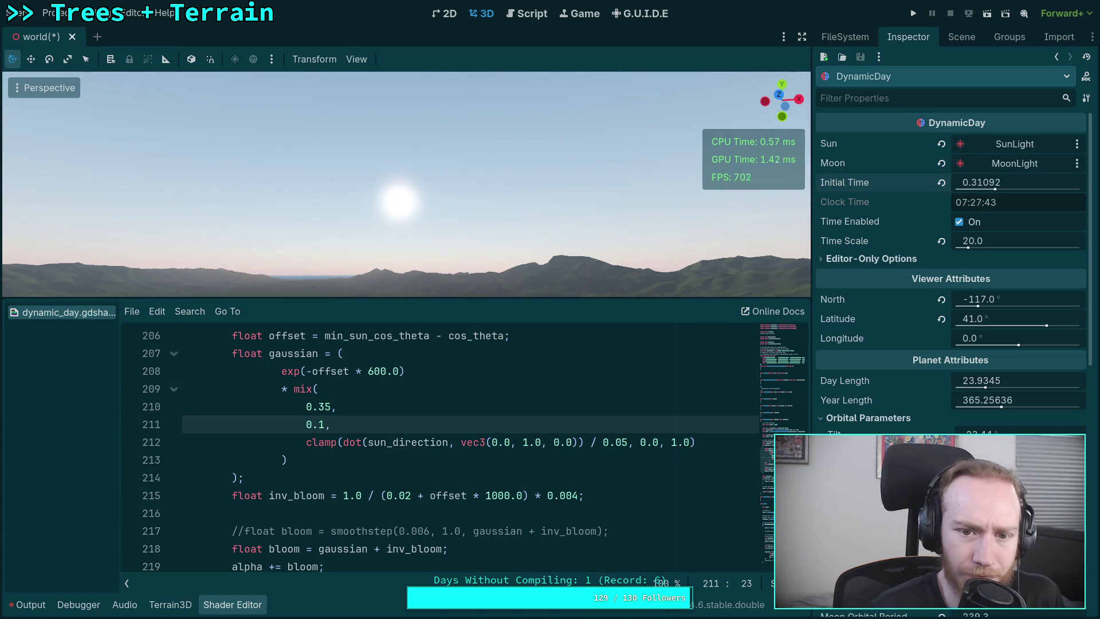
# Lower line 211's mix value through 0.06 down to 0.02
pyautogui.doubleClick(319, 425)
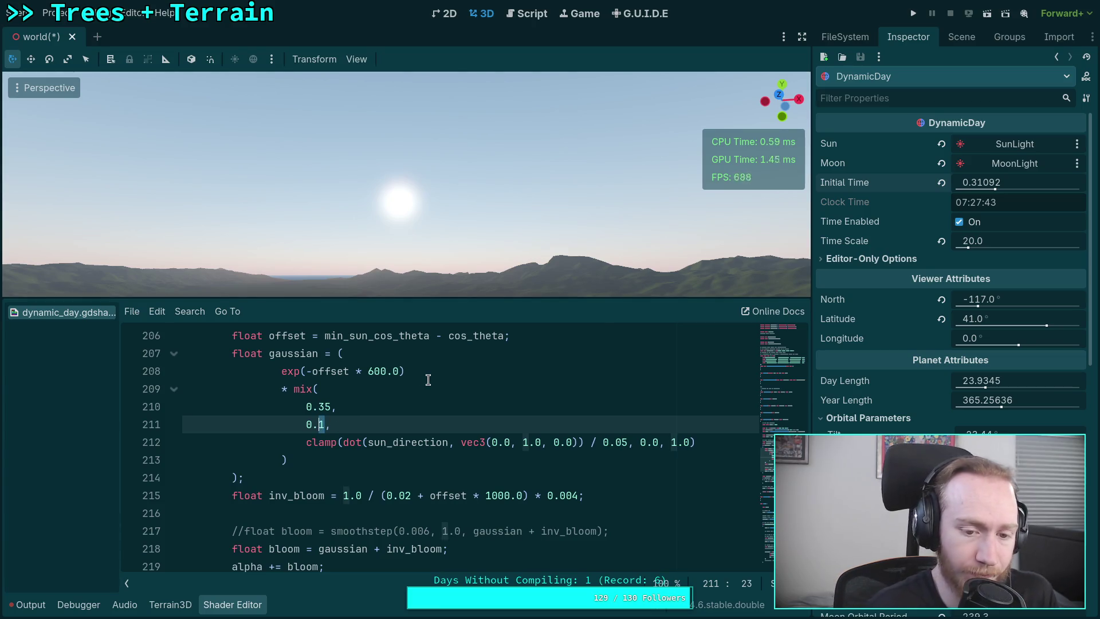
pyautogui.write('1')
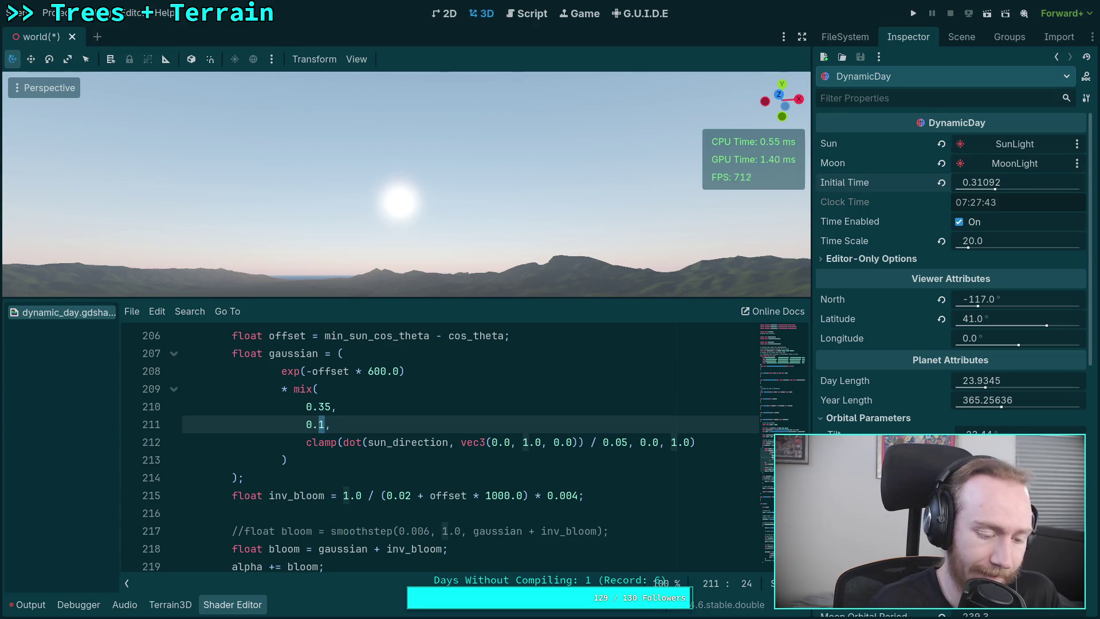
pyautogui.write('09')
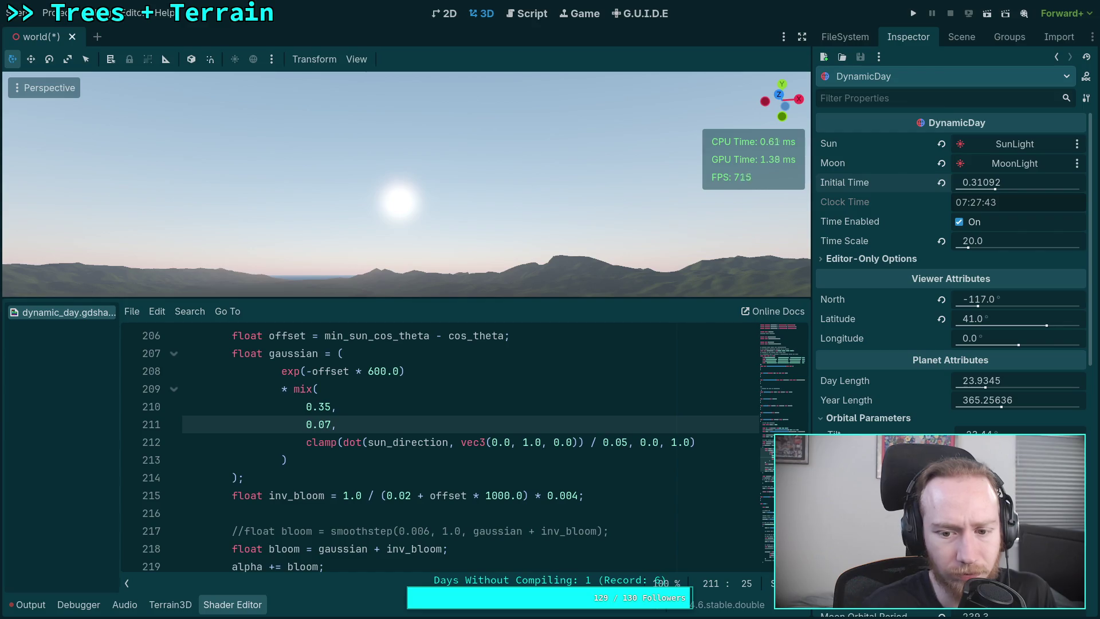
pyautogui.press('BackSpace')
pyautogui.write('6')
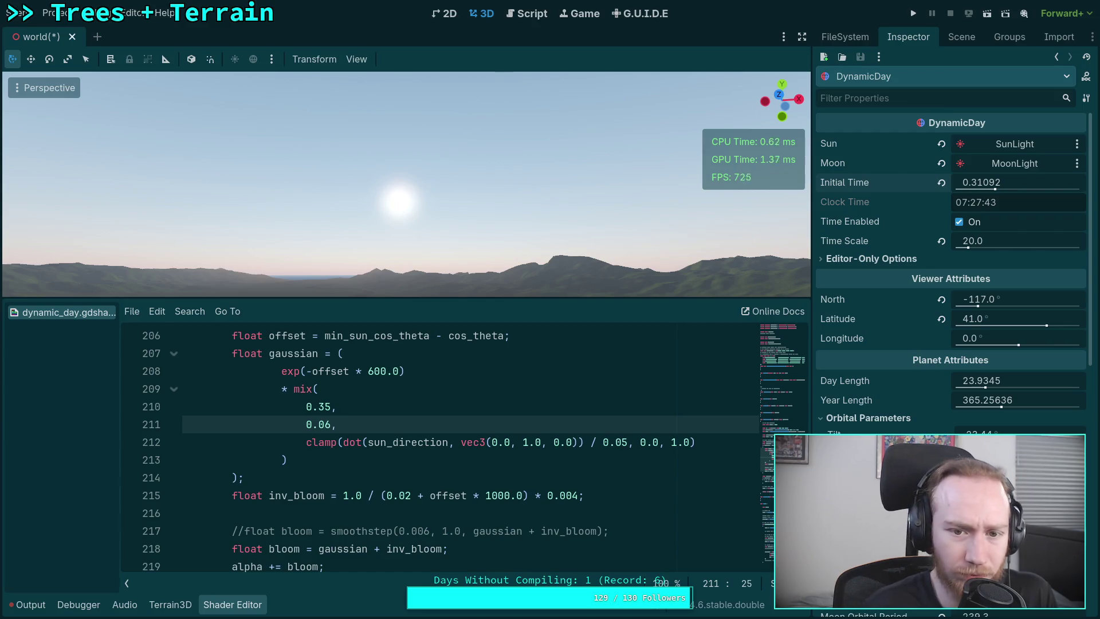
pyautogui.click(325, 424)
pyautogui.write('2')
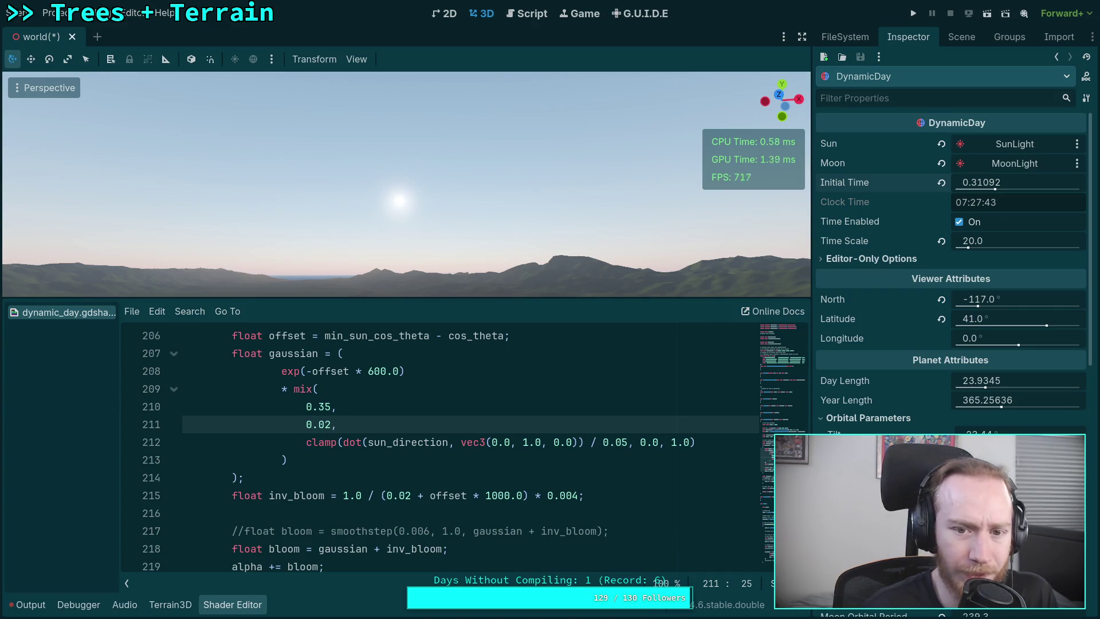
pyautogui.click(368, 370)
# Halve line 208's gaussian falloff to 300.0 and try a 0.01 mix value
pyautogui.press('Delete')
pyautogui.write('3')
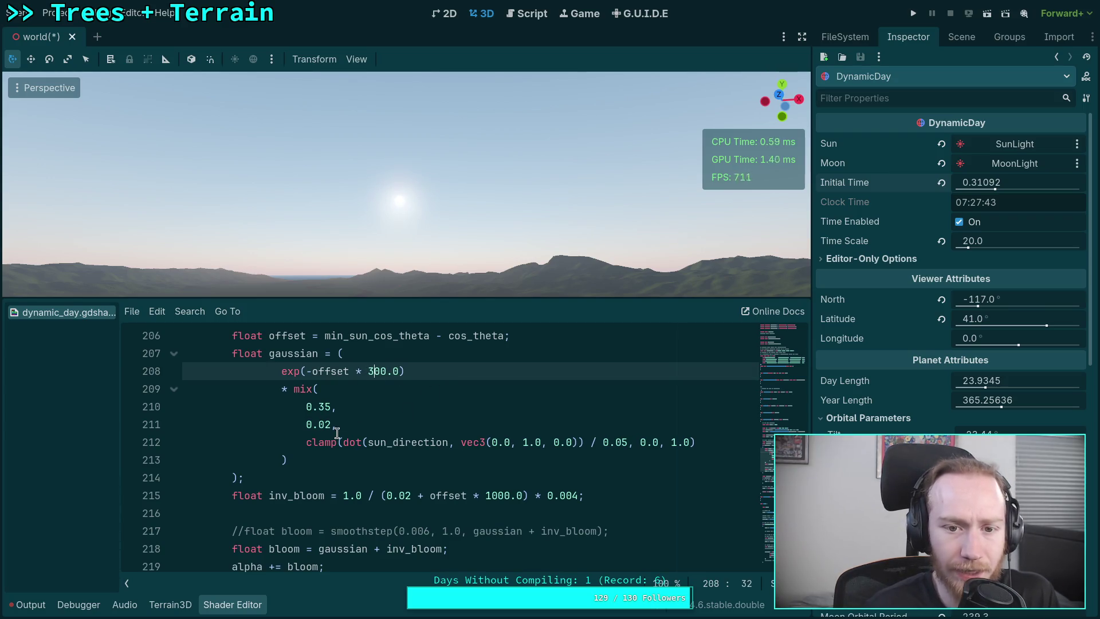
pyautogui.moveTo(331, 427); pyautogui.dragTo(325, 427)
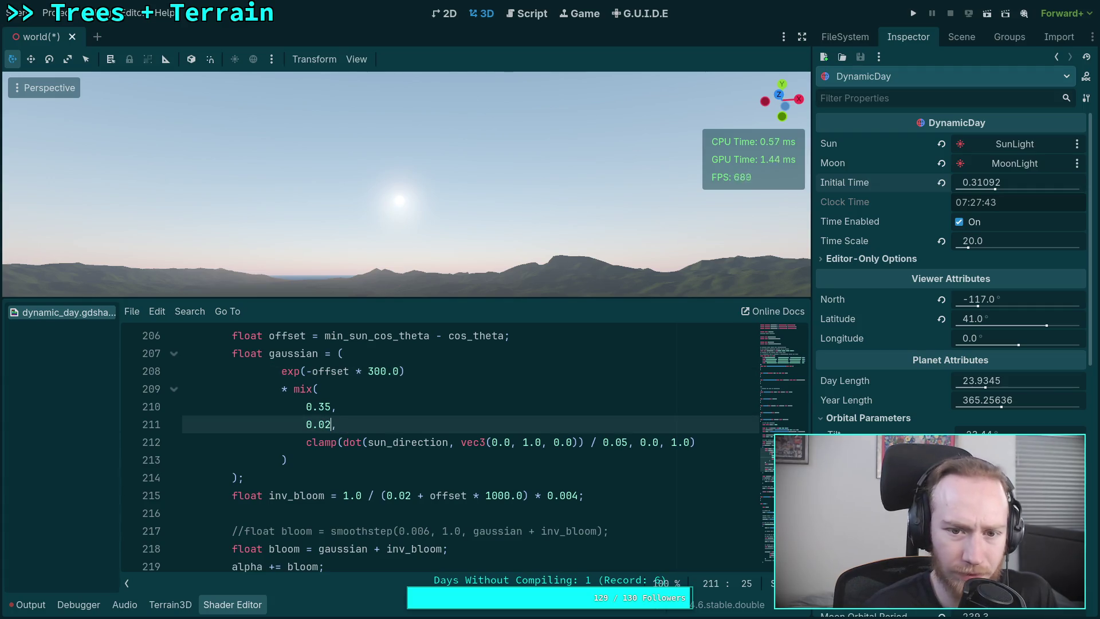
pyautogui.write('1')
# Try mix values 0.02 and 0.03, settle on 0.024, and scrub Initial Time
pyautogui.hotkey('shift', 'Left')
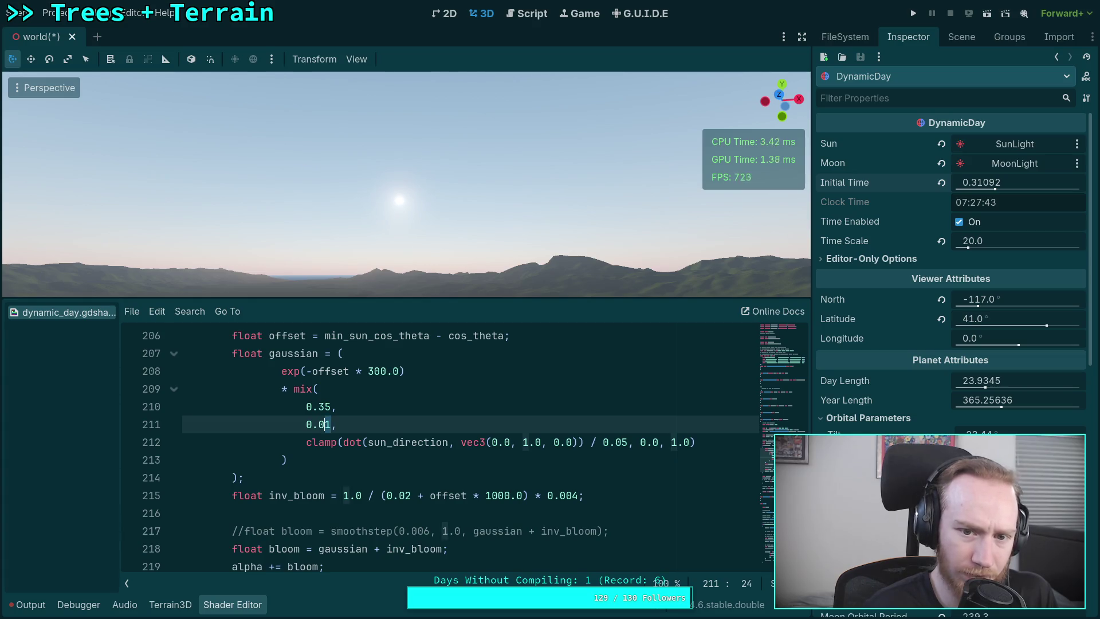
pyautogui.write('2')
pyautogui.hotkey('shift', 'Left')
pyautogui.write('3')
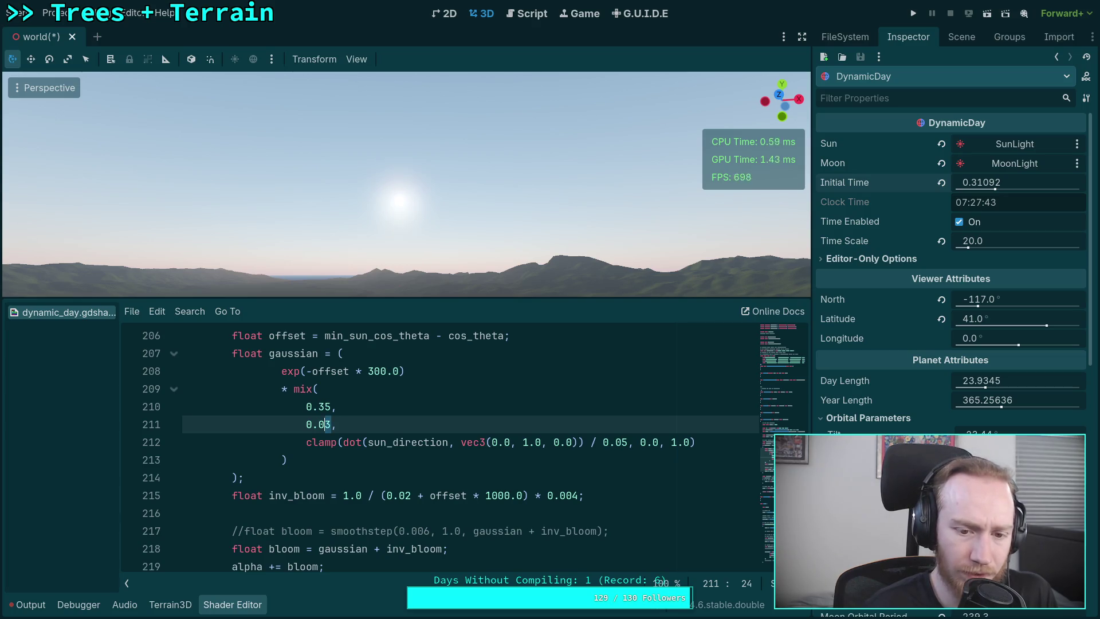
pyautogui.hotkey('shift', 'Right')
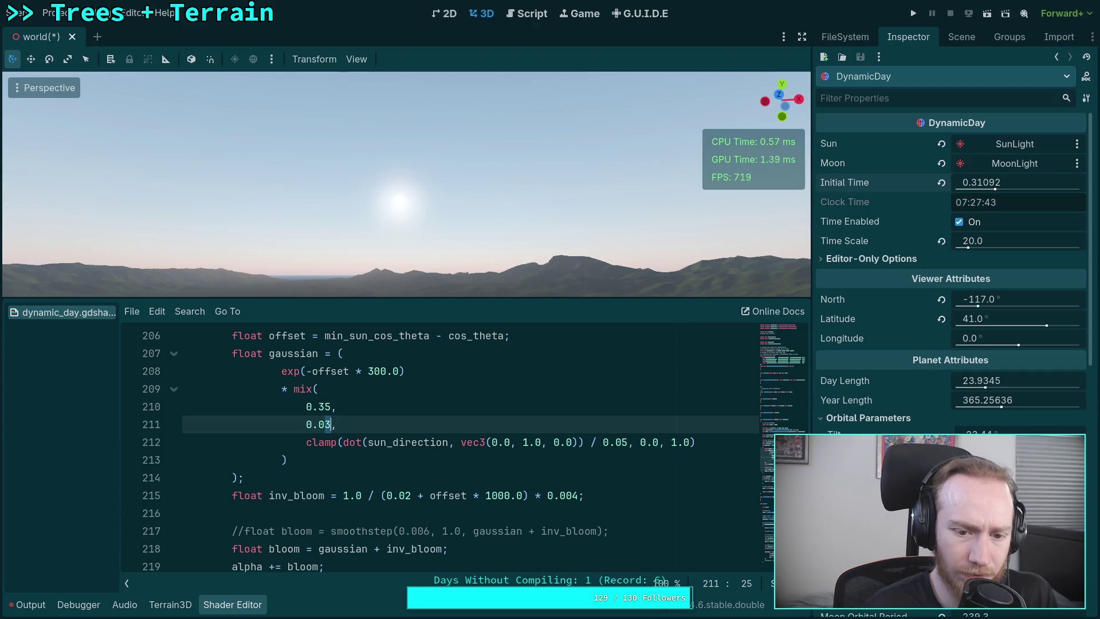
pyautogui.press('BackSpace')
pyautogui.write('4')
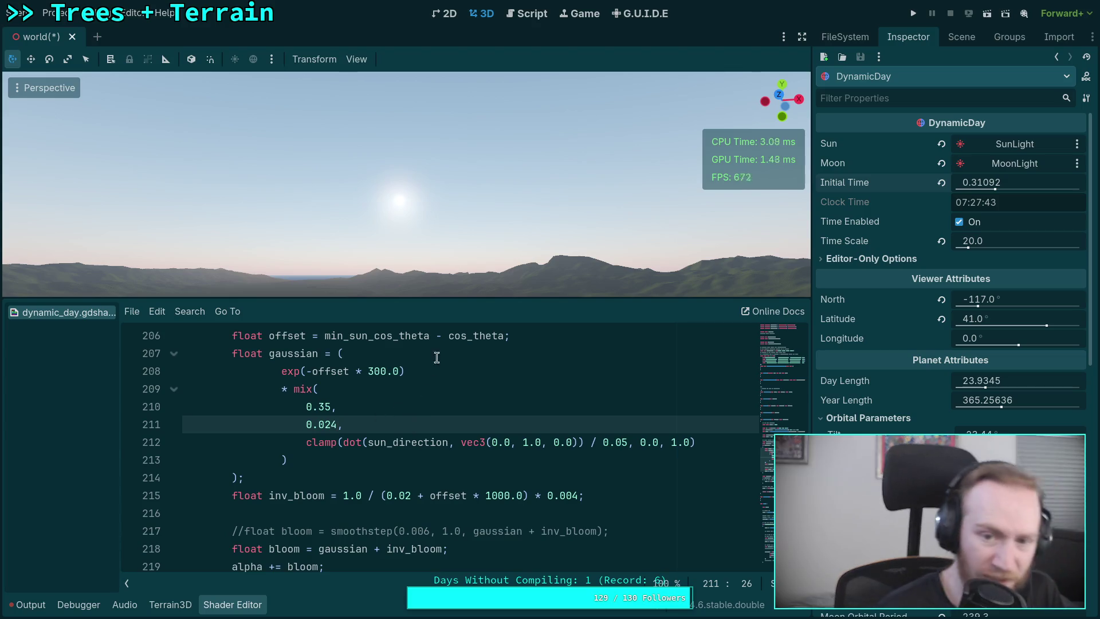
pyautogui.moveTo(994, 182)
pyautogui.mouseDown()
pyautogui.moveTo(1008, 182)
pyautogui.moveTo(962, 182)
pyautogui.moveTo(975, 182)
pyautogui.mouseUp()
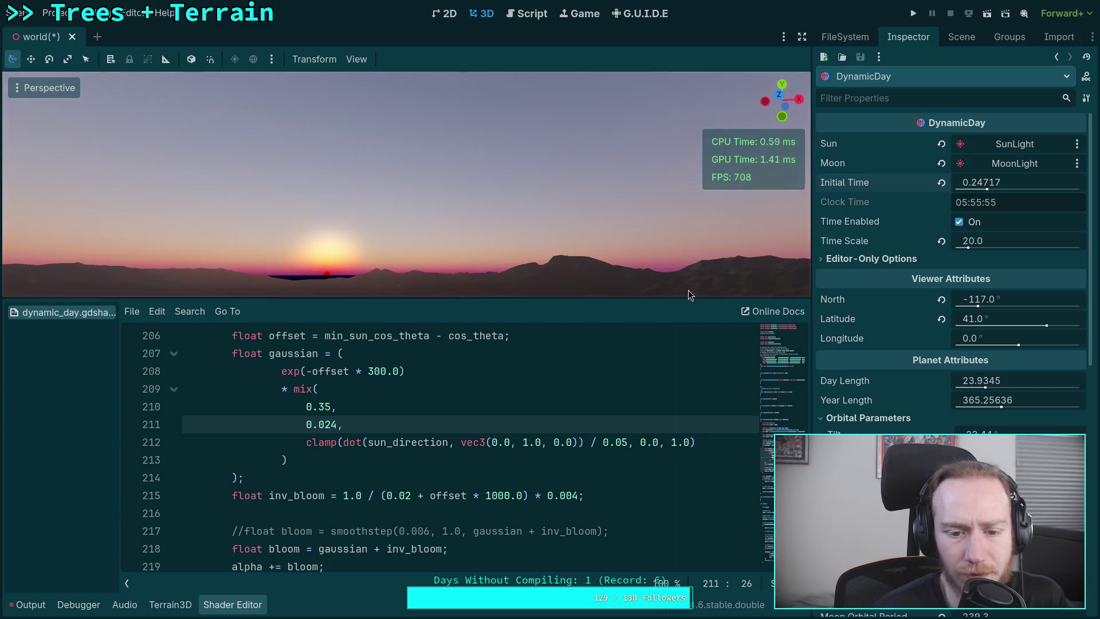
# Shorten line 210's 0.35 mix value and restore line 208's gaussian falloff to 600.0
pyautogui.click(322, 407)
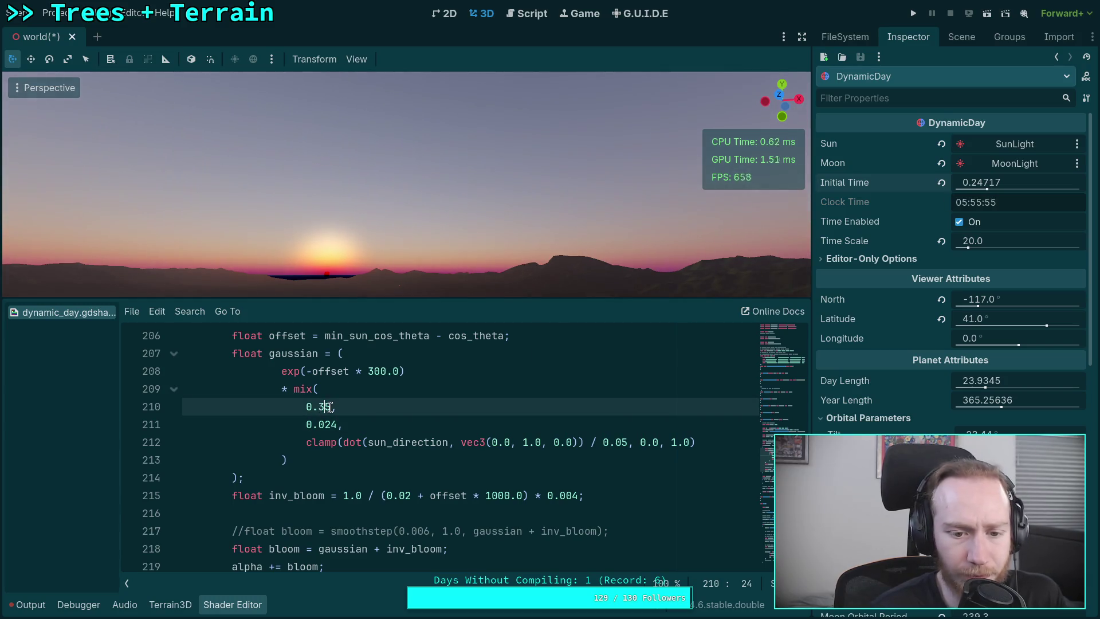
pyautogui.press('Delete')
pyautogui.write('2')
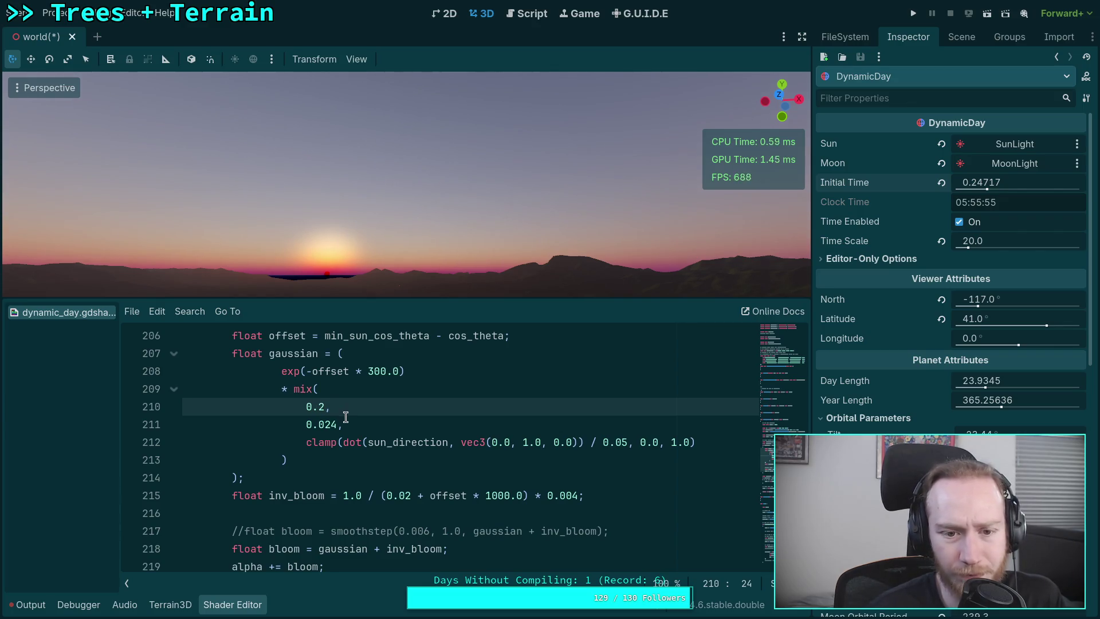
pyautogui.click(373, 371)
pyautogui.press('BackSpace')
pyautogui.write('6')
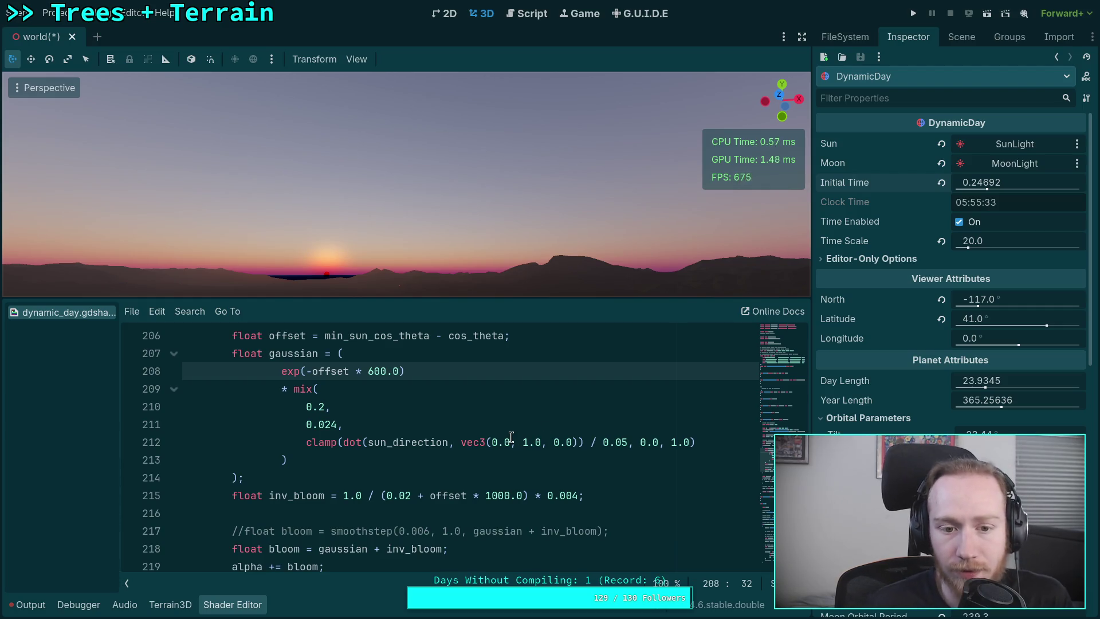
# Replace gaussian with 0.0 in the bloom line and move Initial Time later
pyautogui.scroll(1, 473, 464)
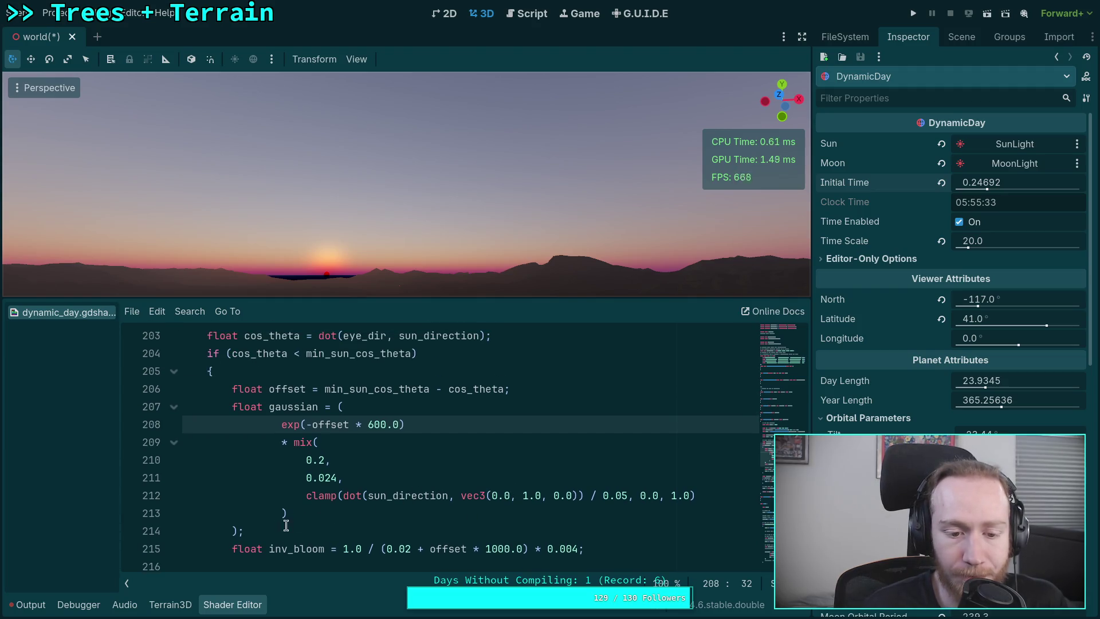
pyautogui.scroll(-1, 271, 530)
pyautogui.moveTo(317, 549); pyautogui.dragTo(367, 549)
pyautogui.write('0.0')
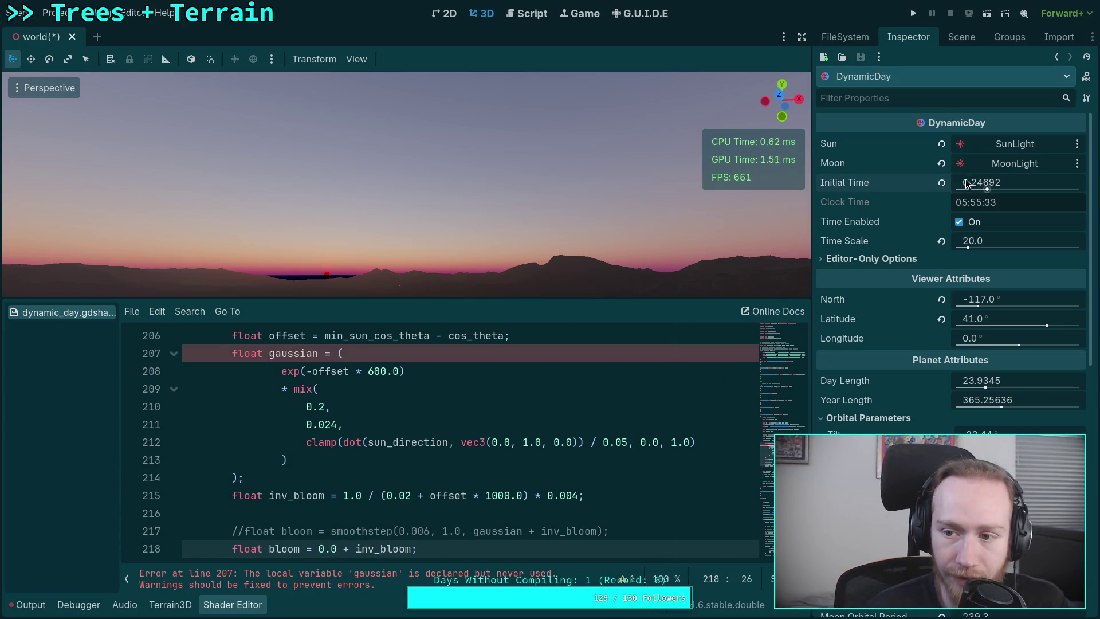
pyautogui.moveTo(971, 183)
pyautogui.mouseDown()
pyautogui.moveTo(1054, 183)
pyautogui.moveTo(979, 184)
pyautogui.mouseUp()
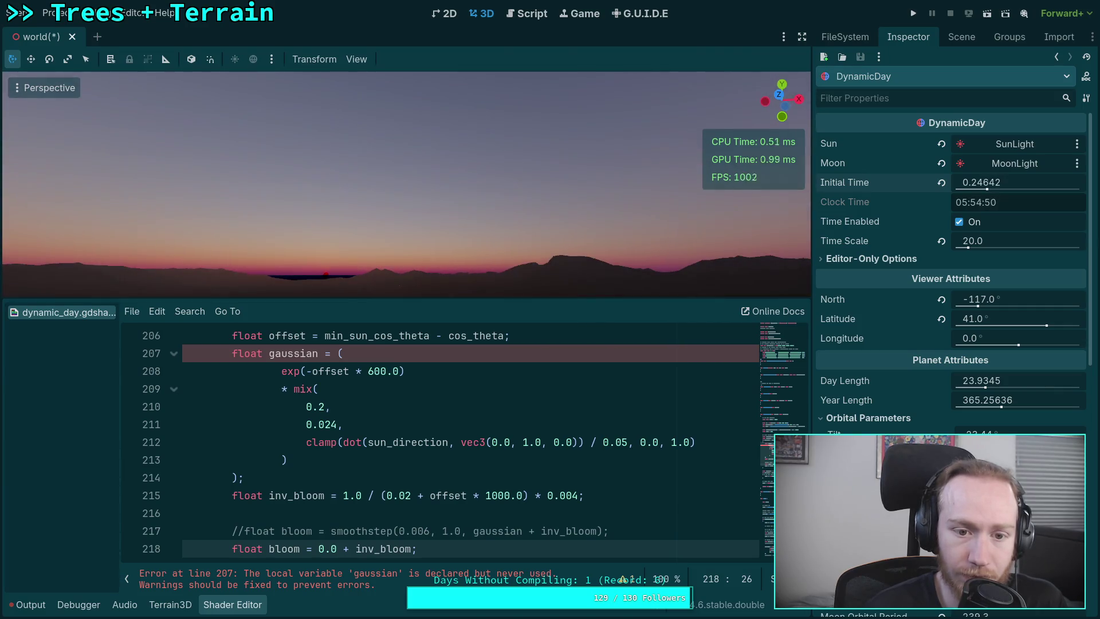
# Delete the unused gaussian expression on lines 207–214
pyautogui.moveTo(346, 478)
pyautogui.mouseDown()
pyautogui.moveTo(359, 462)
pyautogui.moveTo(580, 393)
pyautogui.mouseUp()
pyautogui.scroll(1, 359, 462)
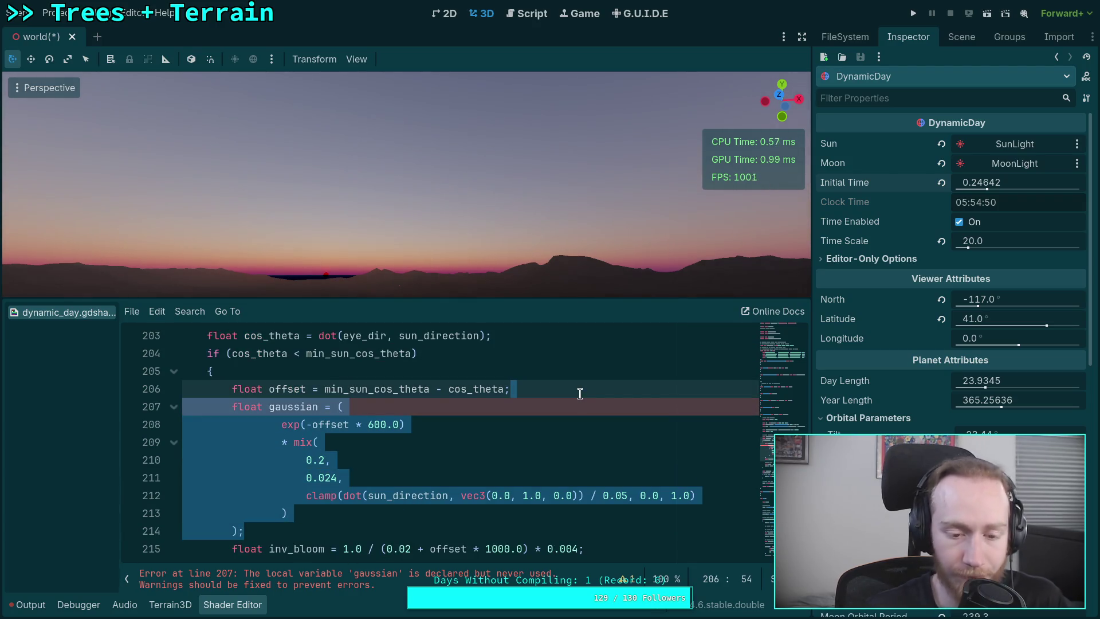
pyautogui.press('Delete')
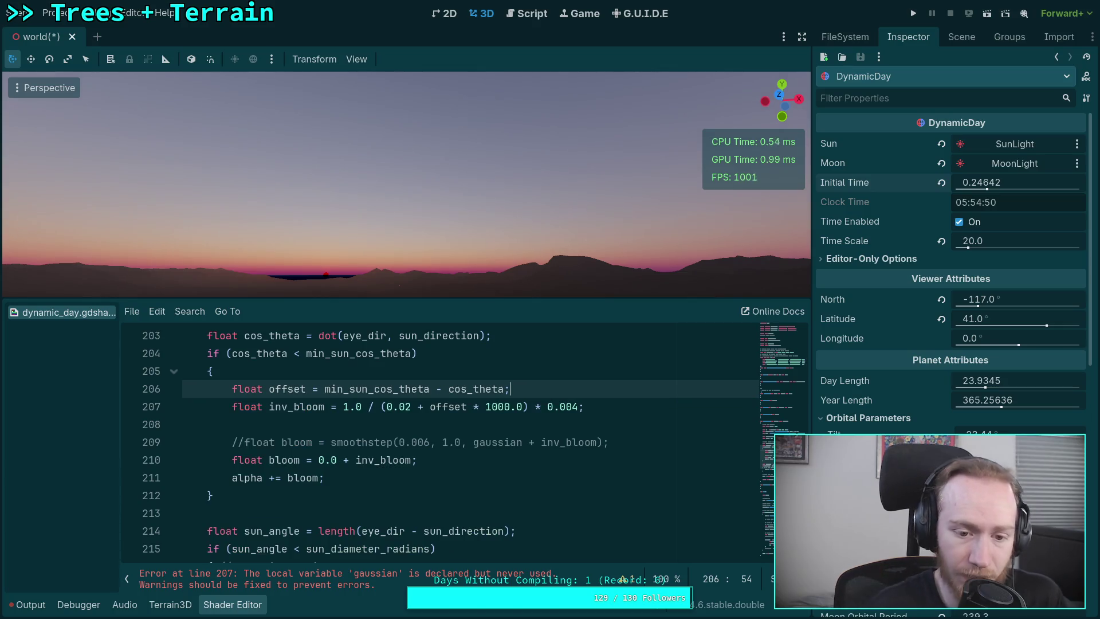
# Remove '0.0 +' from the bloom line and the gaussian term from commented line 209
pyautogui.click(630, 441)
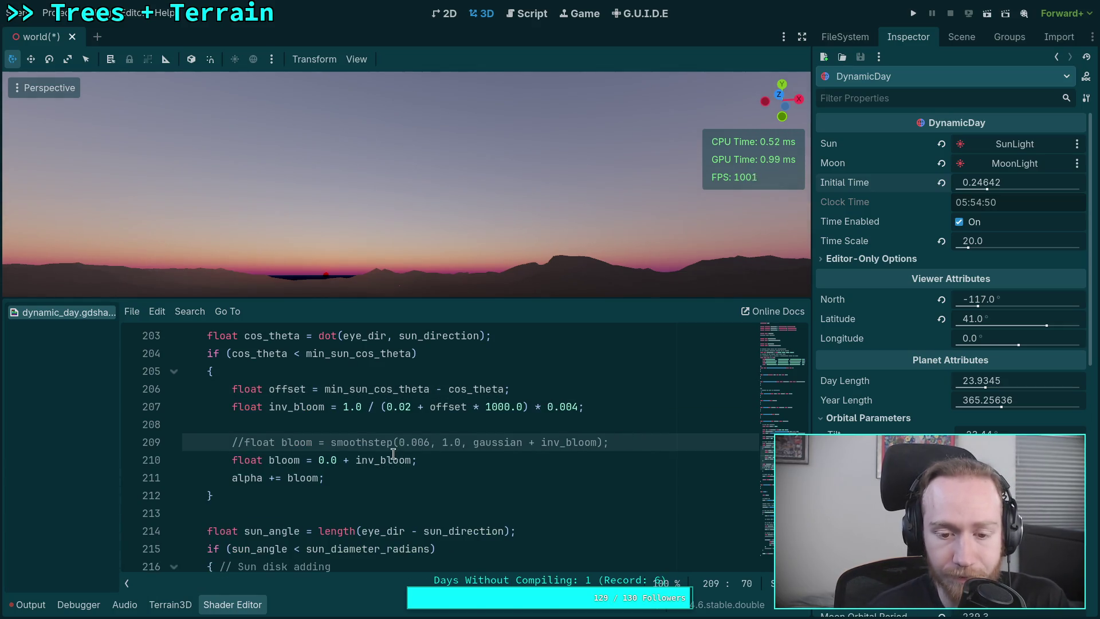
pyautogui.moveTo(353, 461); pyautogui.dragTo(318, 460)
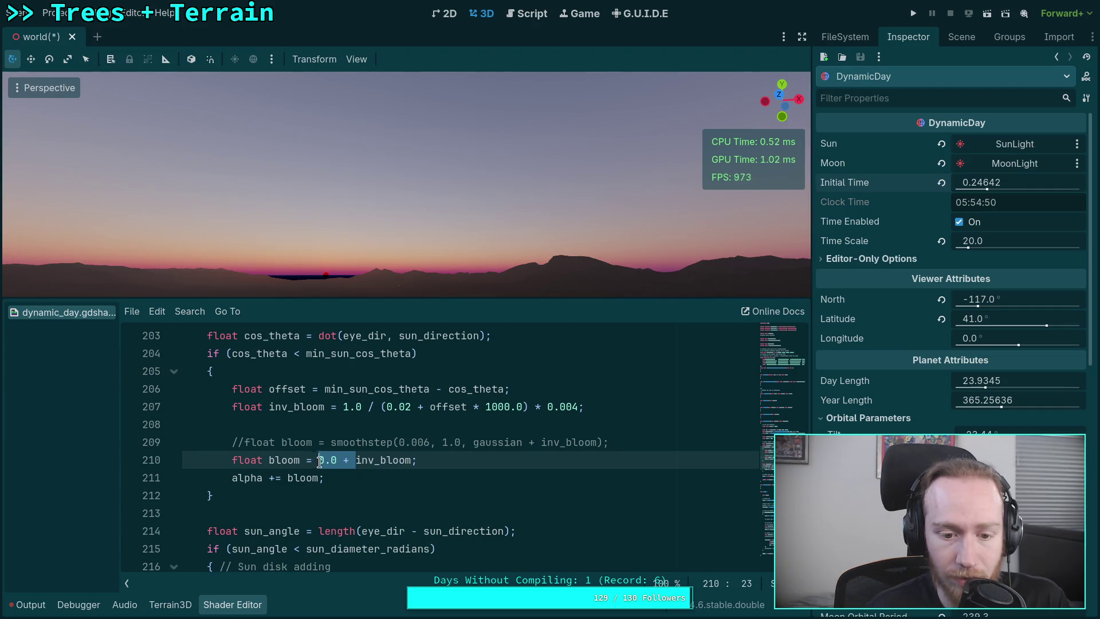
pyautogui.press('BackSpace')
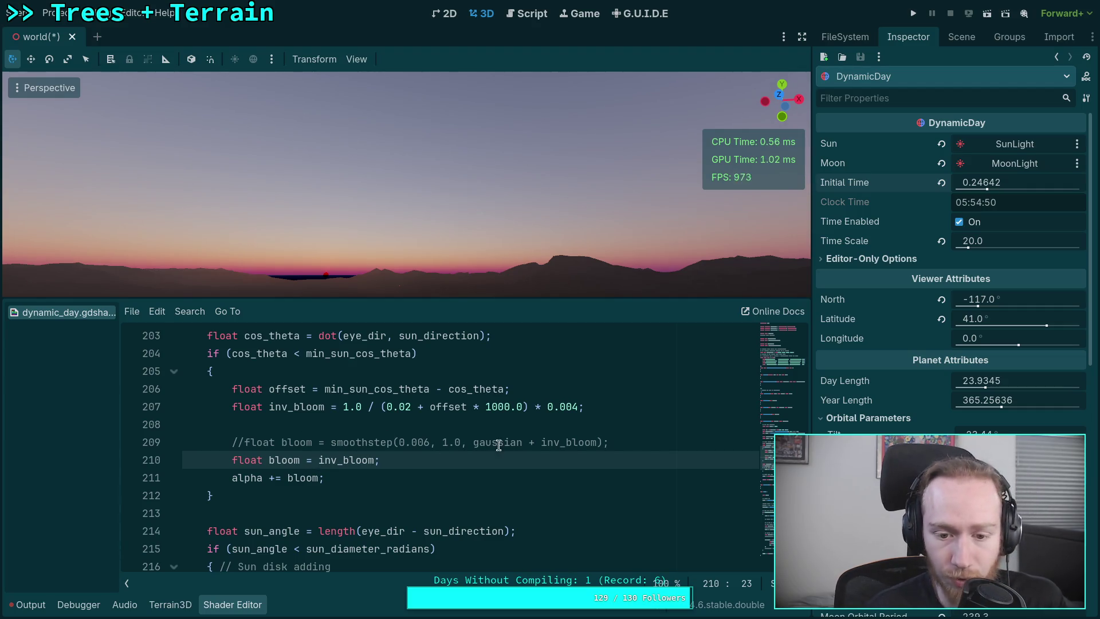
pyautogui.moveTo(474, 444); pyautogui.dragTo(541, 446)
pyautogui.press('BackSpace')
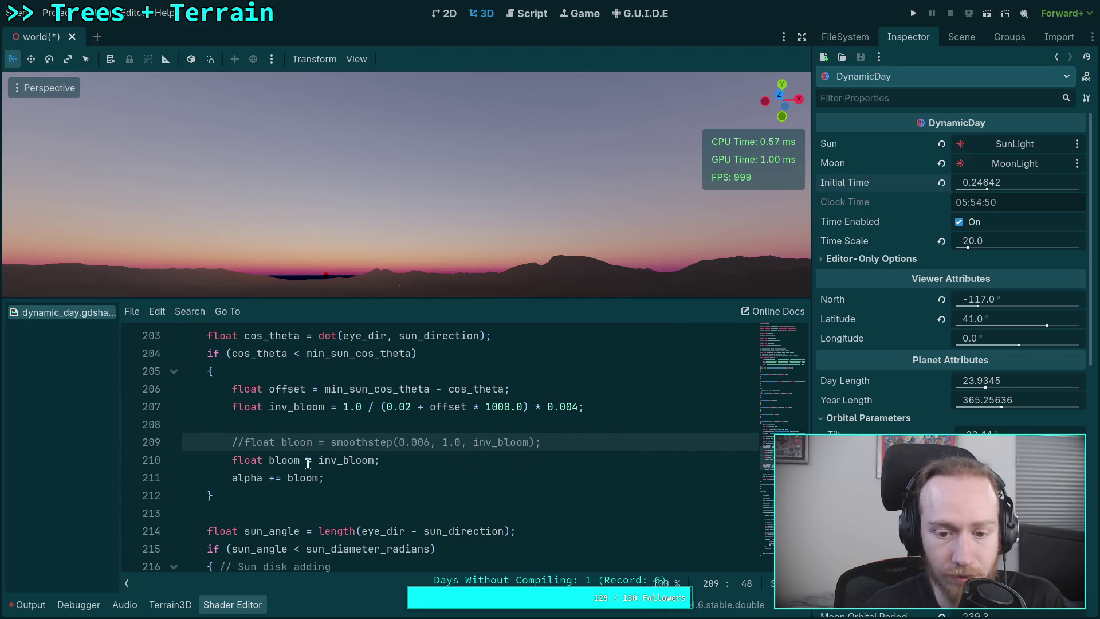
# Activate the smoothstep bloom line instead of plain inv_bloom and advance time to daylight
pyautogui.click(232, 458)
pyautogui.hotkey('ctrl', 'k')
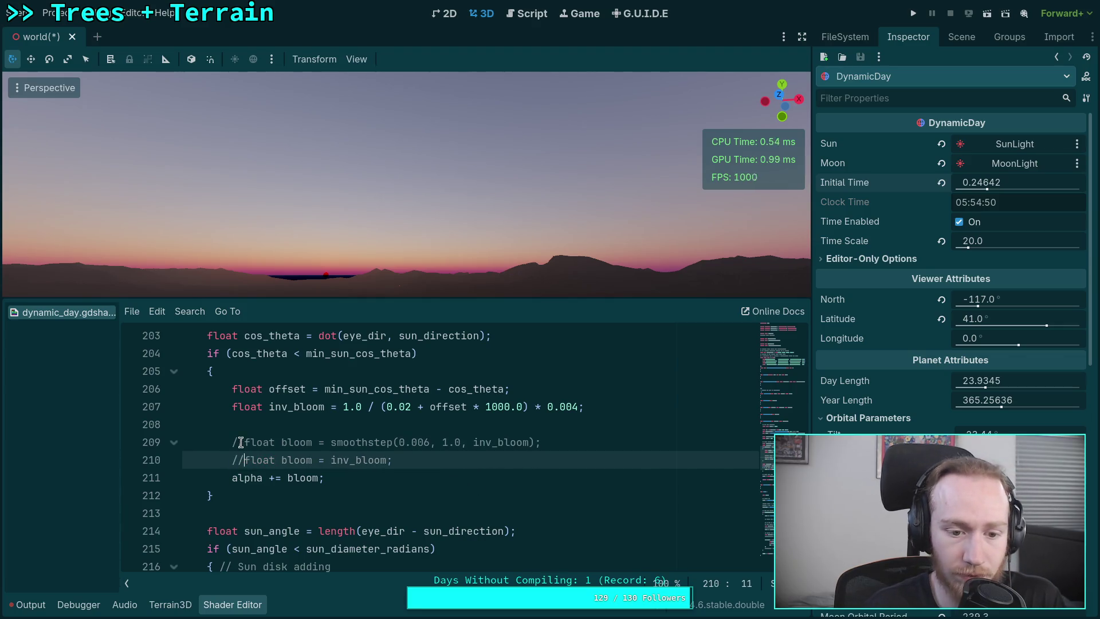
pyautogui.press('Up')
pyautogui.hotkey('ctrl', 'k')
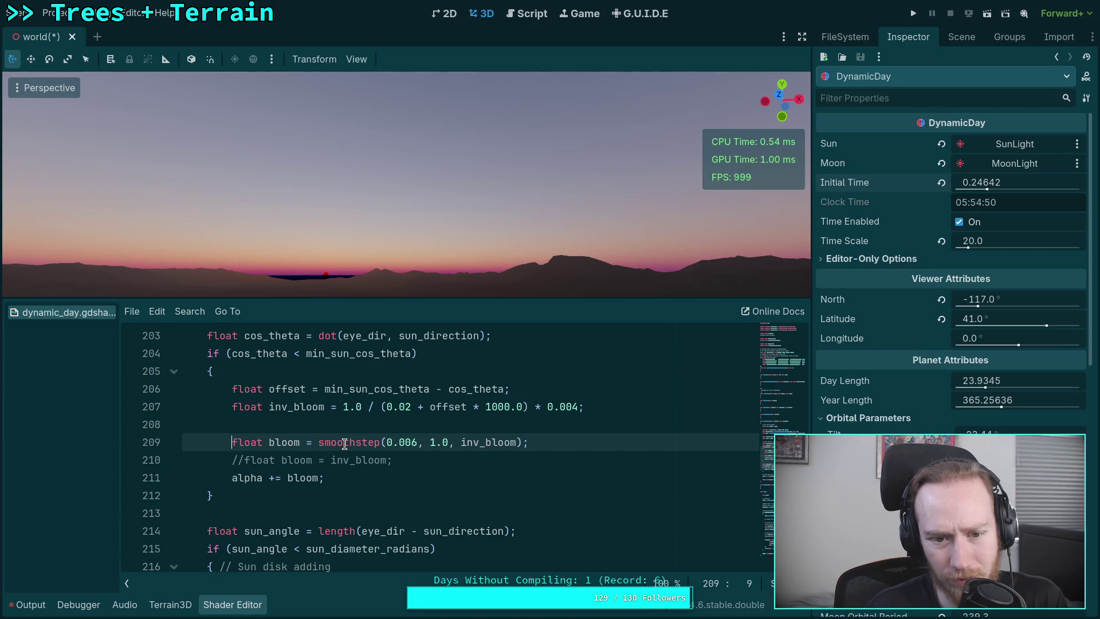
pyautogui.moveTo(984, 185); pyautogui.dragTo(1031, 184)
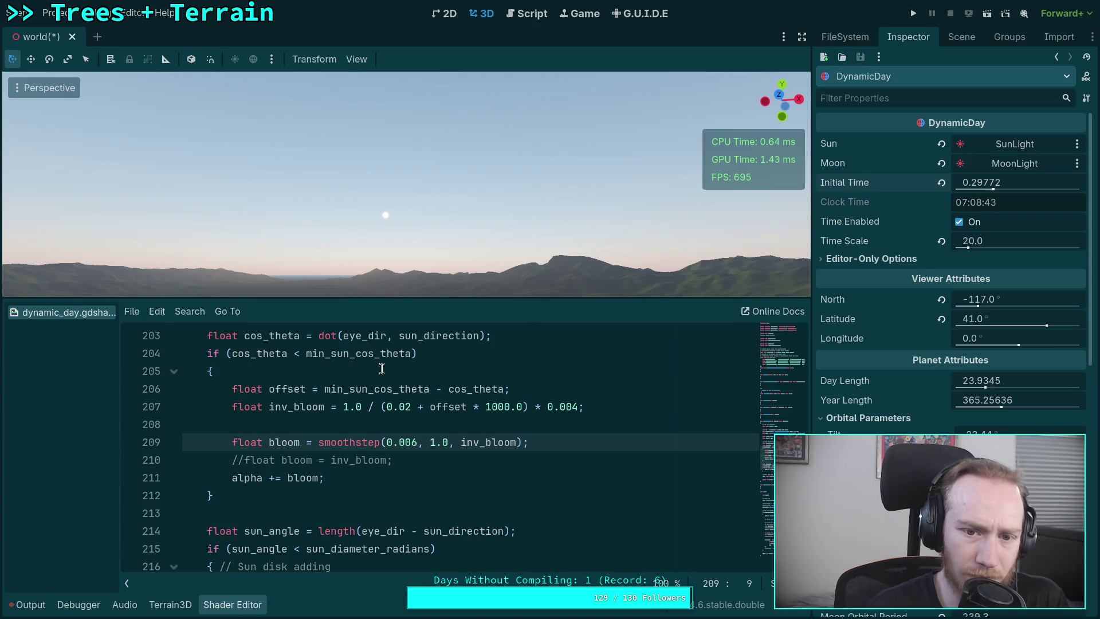
# Compare the inverse-bloom-only line against the smoothstep bloom line
pyautogui.press('Down')
pyautogui.hotkey('ctrl', 'k')
pyautogui.press('Up')
pyautogui.hotkey('ctrl', 'k')
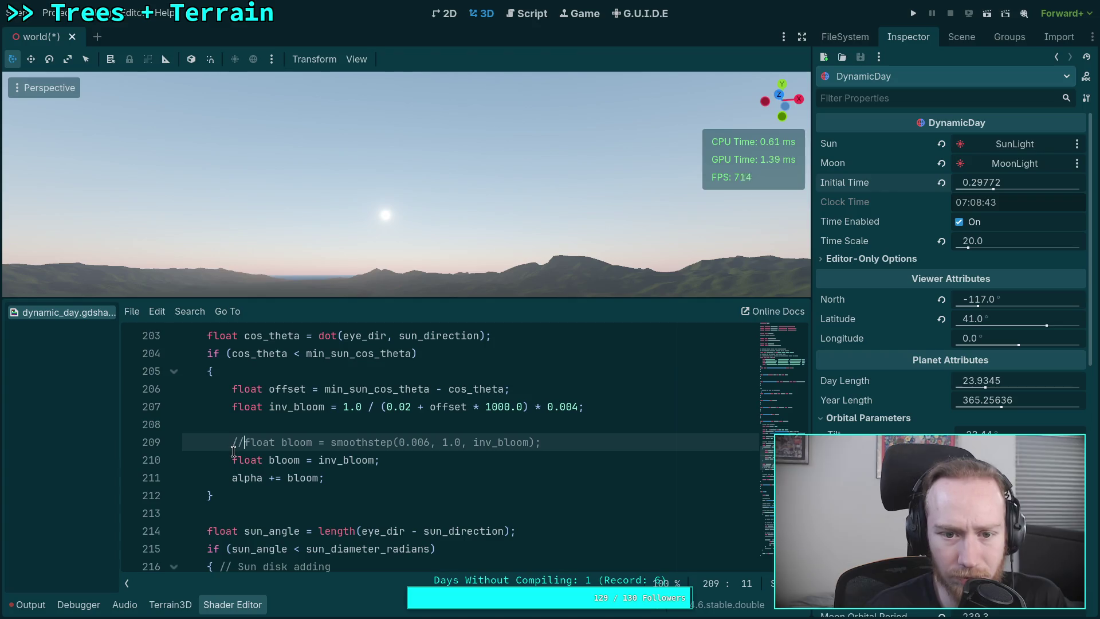
pyautogui.hotkey('ctrl', 'k')
pyautogui.press('Down')
pyautogui.hotkey('ctrl', 'k')
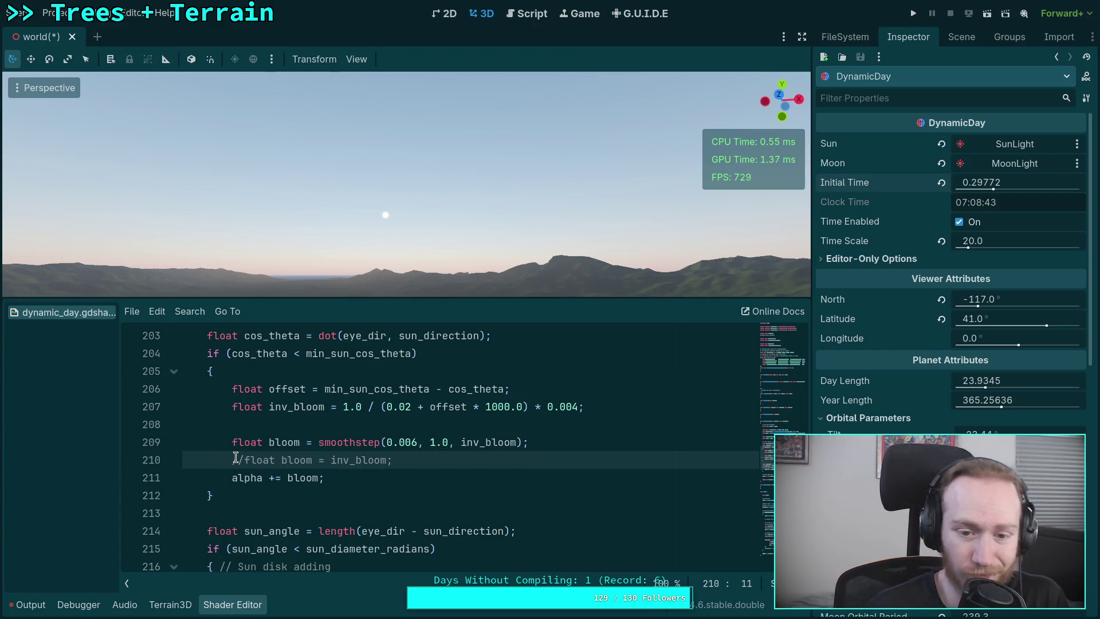
# Shorten the smoothstep lower edge from 0.006 to 0.0 and swap to inverse-bloom-only
pyautogui.click(416, 441)
pyautogui.press('BackSpace')
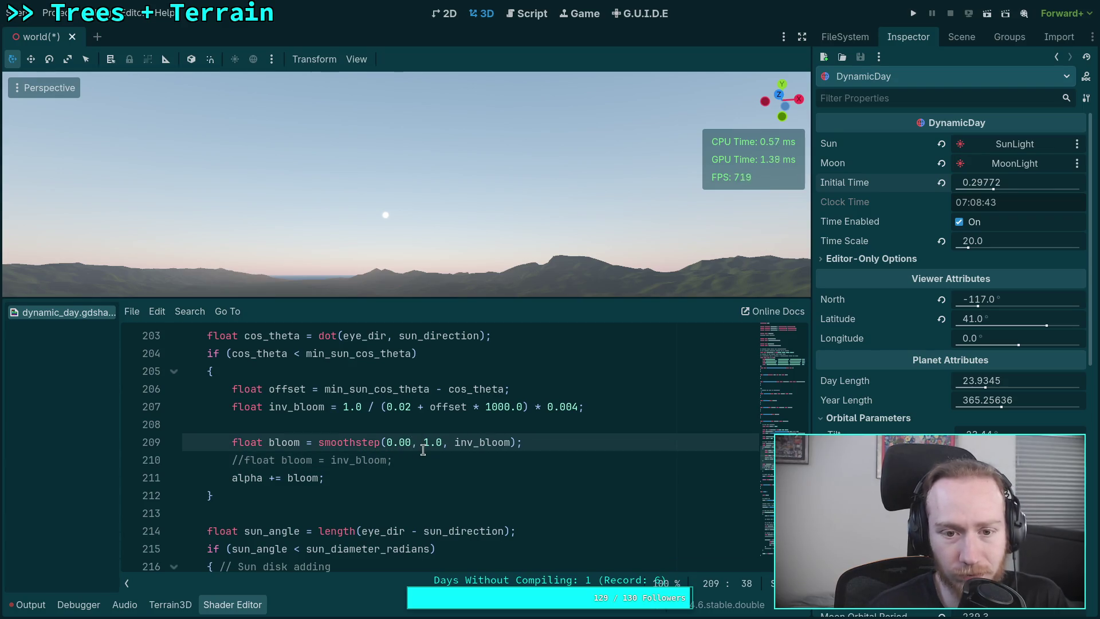
pyautogui.press('BackSpace')
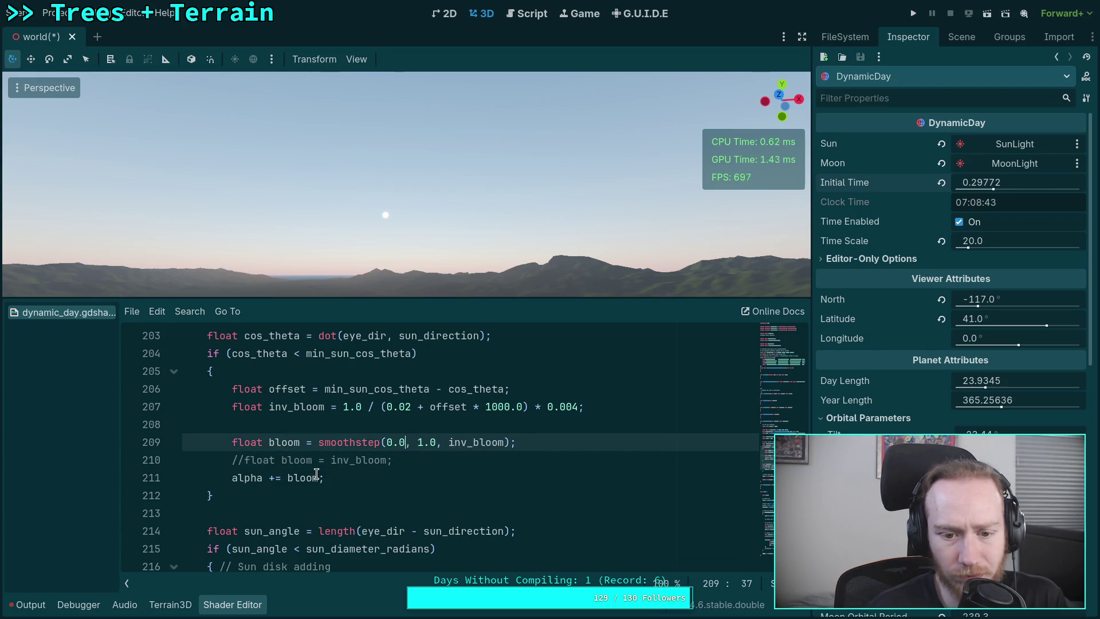
pyautogui.click(241, 457)
pyautogui.hotkey('ctrl', 'k')
pyautogui.press('Up')
pyautogui.hotkey('ctrl', 'k')
# Undo stray slashes on line 210, restore the smoothstep line, and move time toward sunrise
pyautogui.click(238, 460)
pyautogui.write('//')
pyautogui.press('Up')
pyautogui.hotkey('ctrl', 'z')
pyautogui.hotkey('ctrl', 'k')
pyautogui.press('Up')
pyautogui.hotkey('ctrl', 'k')
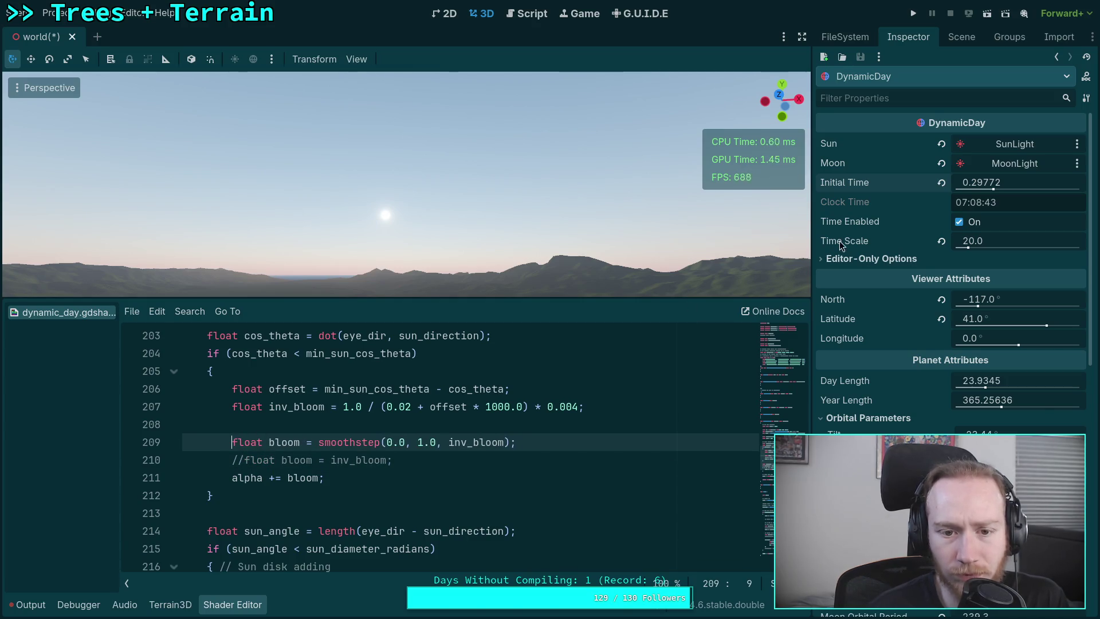
pyautogui.moveTo(979, 182)
pyautogui.mouseDown()
pyautogui.moveTo(945, 182)
pyautogui.moveTo(968, 183)
pyautogui.mouseUp()
# Swap back to the inverse-bloom-only line and undo the recent edits
pyautogui.click(447, 442)
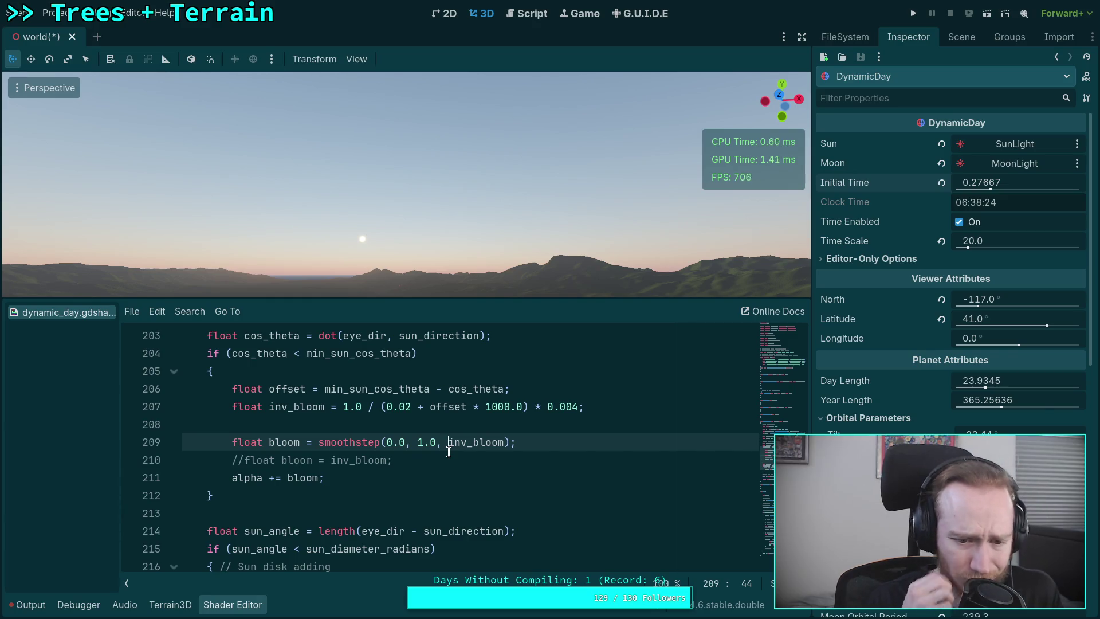
pyautogui.hotkey('ctrl', 'k')
pyautogui.press('Down')
pyautogui.press('Home')
pyautogui.hotkey('ctrl', 'k')
pyautogui.hotkey('ctrl', 'z')
pyautogui.hotkey('ctrl', 'z')
pyautogui.hotkey('ctrl', 'z')
pyautogui.hotkey('ctrl', 'z')
pyautogui.hotkey('ctrl', 'z')
pyautogui.hotkey('ctrl', 'z')
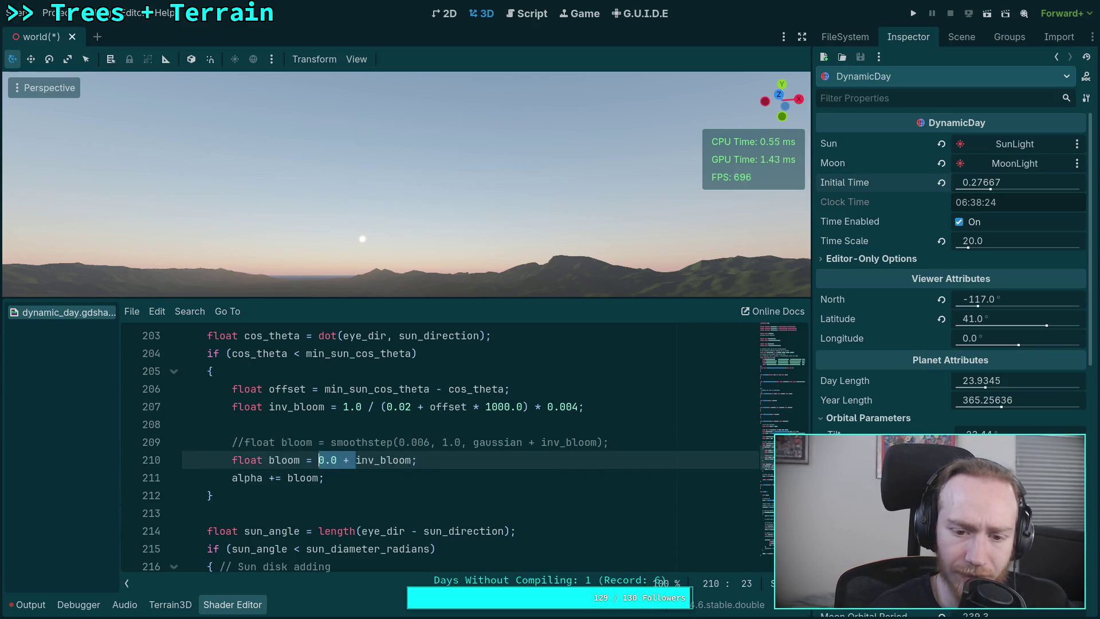
# Restore the gaussian block and re-enable the smoothstep bloom line using gaussian
pyautogui.hotkey('ctrl', 'z')
pyautogui.scroll(-2, 228, 496)
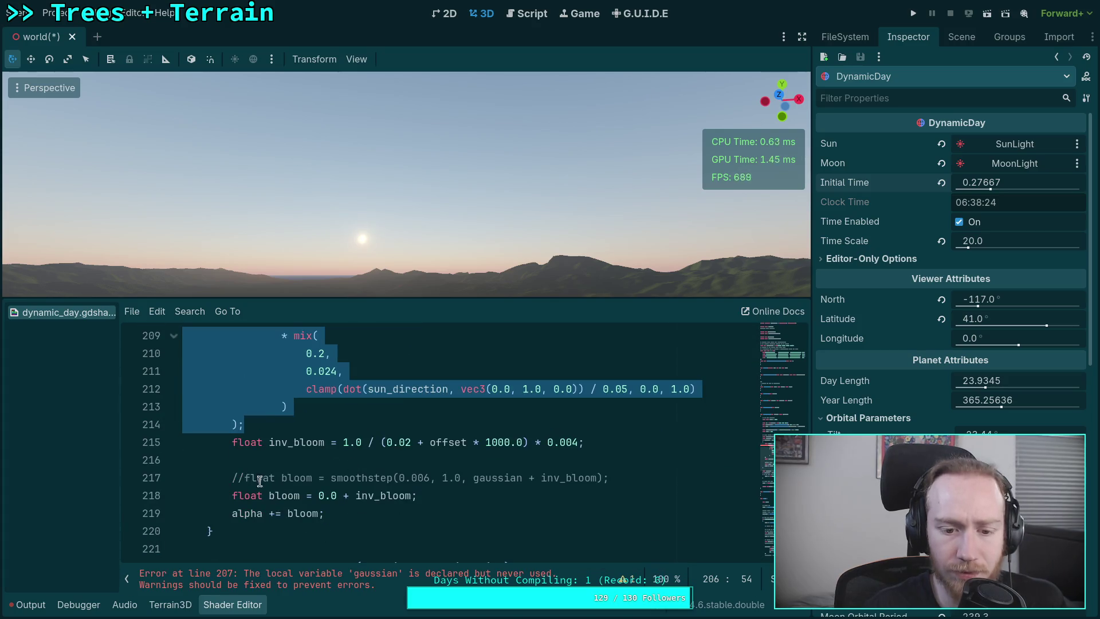
pyautogui.click(238, 494)
pyautogui.hotkey('ctrl', 'k')
pyautogui.press('Up')
pyautogui.hotkey('ctrl', 'k')
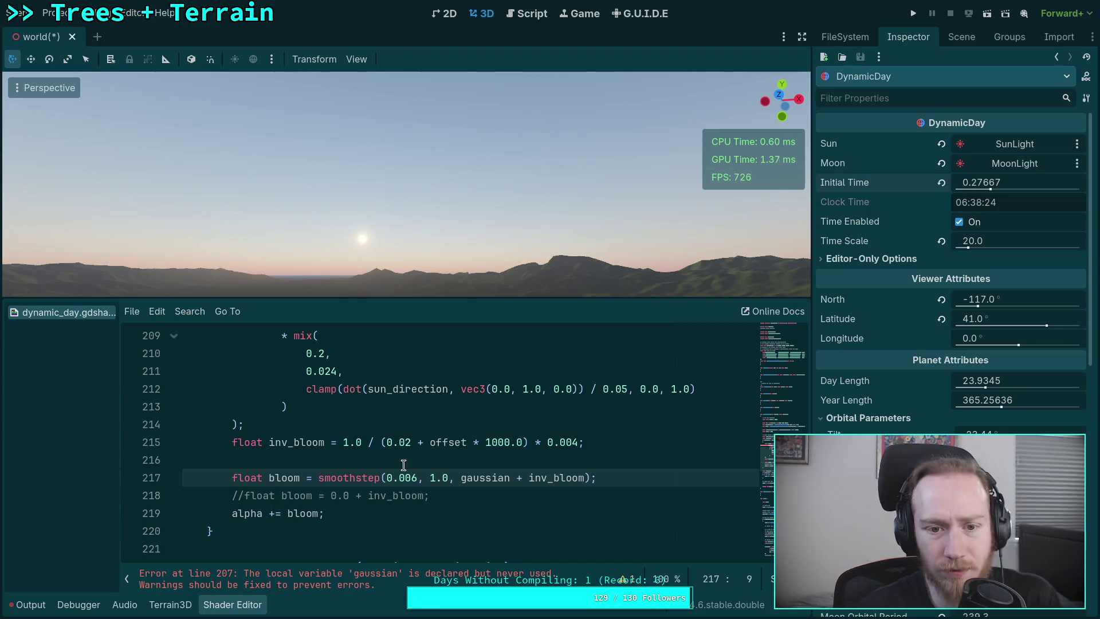
pyautogui.scroll(1, 653, 437)
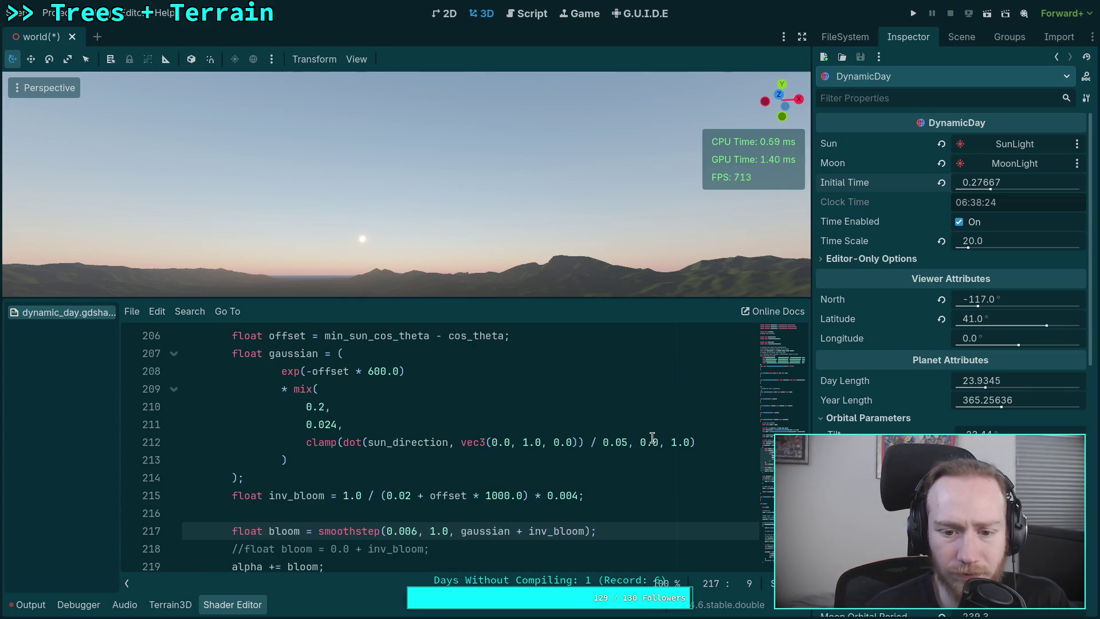
pyautogui.moveTo(988, 197); pyautogui.dragTo(985, 198)
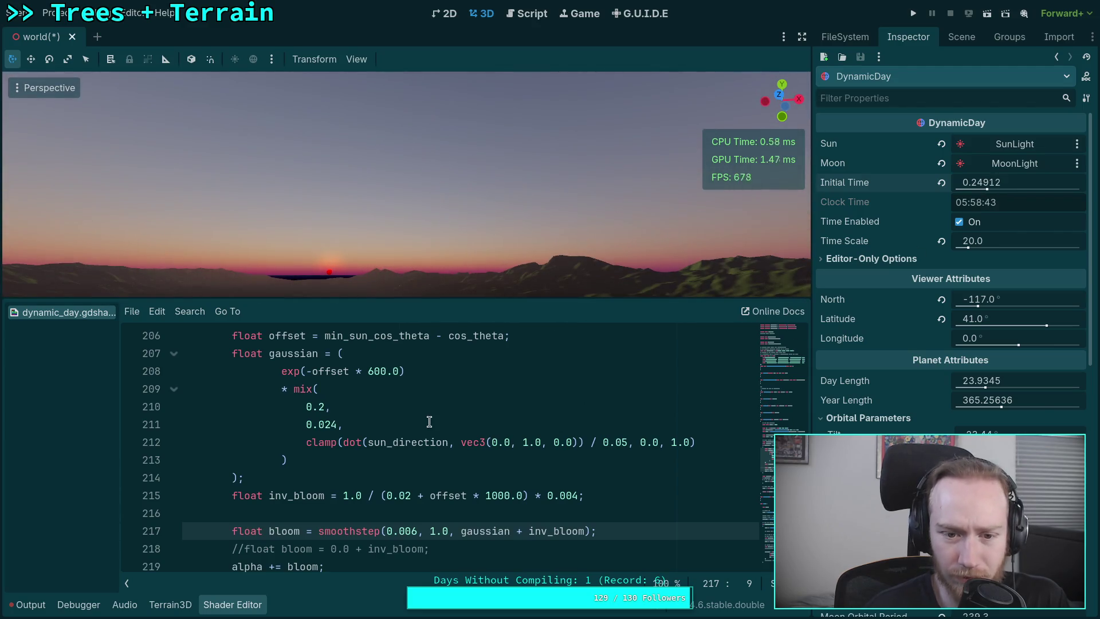
# Replace the gaussian's mix() factor with a * 0.35 multiplier
pyautogui.click(326, 407)
pyautogui.write(',')
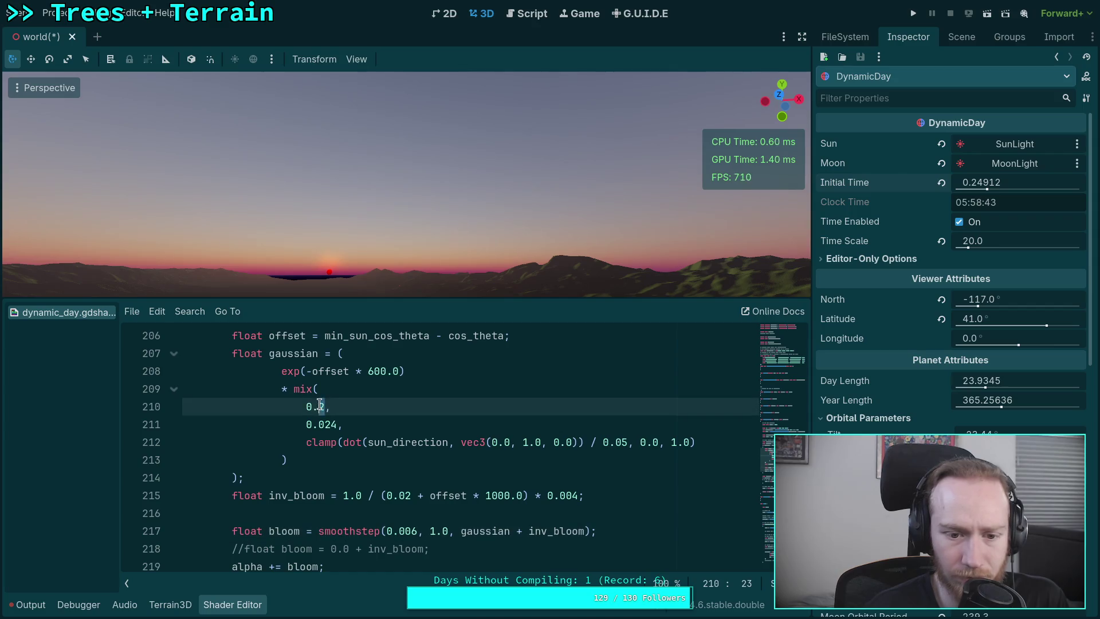
pyautogui.click(288, 395)
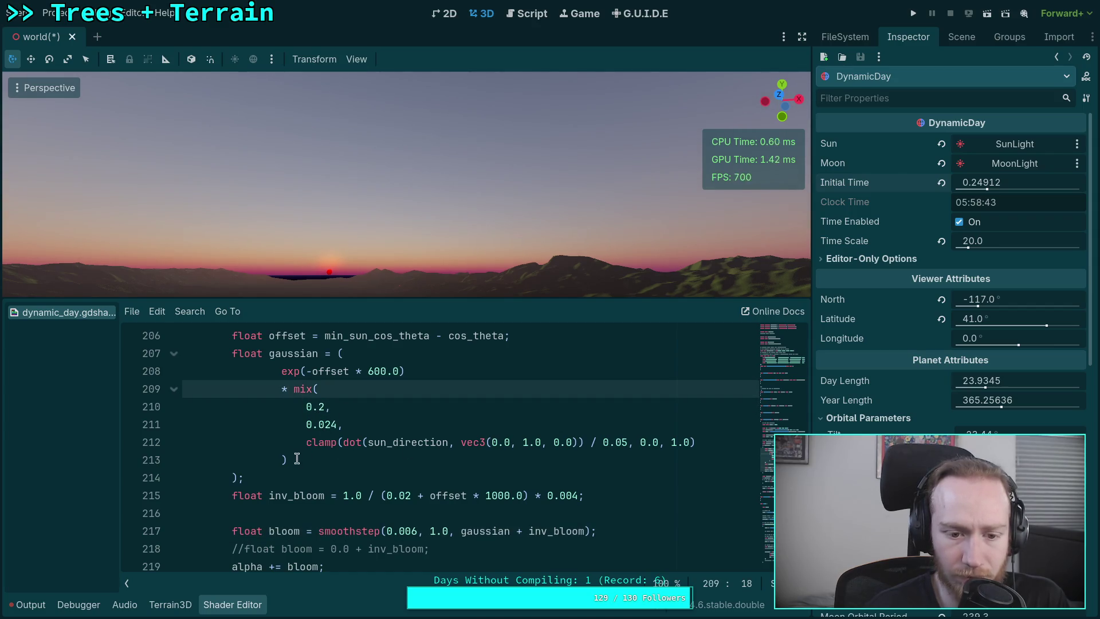
pyautogui.moveTo(295, 459); pyautogui.dragTo(450, 373)
pyautogui.press('BackSpace')
pyautogui.write('* 0.4')
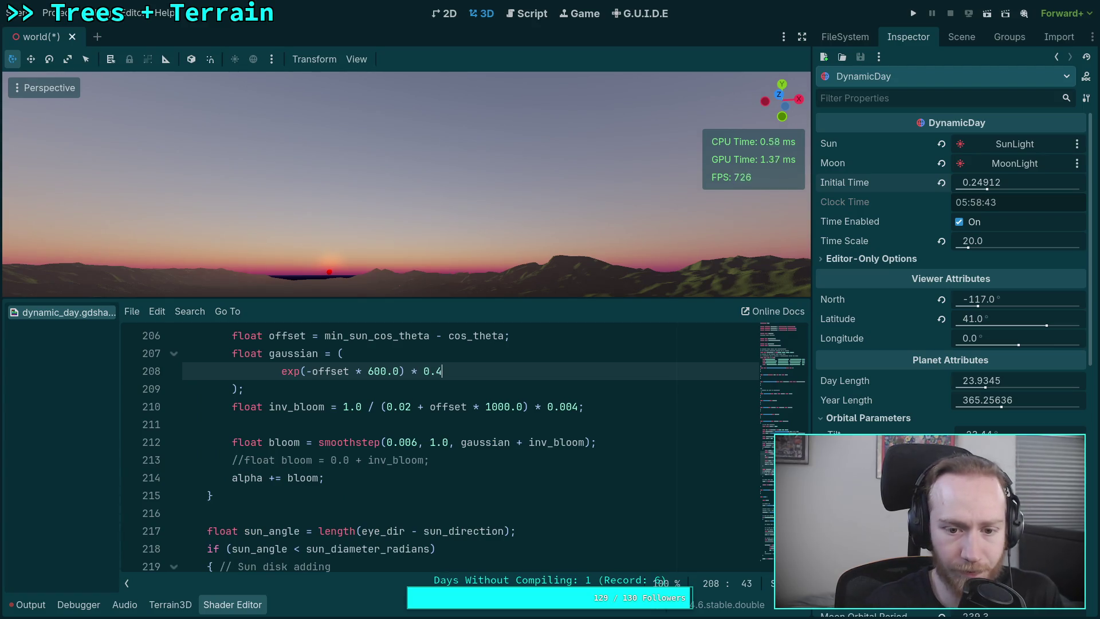
pyautogui.press('BackSpace')
pyautogui.write('35')
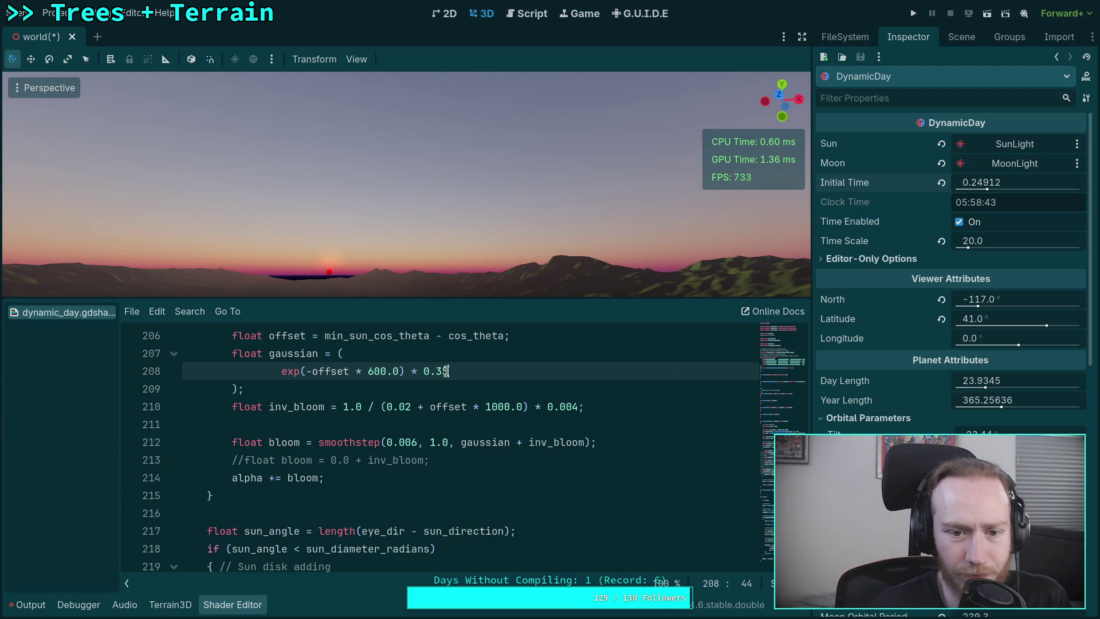
pyautogui.moveTo(982, 183)
pyautogui.mouseDown()
pyautogui.moveTo(1014, 183)
pyautogui.moveTo(999, 183)
pyautogui.mouseUp()
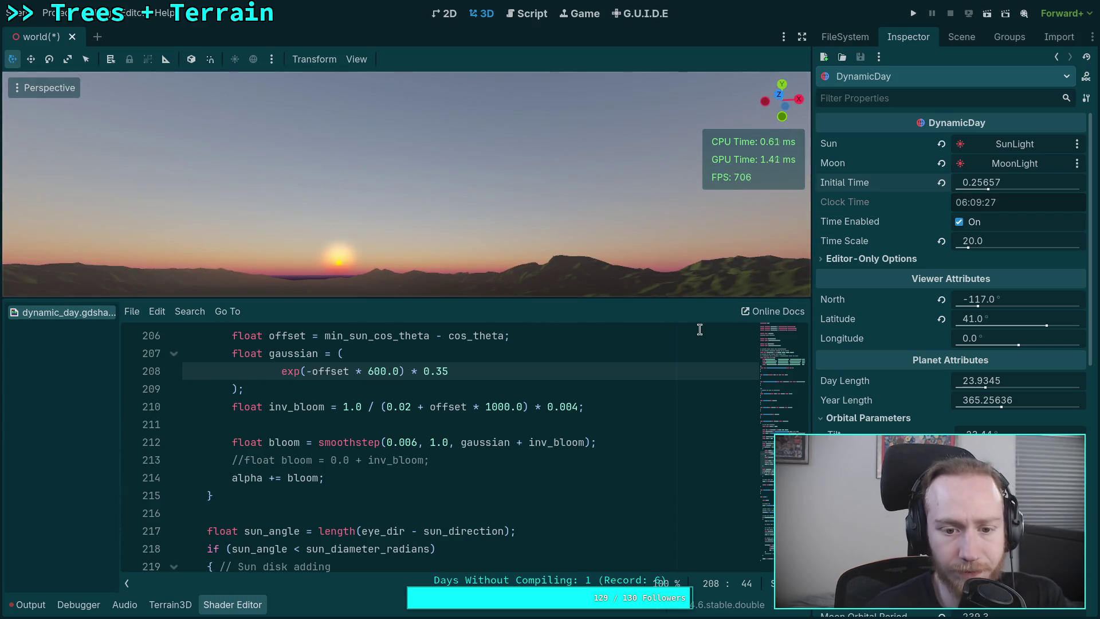
# Set the gaussian exponent factor to 1200.0 and the multiplier to 0.2
pyautogui.click(368, 371)
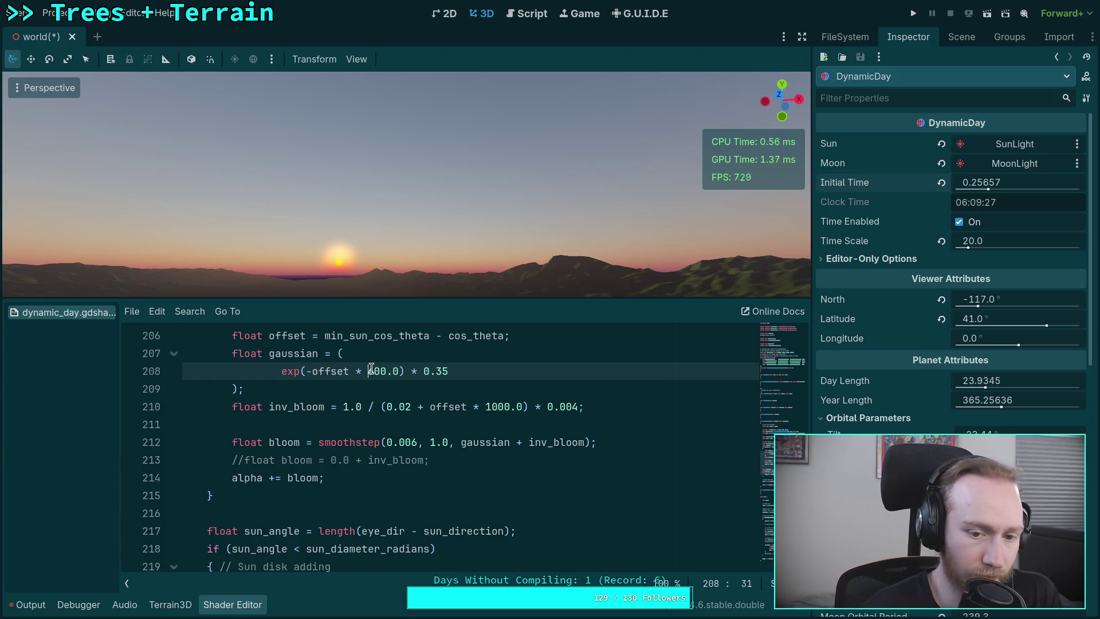
pyautogui.write('120')
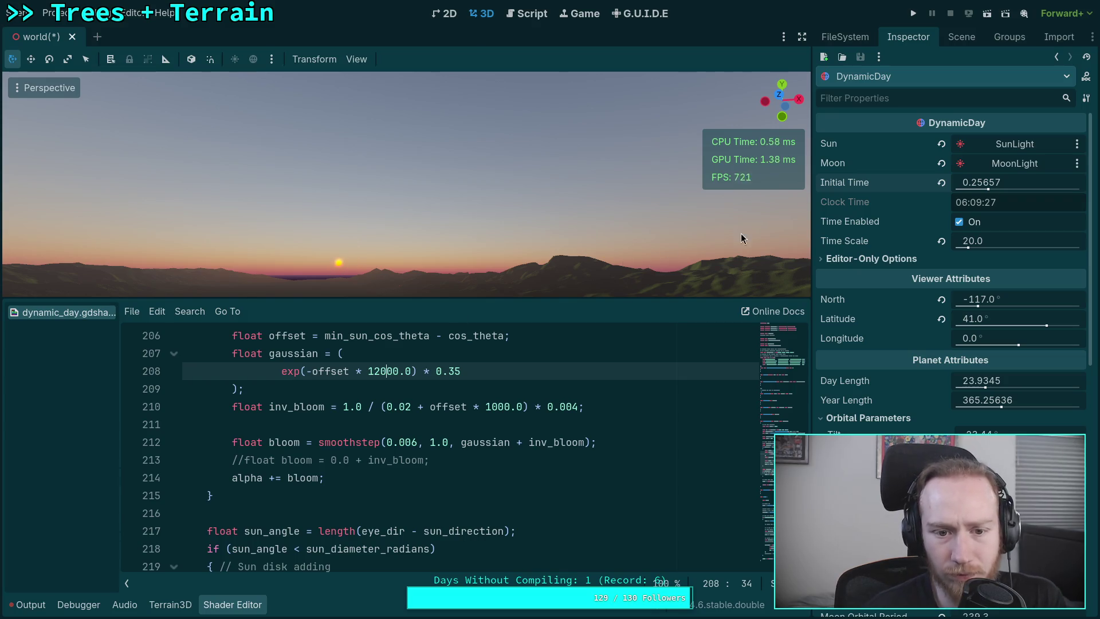
pyautogui.press('BackSpace')
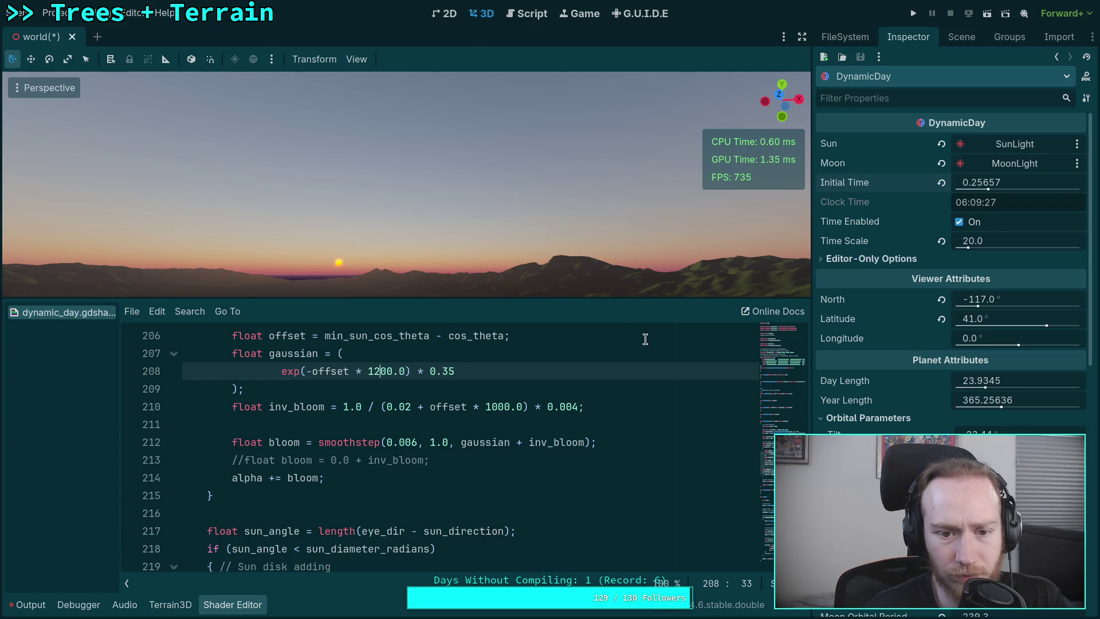
pyautogui.moveTo(455, 372); pyautogui.dragTo(442, 370)
pyautogui.write('2')
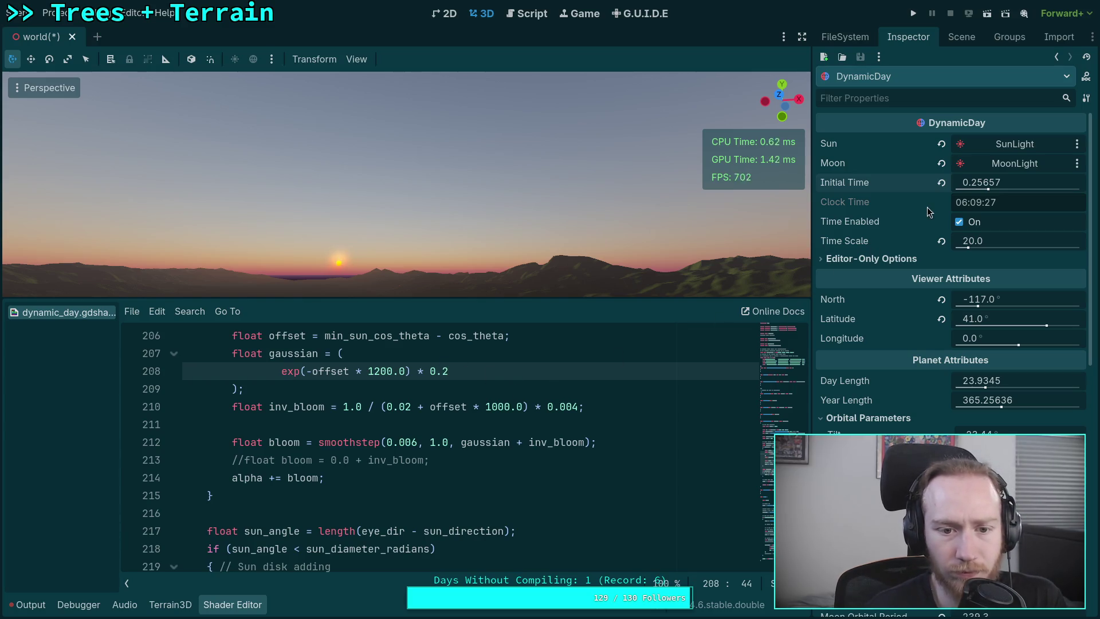
pyautogui.moveTo(987, 186)
pyautogui.mouseDown()
pyautogui.moveTo(969, 186)
pyautogui.moveTo(997, 186)
pyautogui.mouseUp()
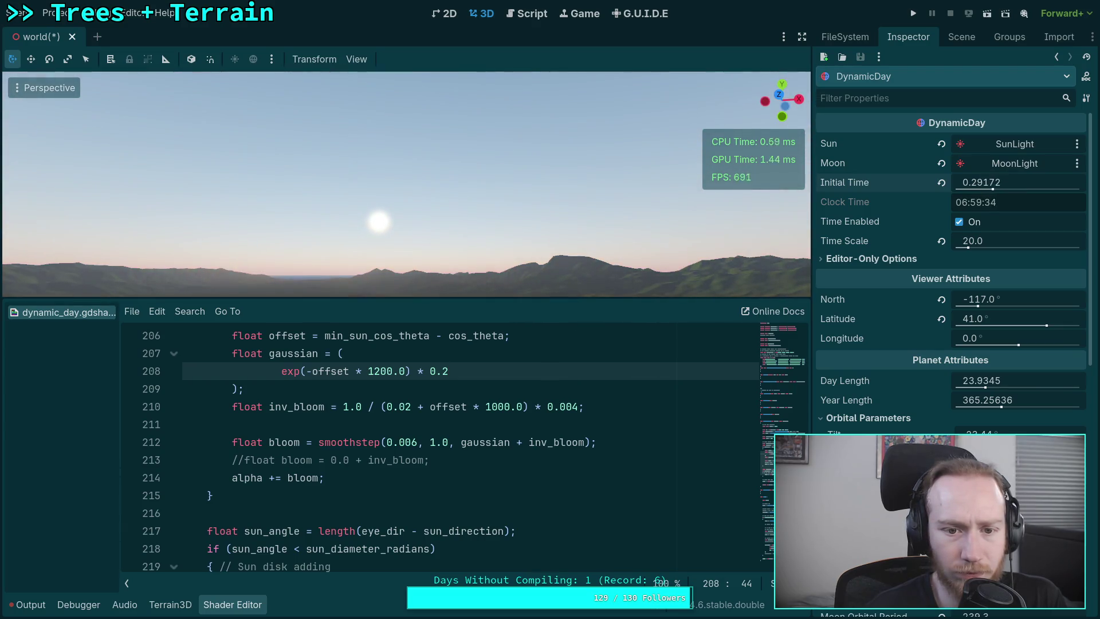
# Delete the gaussian block and remove the gaussian term from the smoothstep call
pyautogui.moveTo(265, 387); pyautogui.dragTo(141, 356)
pyautogui.press('BackSpace')
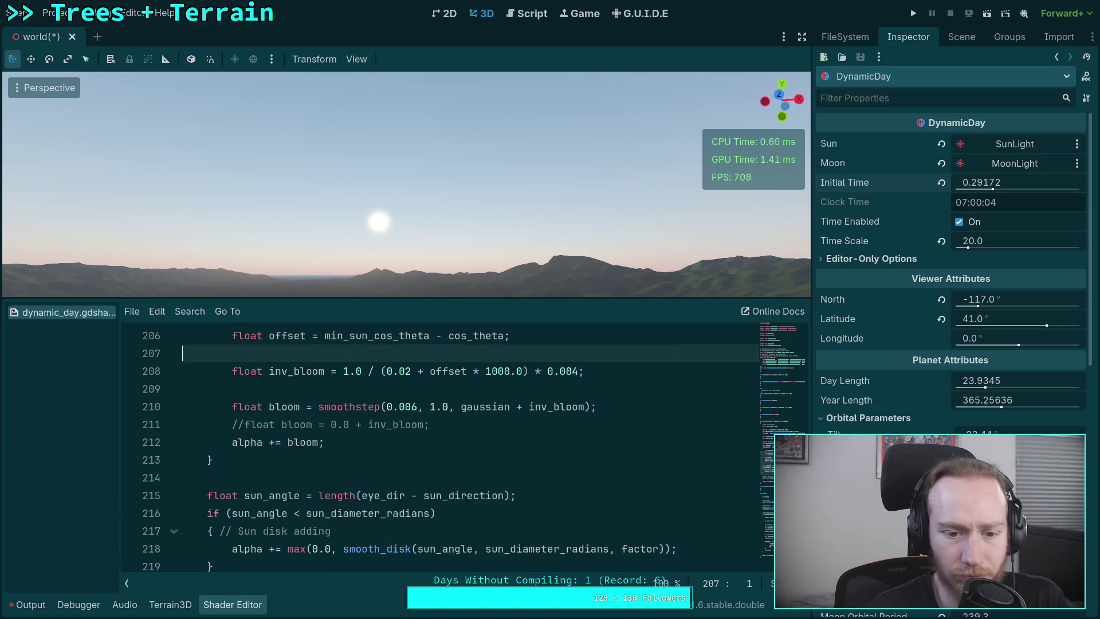
pyautogui.press('BackSpace')
pyautogui.scroll(1, 447, 453)
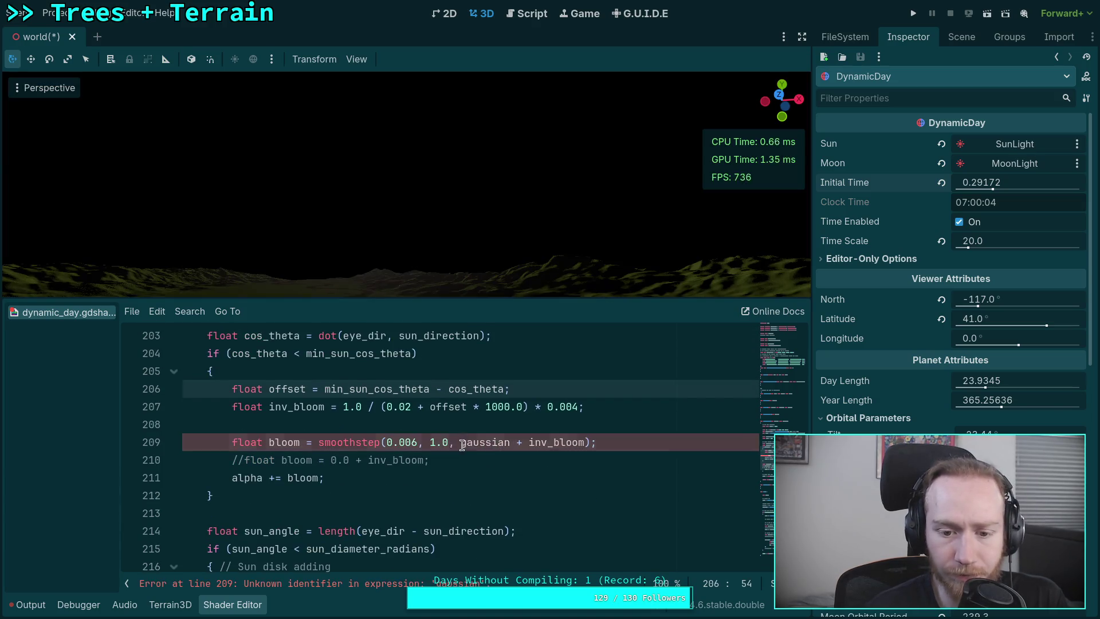
pyautogui.moveTo(462, 444); pyautogui.dragTo(529, 444)
pyautogui.press('BackSpace')
# Set the smoothstep lower edge to 0.0 and delete the commented inverse-bloom line
pyautogui.doubleClick(410, 444)
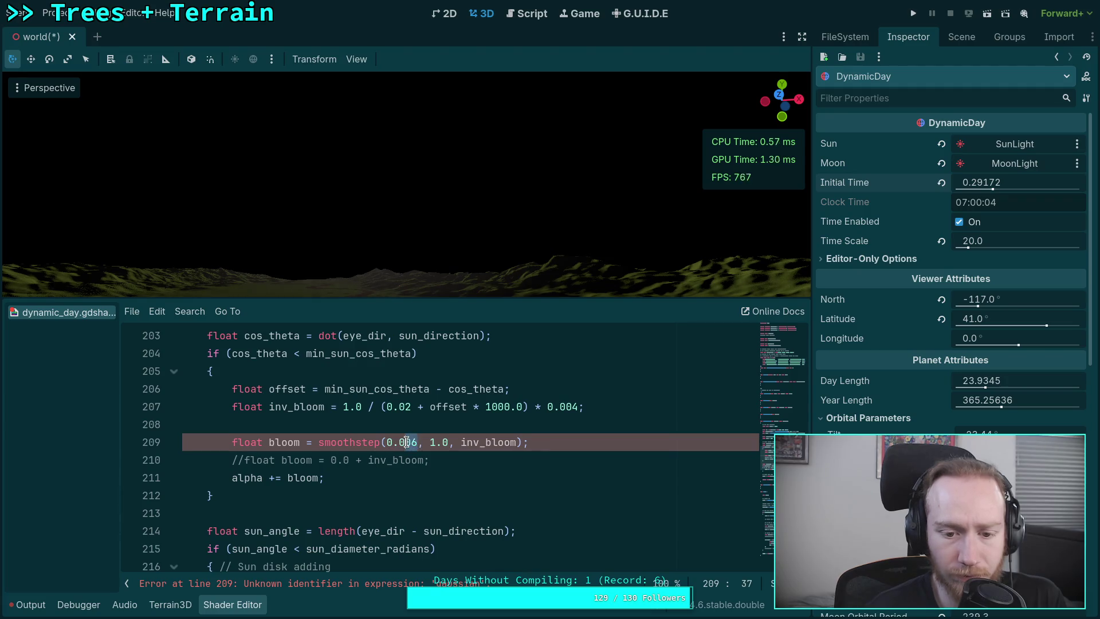
pyautogui.write('0')
pyautogui.moveTo(436, 461); pyautogui.dragTo(576, 447)
pyautogui.press('BackSpace')
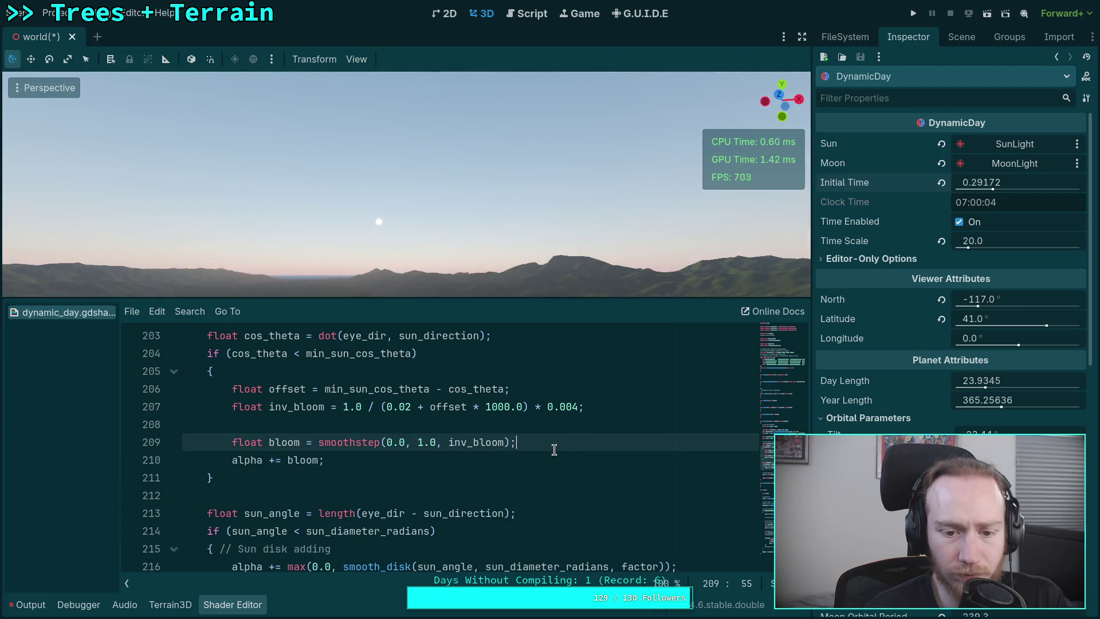
pyautogui.moveTo(1002, 183); pyautogui.dragTo(980, 183)
pyautogui.click(549, 458)
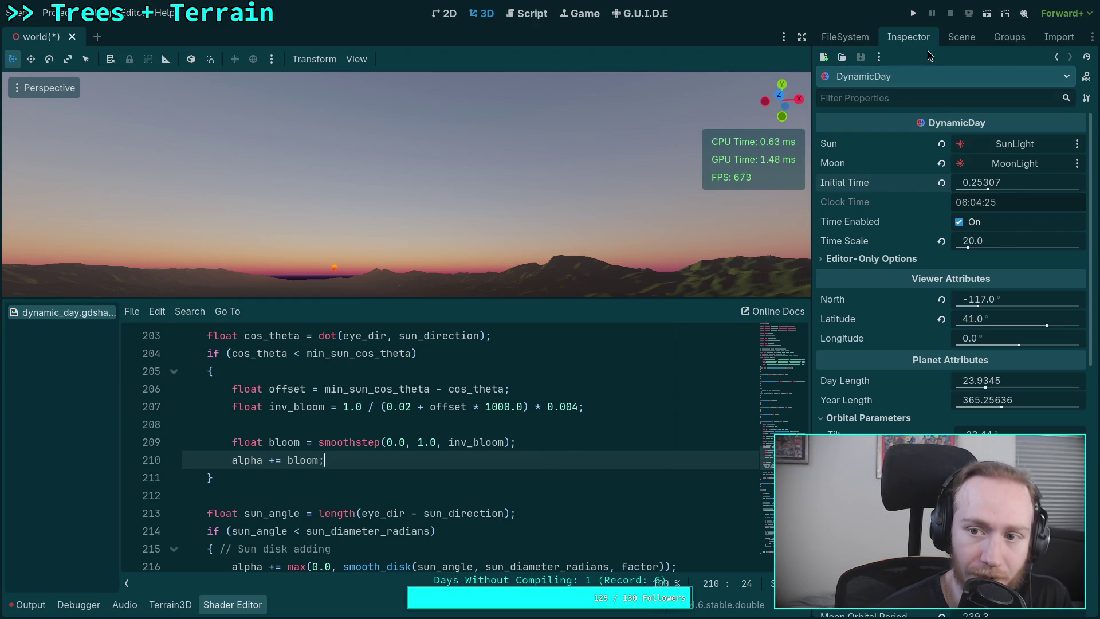
# Switch SunLight's Sky Mode to Light and Sky, then back to Light Only
pyautogui.click(955, 41)
pyautogui.click(870, 111)
pyautogui.click(908, 37)
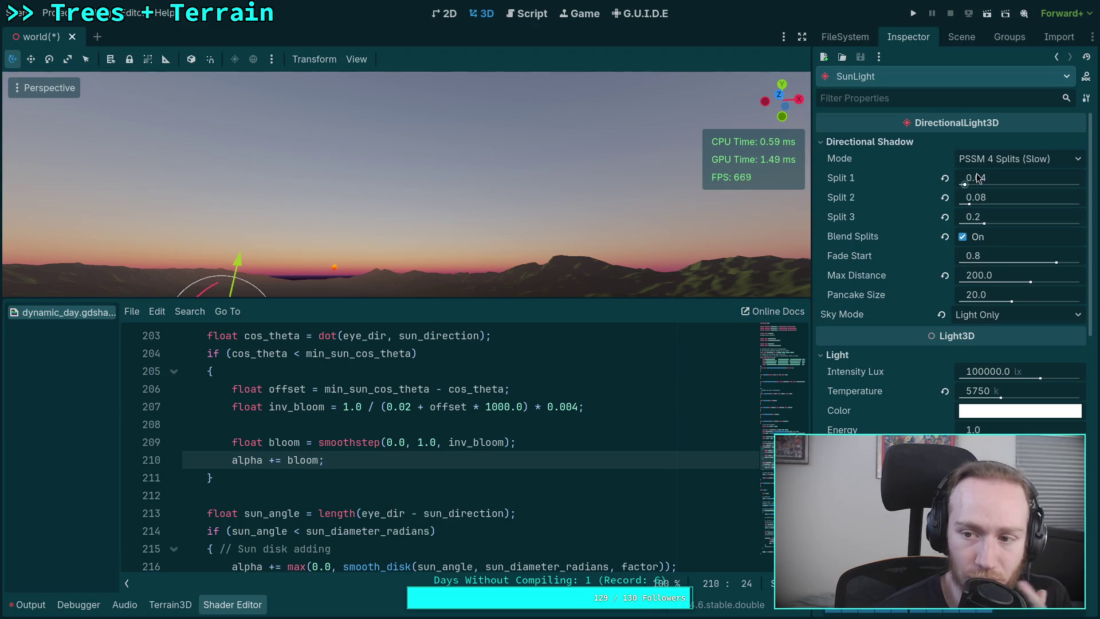
pyautogui.click(996, 314)
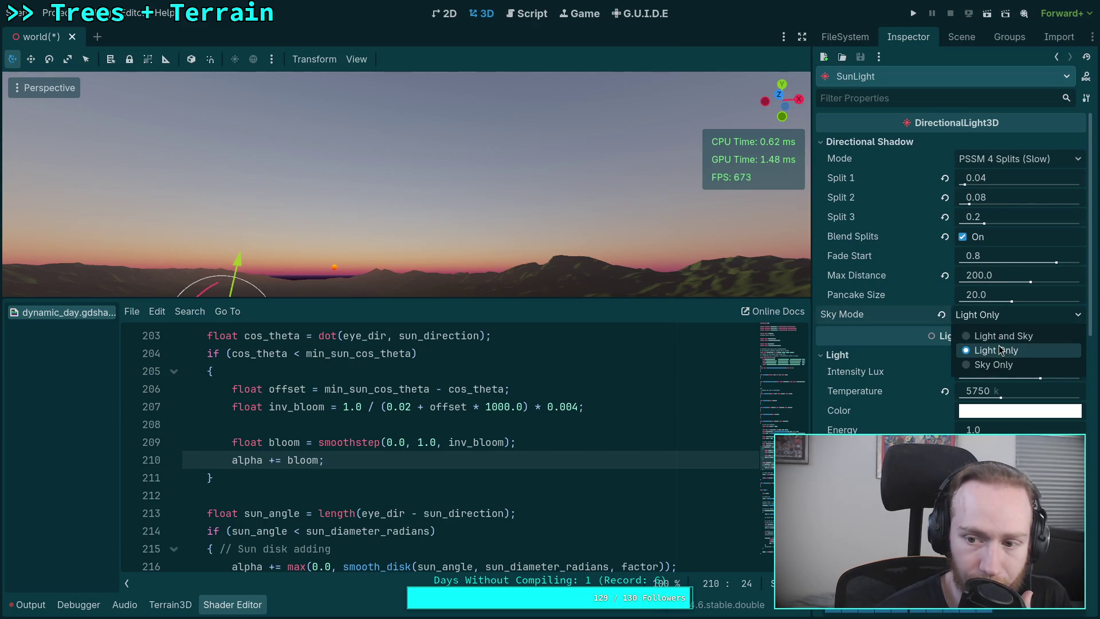
pyautogui.click(1005, 343)
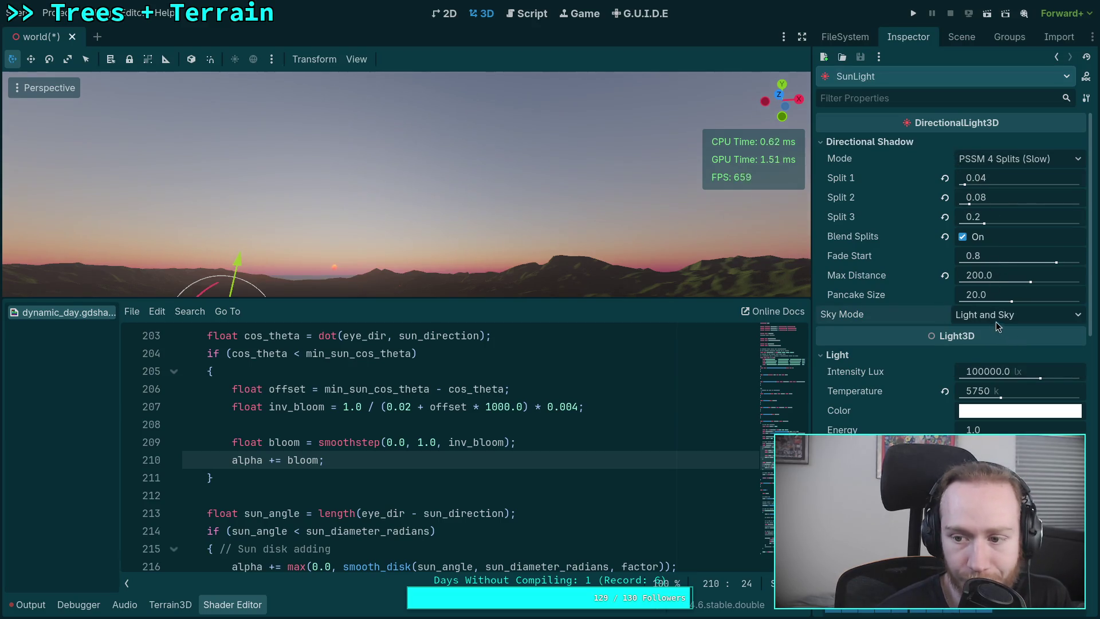
pyautogui.click(1002, 317)
pyautogui.click(995, 350)
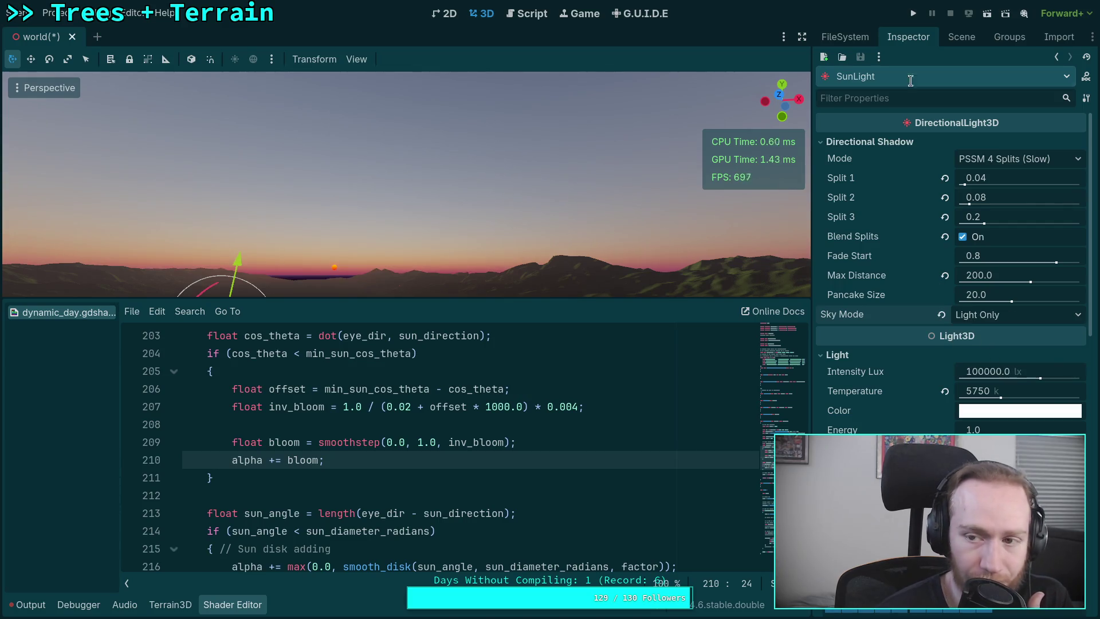
# Select the DynamicDay node to show its properties in the Inspector
pyautogui.click(958, 39)
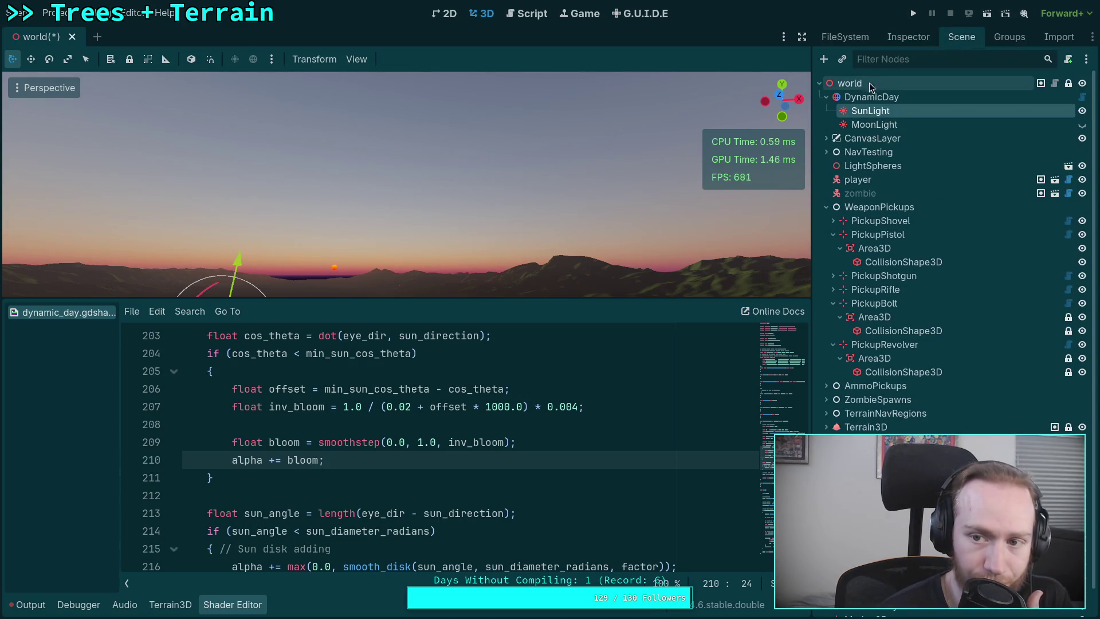
pyautogui.click(845, 36)
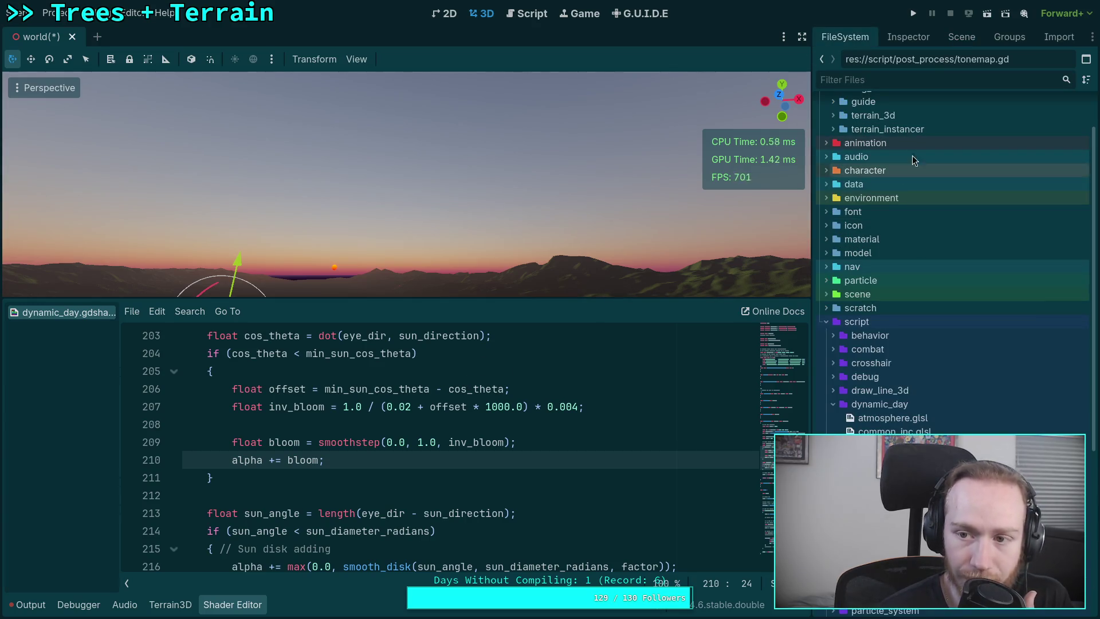
pyautogui.click(908, 36)
pyautogui.click(962, 36)
pyautogui.click(872, 97)
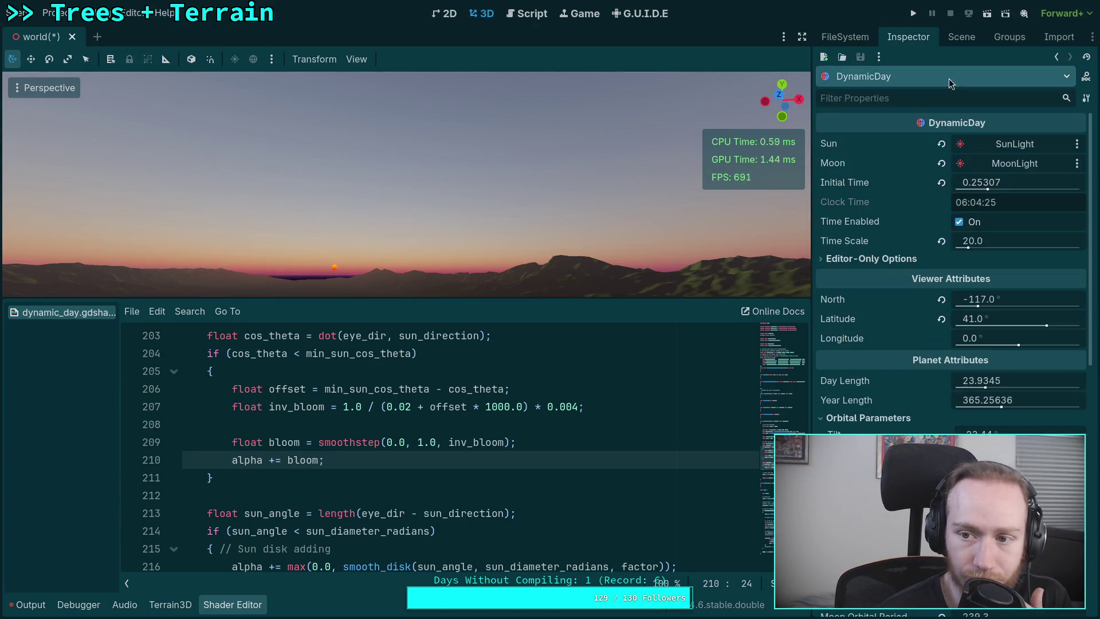
pyautogui.click(908, 36)
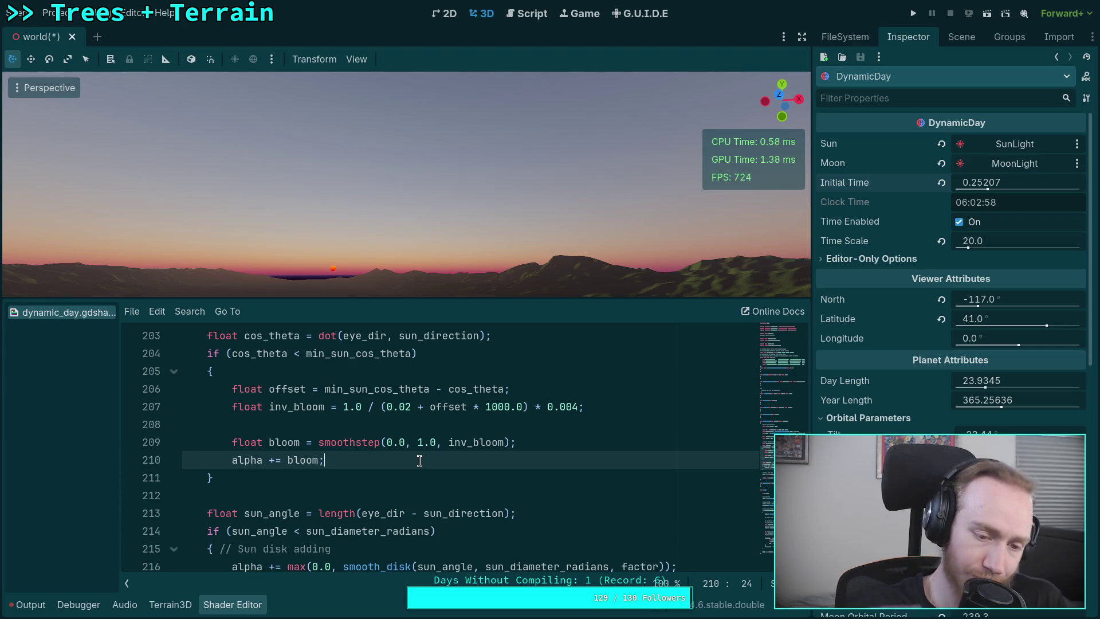
# Save the world scene, nudge Initial Time, and prefix sun disk line 216 with //
pyautogui.hotkey('ctrl', 's')
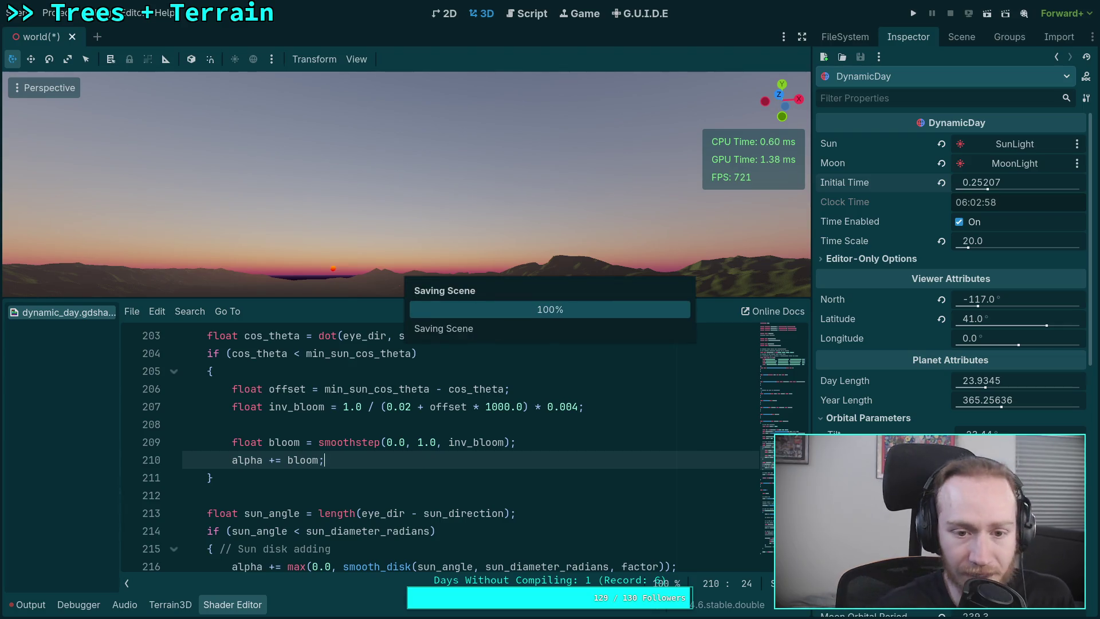
pyautogui.moveTo(998, 182); pyautogui.dragTo(971, 195)
pyautogui.click(403, 469)
pyautogui.scroll(-2, 402, 469)
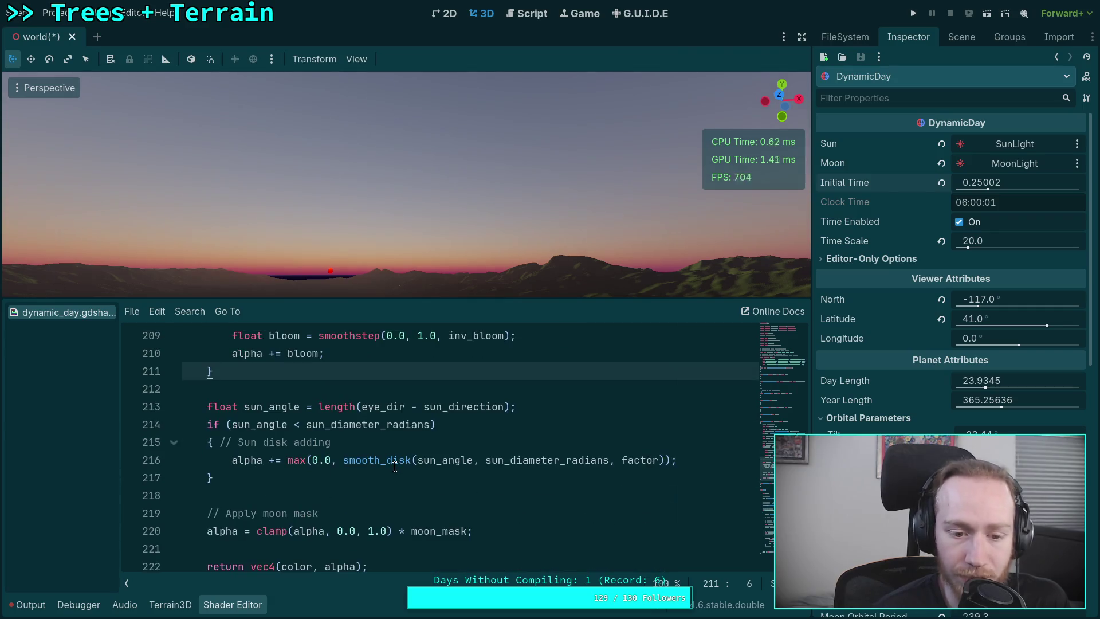
pyautogui.scroll(-1, 392, 467)
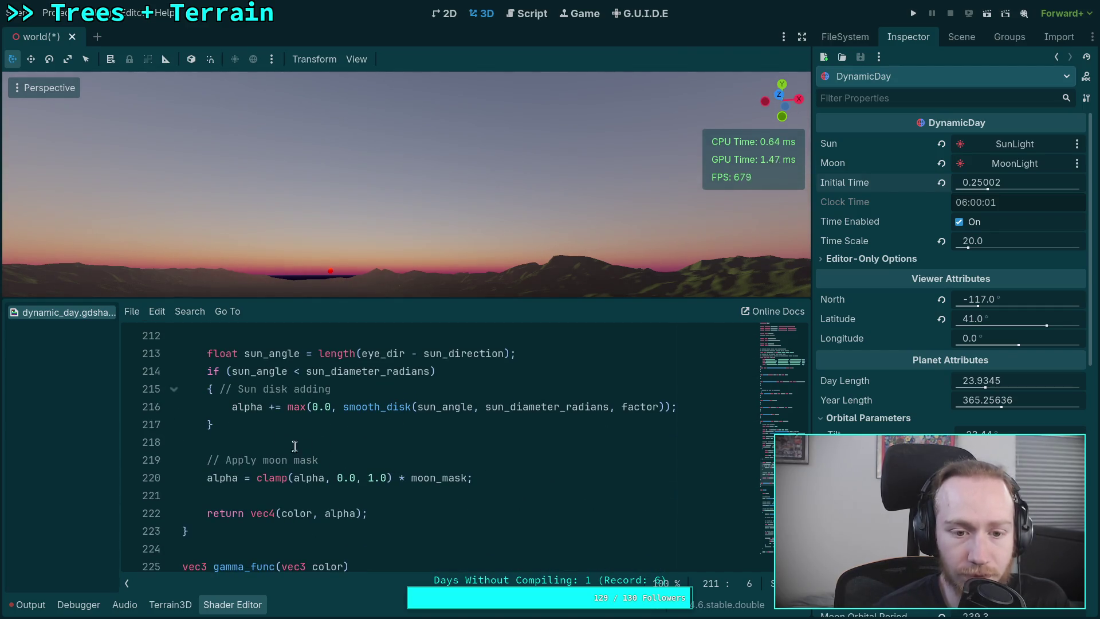
pyautogui.click(232, 408)
pyautogui.write('//')
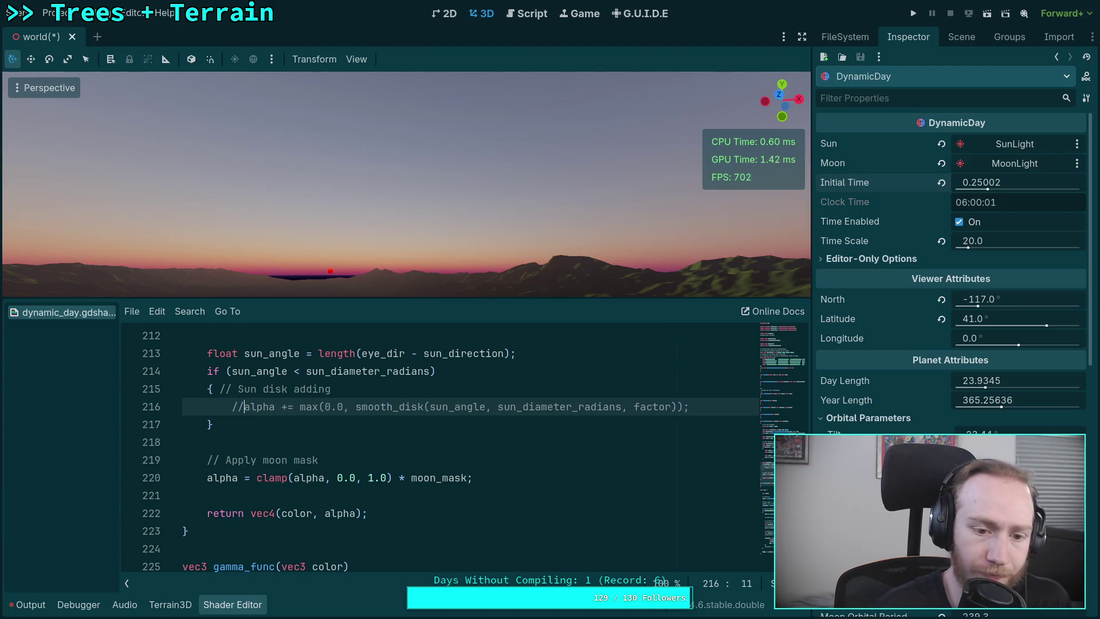
pyautogui.scroll(1, 302, 432)
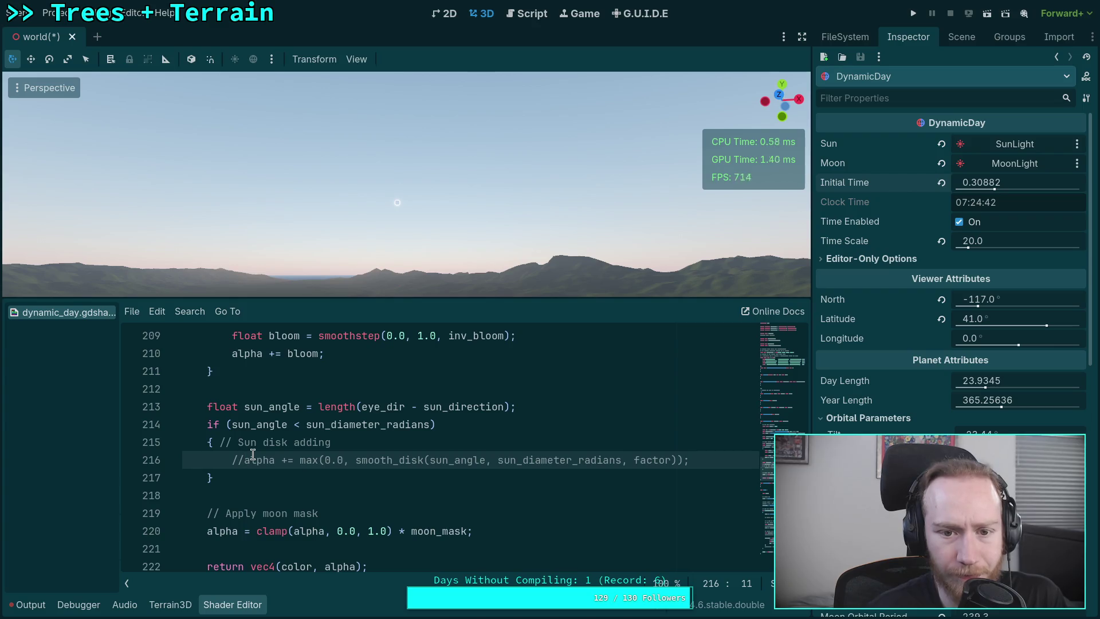
# Change the 1000.0 bloom offset multiplier on line 207 to 900.0 as a trial
pyautogui.scroll(3, 253, 454)
pyautogui.click(495, 460)
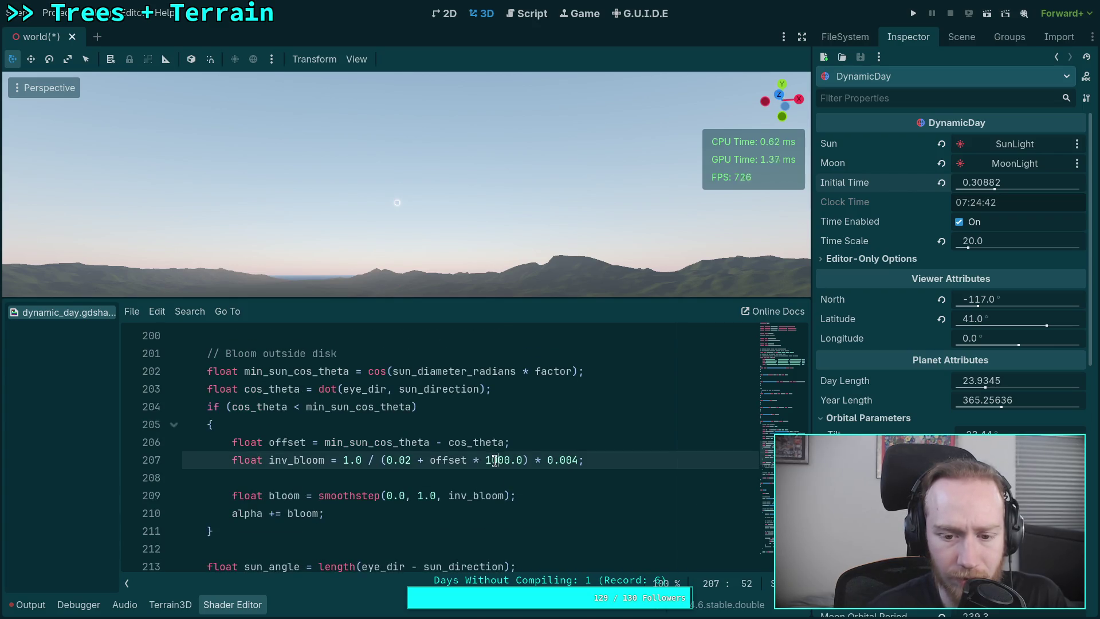
pyautogui.hotkey('shift', 'Left')
pyautogui.hotkey('shift', 'Left')
pyautogui.click(552, 467)
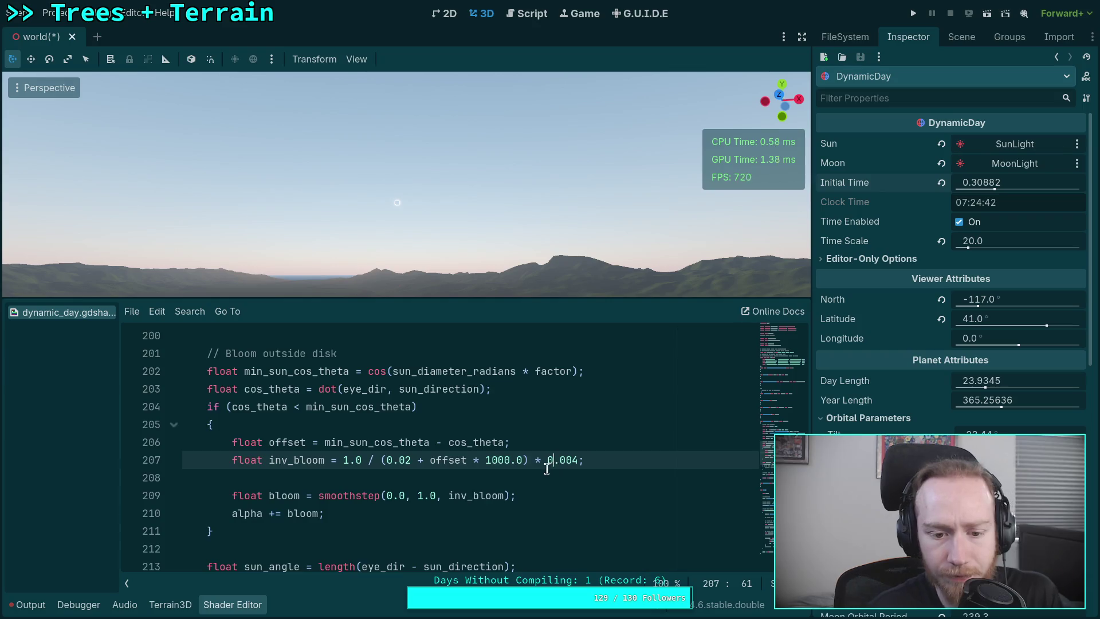
pyautogui.scroll(-3, 533, 453)
pyautogui.scroll(2, 504, 413)
pyautogui.moveTo(497, 404); pyautogui.dragTo(486, 404)
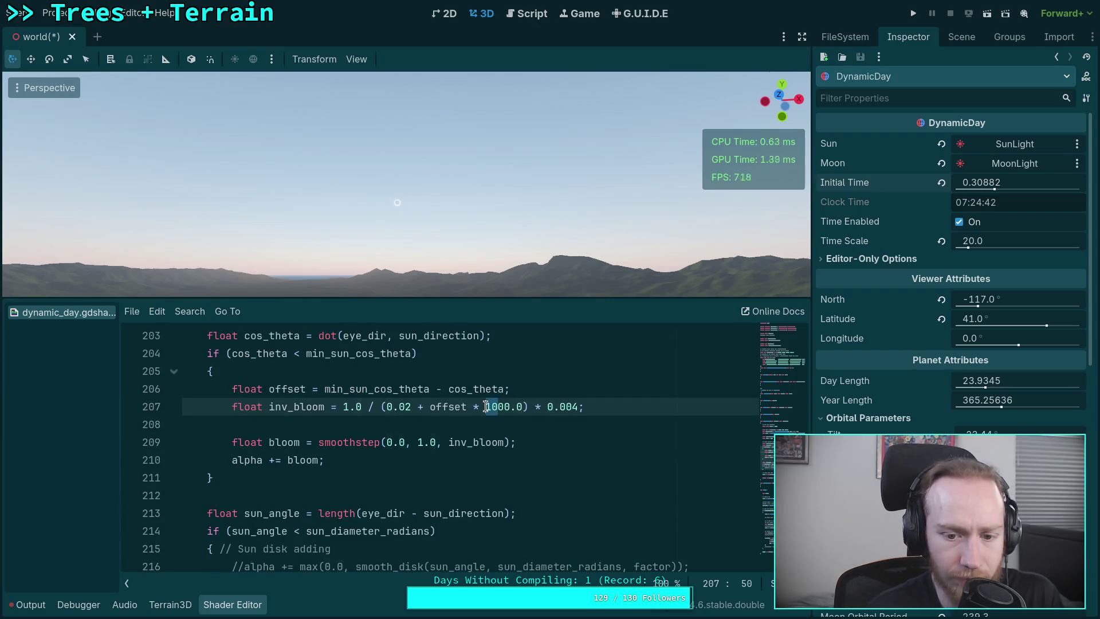
pyautogui.write('9')
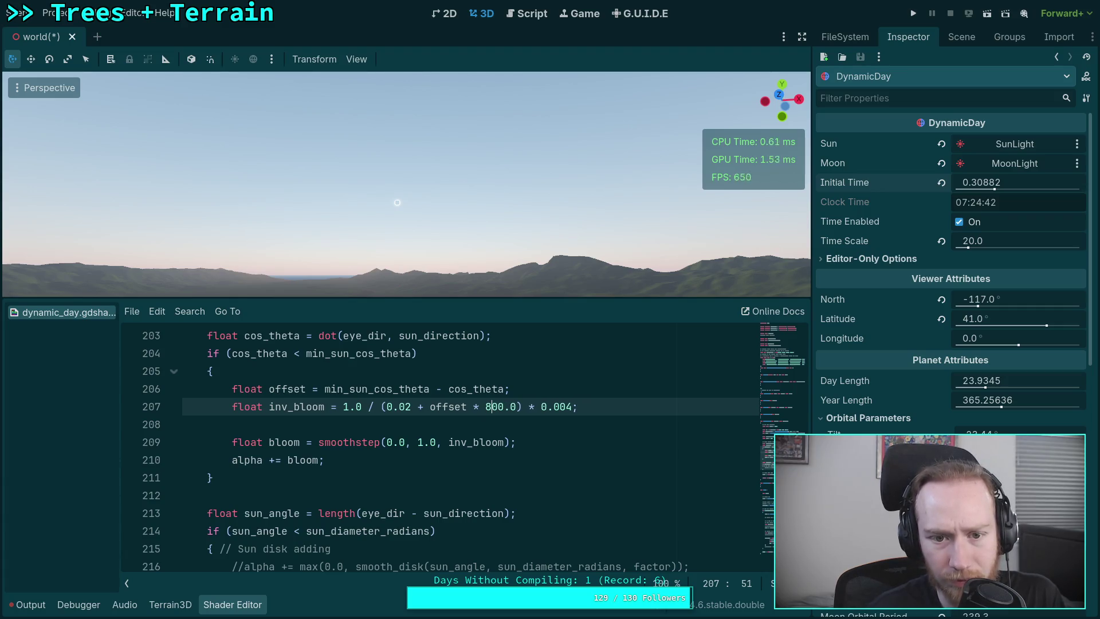
# Try 1200.0, settle on 2000.0, and drag Initial Time back to a 06:02 sunrise
pyautogui.moveTo(492, 406); pyautogui.dragTo(485, 406)
pyautogui.write('12')
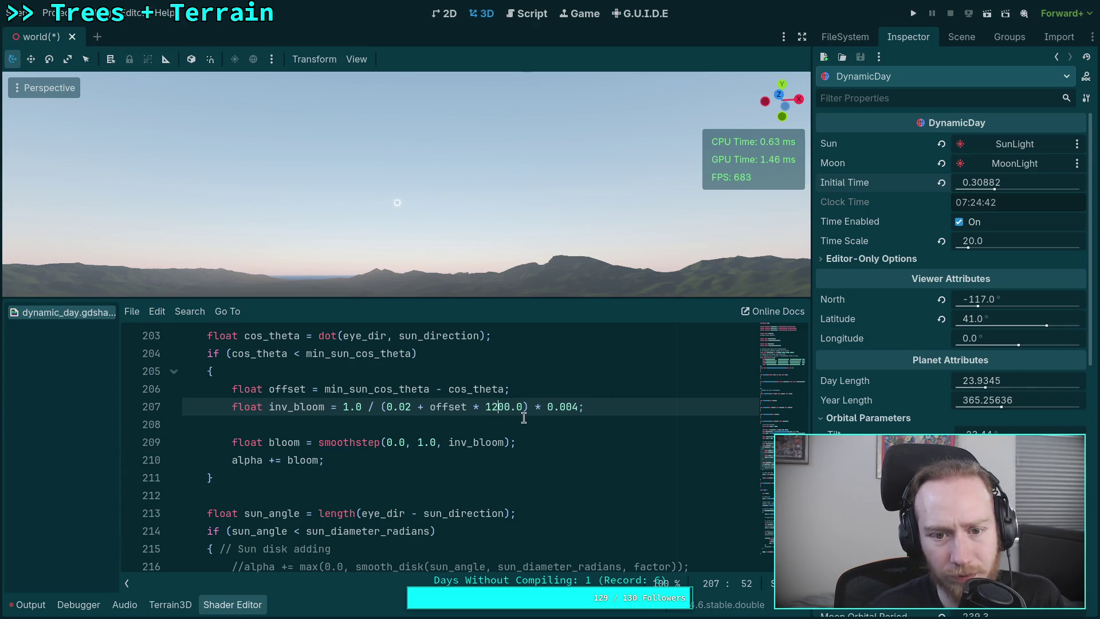
pyautogui.click(494, 406)
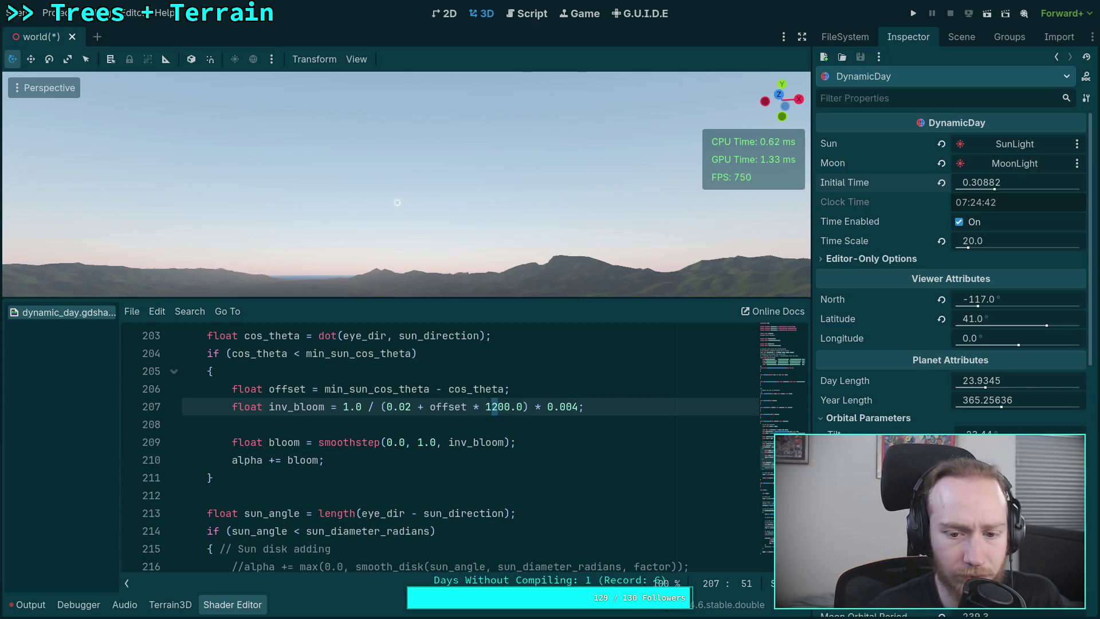
pyautogui.press('BackSpace')
pyautogui.press('Delete')
pyautogui.write('20')
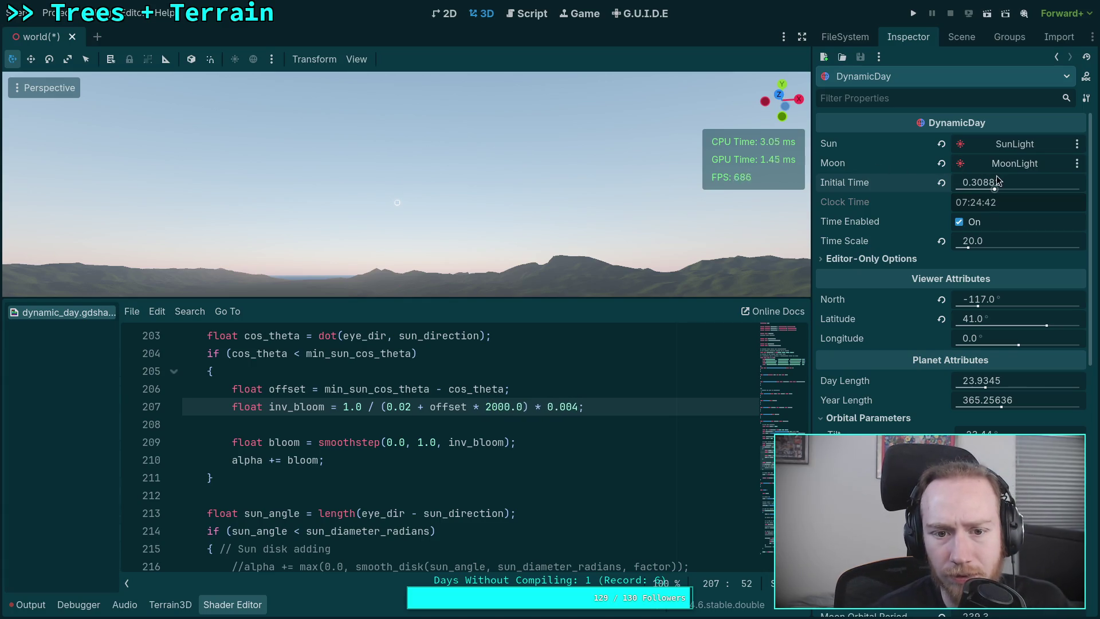
pyautogui.moveTo(998, 181); pyautogui.dragTo(984, 181)
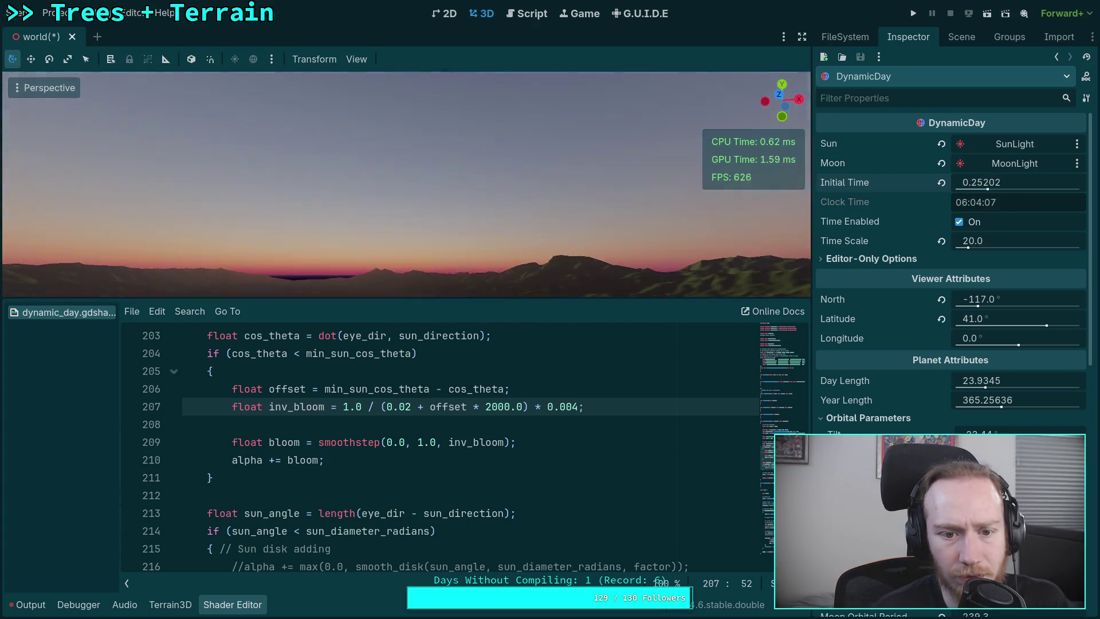
# Set the 3D viewport's Perspective VFOV from 50 to 5.0 in View Settings
pyautogui.click(354, 59)
pyautogui.click(401, 247)
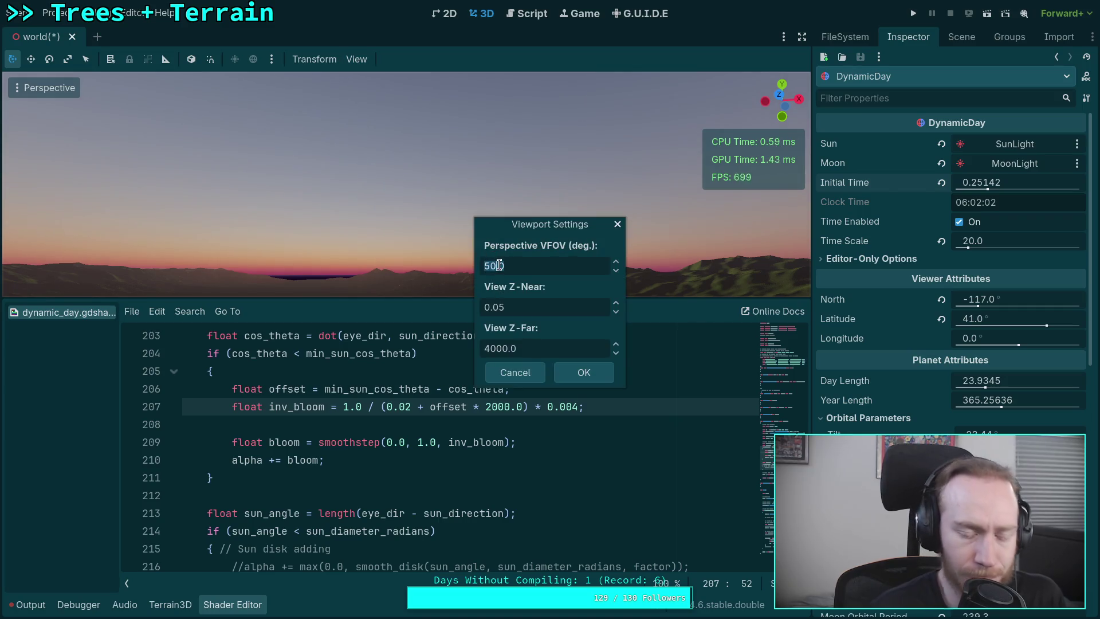
pyautogui.click(500, 264)
pyautogui.press('Delete')
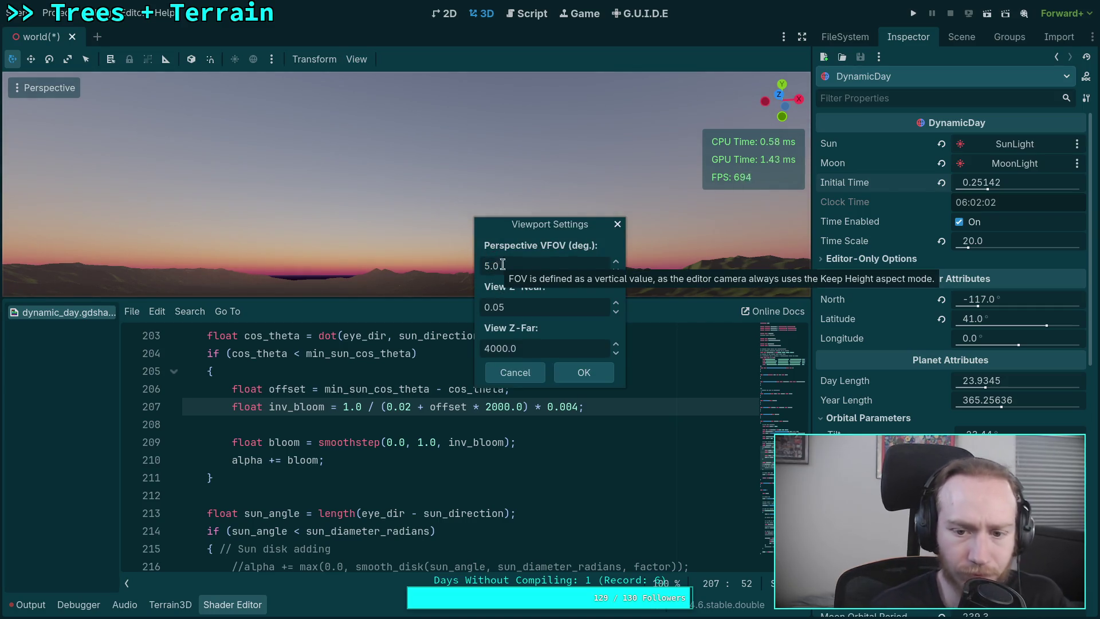
pyautogui.click(584, 373)
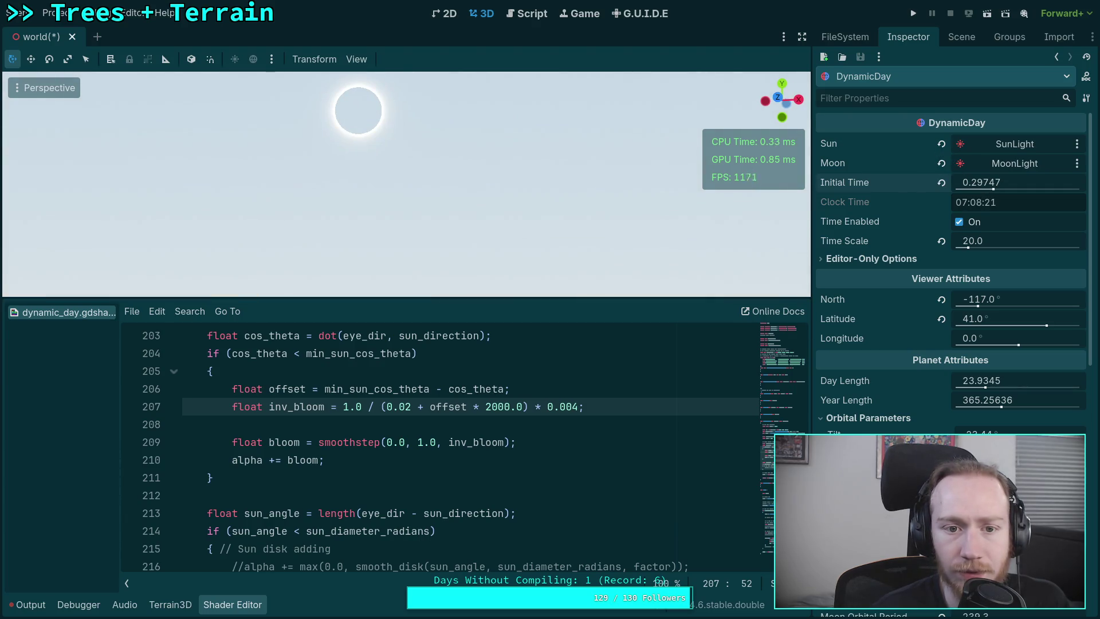
# Scroll through the dynamic_day.gdshader code to review it
pyautogui.scroll(-2, 461, 420)
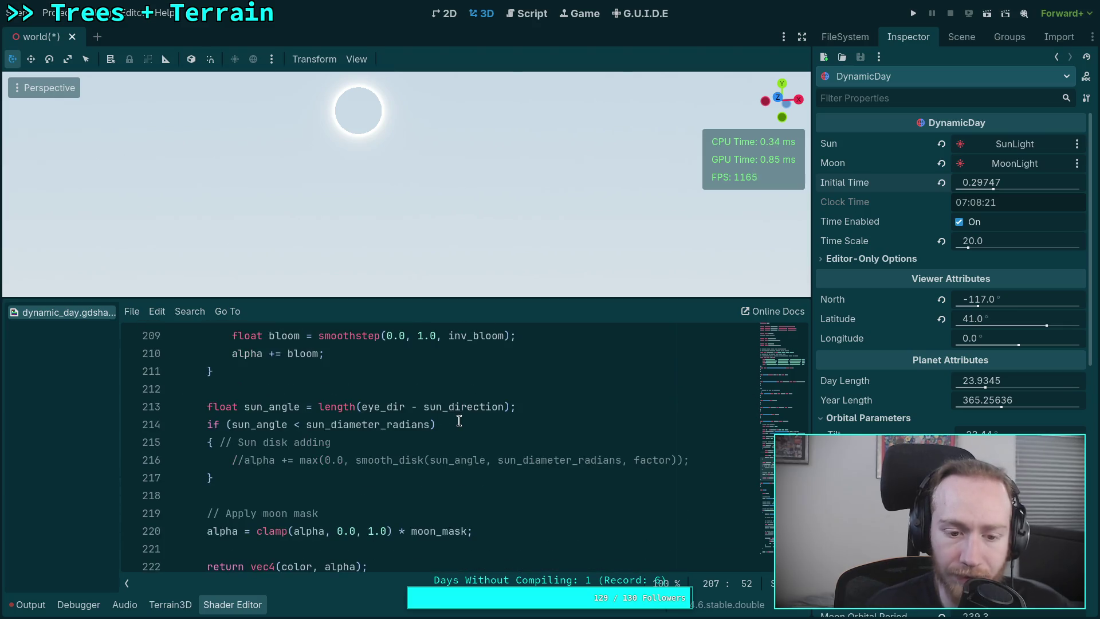
pyautogui.scroll(2, 458, 420)
pyautogui.scroll(3, 453, 412)
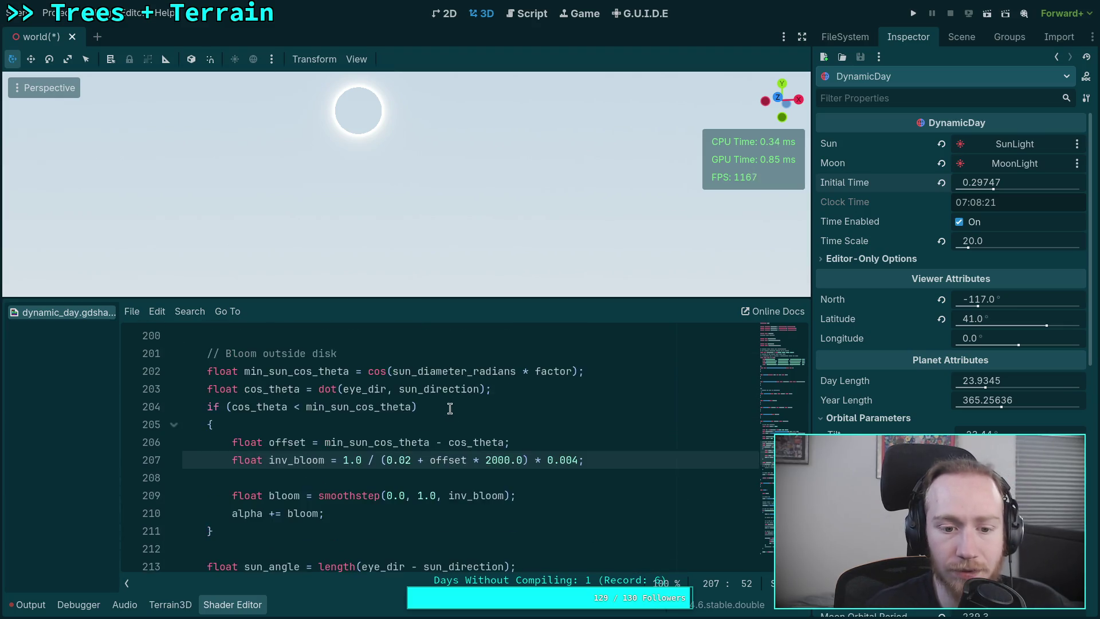
pyautogui.scroll(1, 450, 409)
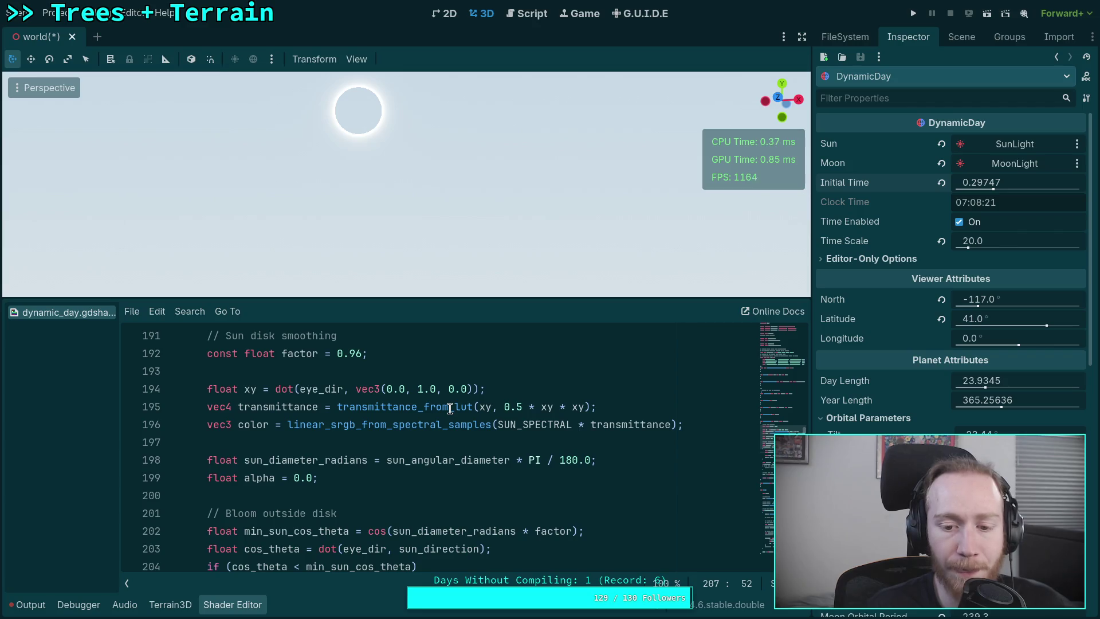
pyautogui.scroll(-1, 450, 409)
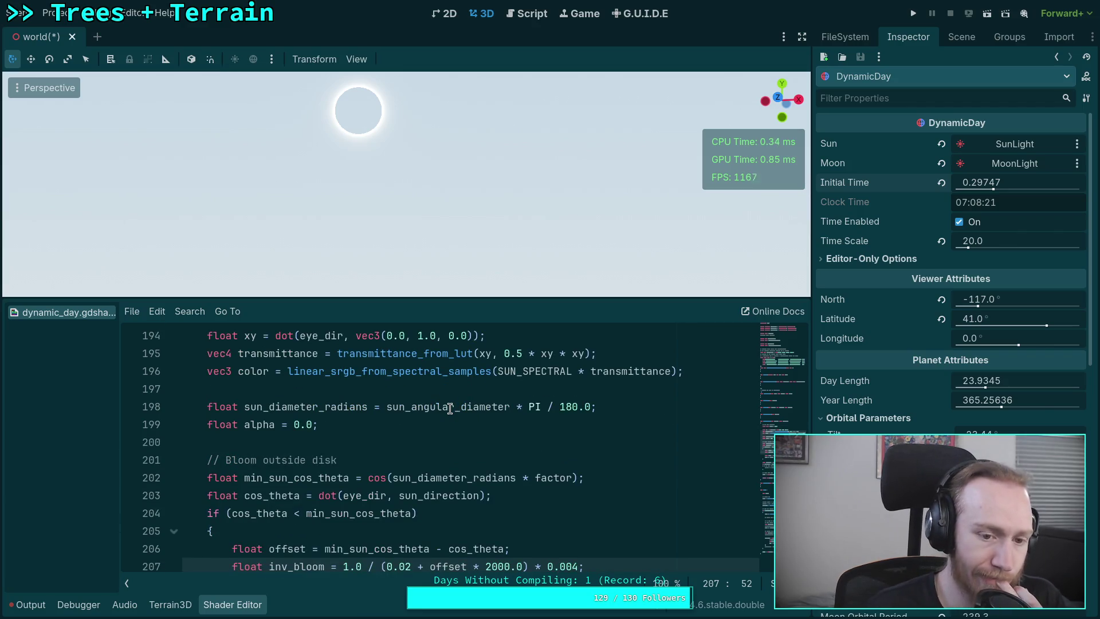
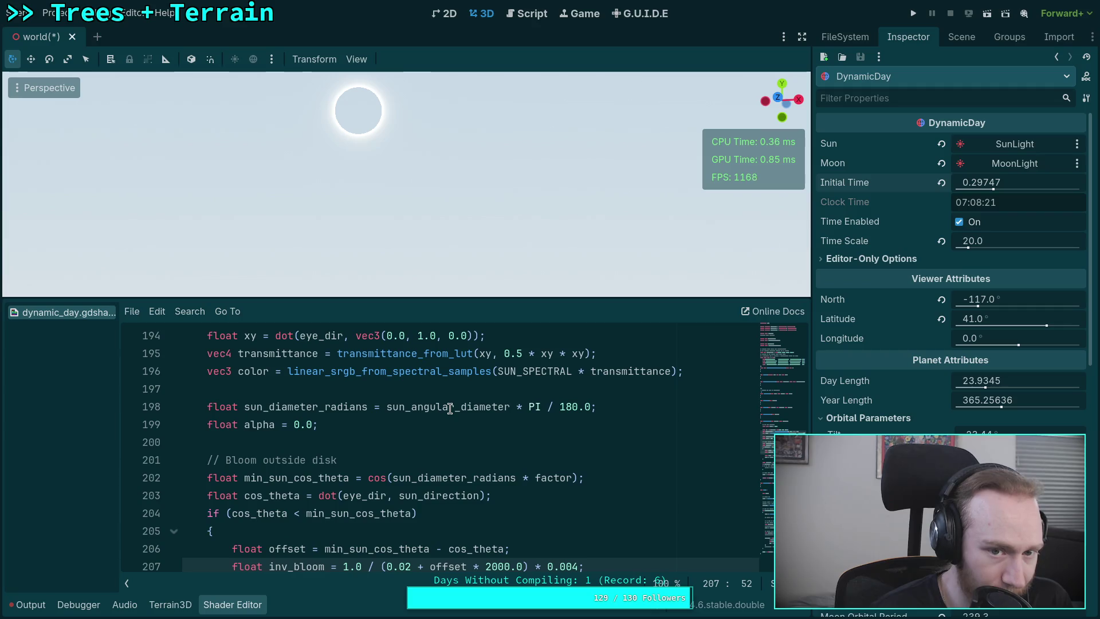
# Drag Initial Time earlier to about 06:03 so the sun sweeps down
pyautogui.moveTo(1012, 185)
pyautogui.mouseDown()
pyautogui.moveTo(991, 185)
pyautogui.moveTo(1016, 182)
pyautogui.moveTo(992, 182)
pyautogui.moveTo(1006, 182)
pyautogui.mouseUp()
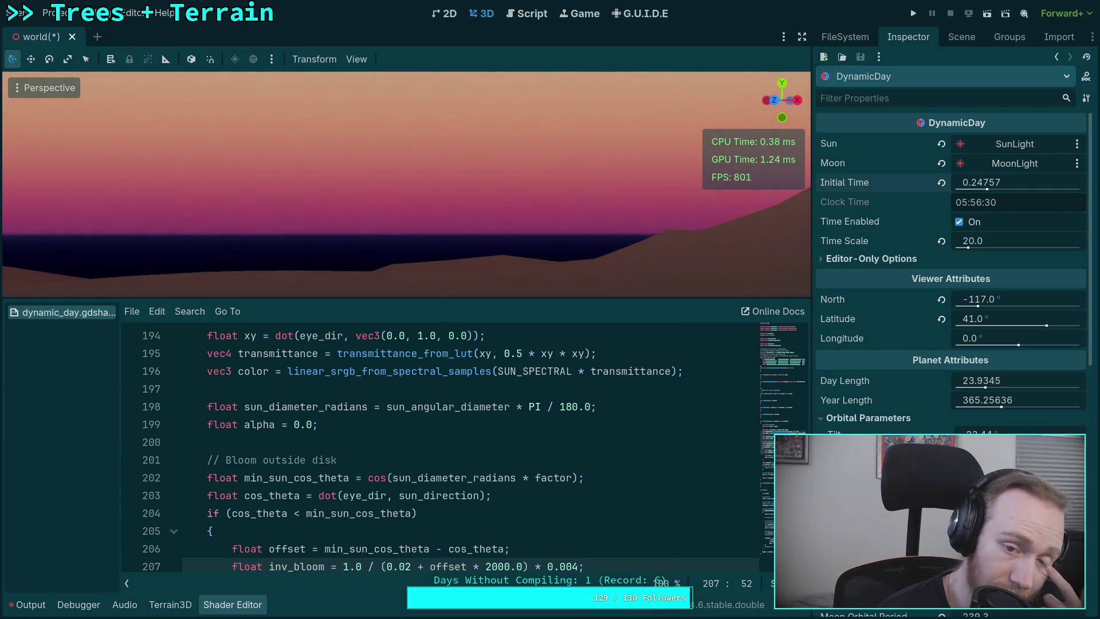
pyautogui.moveTo(1005, 182); pyautogui.dragTo(1000, 182)
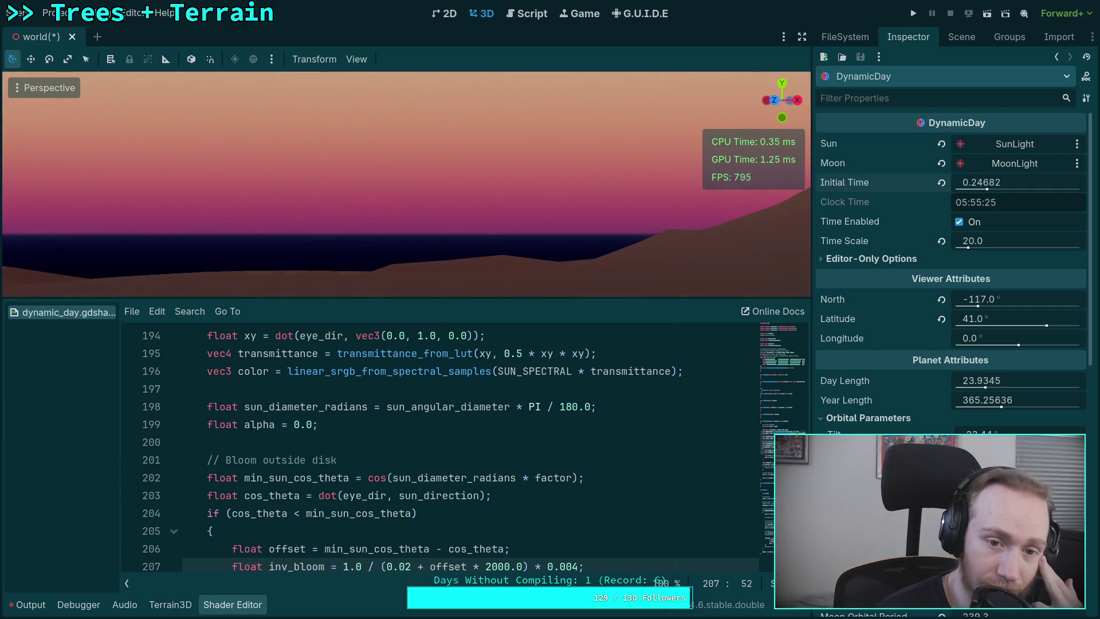
pyautogui.scroll(1, 484, 454)
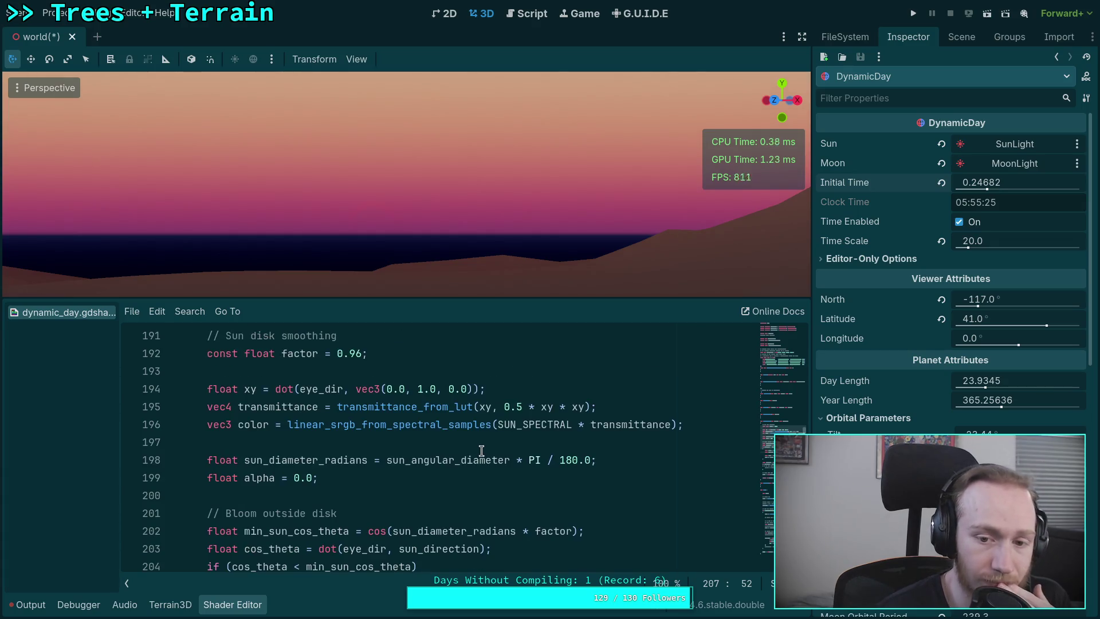
# Try 1.0 and 0.0 as line 195's transmittance coefficient, then settle on 0.5
pyautogui.moveTo(505, 407)
pyautogui.mouseDown()
pyautogui.moveTo(536, 410)
pyautogui.moveTo(505, 408)
pyautogui.moveTo(520, 408)
pyautogui.mouseUp()
pyautogui.write('1.0')
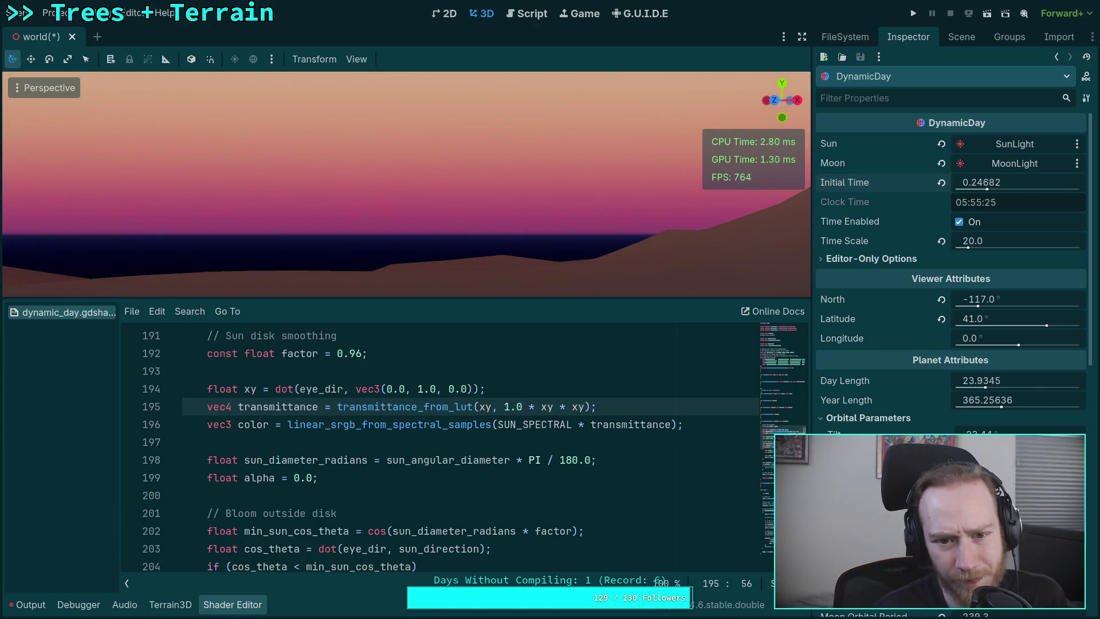
pyautogui.hotkey('shift', 'Left')
pyautogui.hotkey('shift', 'Left')
pyautogui.hotkey('shift', 'Left')
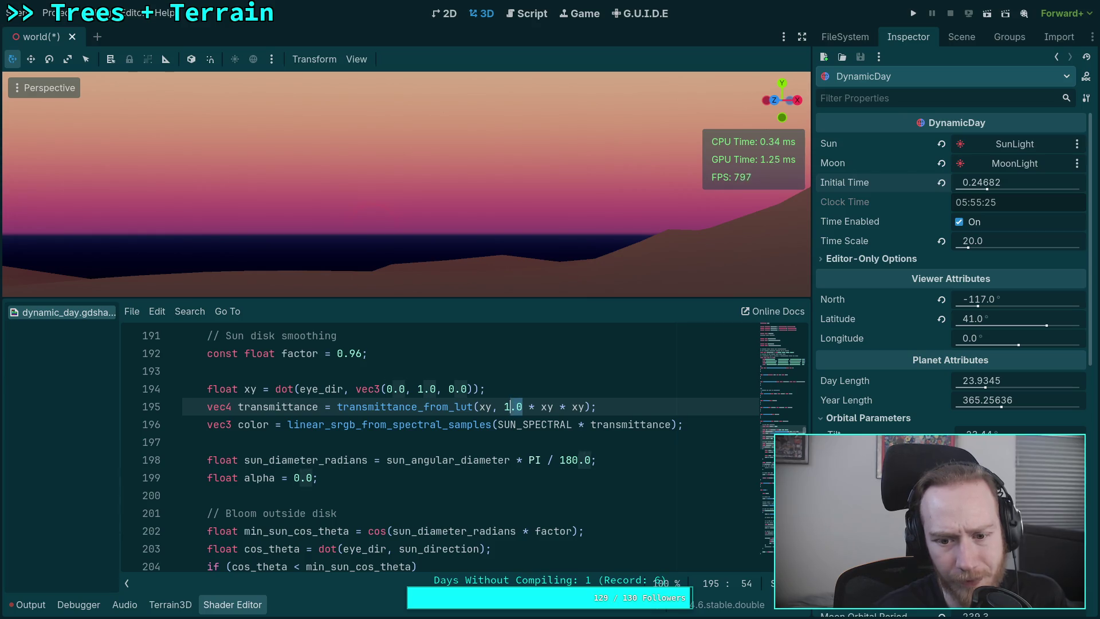
pyautogui.write('0.0')
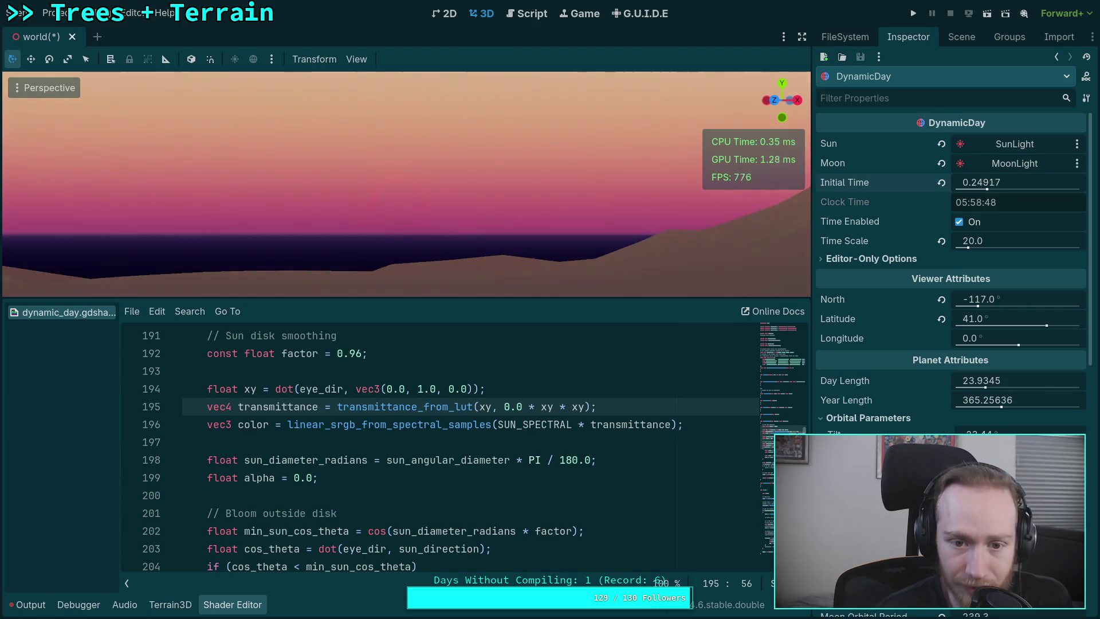
pyautogui.press('BackSpace')
pyautogui.write('5')
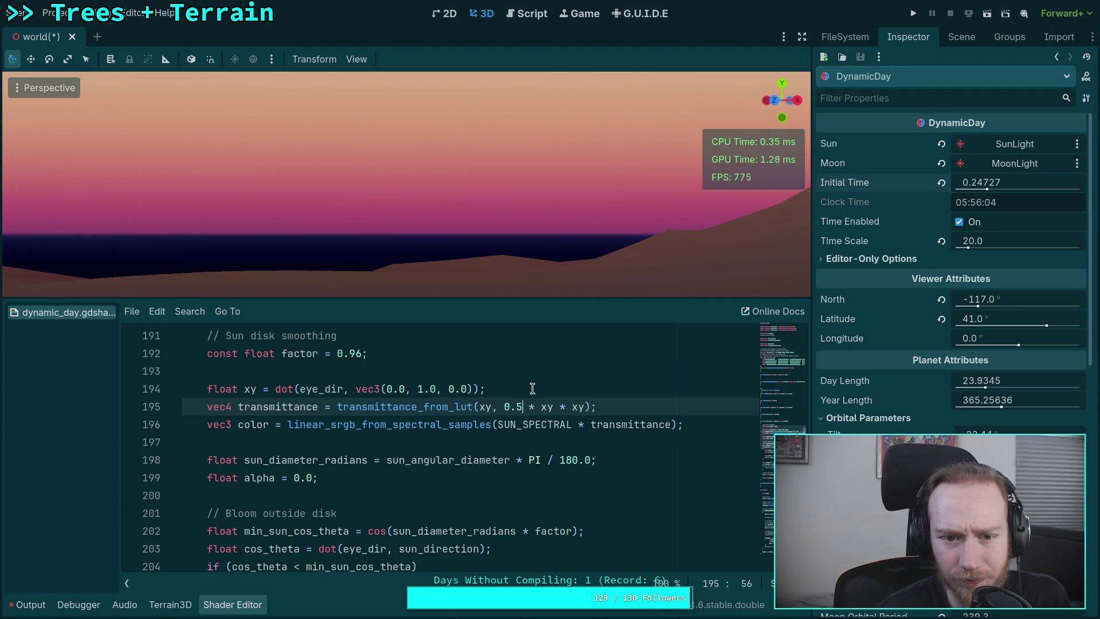
# Try dividing xy by 0.5 on line 195, remove it again, and save
pyautogui.click(488, 405)
pyautogui.write('/ 0.5')
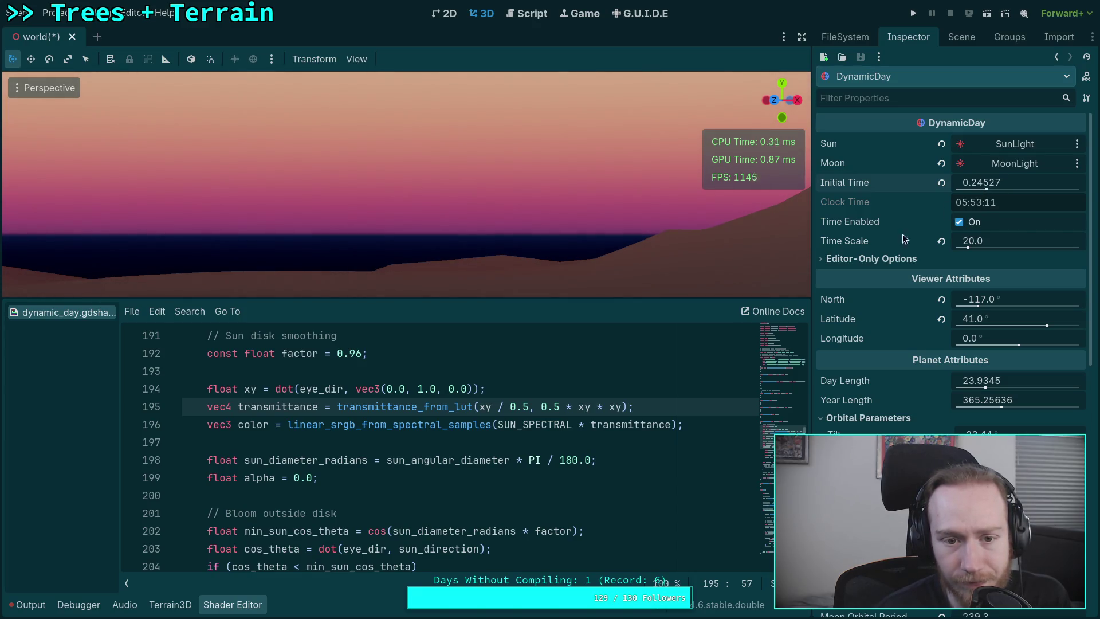
pyautogui.moveTo(496, 407); pyautogui.dragTo(530, 404)
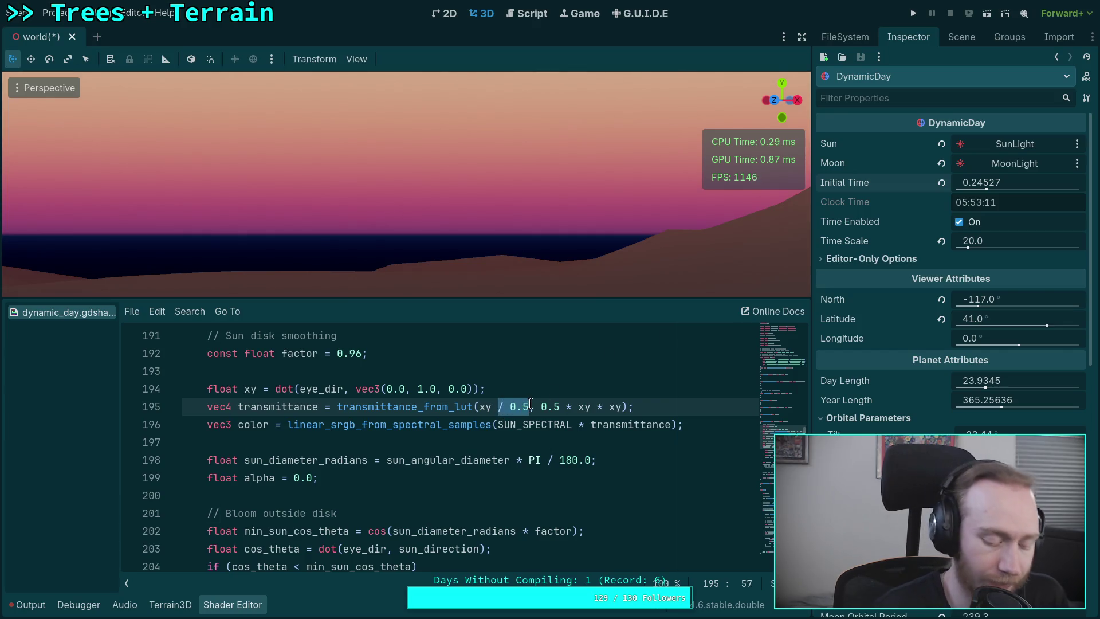
pyautogui.press('BackSpace')
pyautogui.hotkey('ctrl', 's')
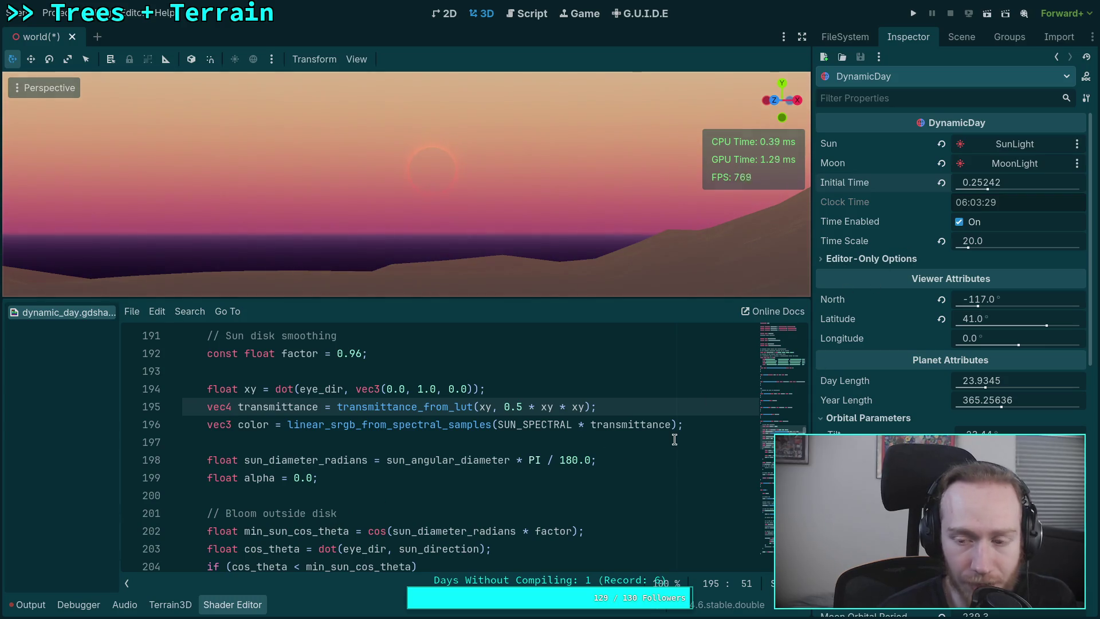
pyautogui.scroll(-2, 592, 426)
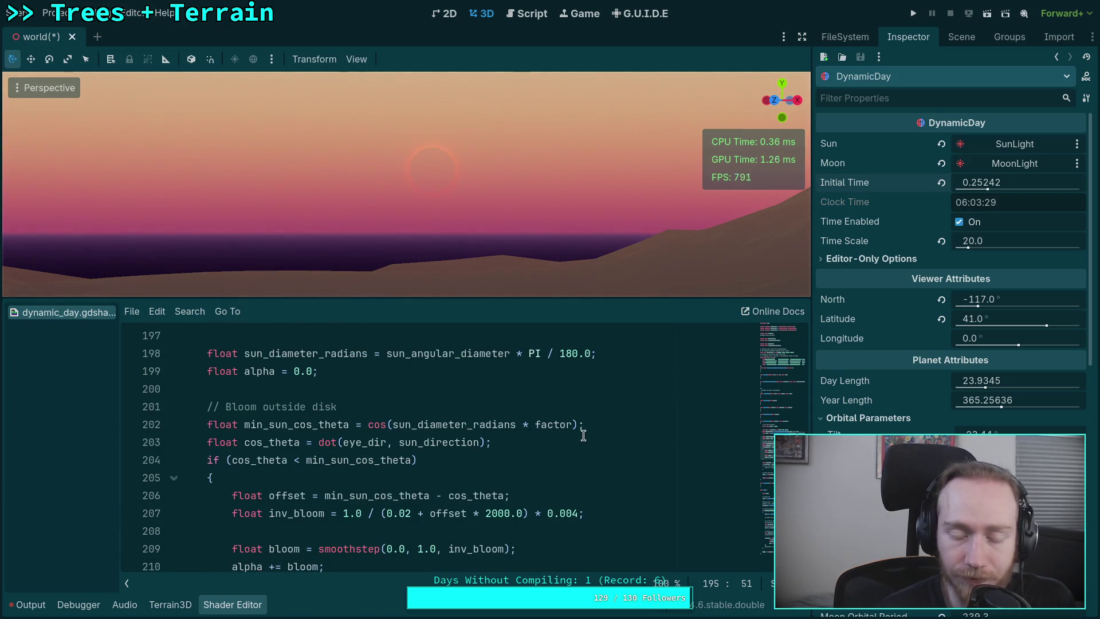
# Uncomment the sun-disk alpha line 216 and set Initial Time to 0.24382 (05:51)
pyautogui.scroll(1, 587, 429)
pyautogui.click(503, 439)
pyautogui.scroll(-1, 503, 439)
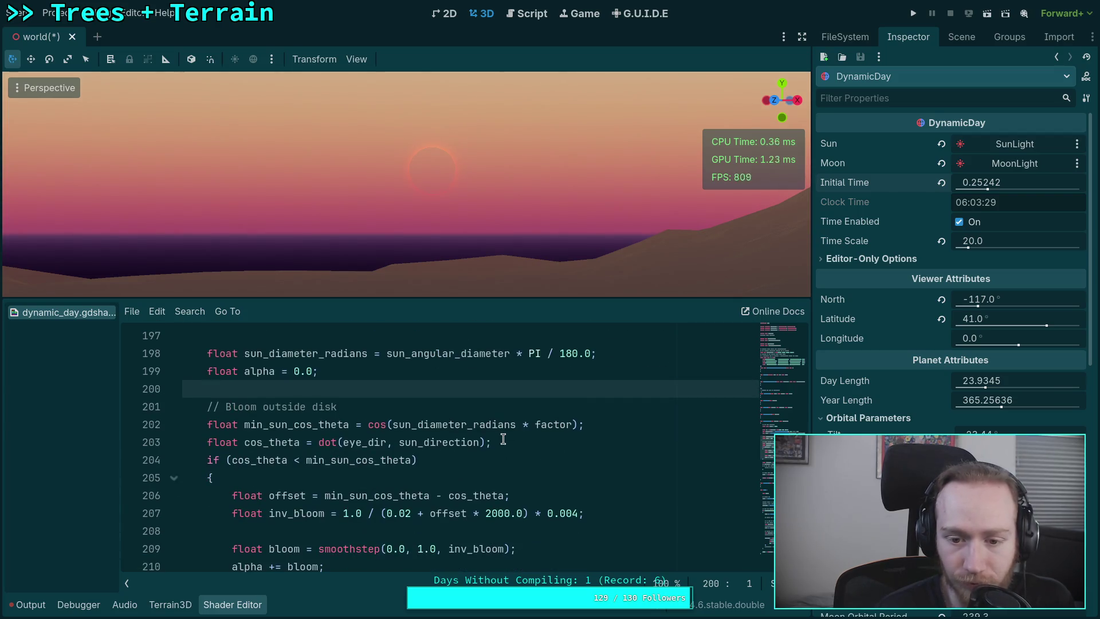
pyautogui.scroll(-5, 504, 439)
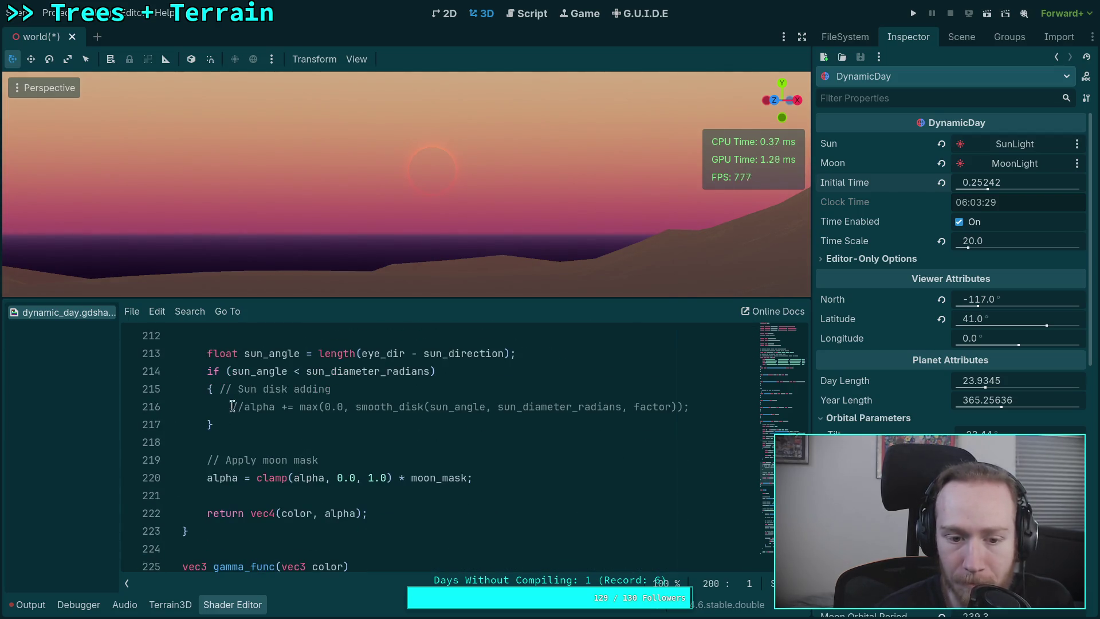
pyautogui.click(246, 405)
pyautogui.press('BackSpace')
pyautogui.press('BackSpace')
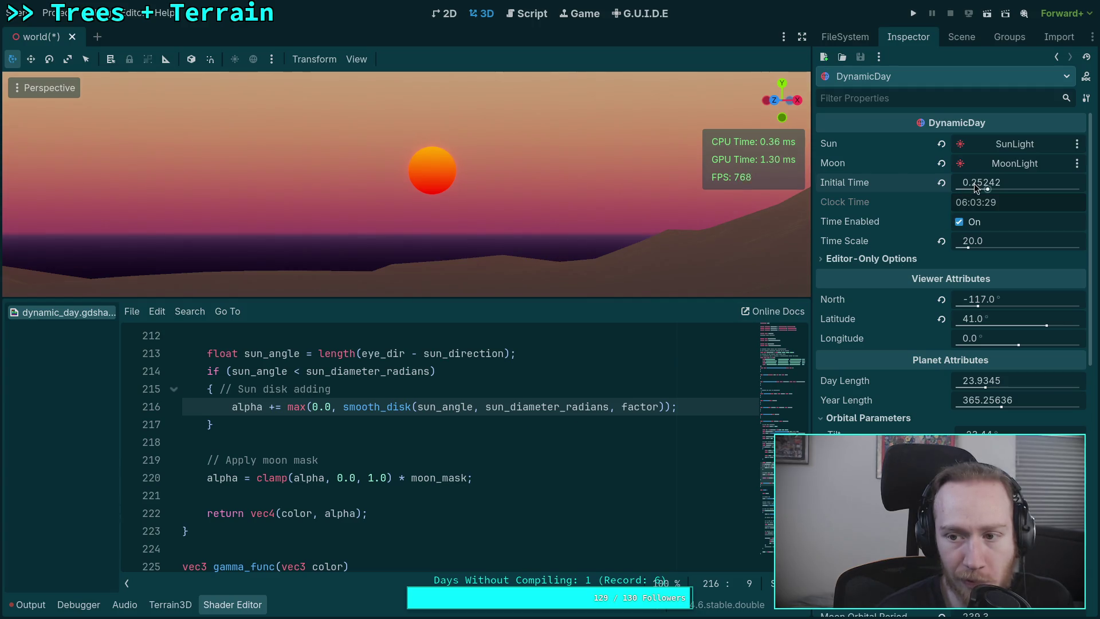
pyautogui.moveTo(981, 182); pyautogui.dragTo(968, 182)
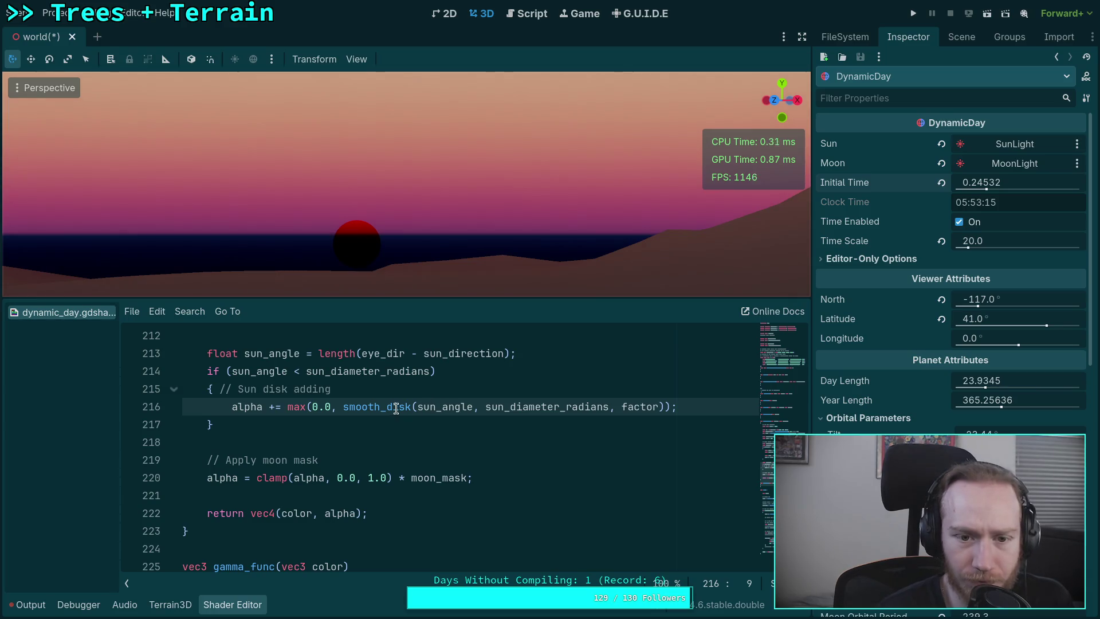
pyautogui.moveTo(983, 184); pyautogui.dragTo(979, 184)
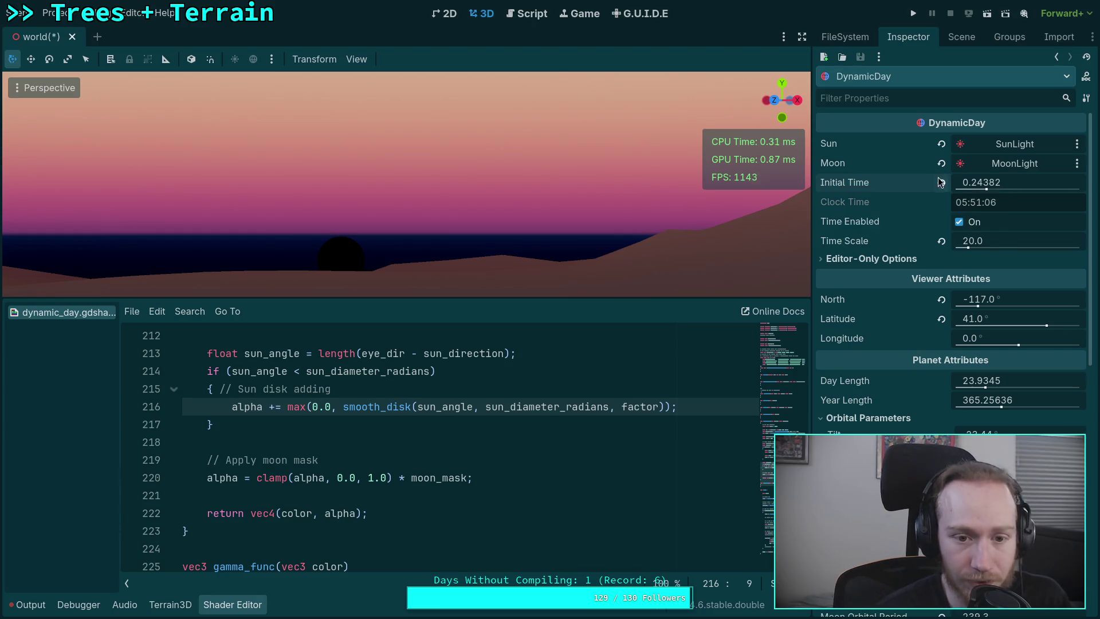
# Set Initial Time to 0.26012 (06:14) so the sun clears the hills, then save the scene
pyautogui.moveTo(1007, 183)
pyautogui.mouseDown()
pyautogui.moveTo(1071, 184)
pyautogui.moveTo(1026, 183)
pyautogui.mouseUp()
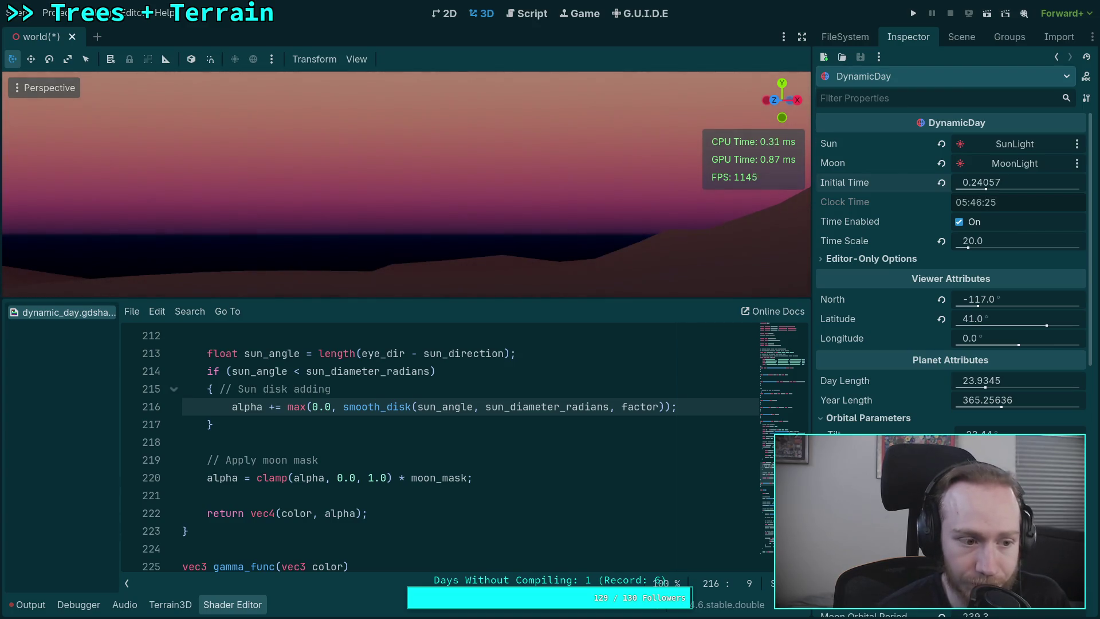
pyautogui.moveTo(1025, 184); pyautogui.dragTo(1034, 183)
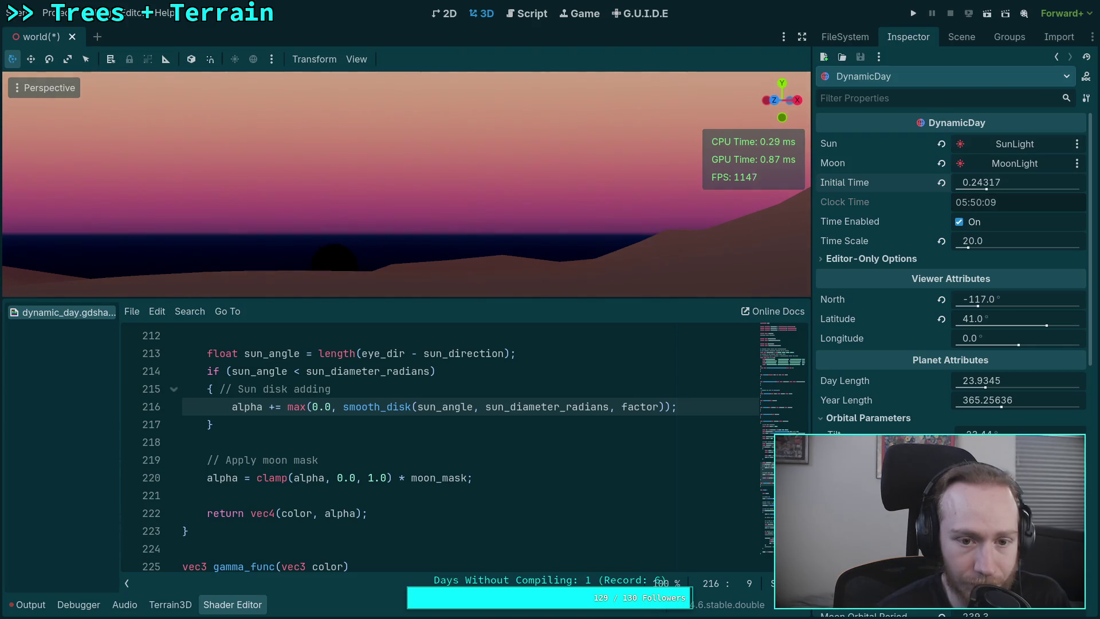
pyautogui.moveTo(1034, 183); pyautogui.dragTo(1066, 184)
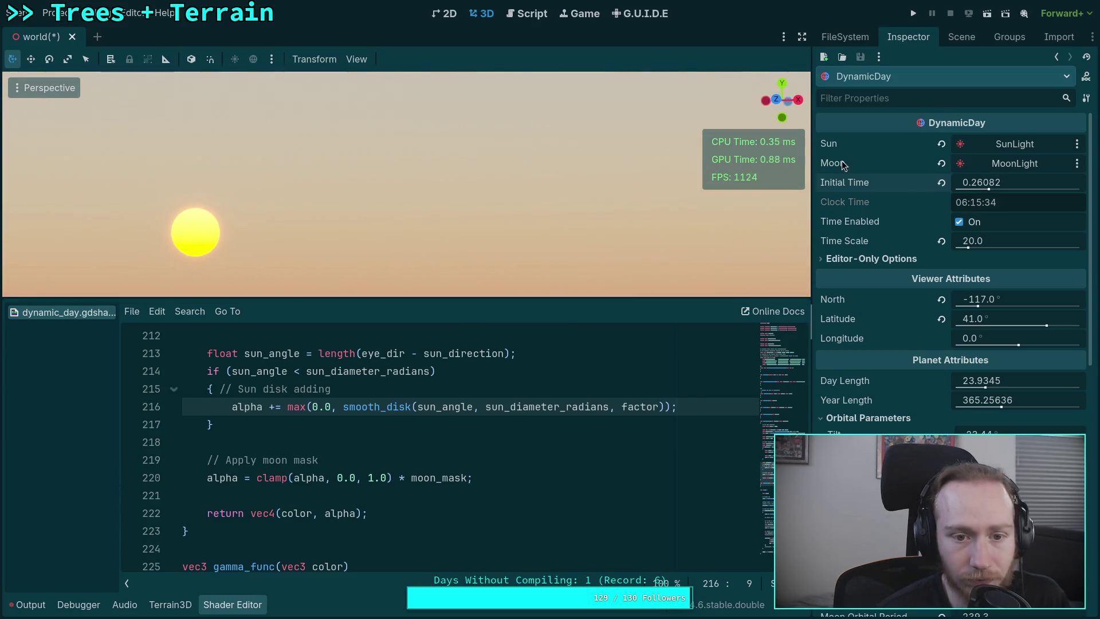
pyautogui.moveTo(986, 183)
pyautogui.mouseDown()
pyautogui.moveTo(1000, 184)
pyautogui.moveTo(974, 182)
pyautogui.mouseUp()
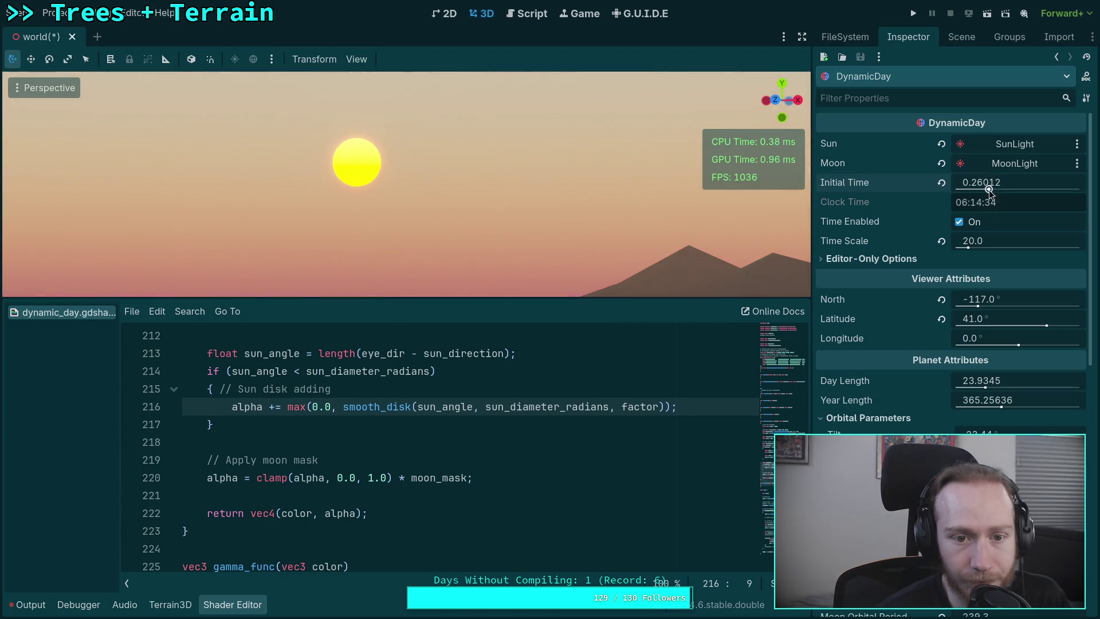
pyautogui.click(570, 381)
pyautogui.hotkey('ctrl', 's')
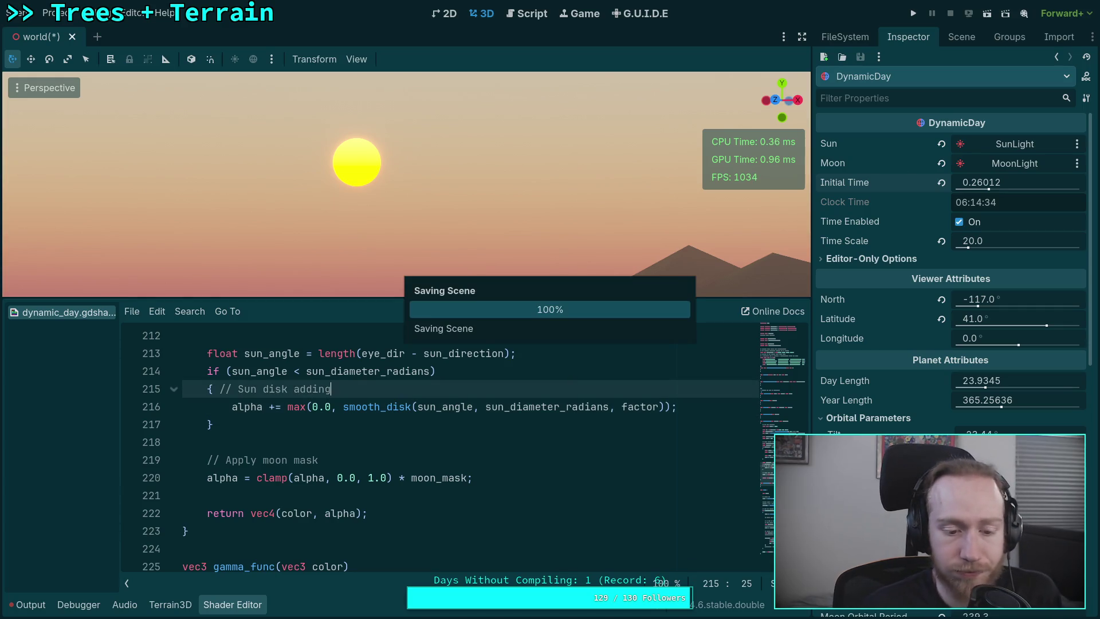
pyautogui.press('super+1')
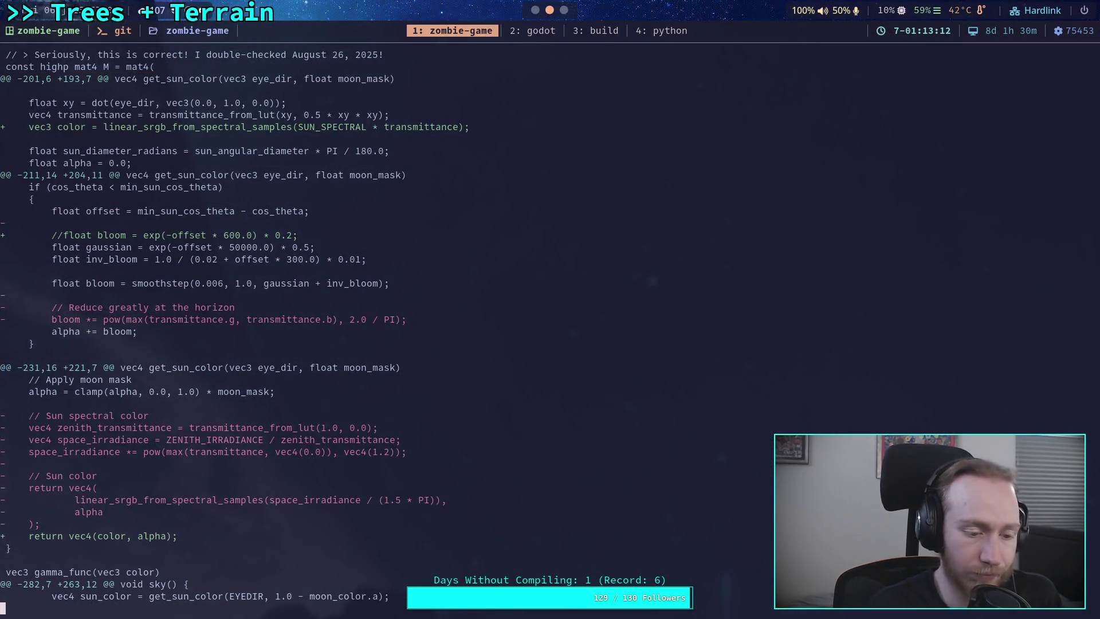
# Run git diff script/ and review the common_inc.glsl and dynamic_day.gdshader changes
pyautogui.write('qgit diff script/')
pyautogui.press('Return')
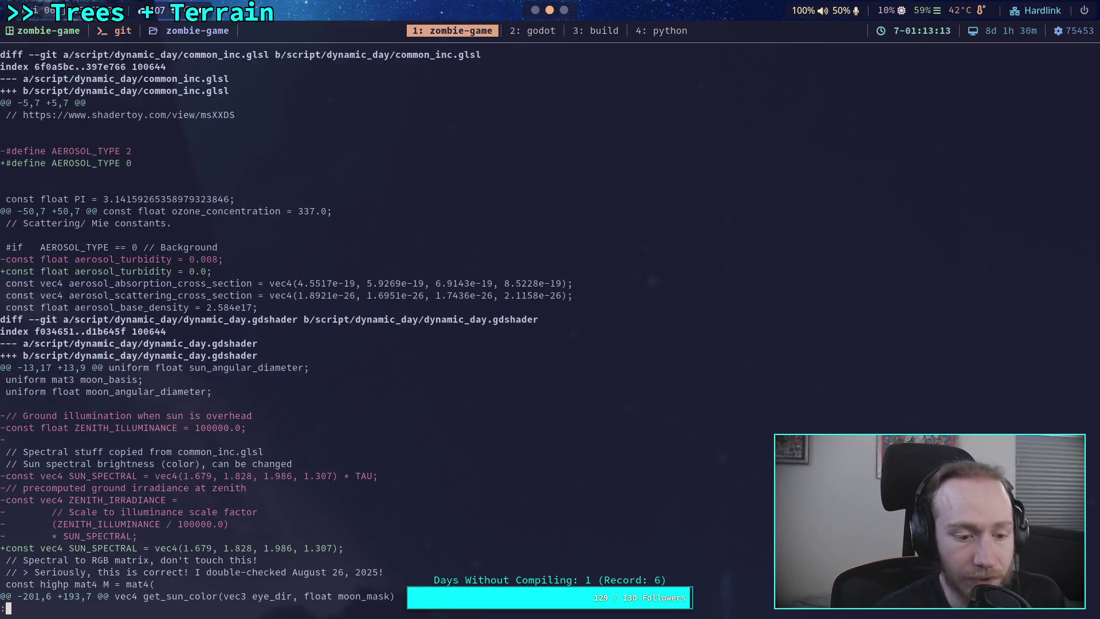
pyautogui.press('j')
pyautogui.press('j')
pyautogui.scroll(-6, 283, 326)
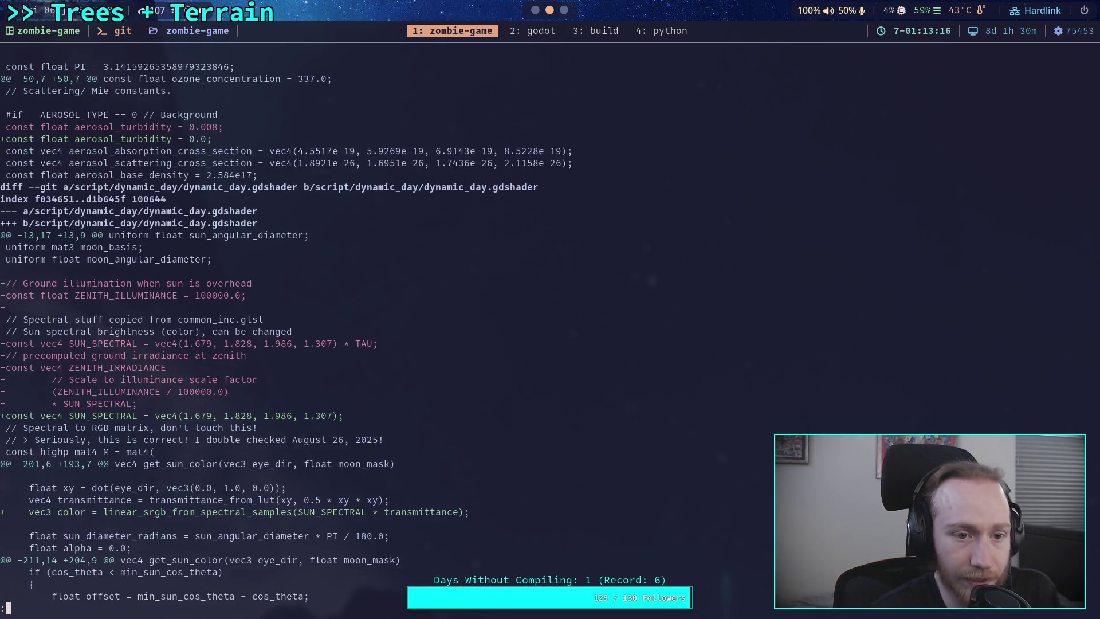
pyautogui.scroll(-3, 282, 325)
pyautogui.scroll(9, 282, 325)
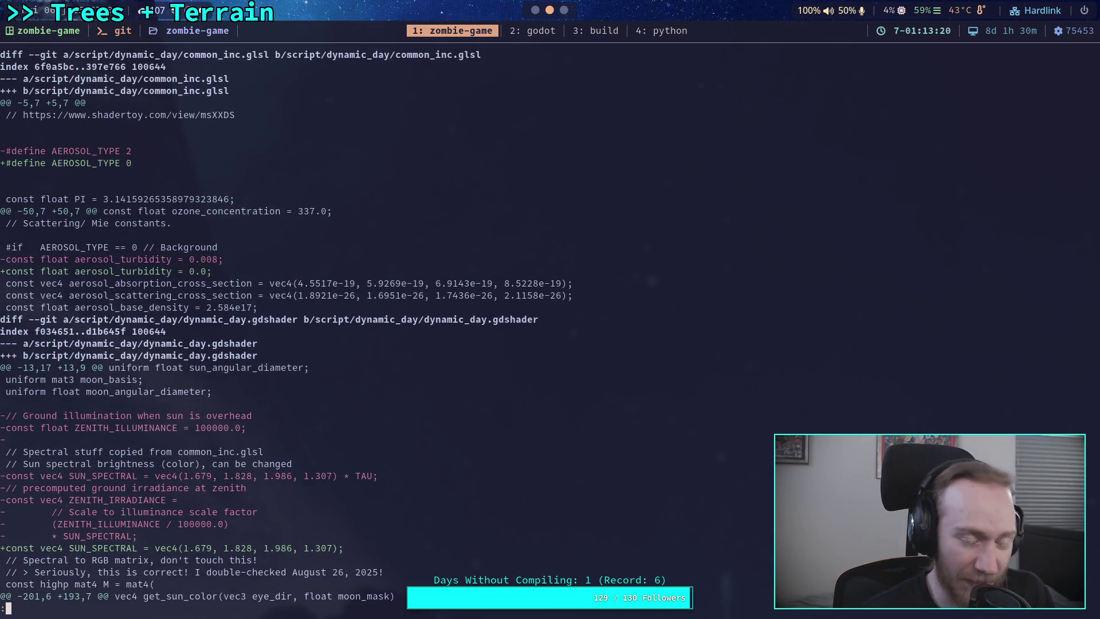
pyautogui.press('super+2')
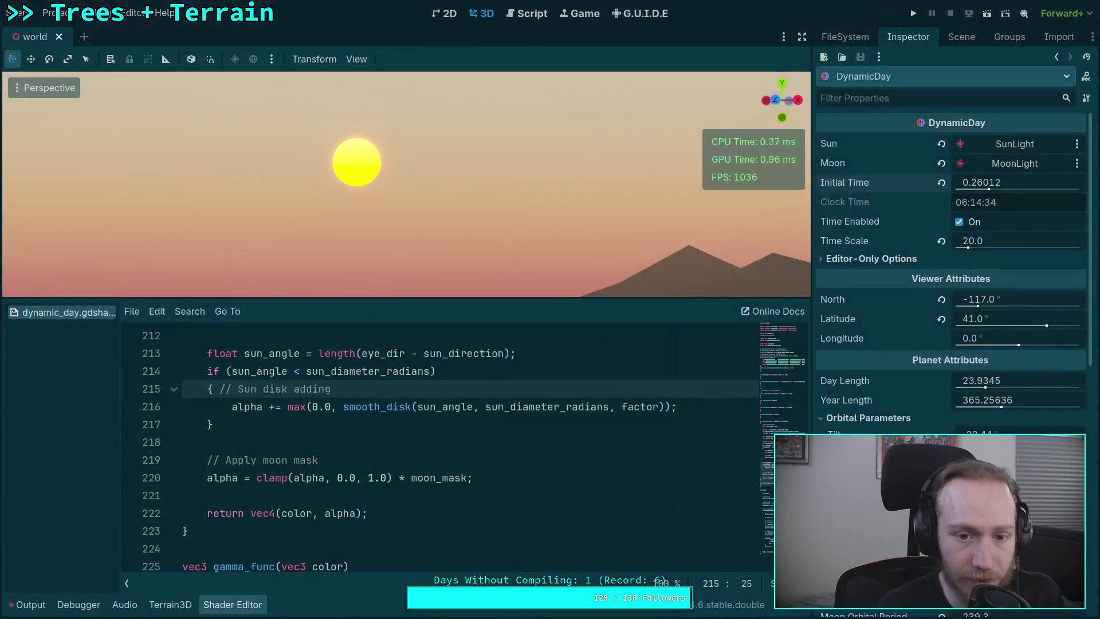
pyautogui.press('super+3')
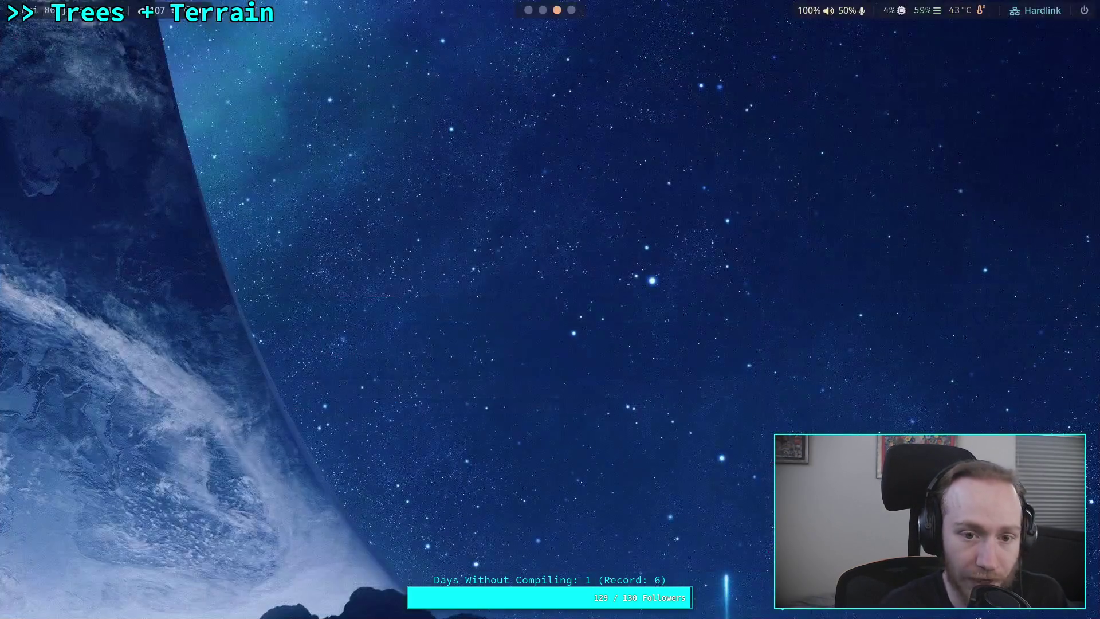
pyautogui.press('super+1')
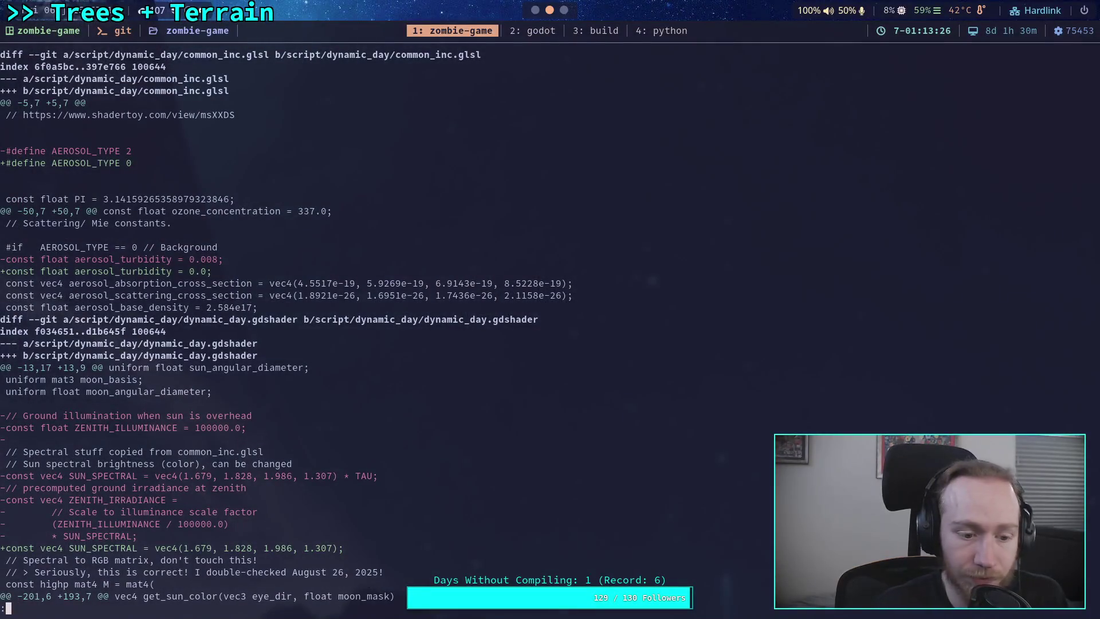
# Start an nvim command at the prompt, tab-completing the path to script/dynamic_day/
pyautogui.write('qgit diff script/')
pyautogui.press('BackSpace')
pyautogui.press('BackSpace')
pyautogui.press('BackSpace')
pyautogui.write('n sc')
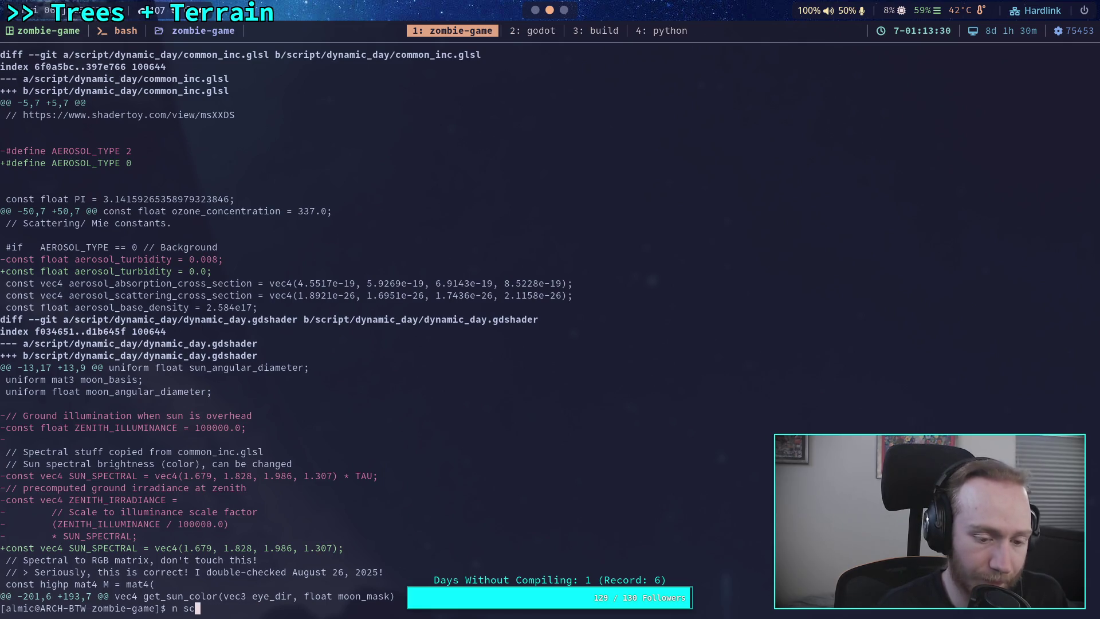
pyautogui.press('BackSpace')
pyautogui.press('BackSpace')
pyautogui.write('./')
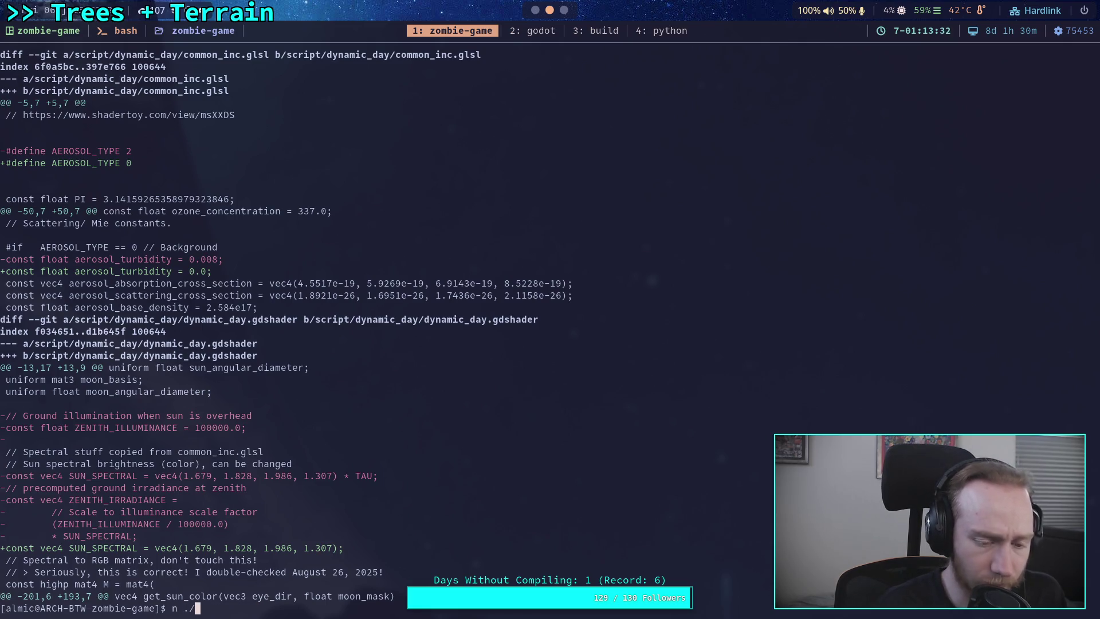
pyautogui.write('script/')
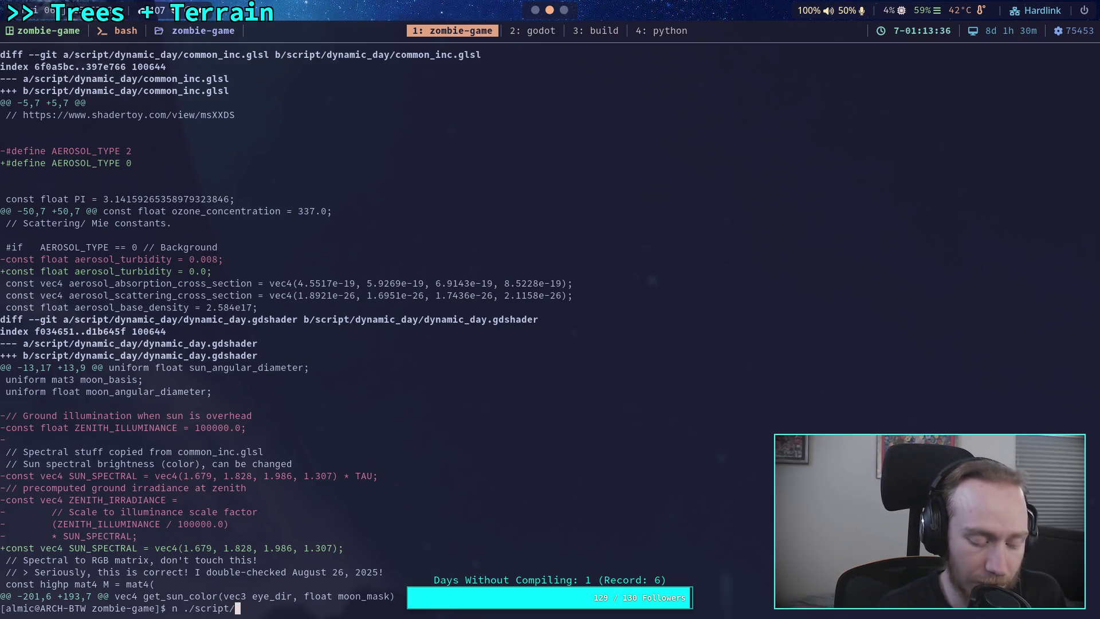
pyautogui.press('BackSpace')
pyautogui.press('BackSpace')
pyautogui.press('BackSpace')
pyautogui.write('sc')
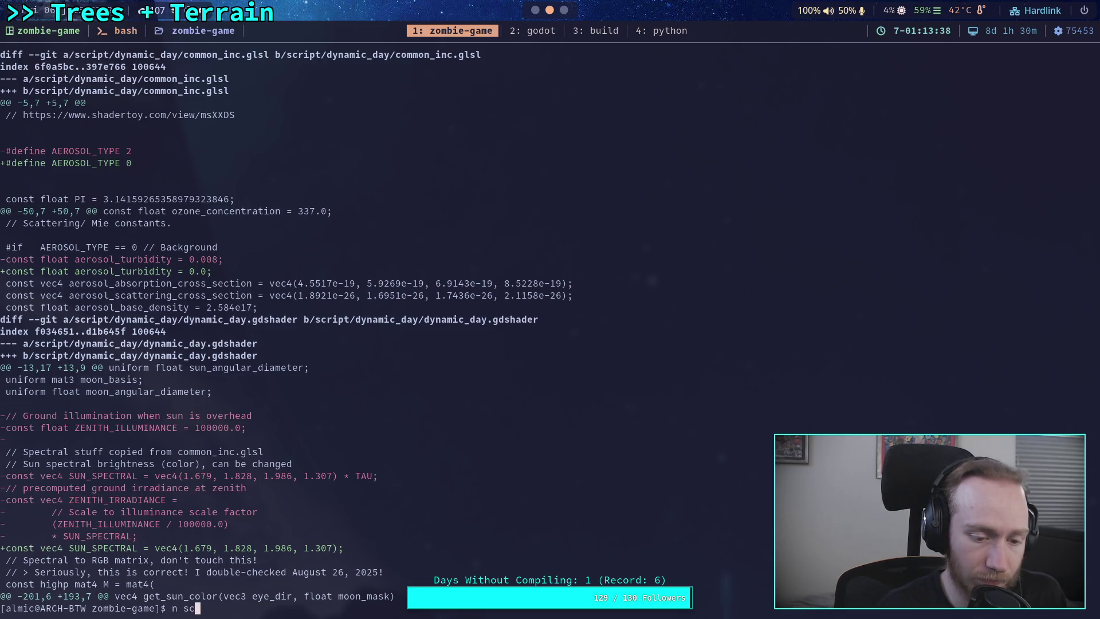
pyautogui.write('ript/dy')
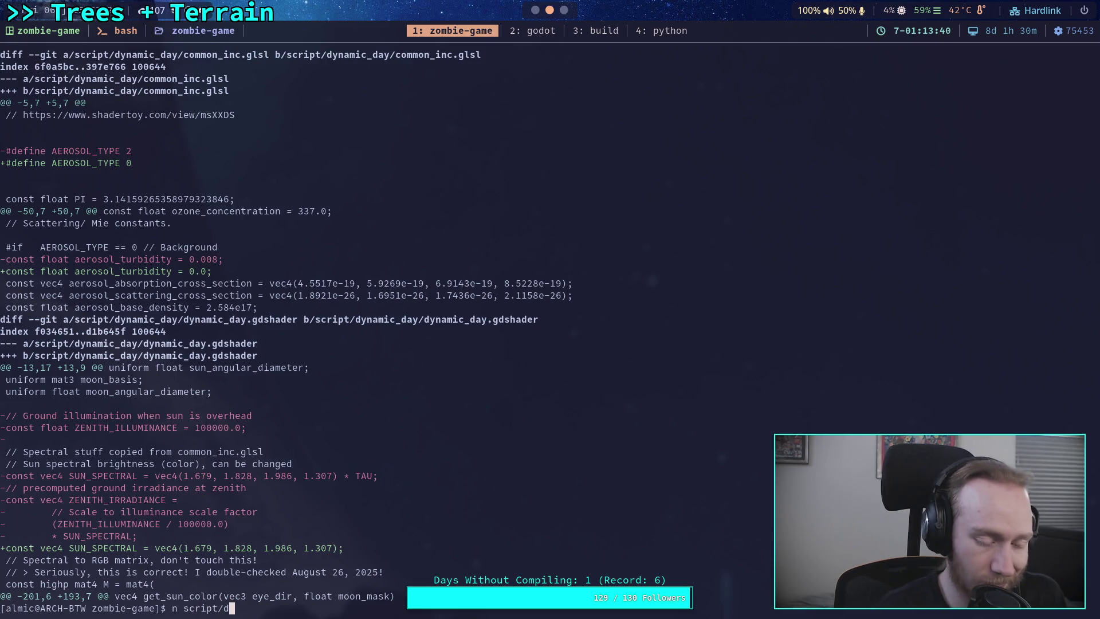
pyautogui.press('Tab')
# Open common_inc.glsl in Neovim
pyautogui.write('co')
pyautogui.press('Tab')
pyautogui.press('Return')
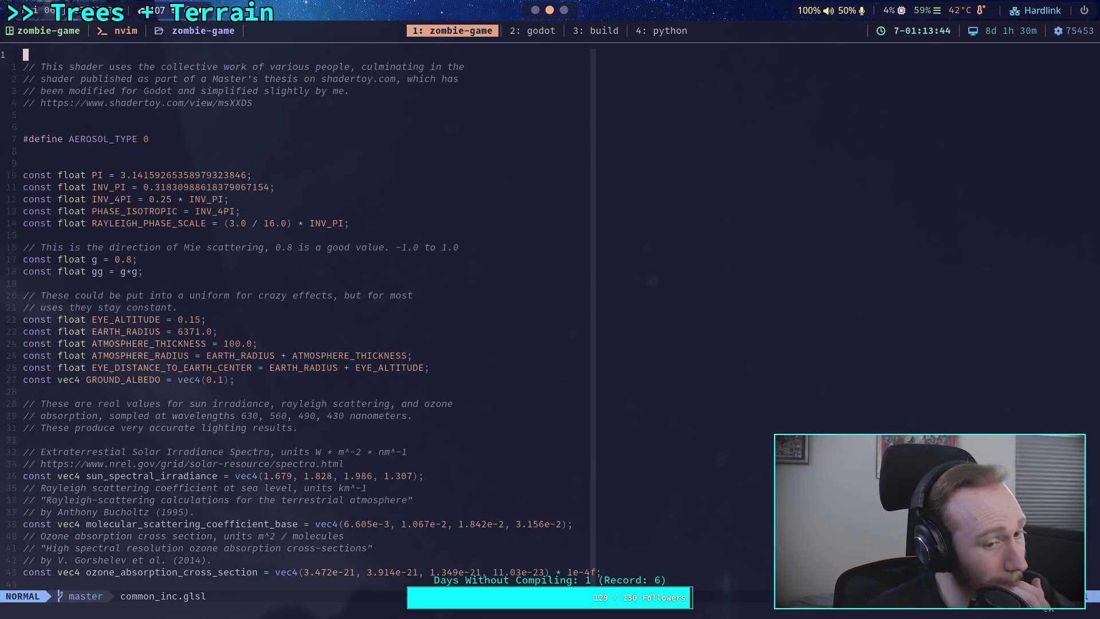
# Set the background aerosol_turbidity back to 0.008
pyautogui.press('j')
pyautogui.press('j')
pyautogui.press('j')
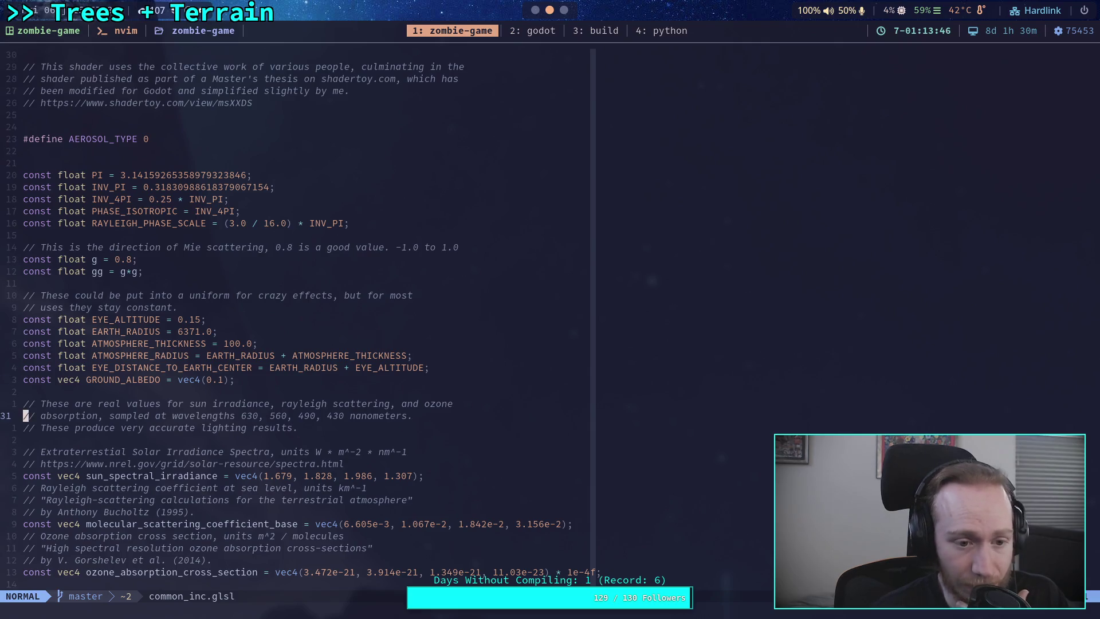
pyautogui.press('j')
pyautogui.press('j')
pyautogui.press('j')
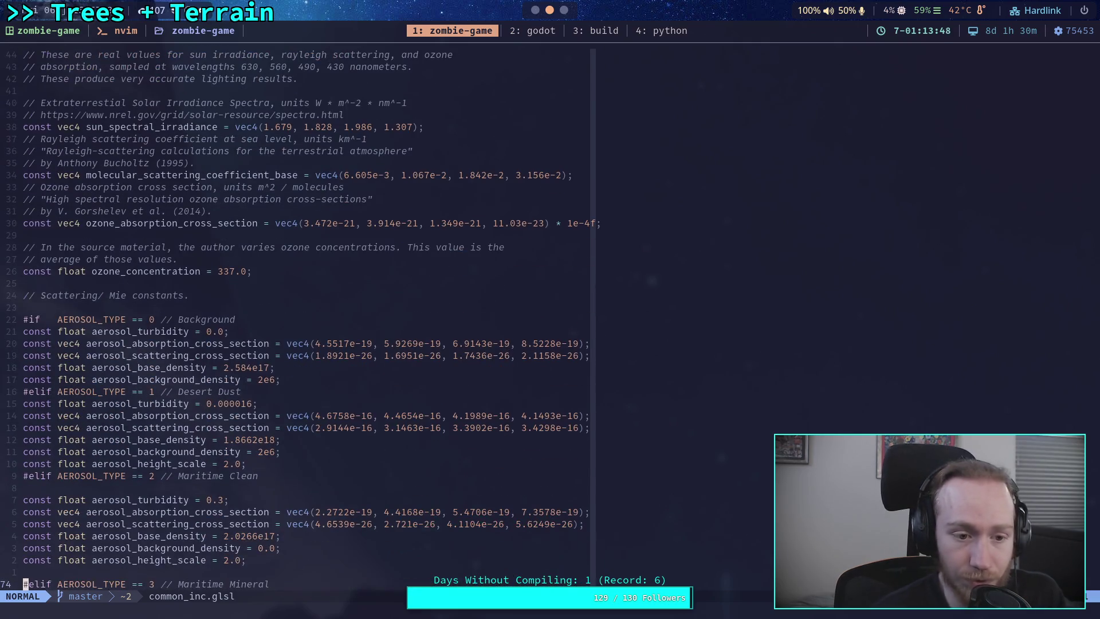
pyautogui.click(224, 332)
pyautogui.write('i')
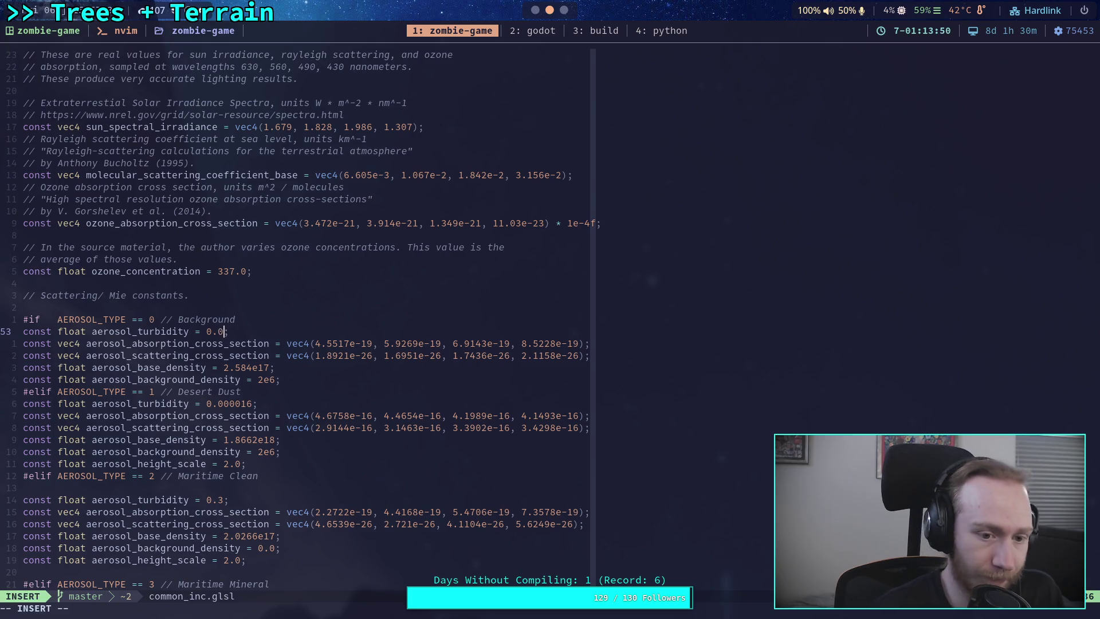
pyautogui.write('8')
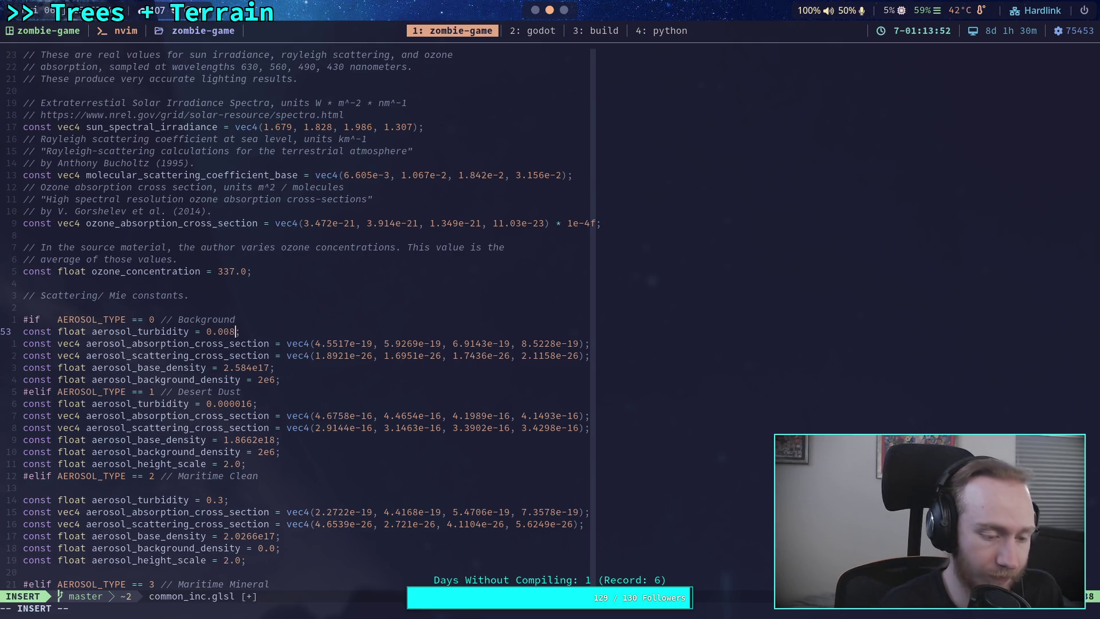
pyautogui.press('super+5')
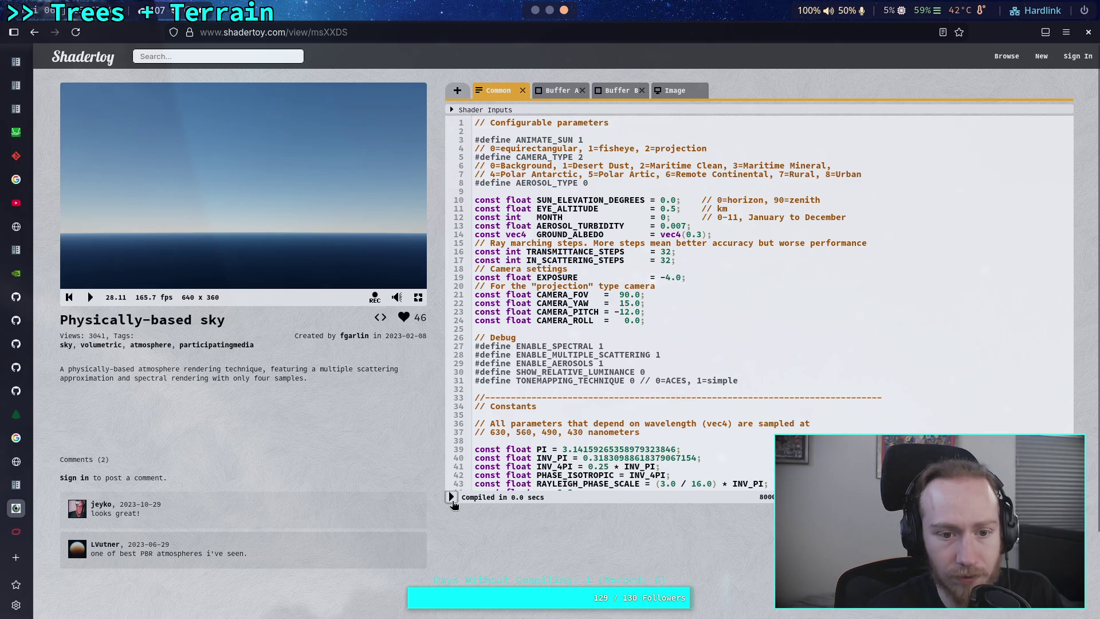
# Recompile the Shadertoy sky with AEROSOL_TURBIDITY 0.01 and replay the sunset
pyautogui.click(451, 497)
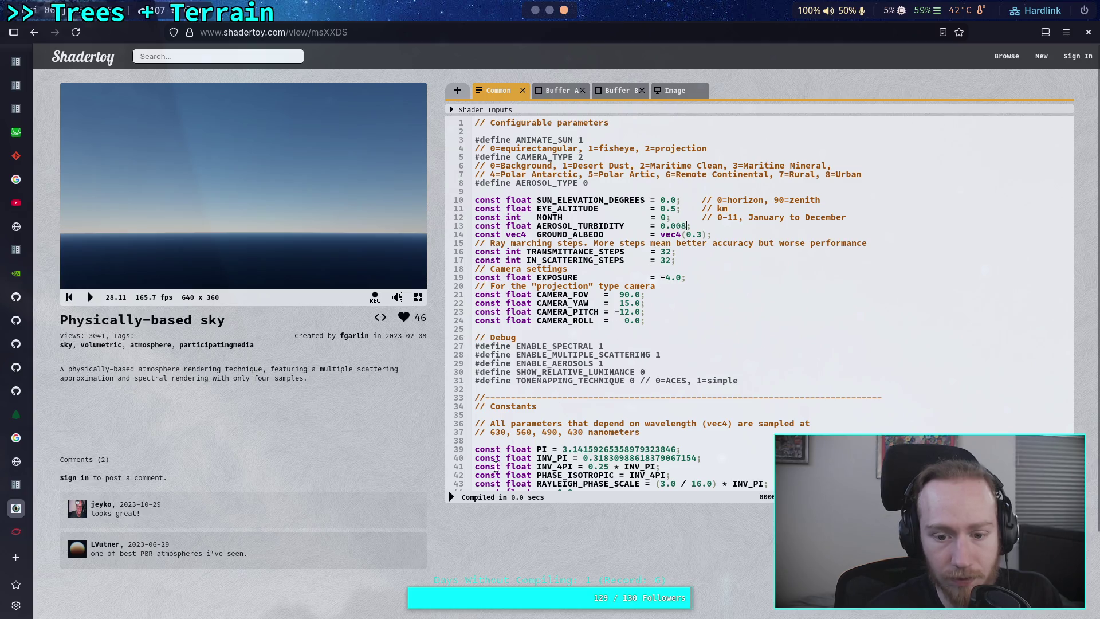
pyautogui.click(452, 497)
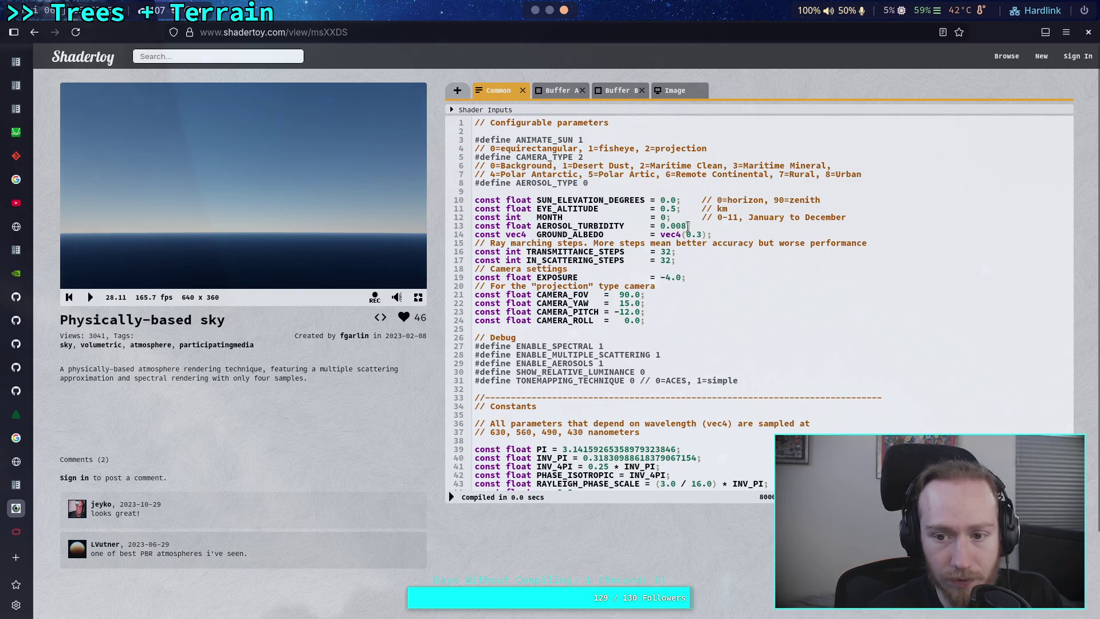
pyautogui.press('BackSpace')
pyautogui.press('BackSpace')
pyautogui.write('1')
pyautogui.click(452, 497)
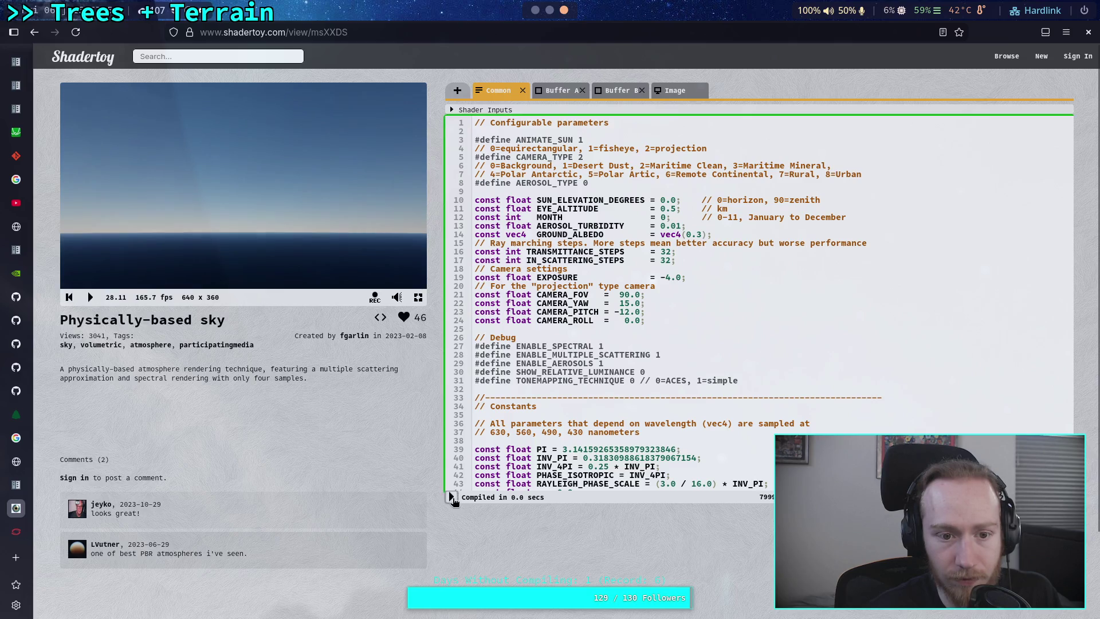
pyautogui.click(90, 297)
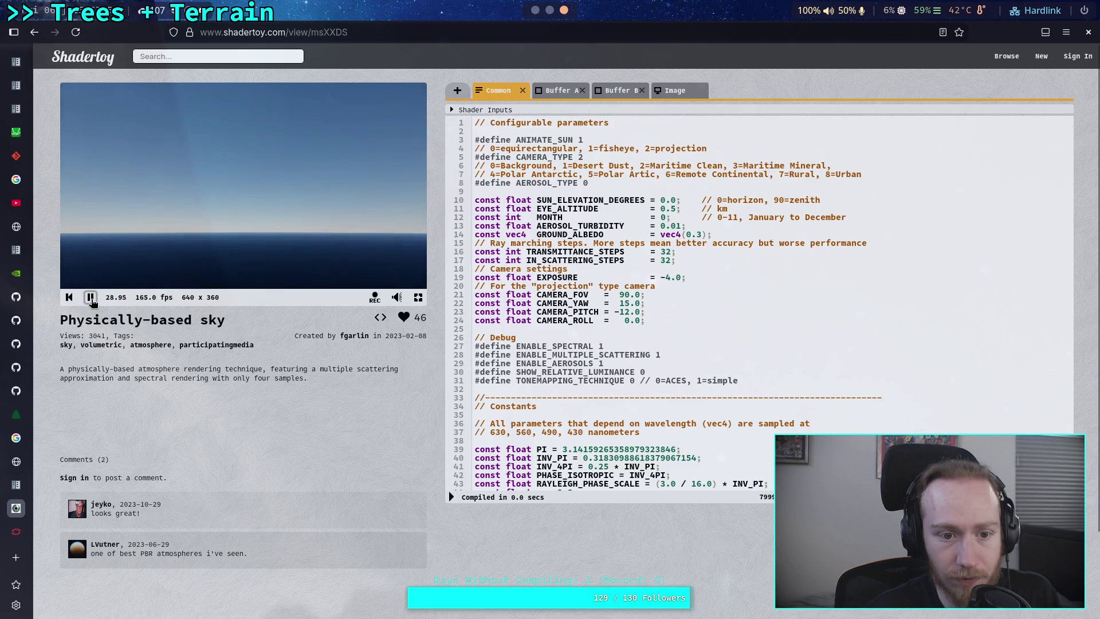
pyautogui.click(70, 297)
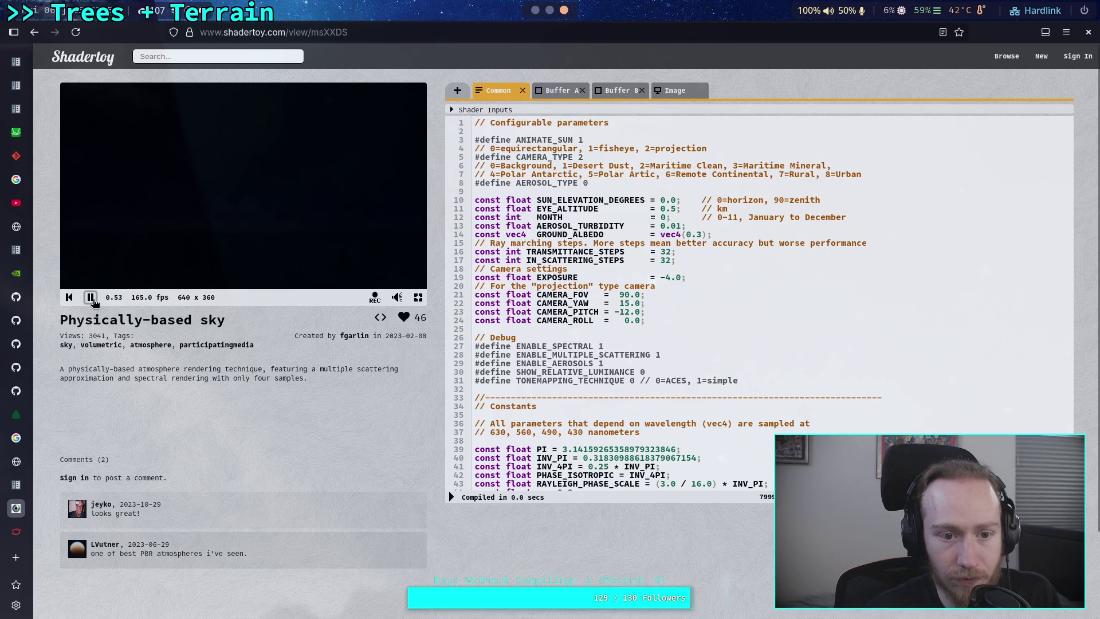
pyautogui.click(90, 298)
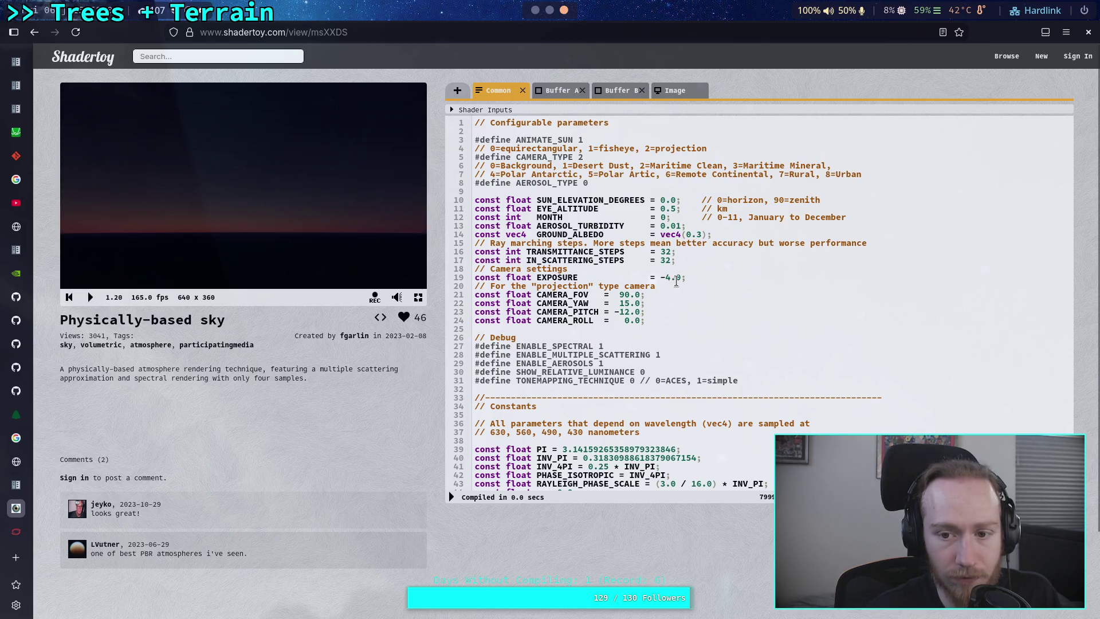
# Try AEROSOL_TURBIDITY 0.02 and preview the sunset
pyautogui.click(678, 225)
pyautogui.press('BackSpace')
pyautogui.write('2')
pyautogui.click(452, 497)
pyautogui.click(90, 298)
pyautogui.click(90, 298)
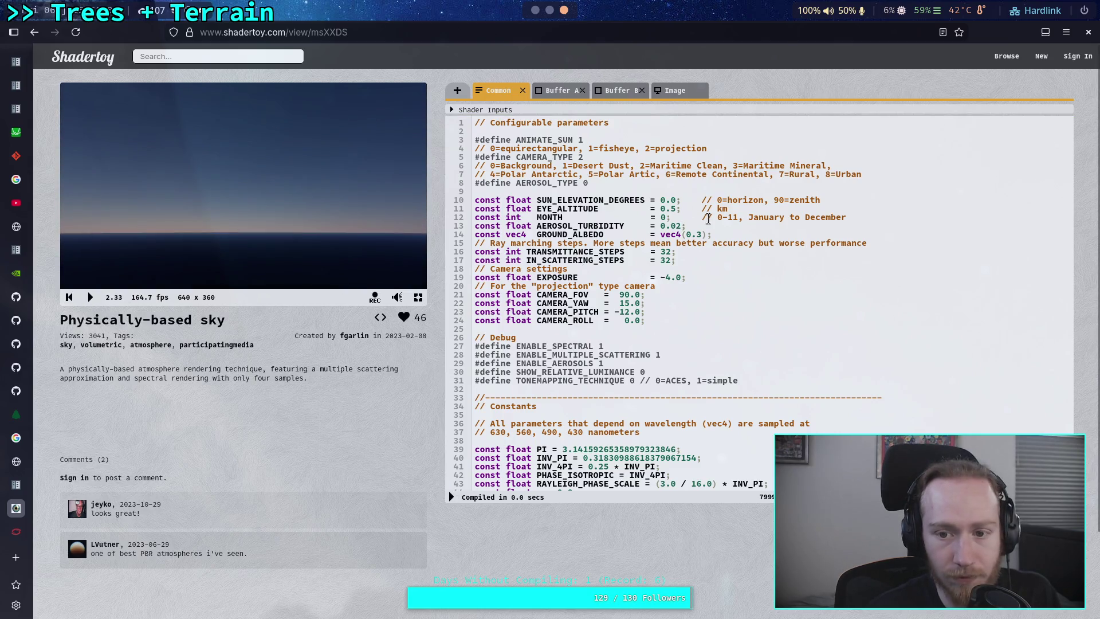
# Return AEROSOL_TURBIDITY to 0.01 and replay the animation to the sunset horizon at time 1.50
pyautogui.click(679, 226)
pyautogui.press('BackSpace')
pyautogui.write('1')
pyautogui.click(452, 497)
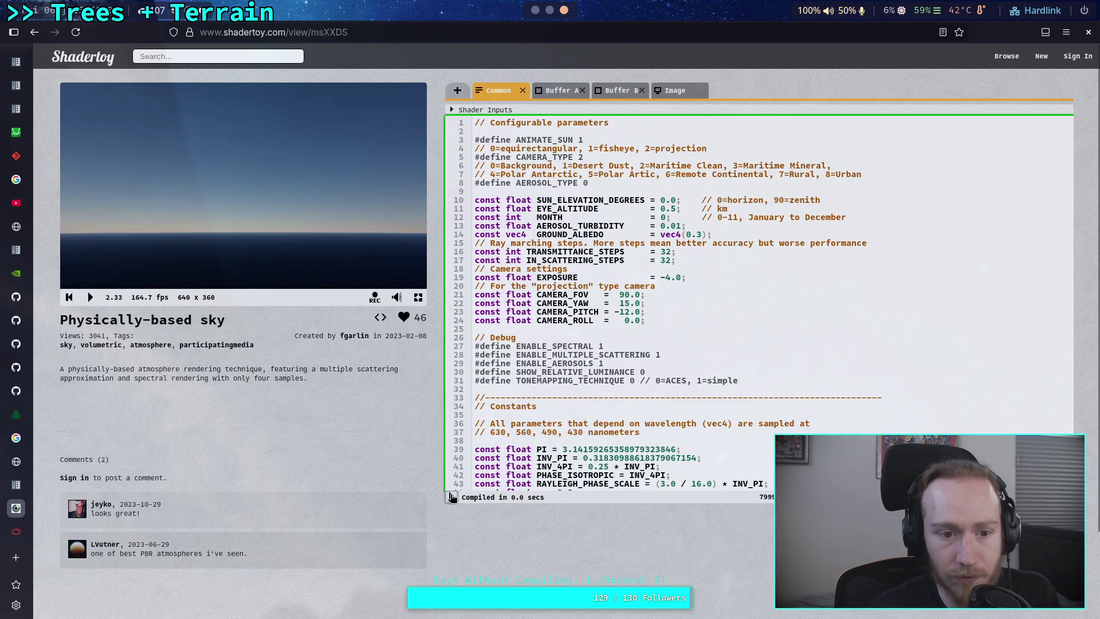
pyautogui.click(69, 297)
pyautogui.click(90, 297)
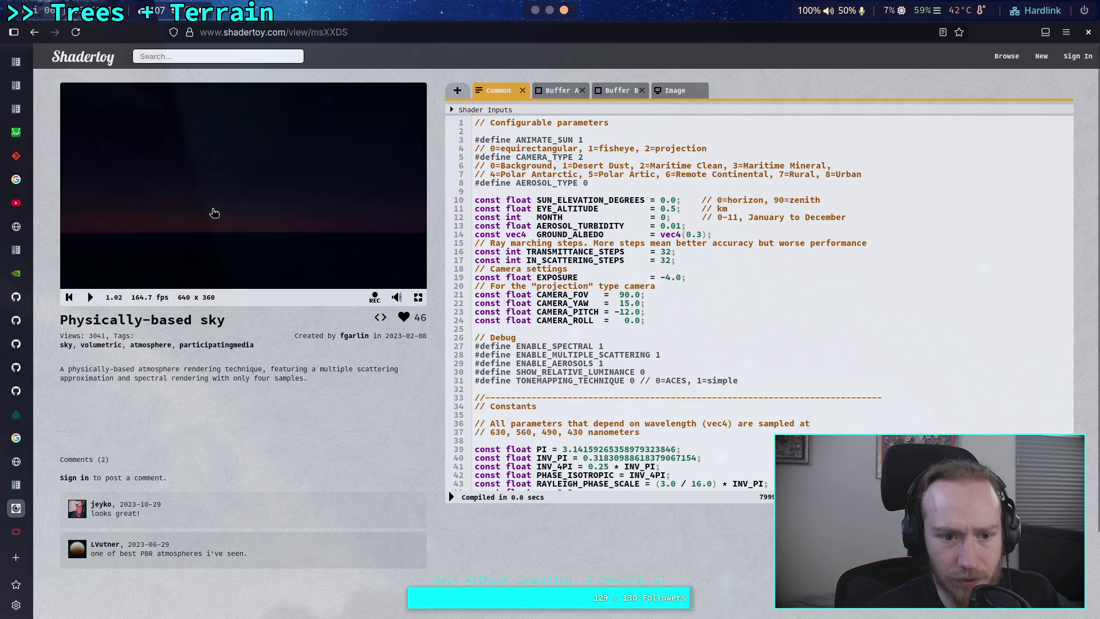
pyautogui.click(90, 296)
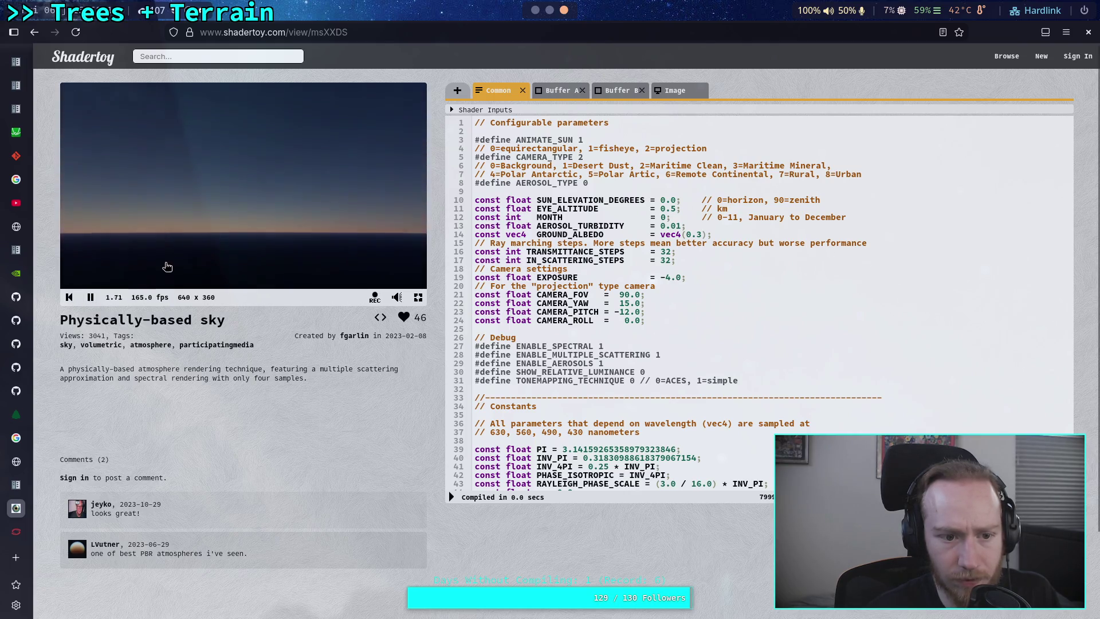
pyautogui.click(68, 296)
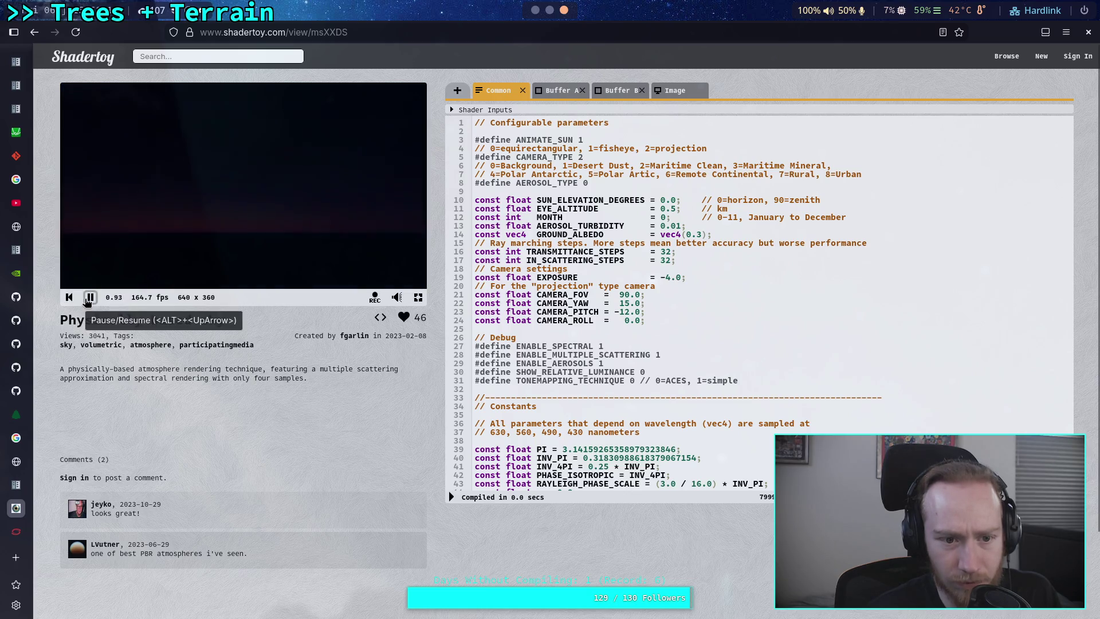
pyautogui.click(89, 297)
pyautogui.click(88, 297)
pyautogui.click(89, 297)
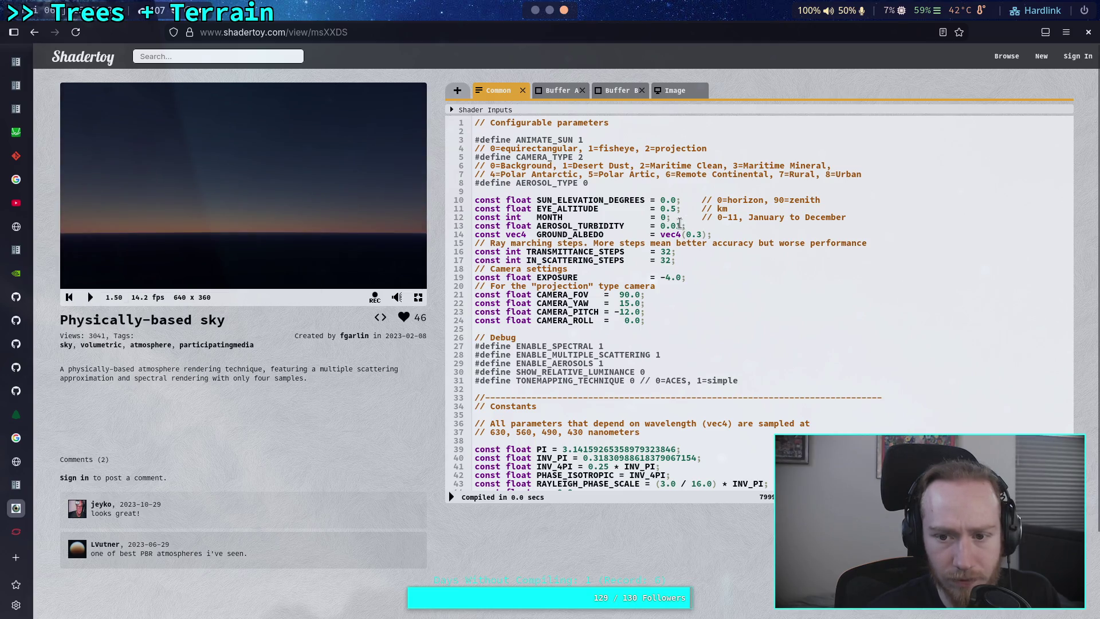
# Compare AEROSOL_TURBIDITY values 0.00, 0.001 and 0.002 on the sunset sky
pyautogui.write('0')
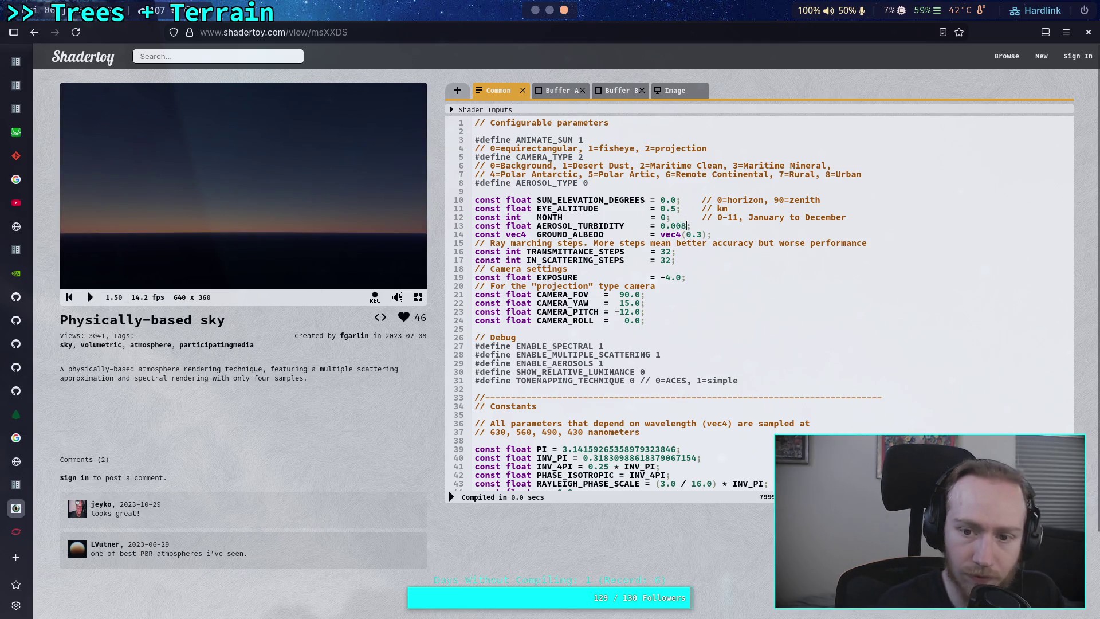
pyautogui.click(452, 497)
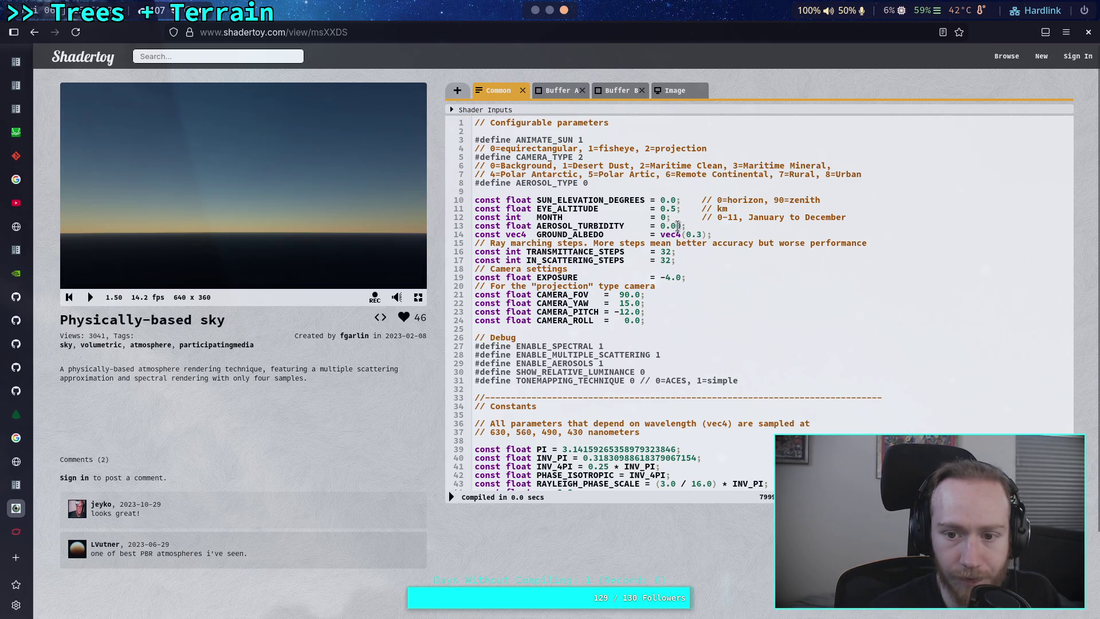
pyautogui.write('1')
pyautogui.click(453, 498)
pyautogui.press('BackSpace')
pyautogui.write('2')
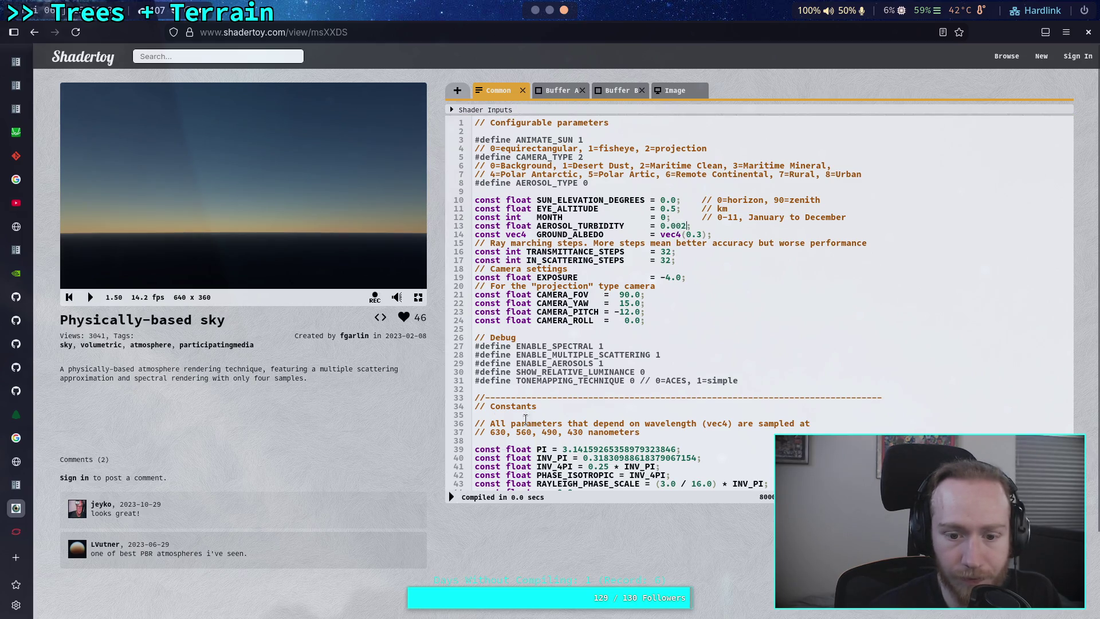
pyautogui.click(453, 497)
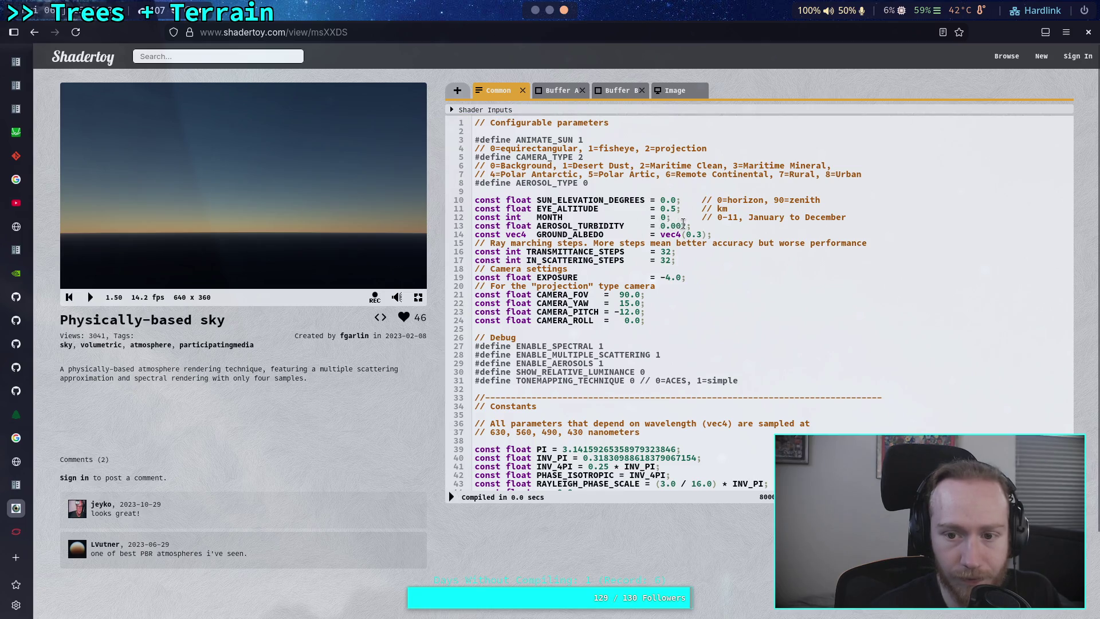
# Try AEROSOL_TURBIDITY 0.003, then settle on 0.004
pyautogui.press('BackSpace')
pyautogui.write('3')
pyautogui.click(452, 497)
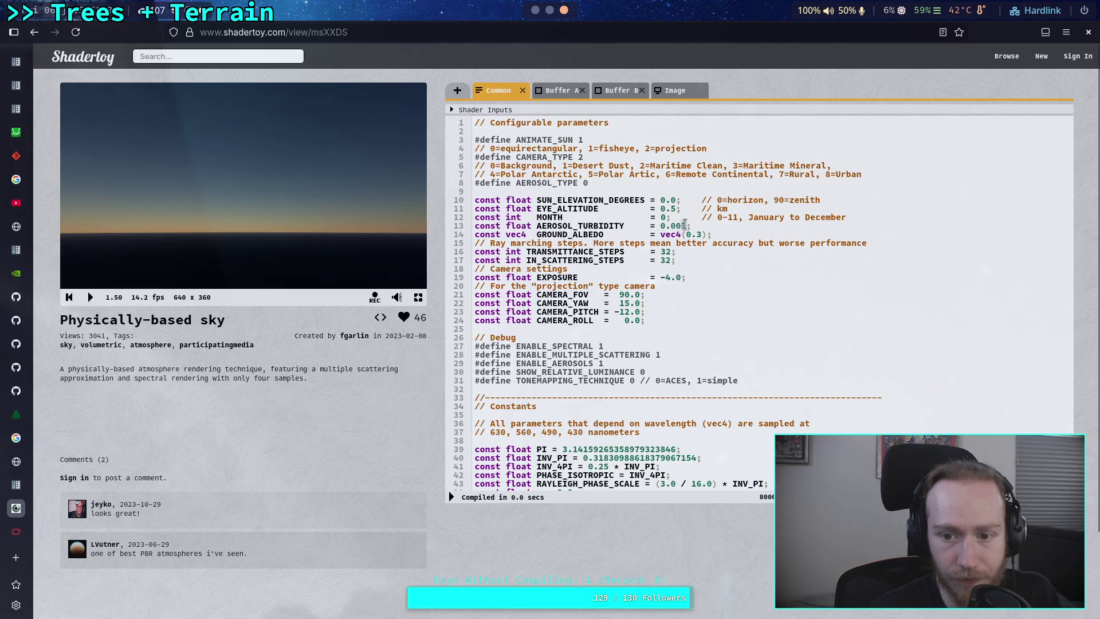
pyautogui.press('BackSpace')
pyautogui.write('4')
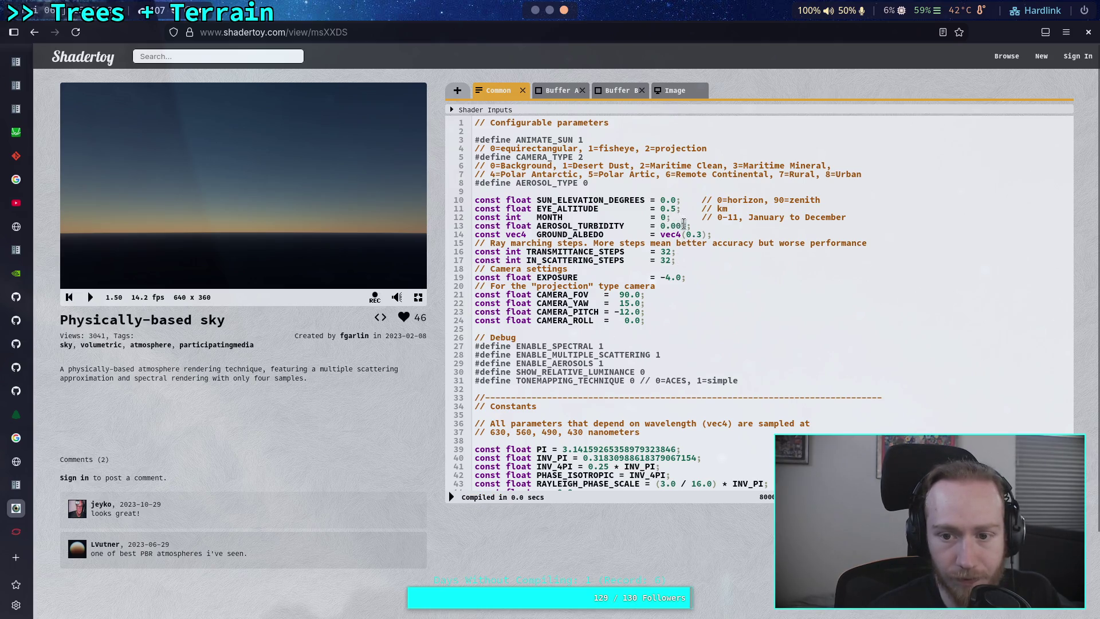
pyautogui.click(453, 497)
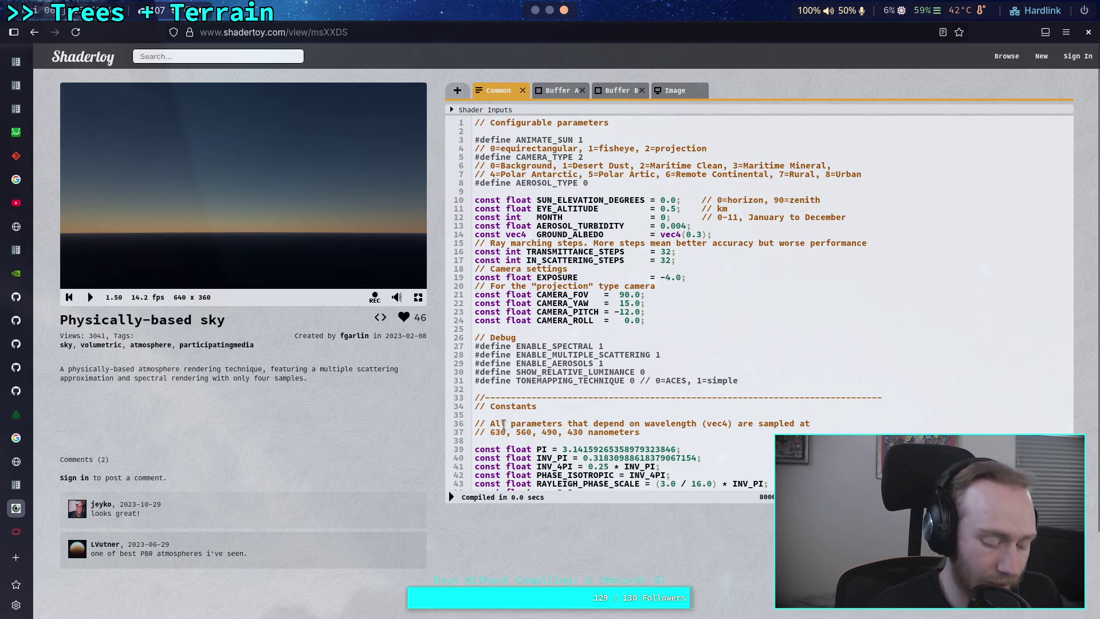
pyautogui.hotkey('alt', 'Tab')
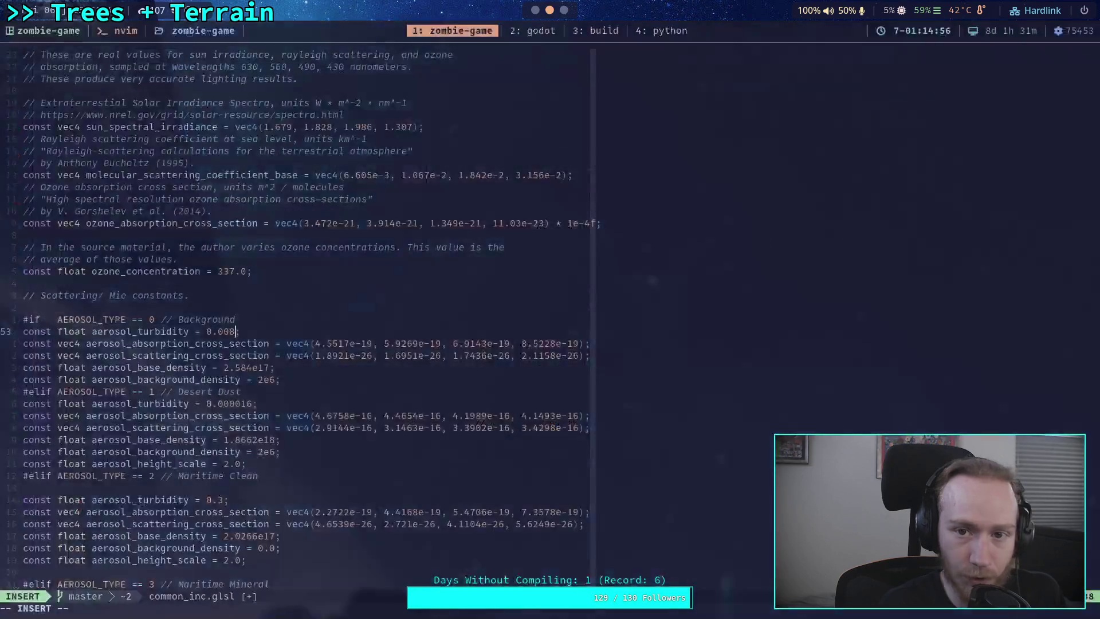
# Change aerosol_turbidity to 0.004 and save common_inc.glsl
pyautogui.press('BackSpace')
pyautogui.write('4')
pyautogui.press('Escape')
pyautogui.write(':w')
pyautogui.press('Return')
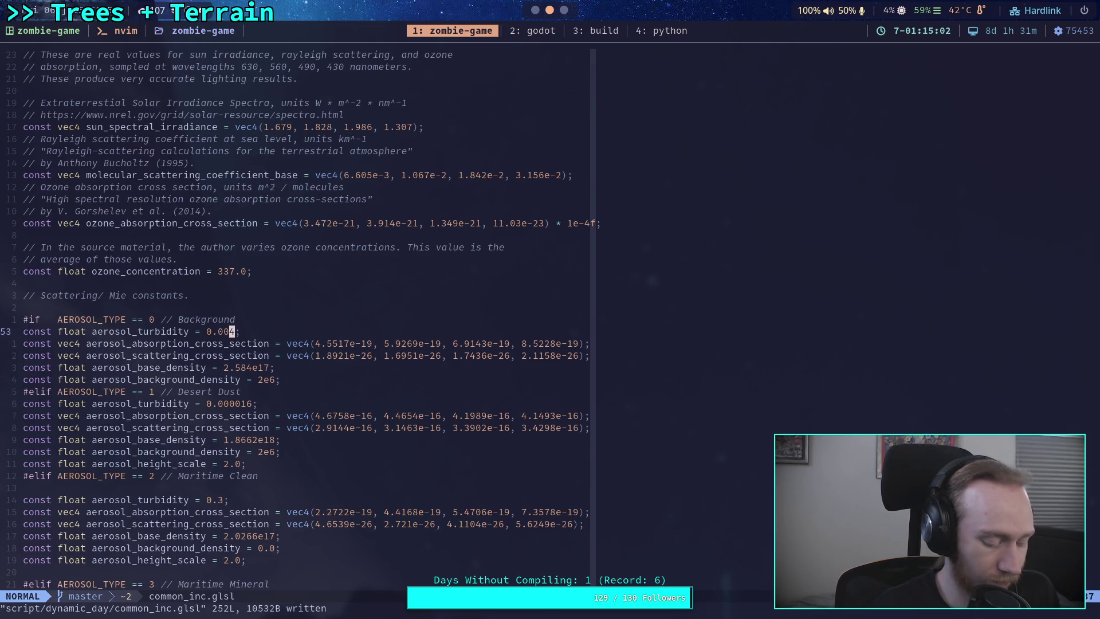
# Reload the current Godot project
pyautogui.hotkey('alt', 'Tab')
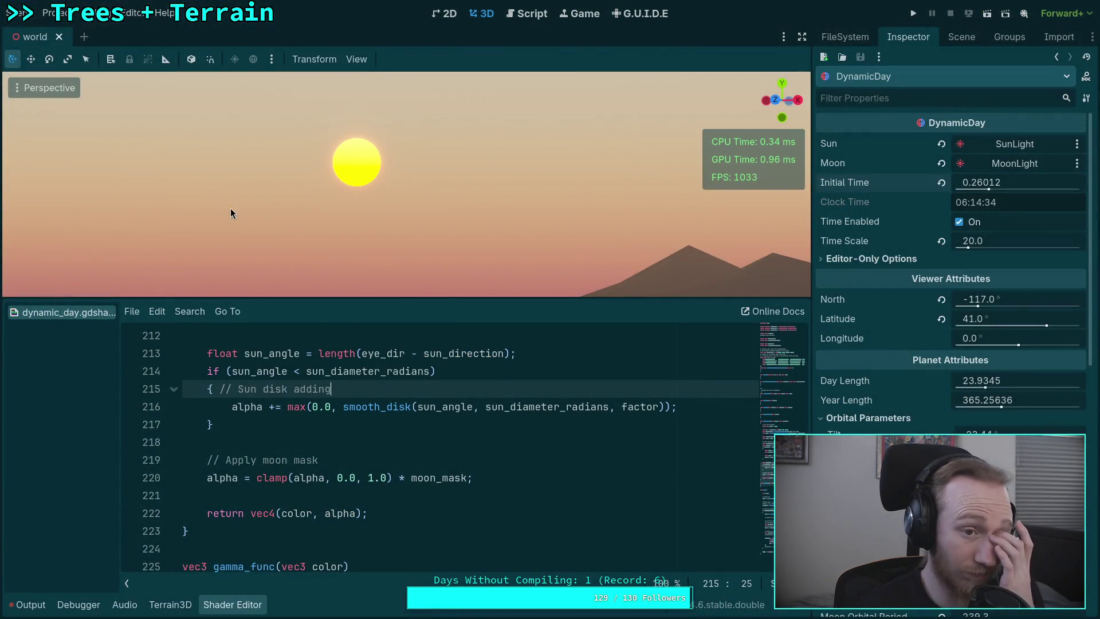
pyautogui.click(27, 14)
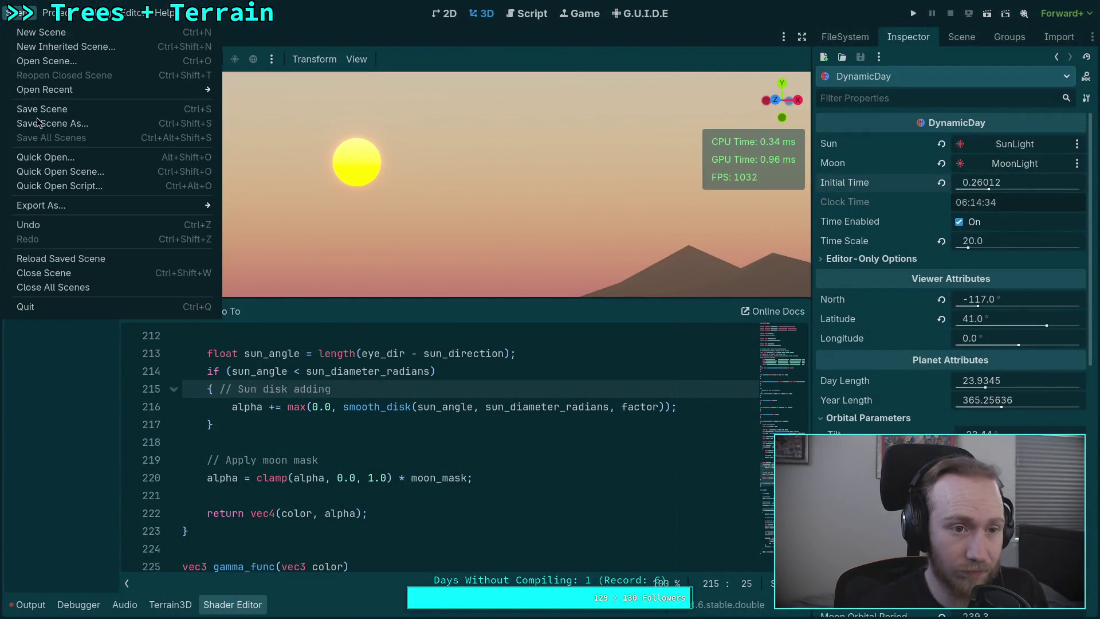
pyautogui.moveTo(54, 12)
pyautogui.click(111, 170)
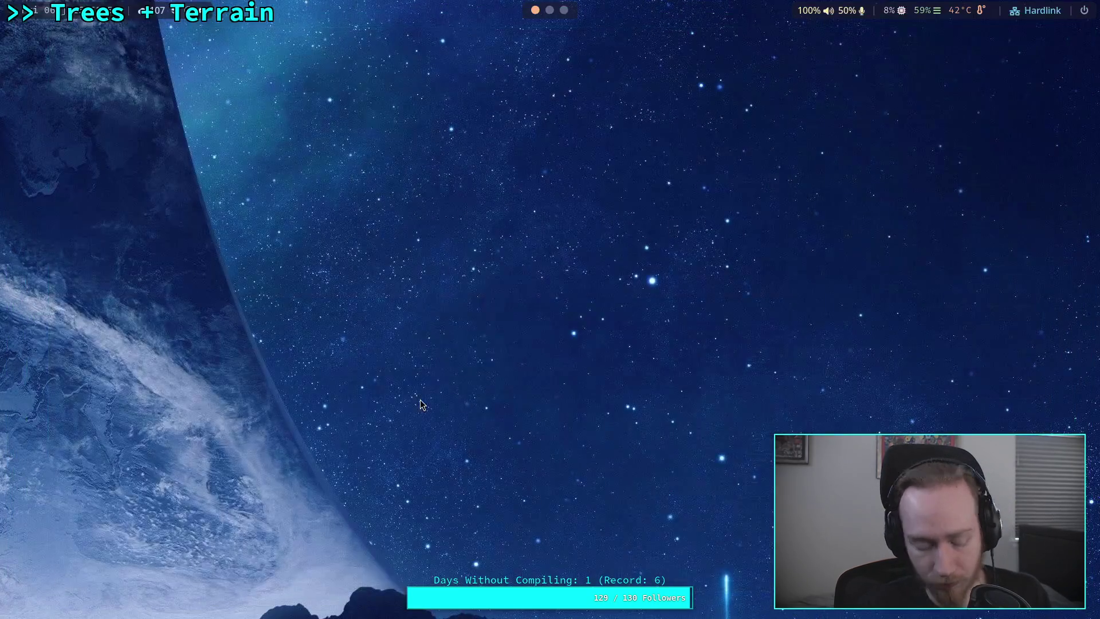
# Save common_inc.glsl again in Neovim with :w
pyautogui.press('super+1')
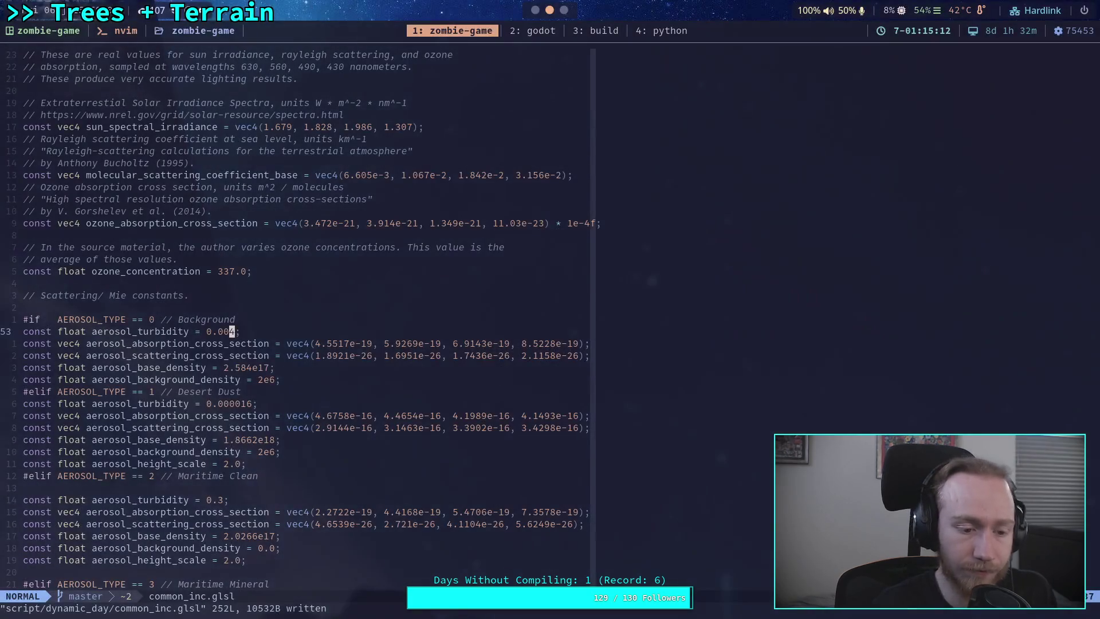
pyautogui.write(':w')
pyautogui.press('Return')
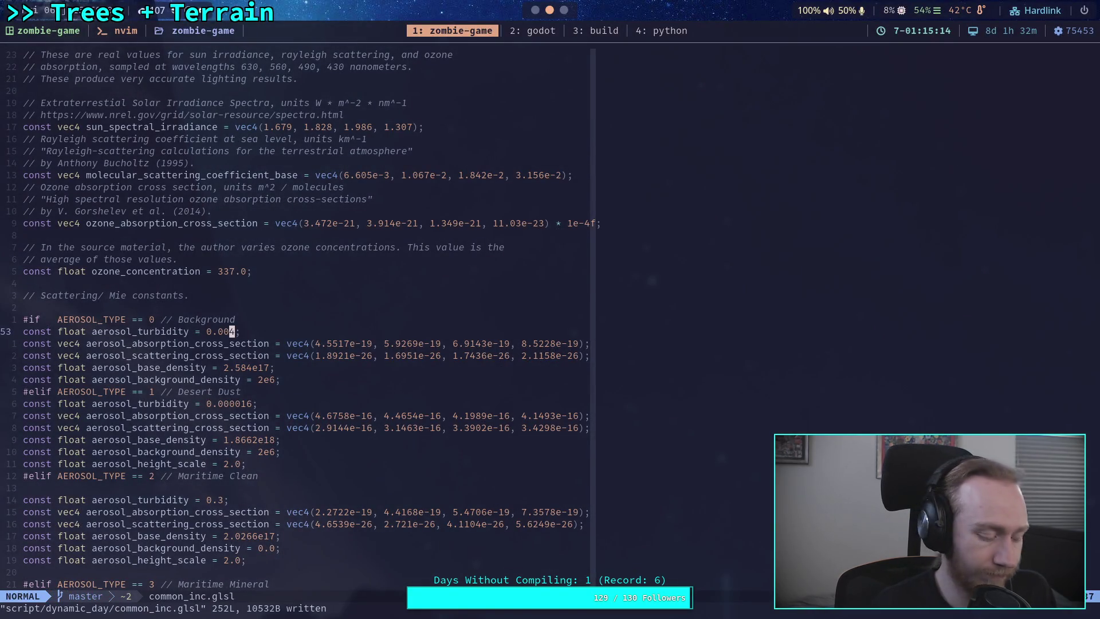
pyautogui.press('super+2')
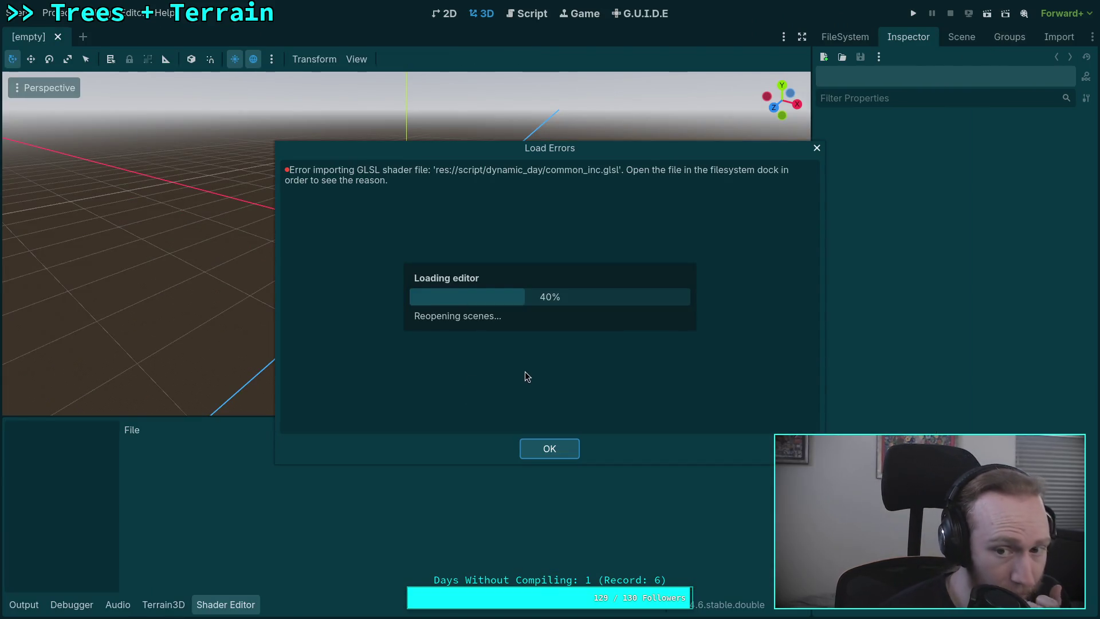
# Dismiss the load errors, close the shader panel, and set Initial Time to 0.24222 (05:48)
pyautogui.click(555, 453)
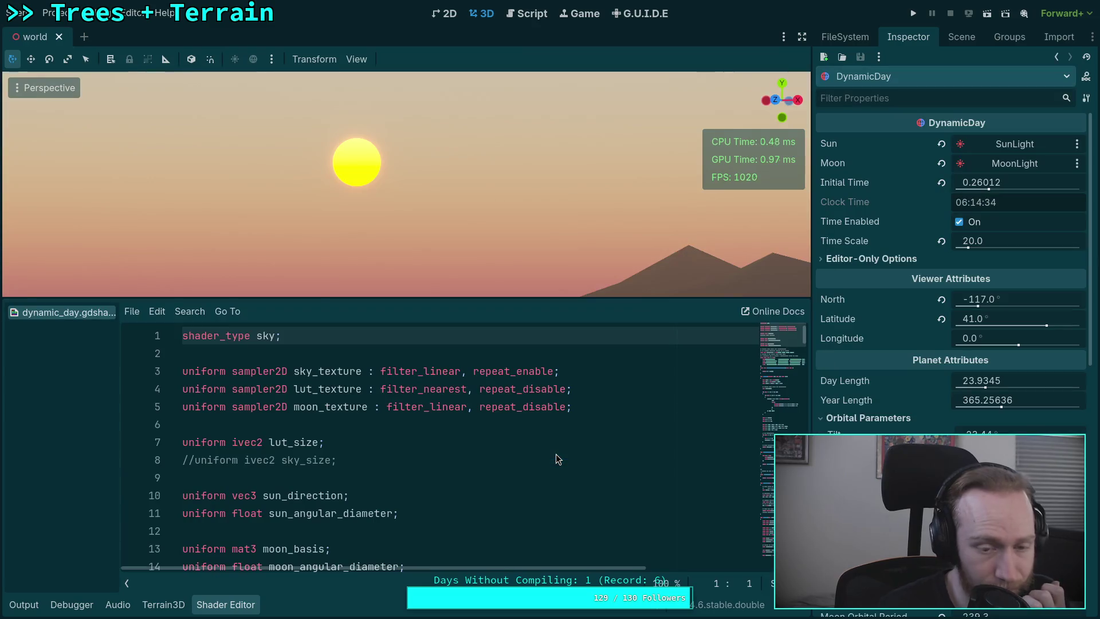
pyautogui.click(236, 604)
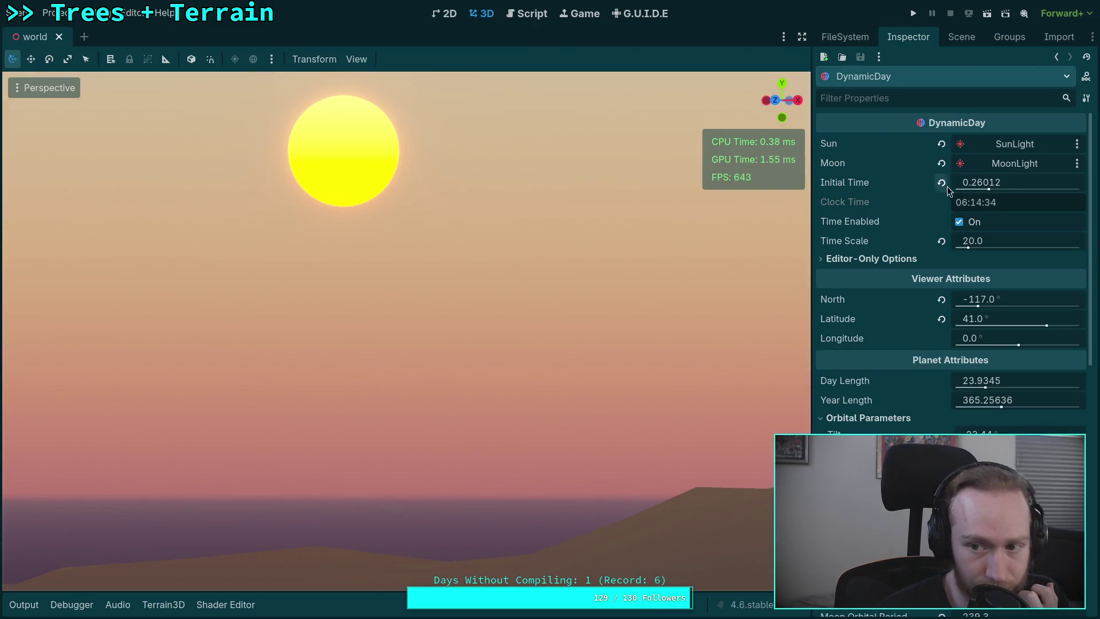
pyautogui.moveTo(956, 182); pyautogui.dragTo(931, 183)
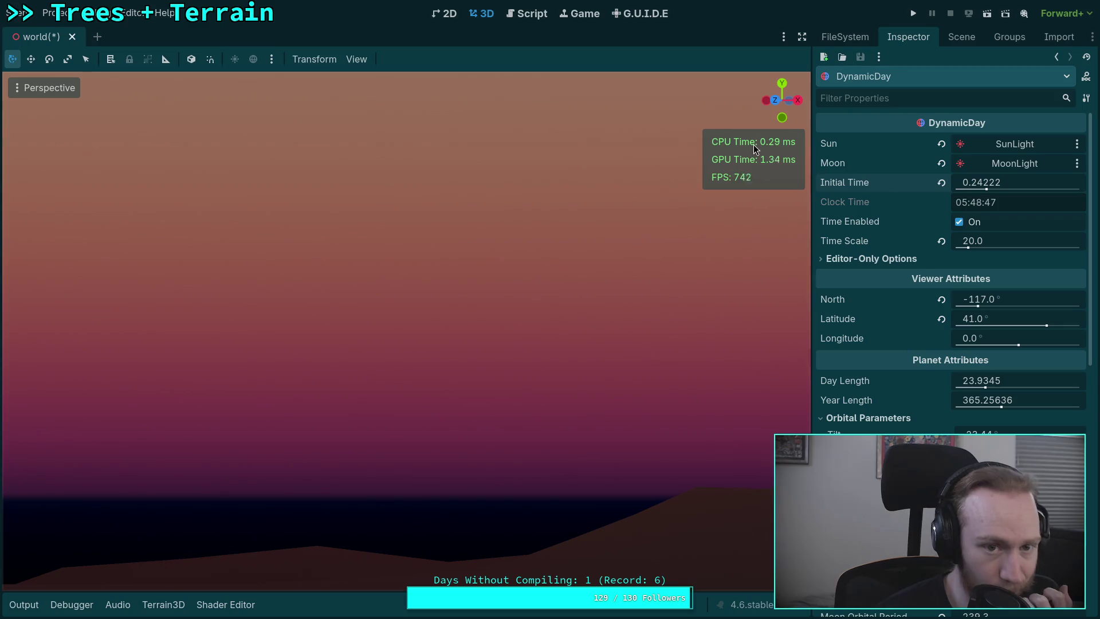
pyautogui.click(356, 59)
# Change the viewport's perspective VFOV from 5.0 to 50.0 degrees
pyautogui.click(408, 245)
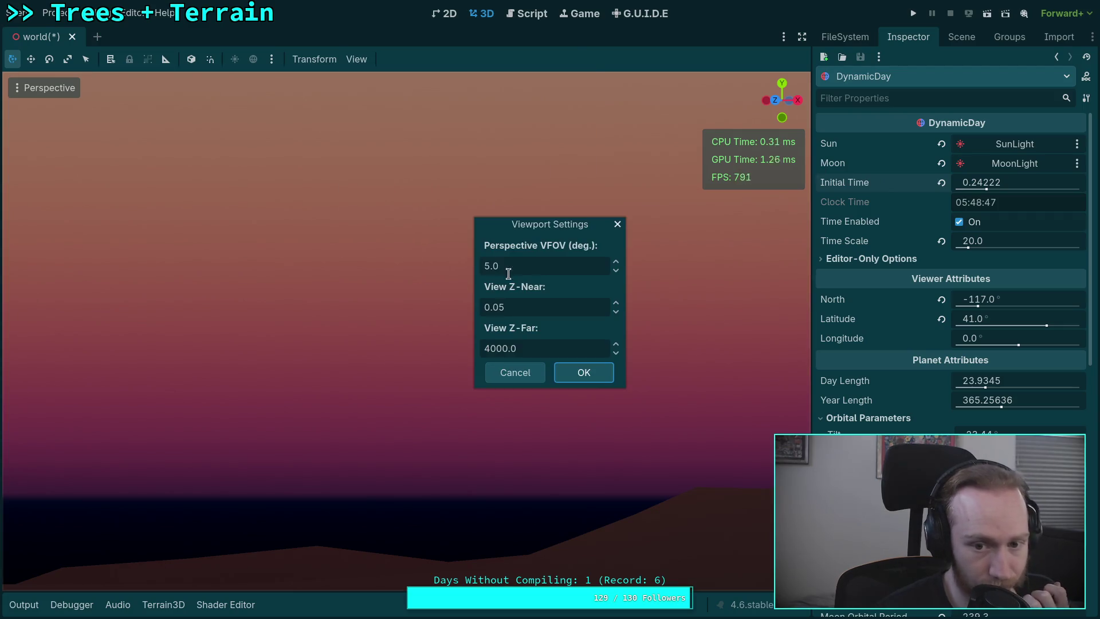
pyautogui.click(508, 273)
pyautogui.click(484, 266)
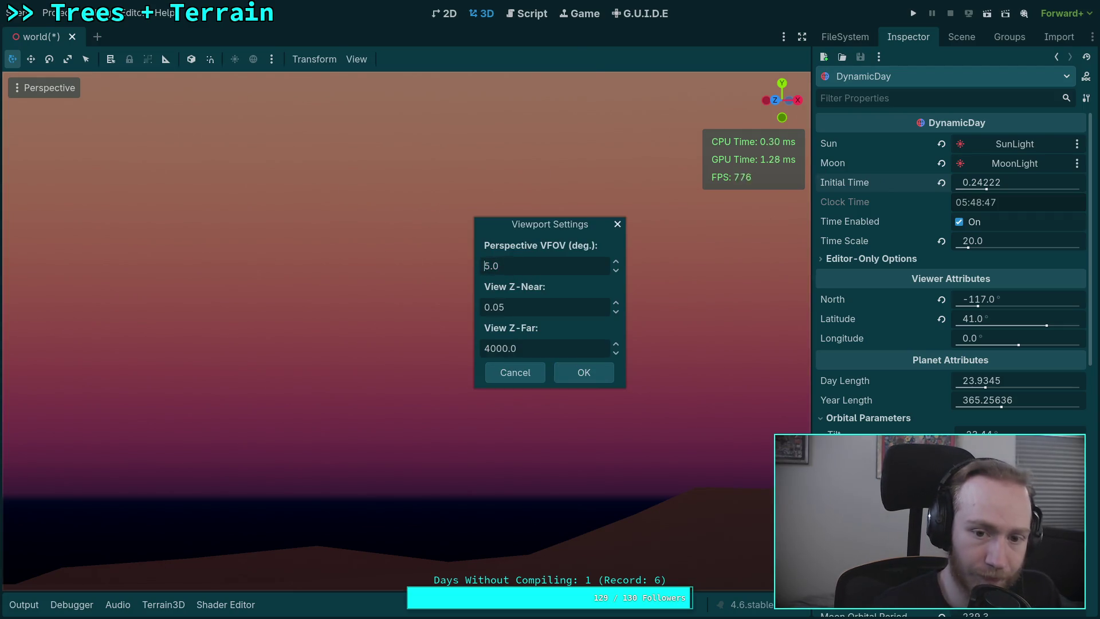
pyautogui.write('0')
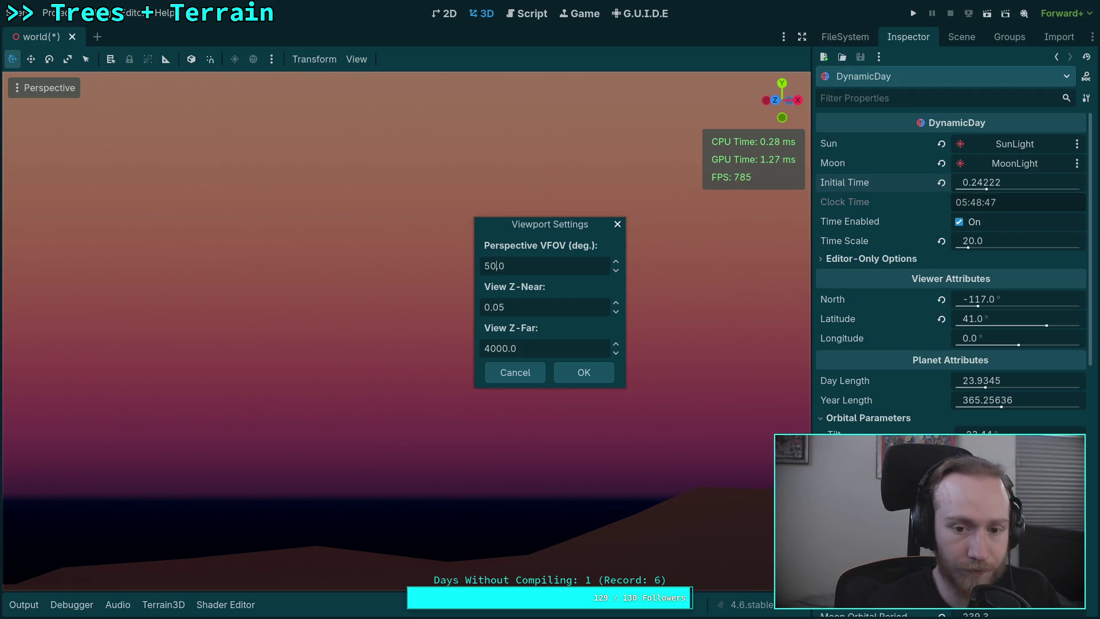
pyautogui.click(582, 373)
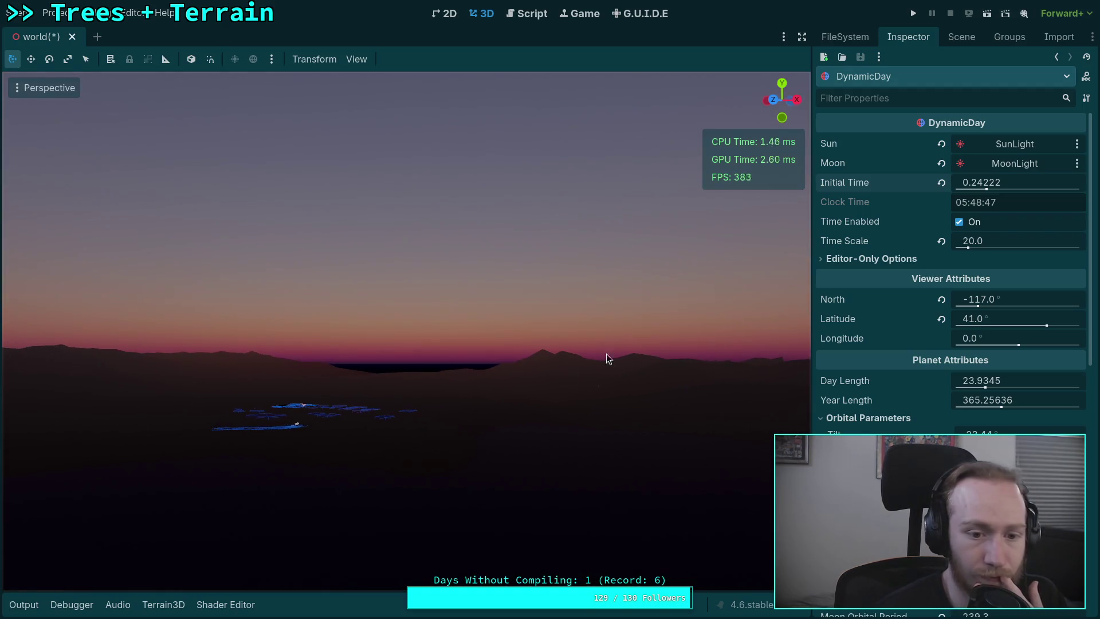
# Set Initial Time to 0.24737 around sunrise and save the world scene
pyautogui.moveTo(1016, 187); pyautogui.dragTo(1003, 187)
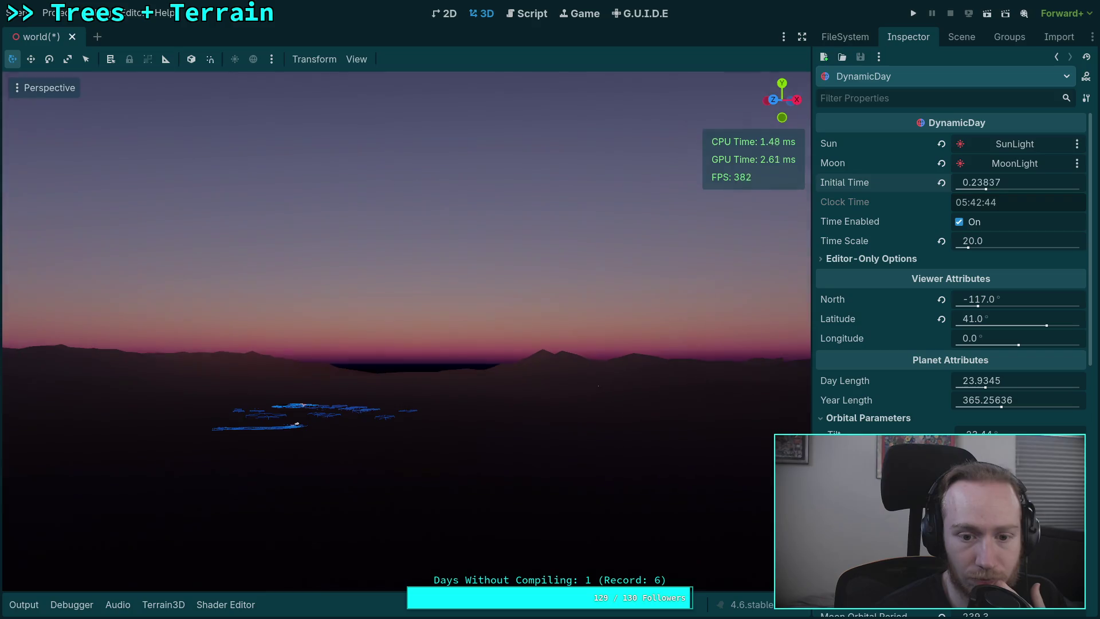
pyautogui.moveTo(1003, 187)
pyautogui.mouseDown()
pyautogui.moveTo(1049, 188)
pyautogui.moveTo(1012, 187)
pyautogui.mouseUp()
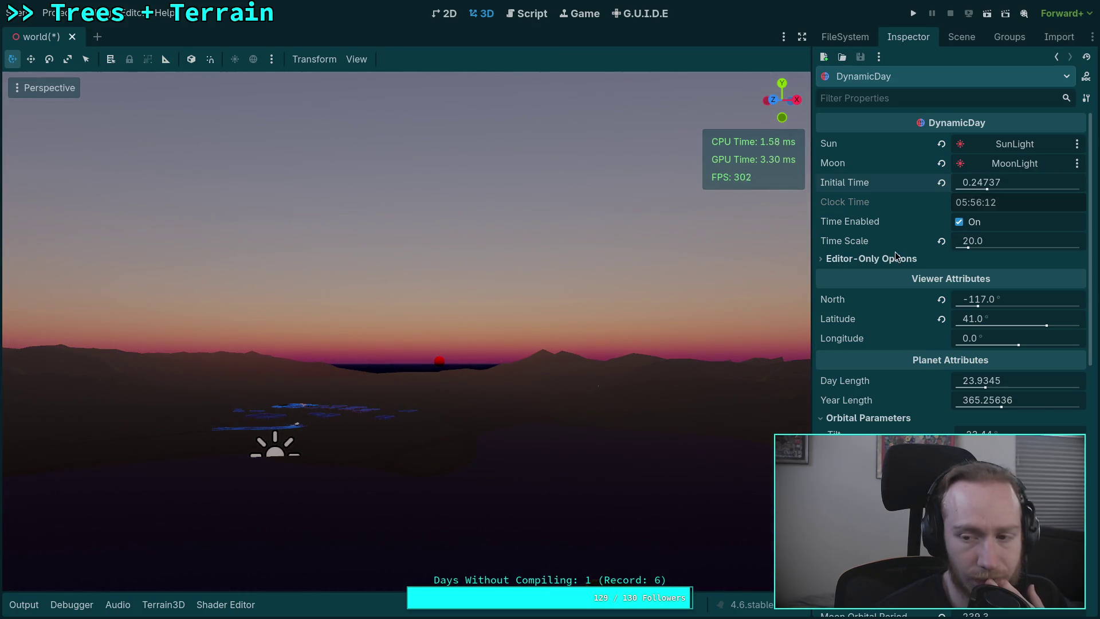
pyautogui.hotkey('ctrl', 's')
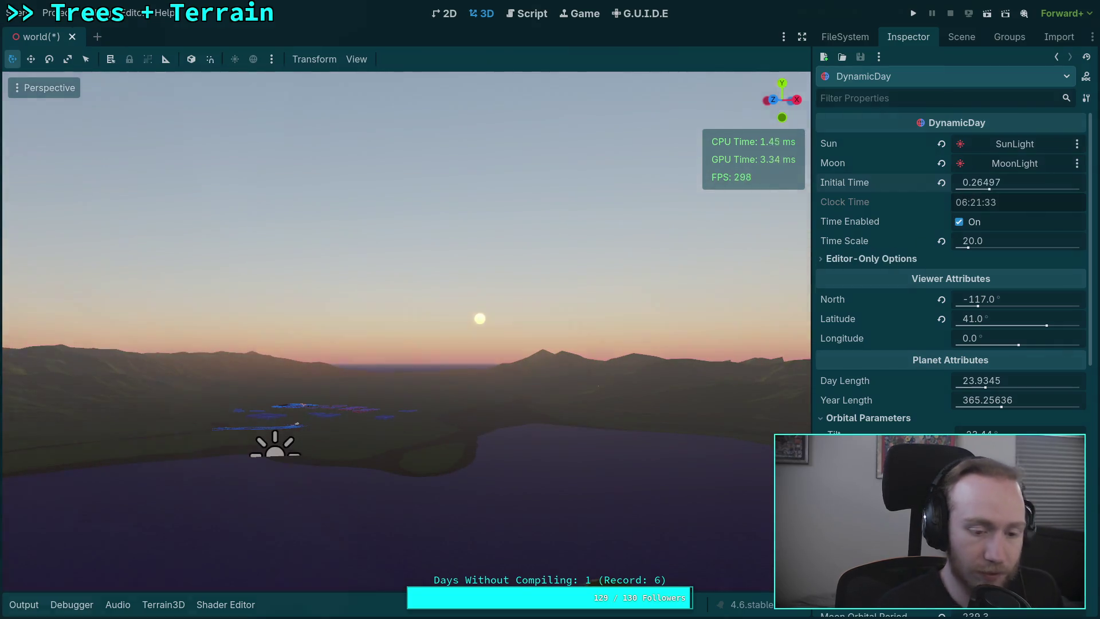
# Quit Neovim in the terminal and type git diff script/ at the prompt
pyautogui.press('super+1')
pyautogui.write(':q')
pyautogui.press('Return')
pyautogui.write('git diff script/')
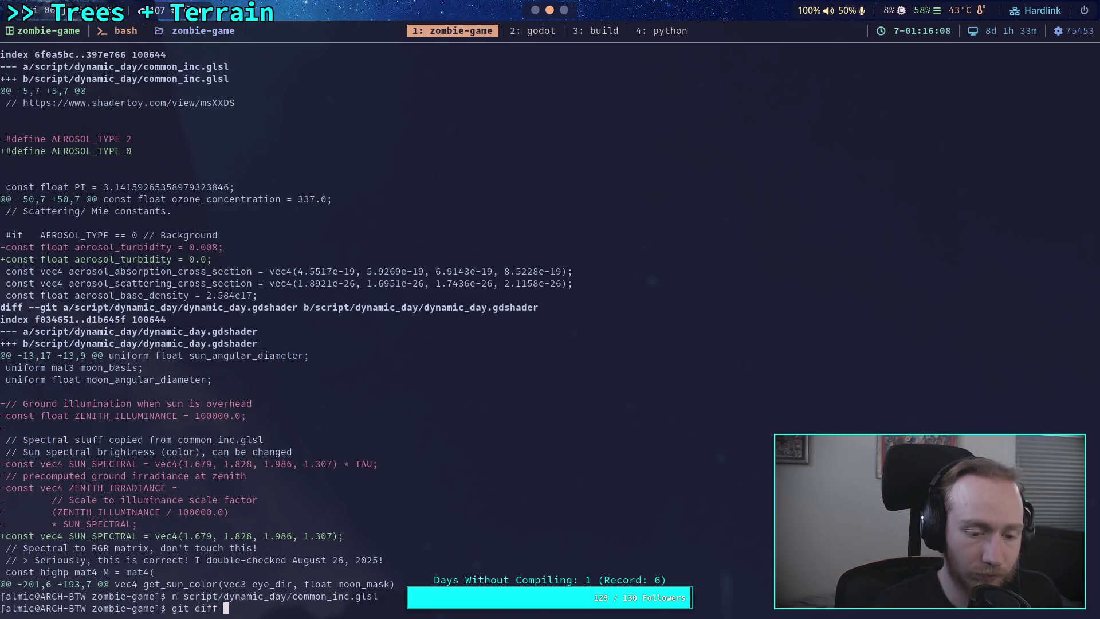
# Page through the git diff of the script/ folder to review the sky shader changes
pyautogui.press('Return')
pyautogui.scroll(-4, 283, 333)
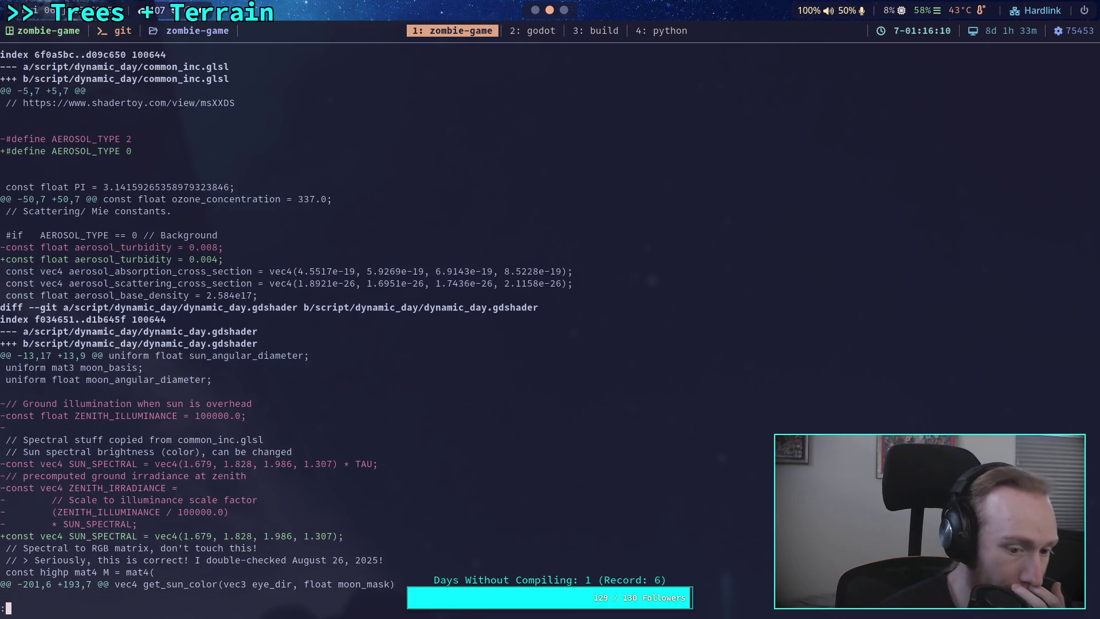
pyautogui.scroll(-2, 473, 318)
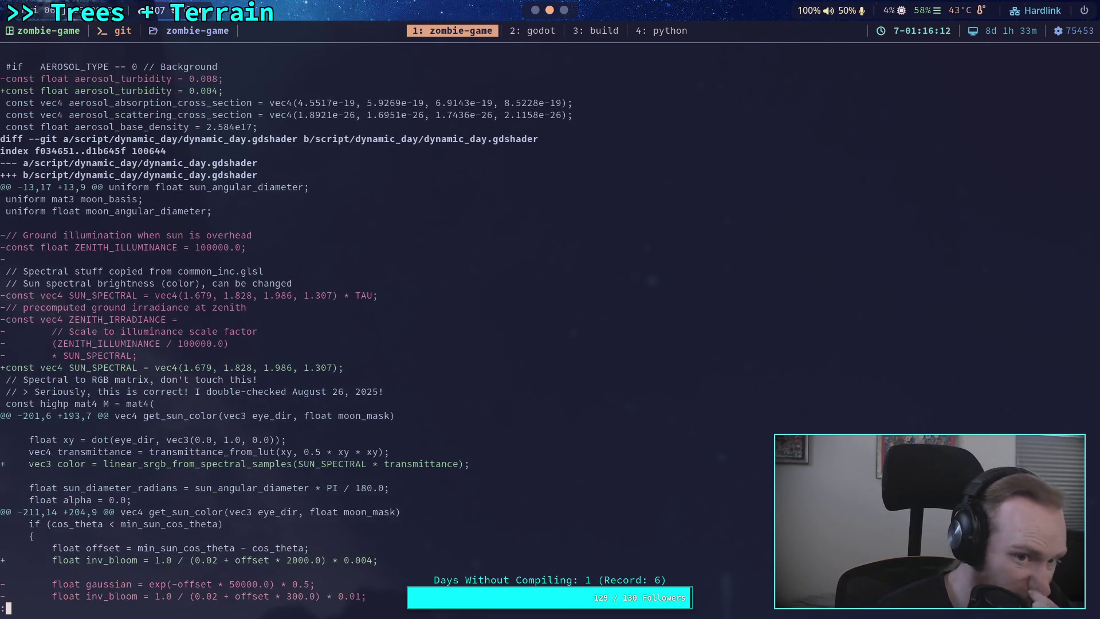
pyautogui.scroll(5, 283, 326)
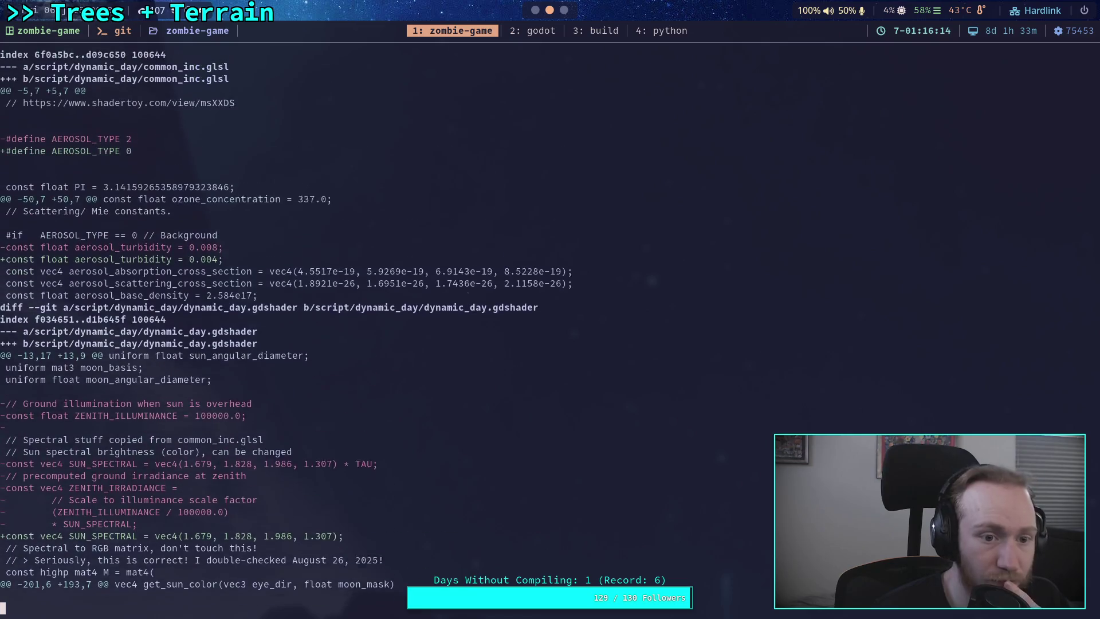
pyautogui.scroll(-7, 283, 326)
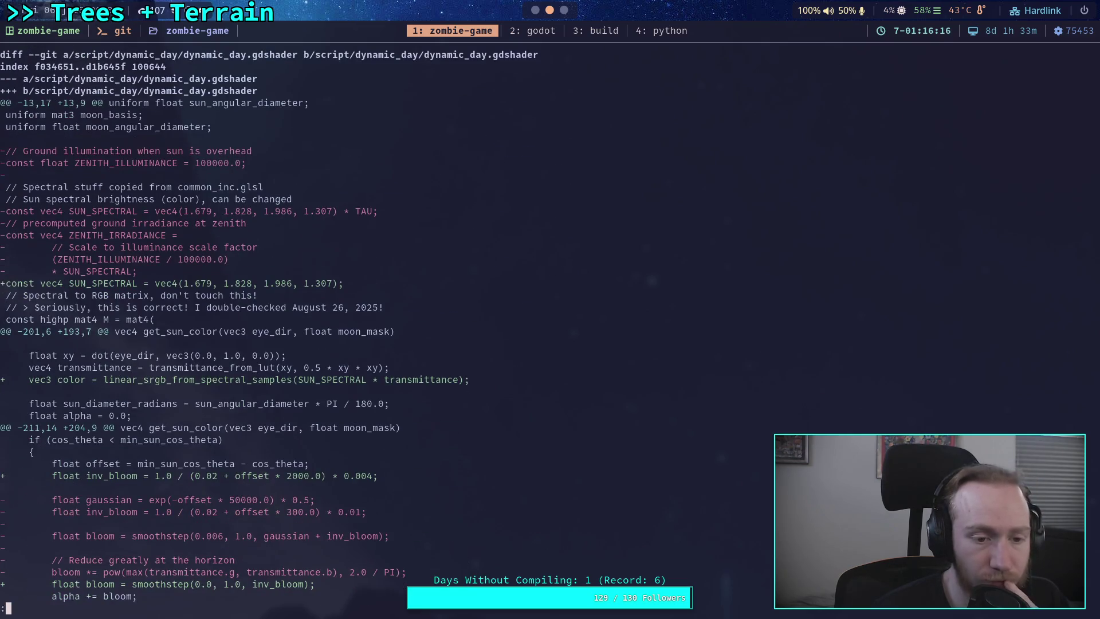
pyautogui.scroll(-3, 444, 326)
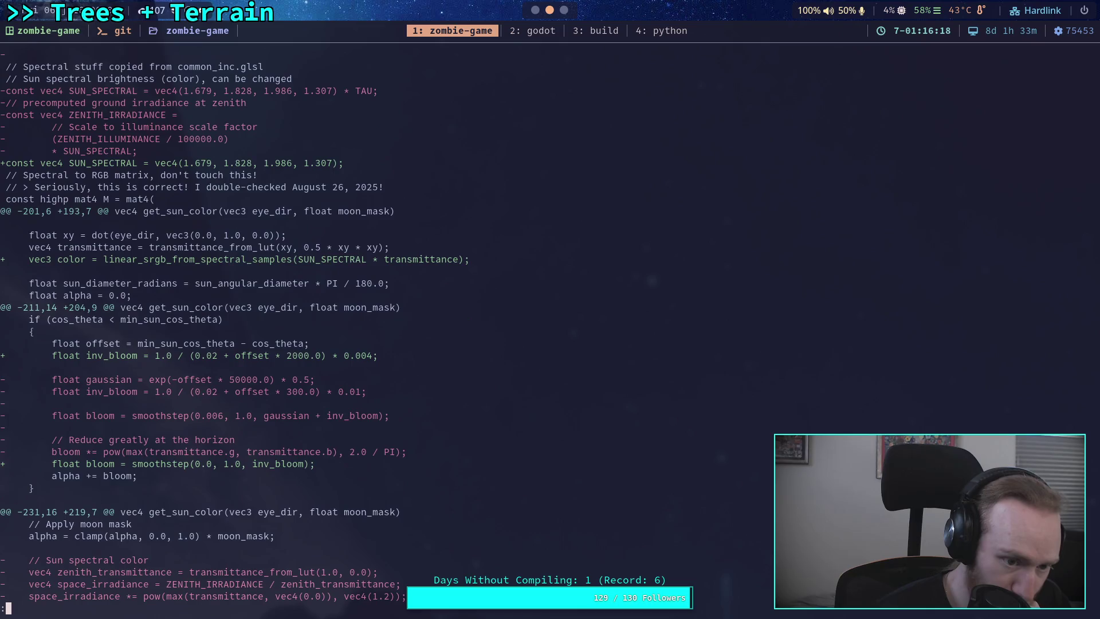
pyautogui.scroll(-2, 231, 326)
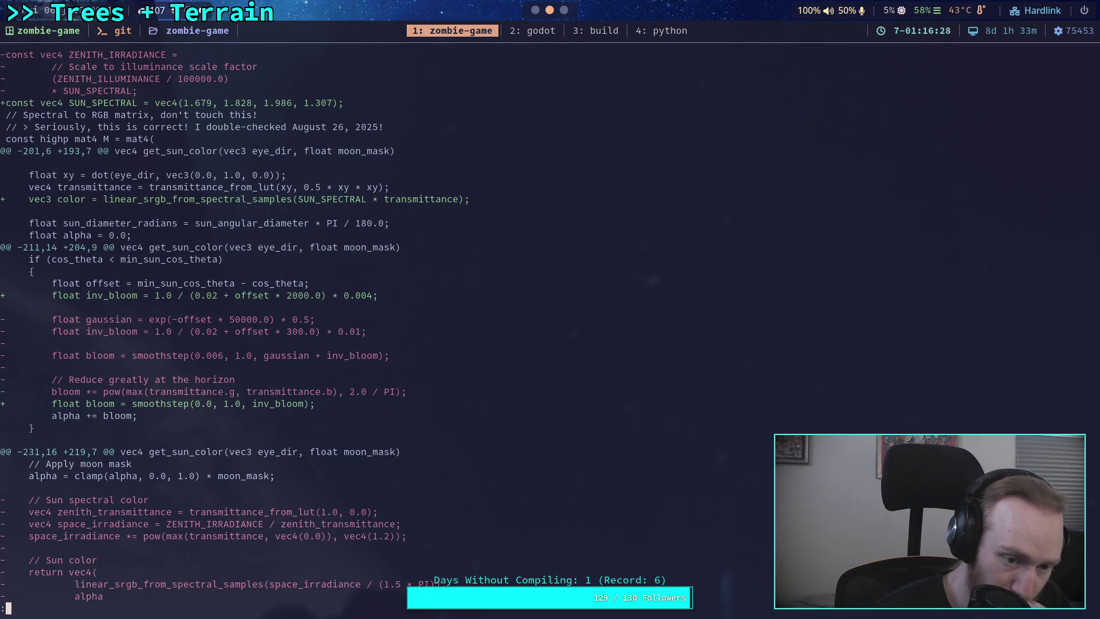
pyautogui.scroll(-2, 474, 314)
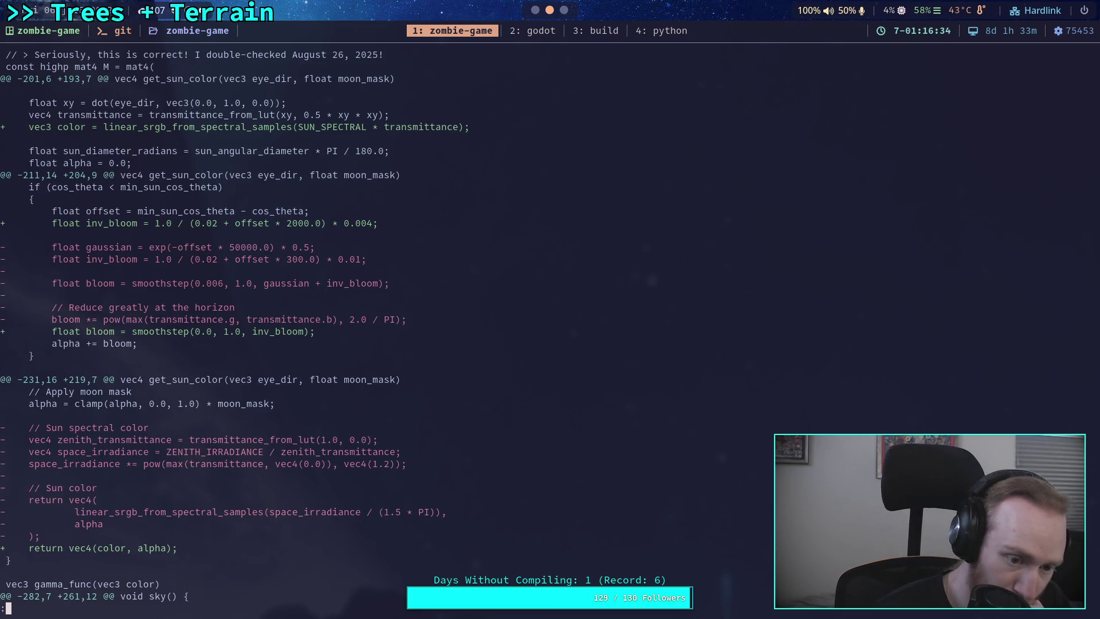
pyautogui.press('j')
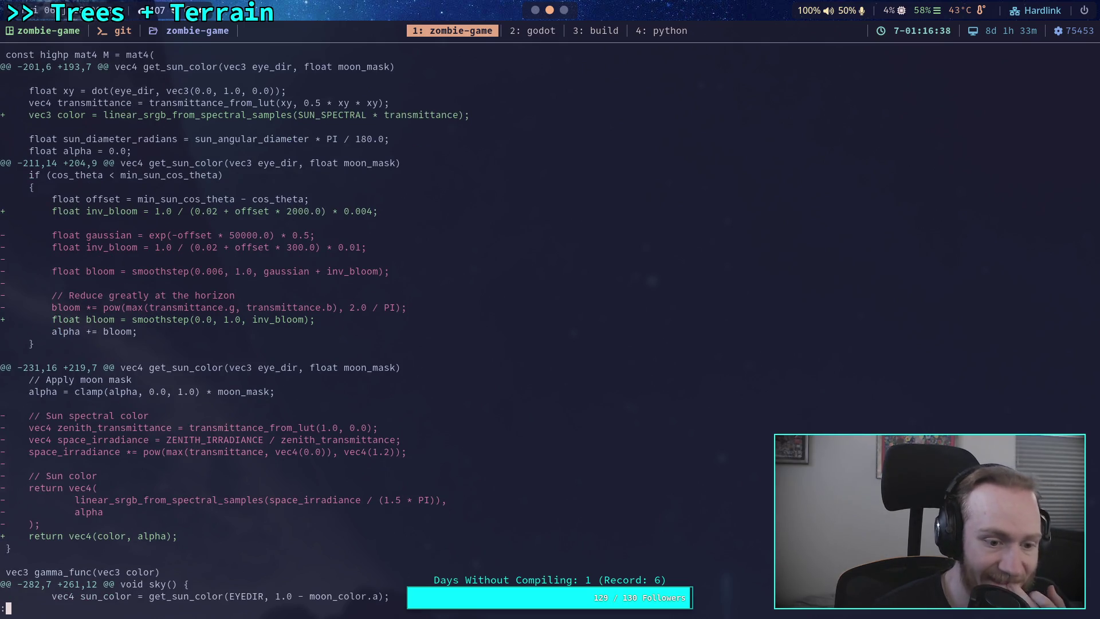
pyautogui.press('k')
pyautogui.press('k')
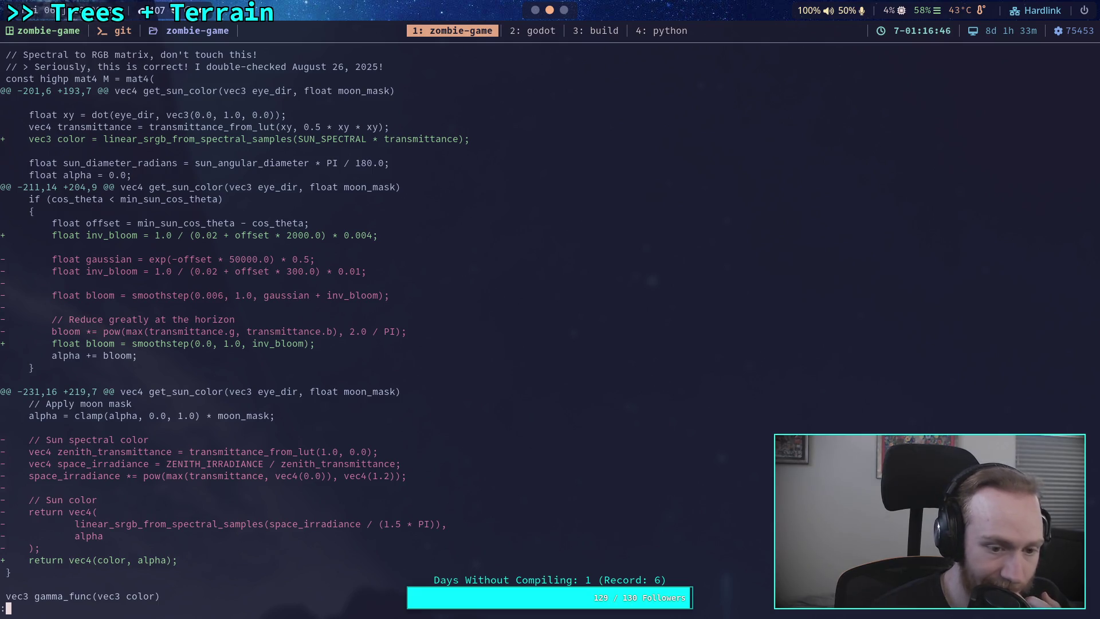
pyautogui.press('j')
pyautogui.press('j')
pyautogui.press('j')
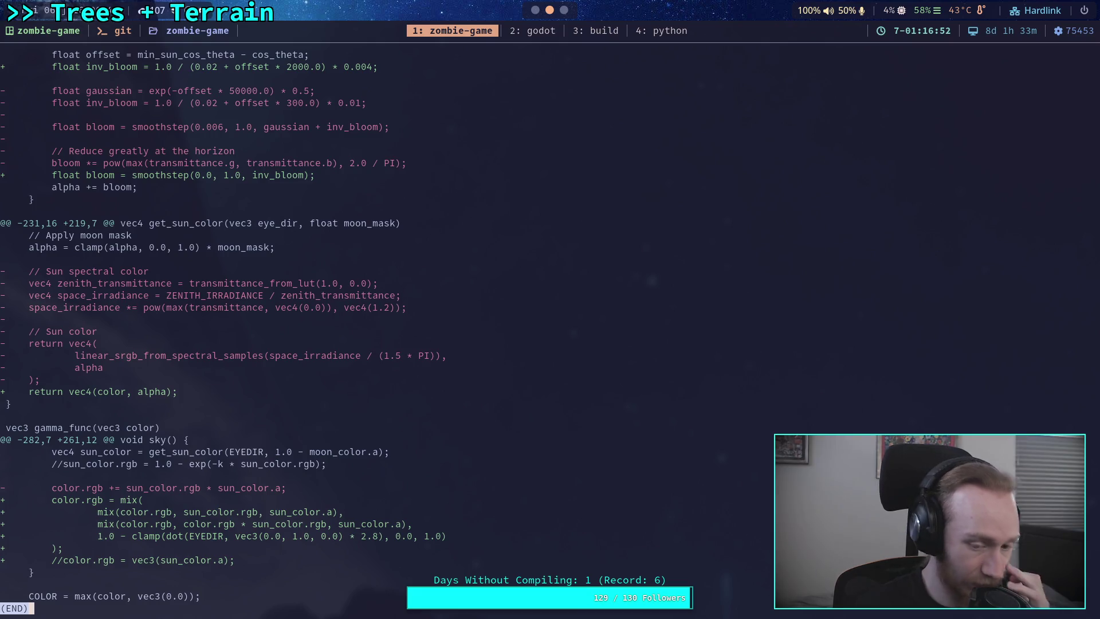
# Stage script/ with git add, review the staged diff, and run git commit
pyautogui.write('qgit ')
pyautogui.write('add script/')
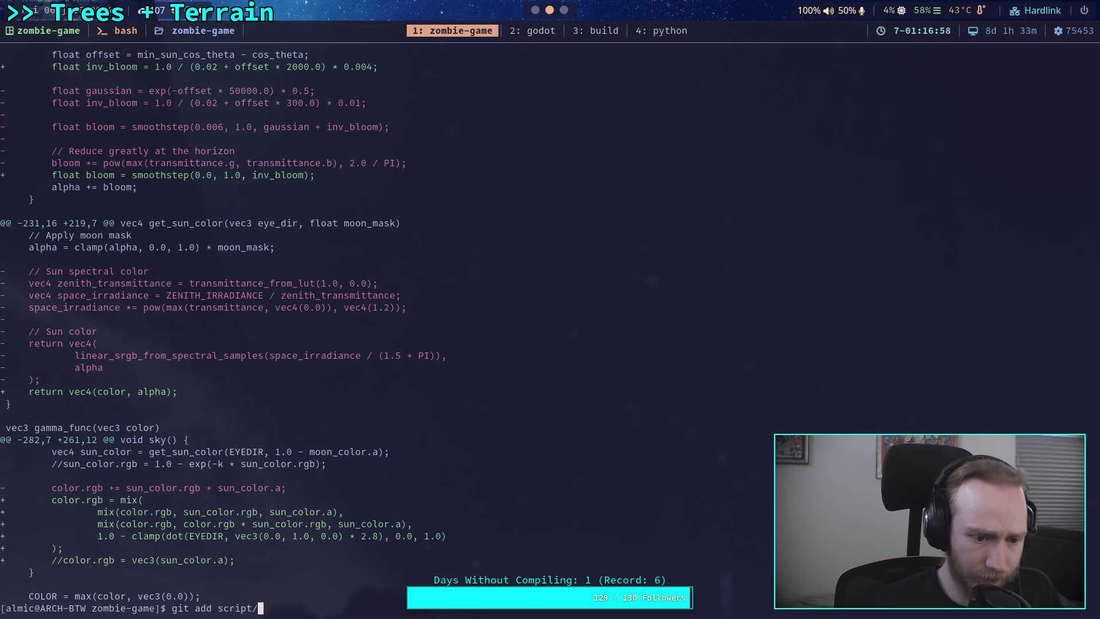
pyautogui.press('Return')
pyautogui.write('git d')
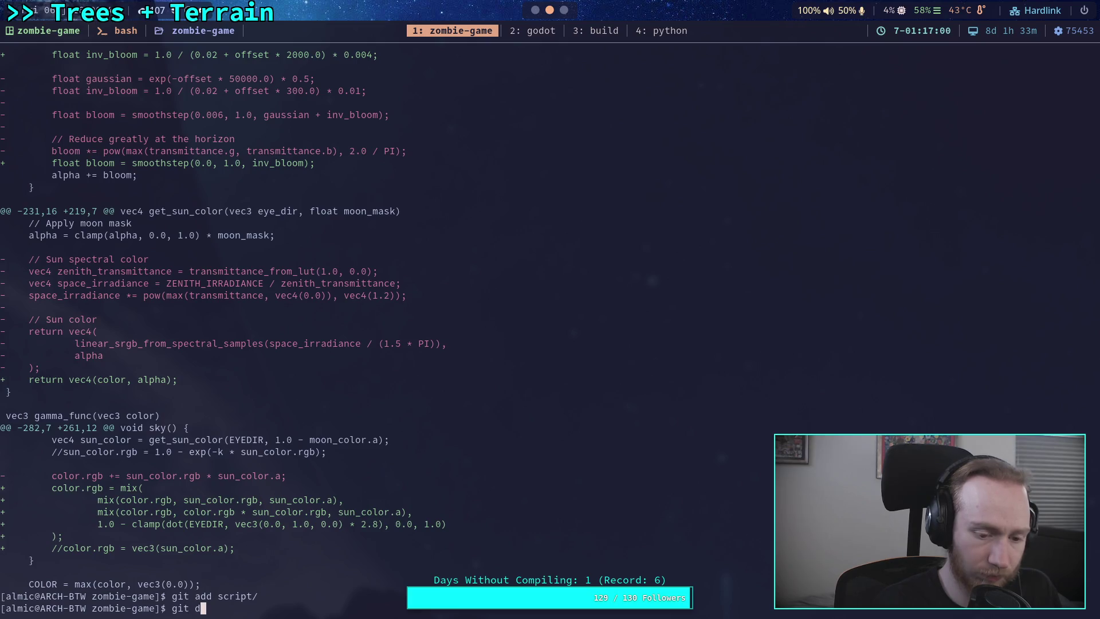
pyautogui.write('iff --stagei')
pyautogui.press('BackSpace')
pyautogui.write('d')
pyautogui.press('Return')
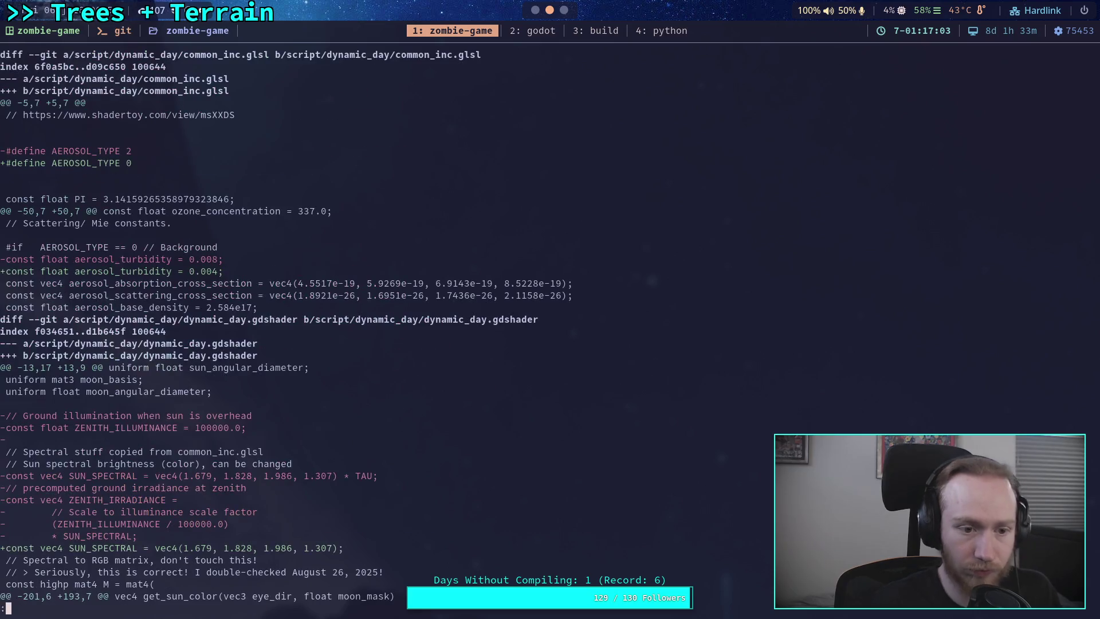
pyautogui.scroll(-7, 422, 325)
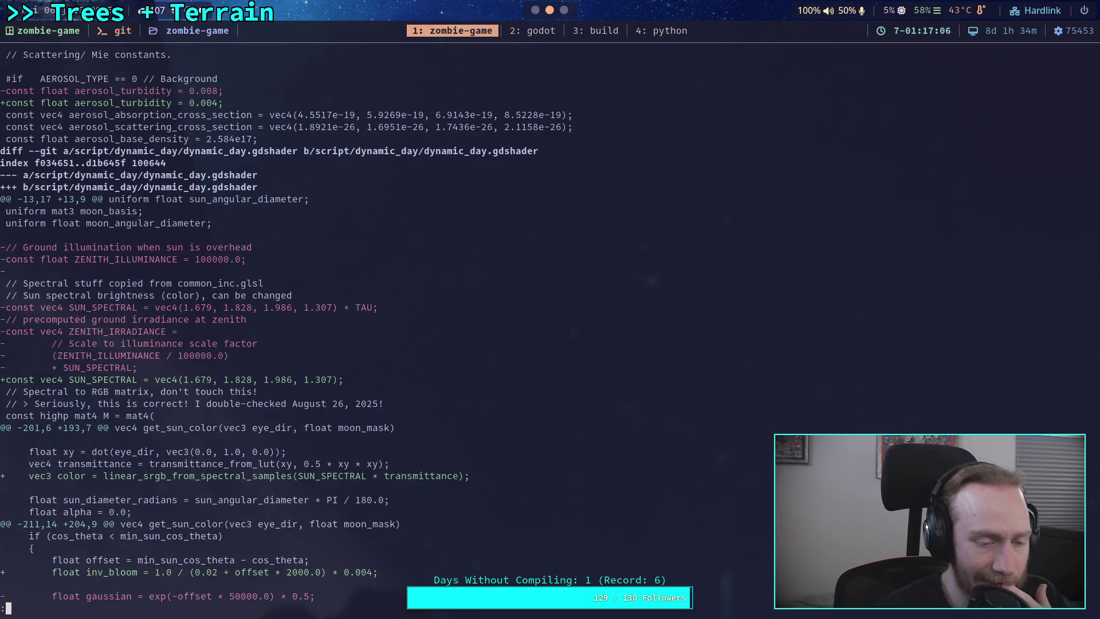
pyautogui.scroll(-12, 422, 325)
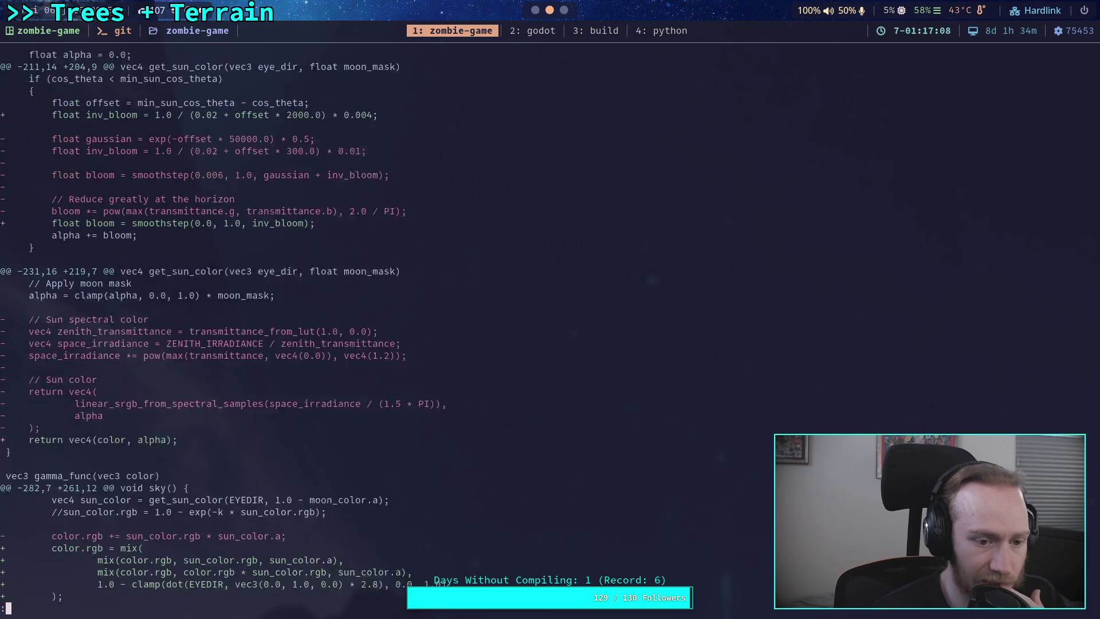
pyautogui.write('qgit commit')
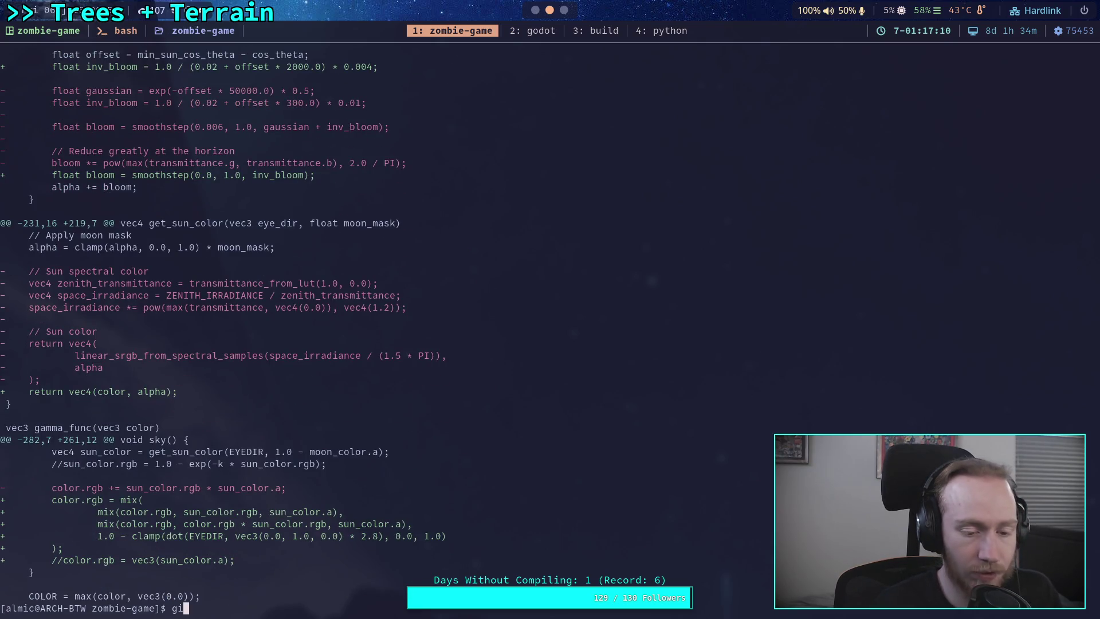
pyautogui.press('Return')
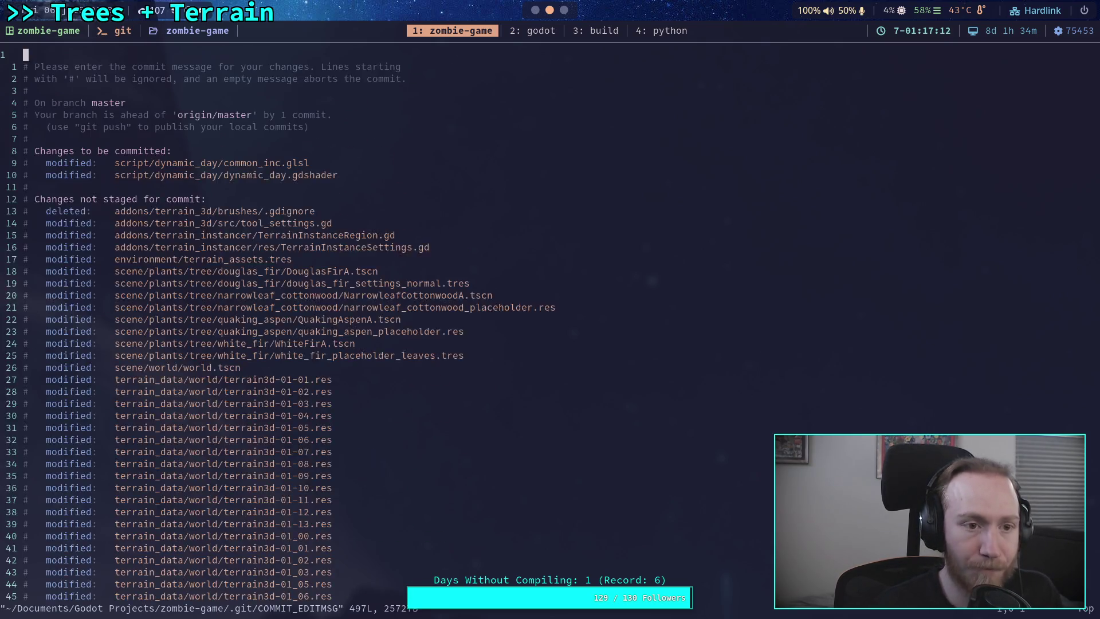
# Write the summary 'Update sky shader, sun appearance' and the bullet '- Change aerosol settings'
pyautogui.write('Update sky sha')
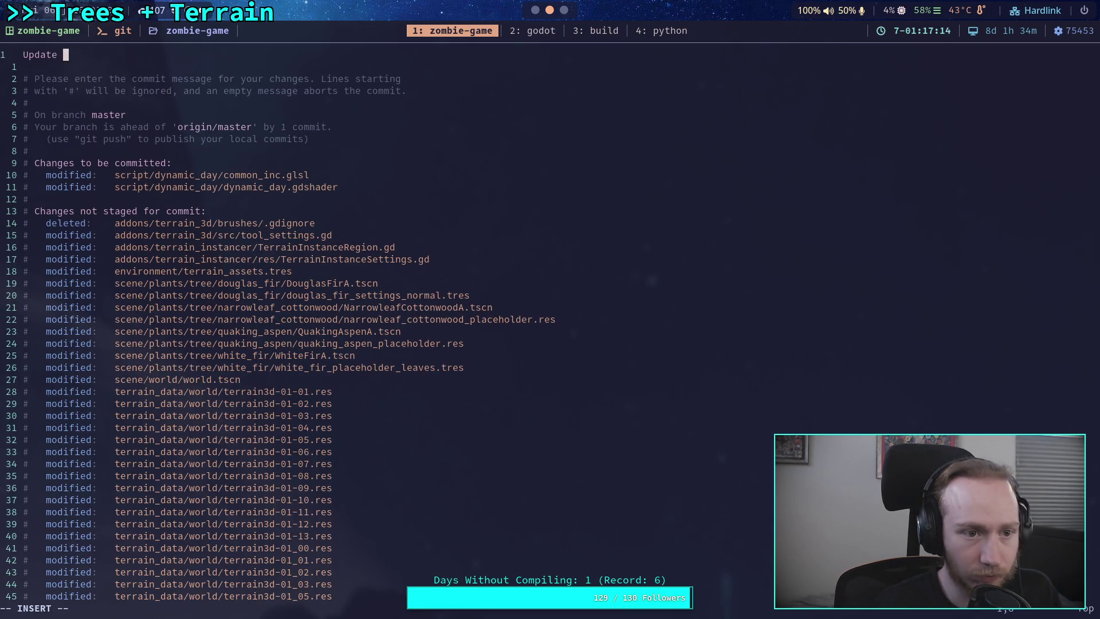
pyautogui.write('der, sun ')
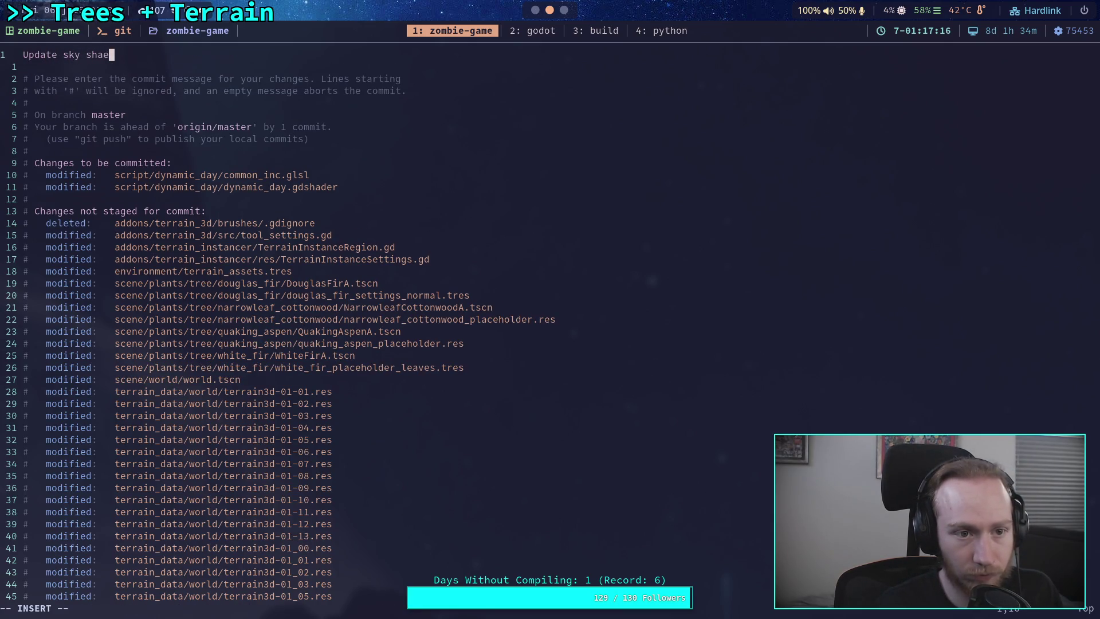
pyautogui.write('ap')
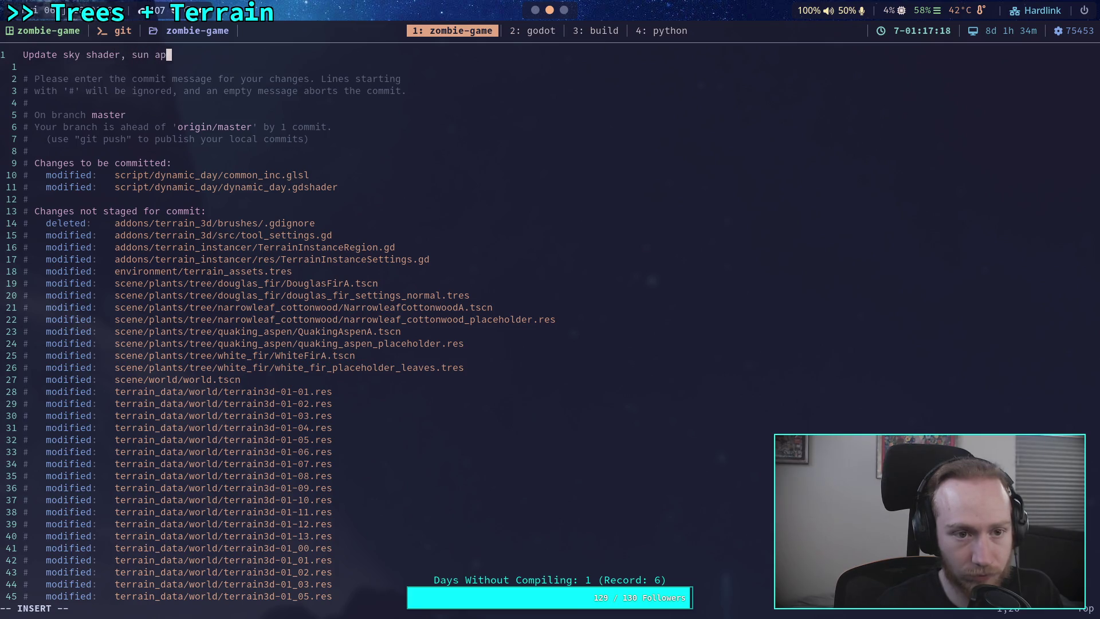
pyautogui.write('pearance')
pyautogui.press('Return')
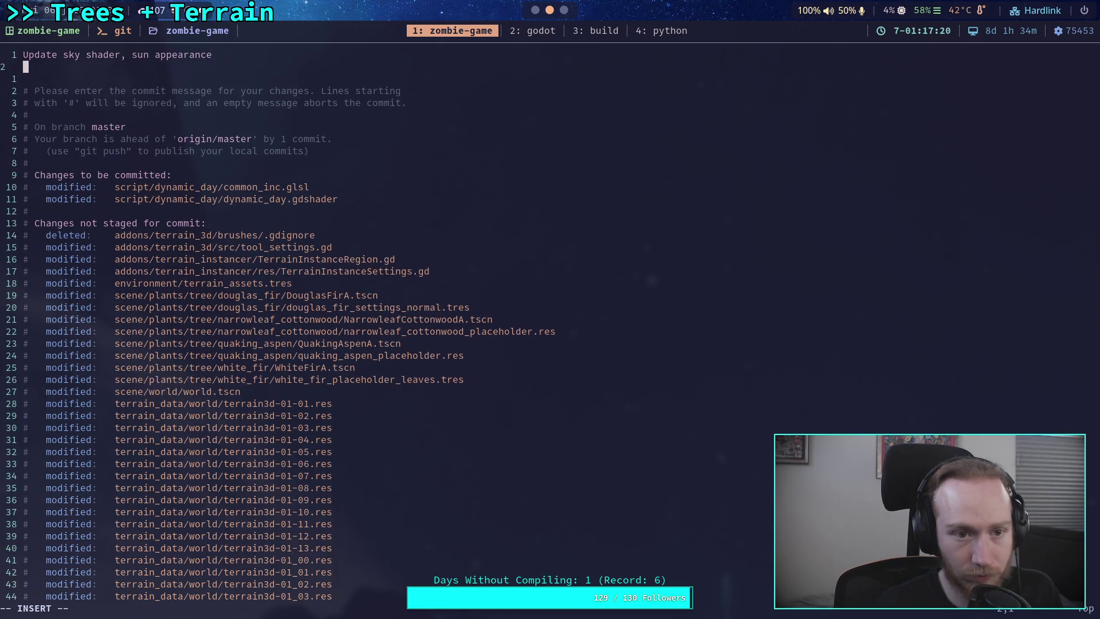
pyautogui.press('Return')
pyautogui.write('- ')
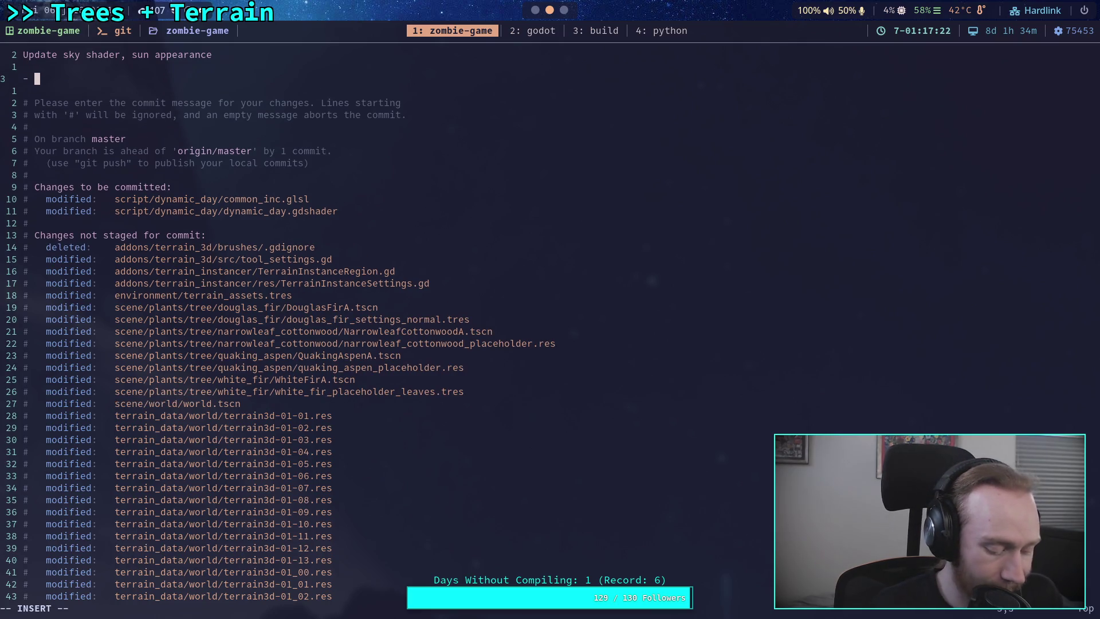
pyautogui.write('Change ')
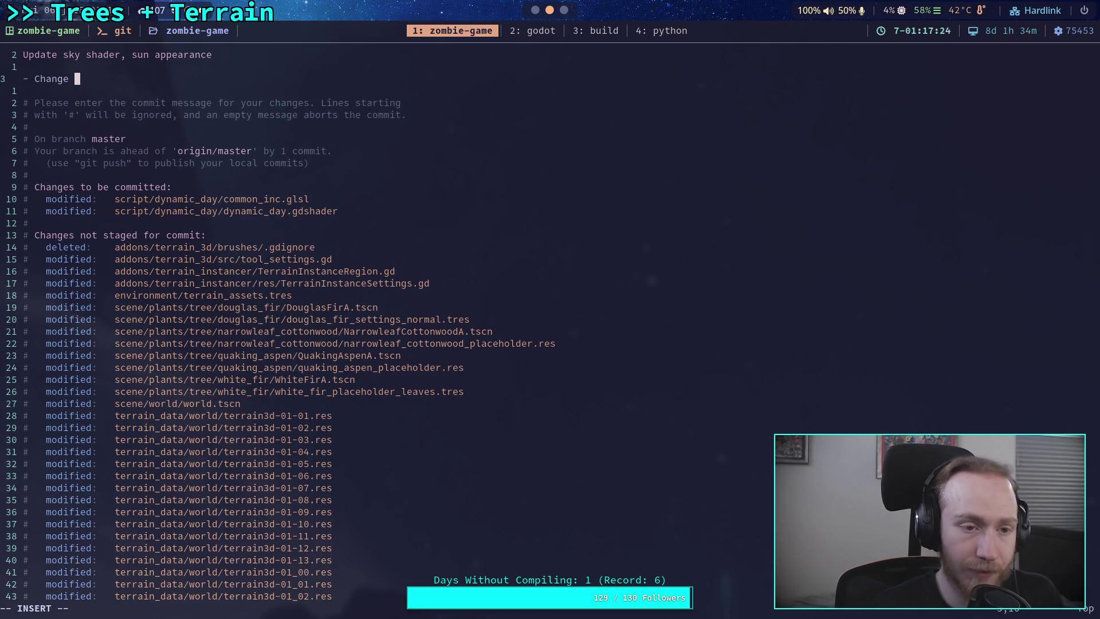
pyautogui.write('aerosol ')
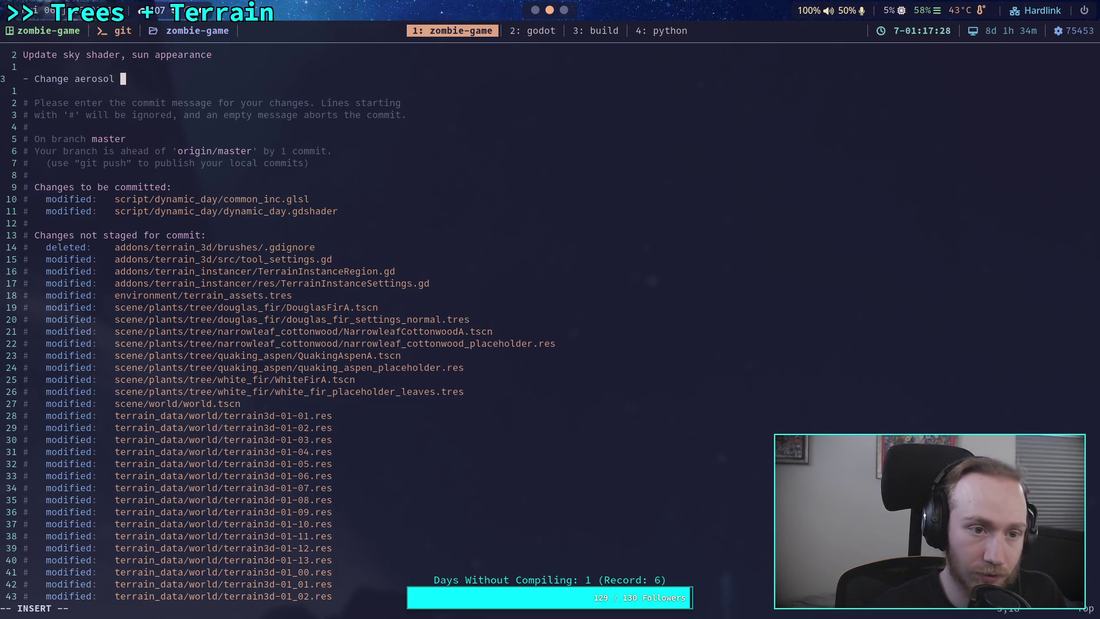
pyautogui.write('settings')
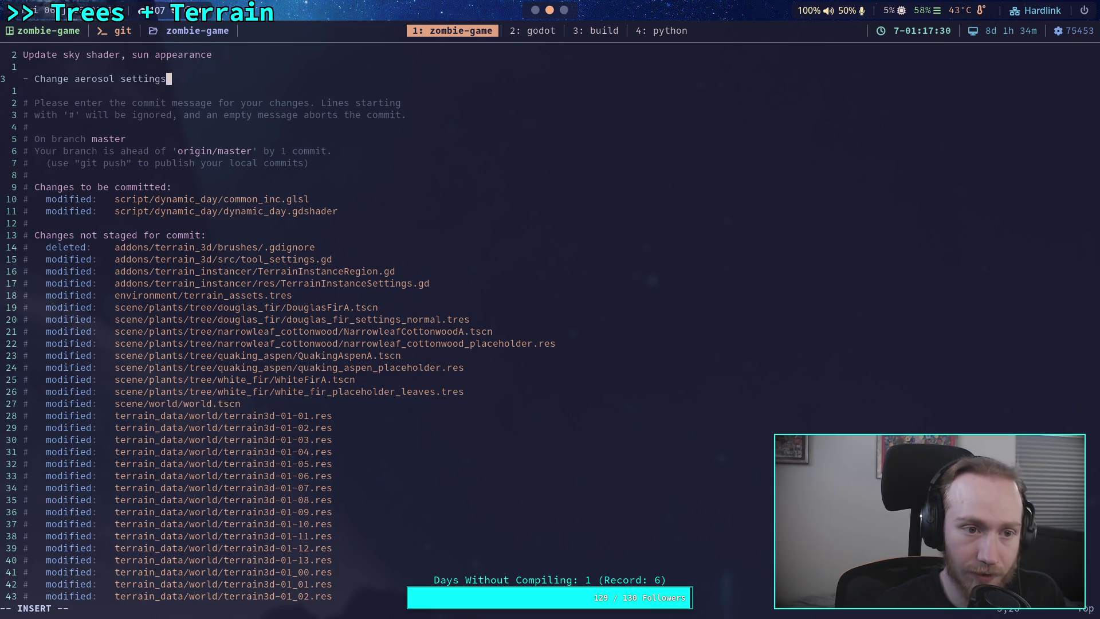
# Add the bullet '- Remove gaussian blur, reduce inner glow' and begin a third about missing sun glow
pyautogui.press('Return')
pyautogui.write('- ')
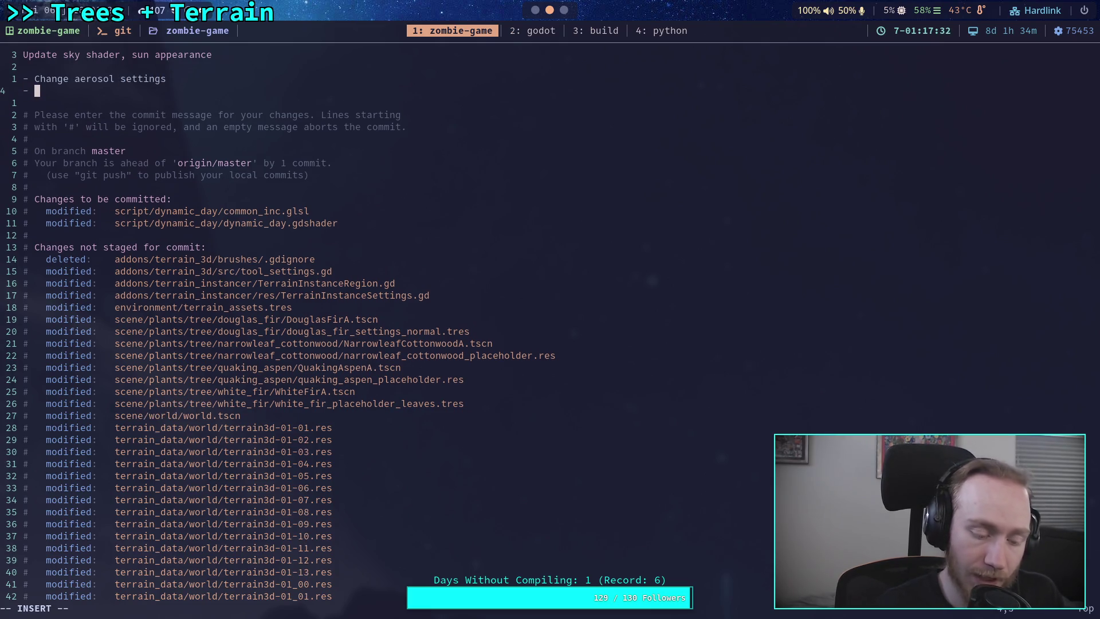
pyautogui.write('Remove gaussian blur, reduc')
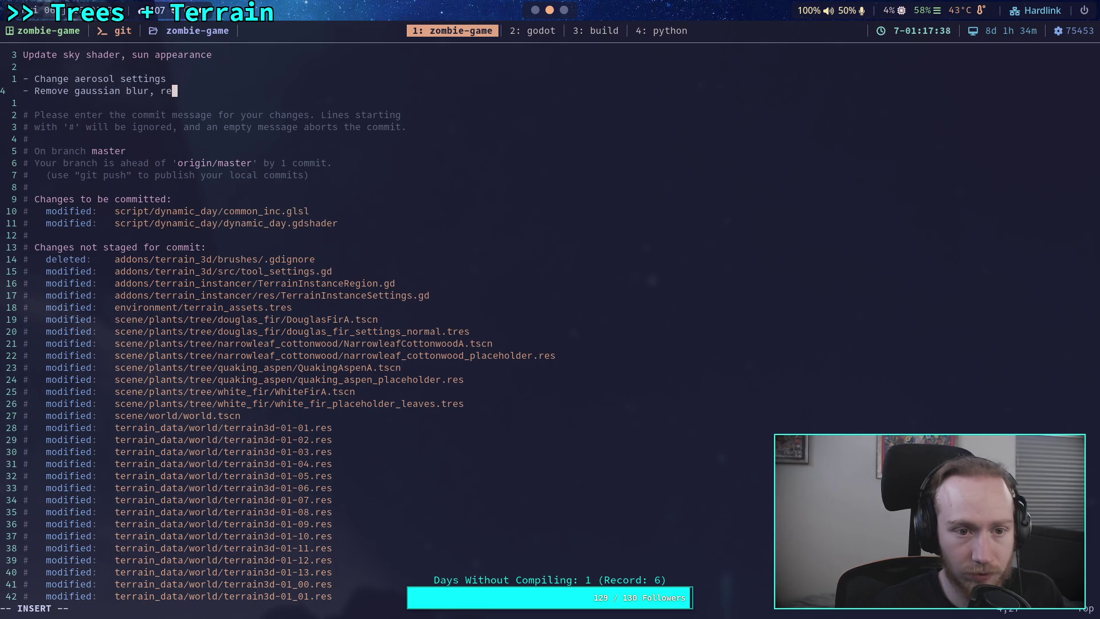
pyautogui.write('e inner')
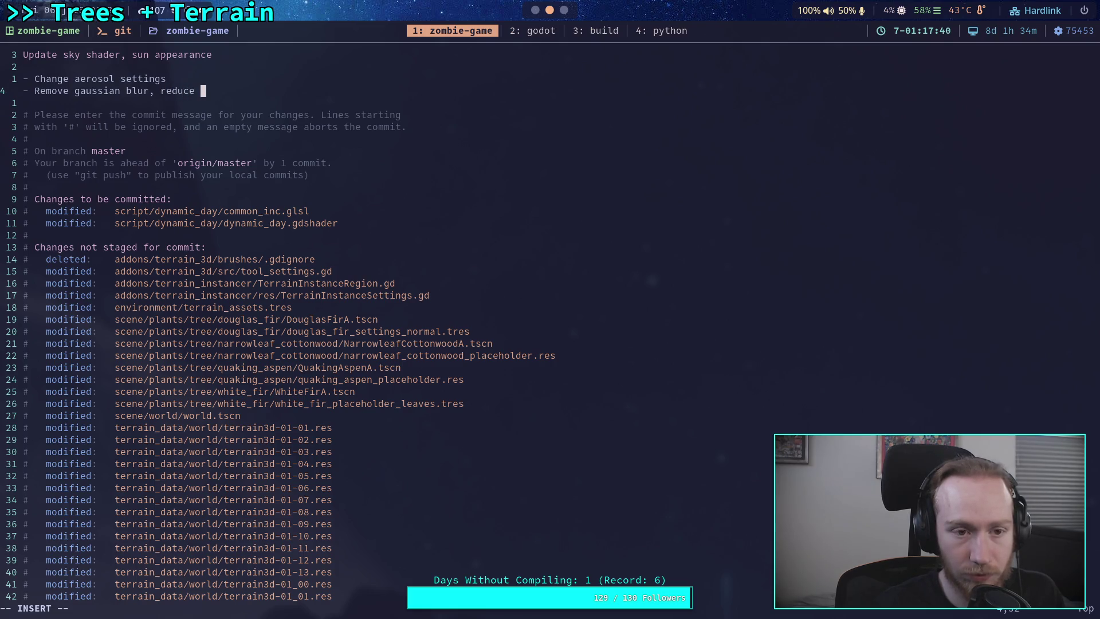
pyautogui.write(' gla')
pyautogui.press('BackSpace')
pyautogui.press('BackSpace')
pyautogui.write('ow')
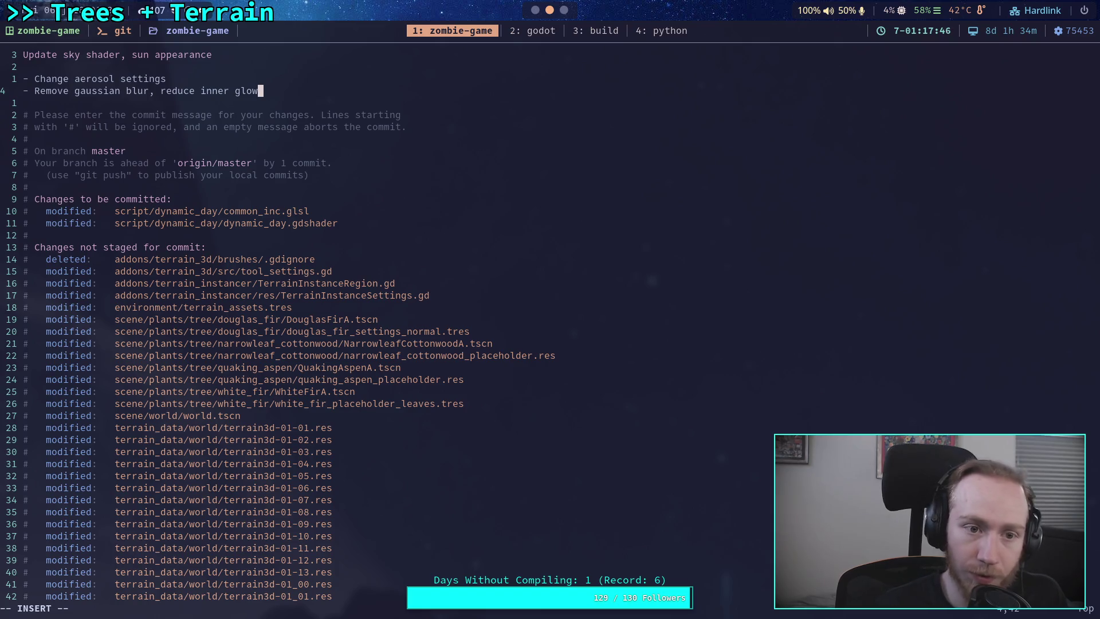
pyautogui.press('Return')
pyautogui.write('Sky is ')
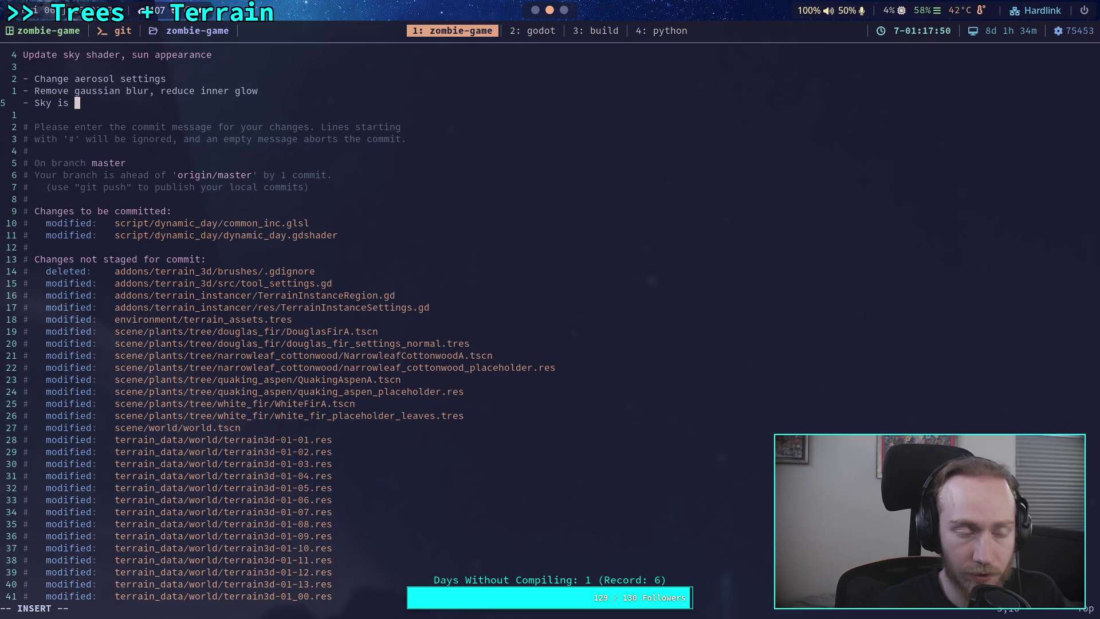
pyautogui.write('greatly ')
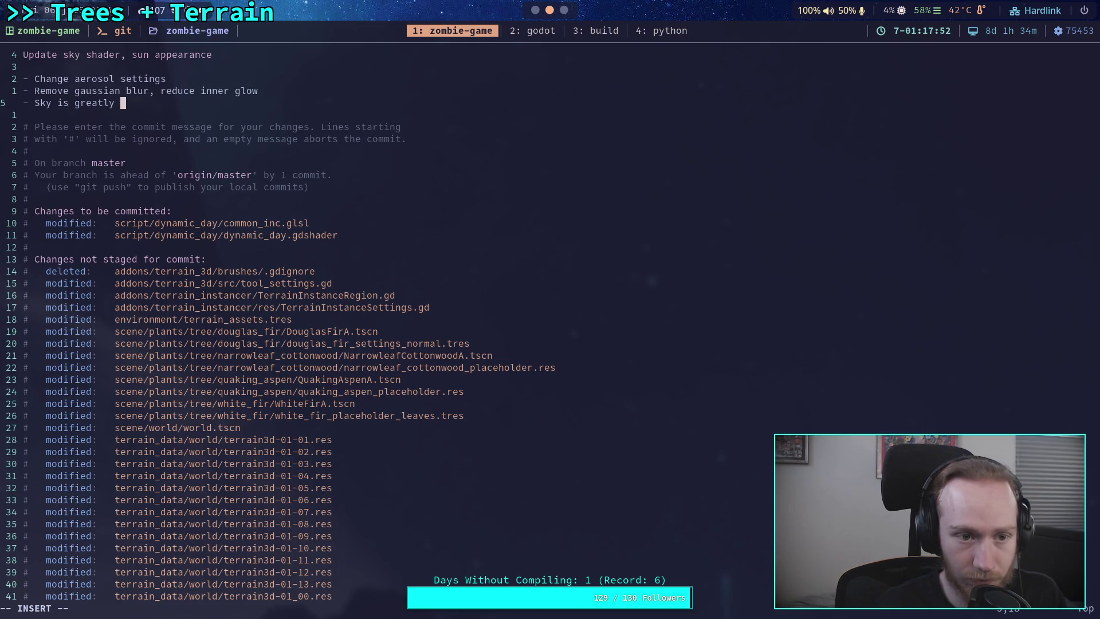
pyautogui.write('lacking ')
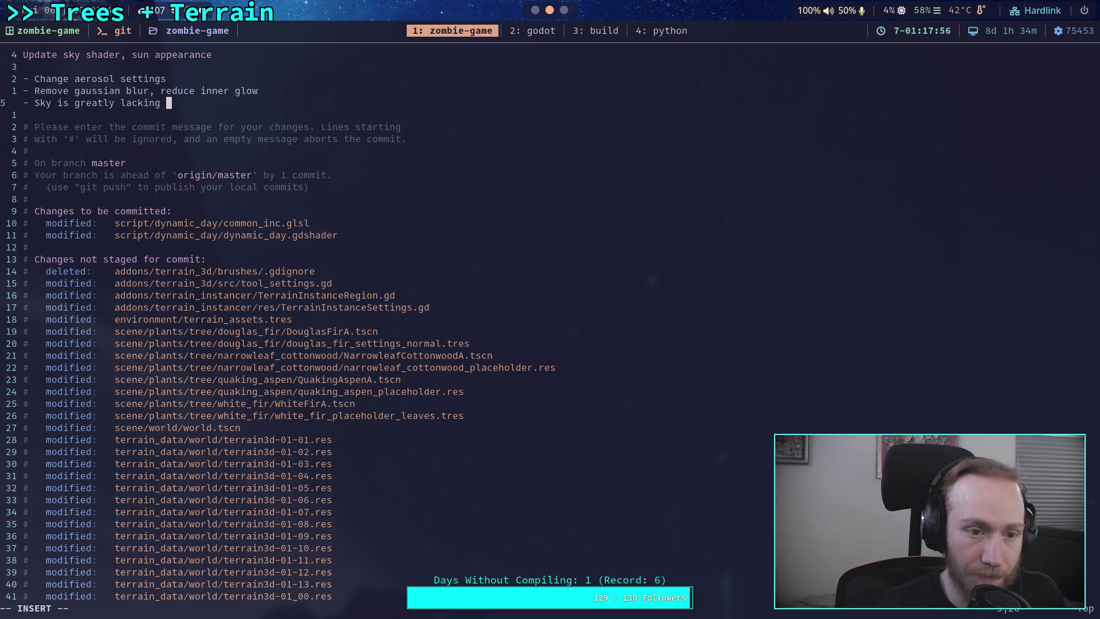
pyautogui.write('glow f')
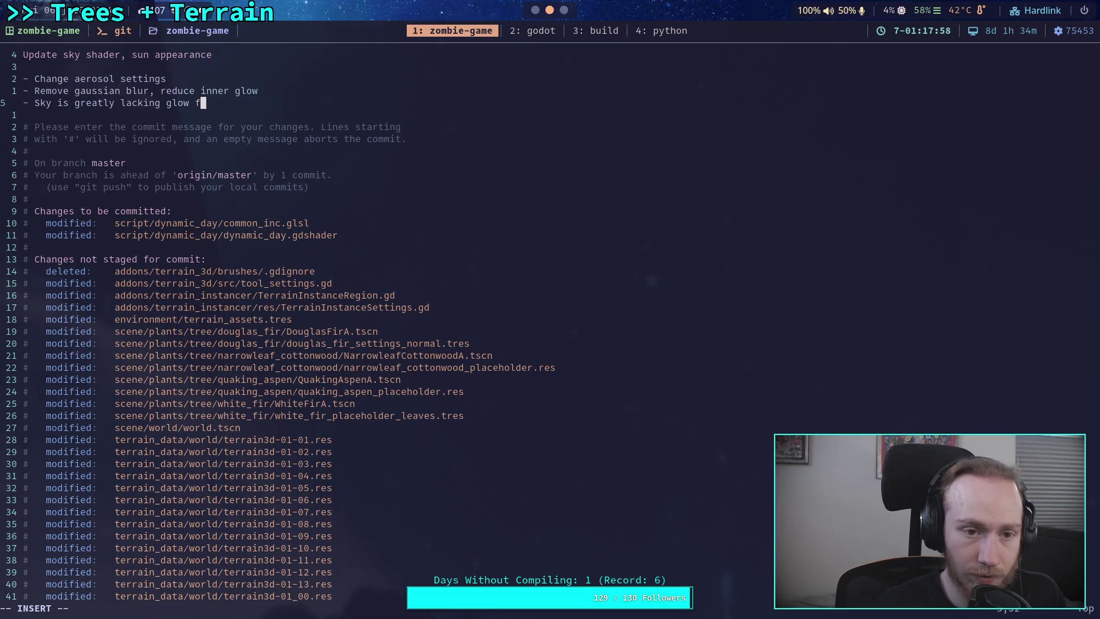
pyautogui.write('rom the sun,')
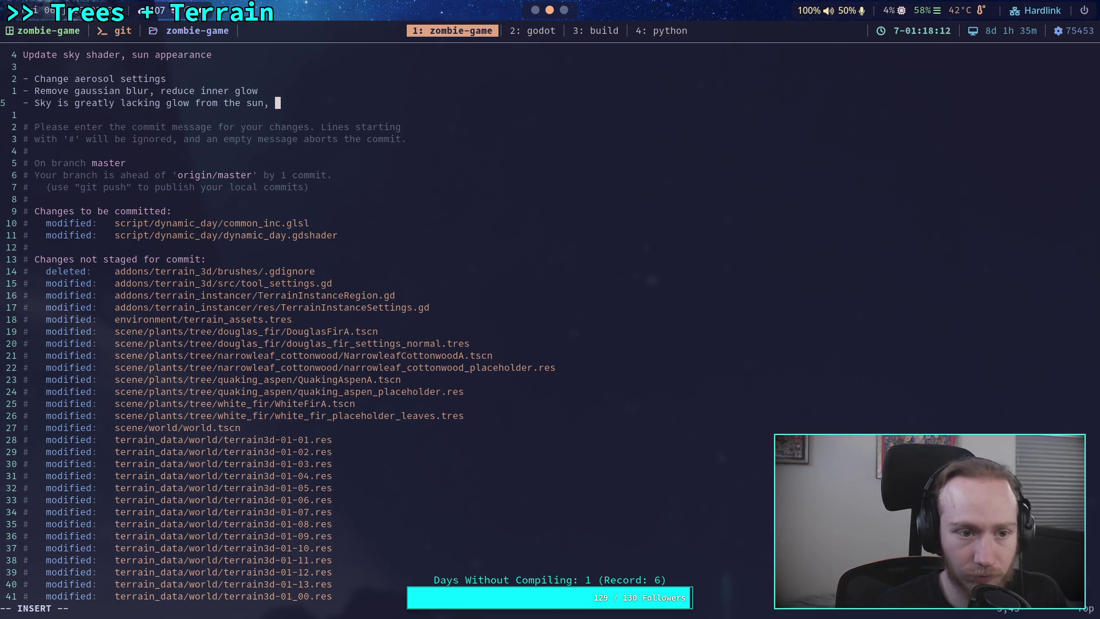
# Finish the third bullet: sun glow needs a better method for the red sunrise glow later
pyautogui.write('this ')
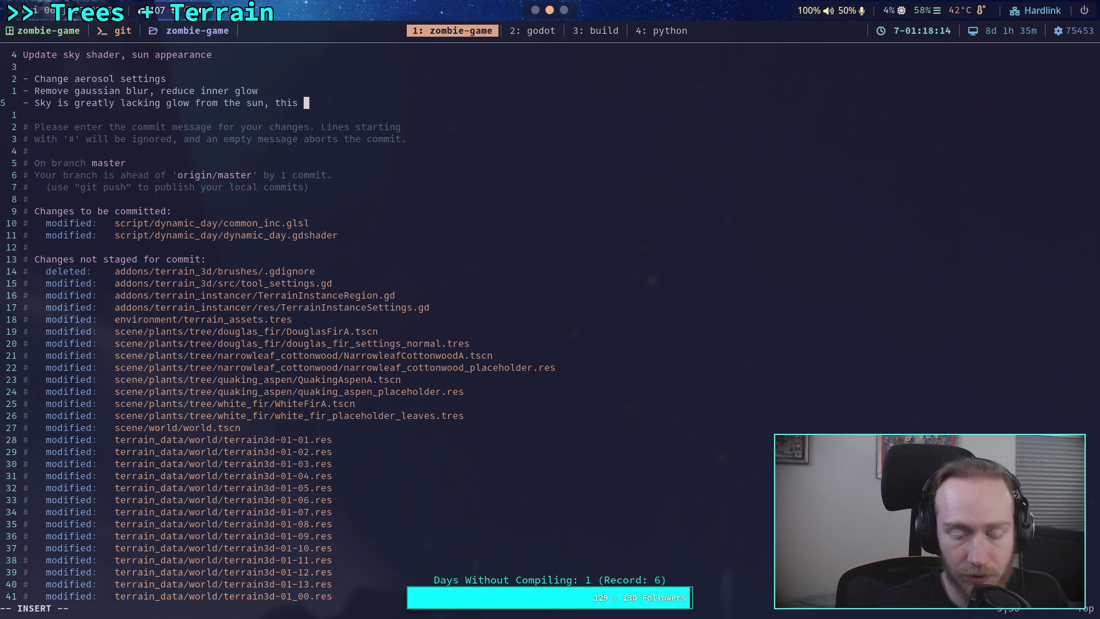
pyautogui.write('should')
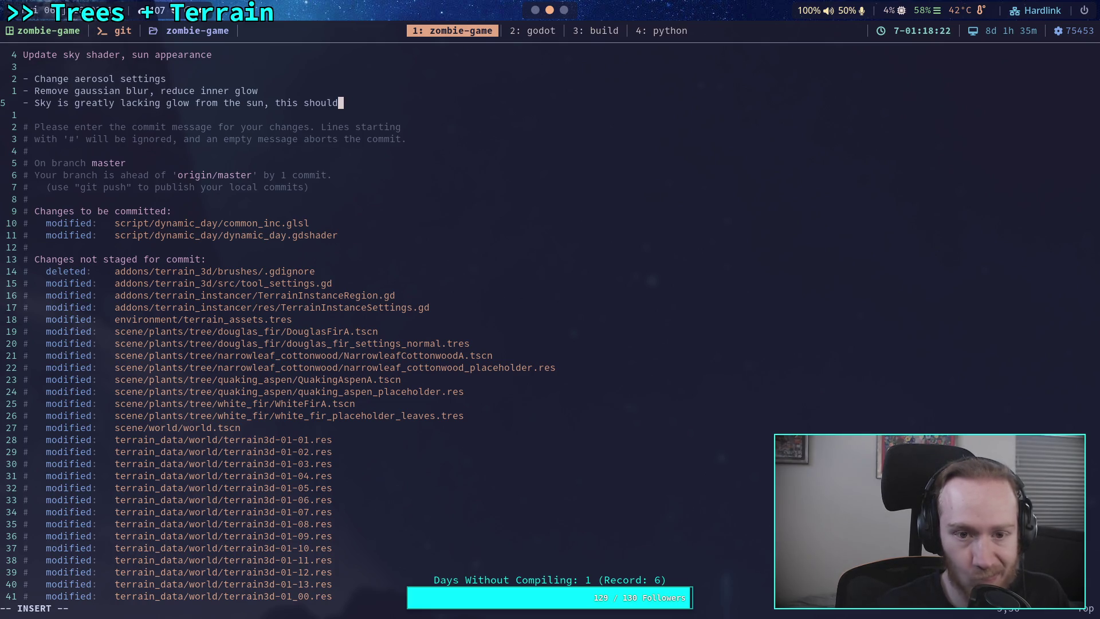
pyautogui.write('b')
pyautogui.press('BackSpace')
pyautogui.press('BackSpace')
pyautogui.press('BackSpace')
pyautogui.press('BackSpace')
pyautogui.press('BackSpace')
pyautogui.write('needs ')
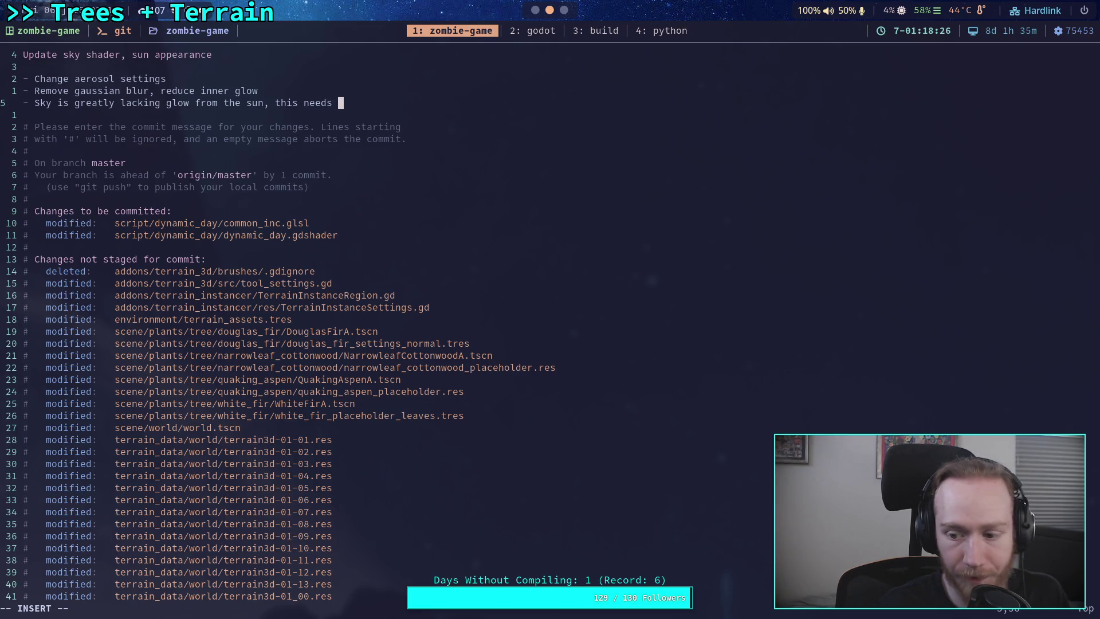
pyautogui.write('to   be')
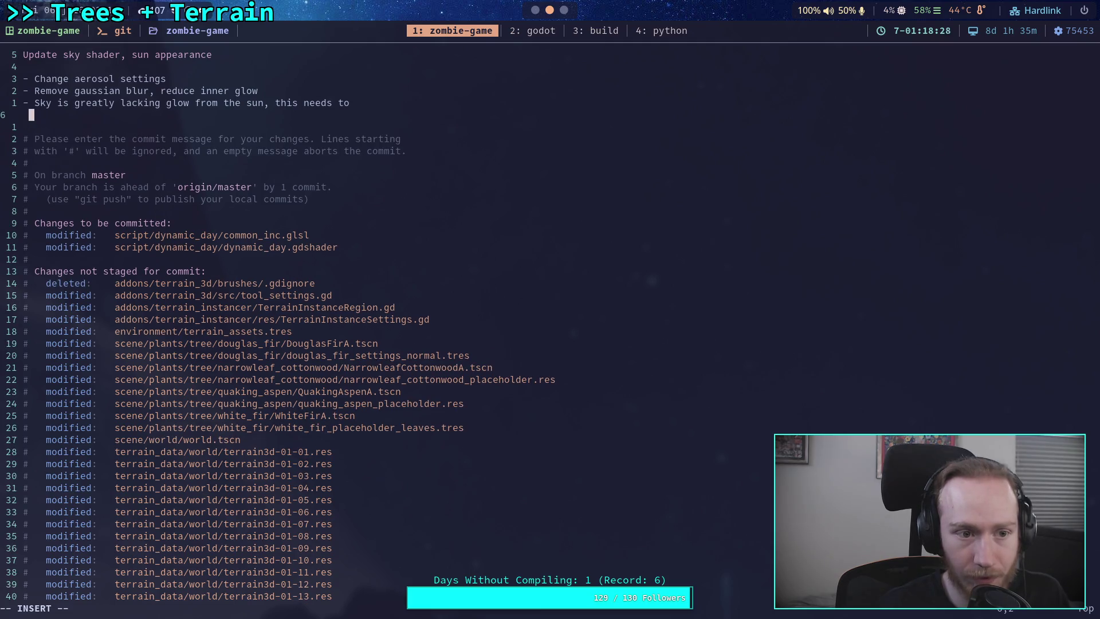
pyautogui.write(' added in')
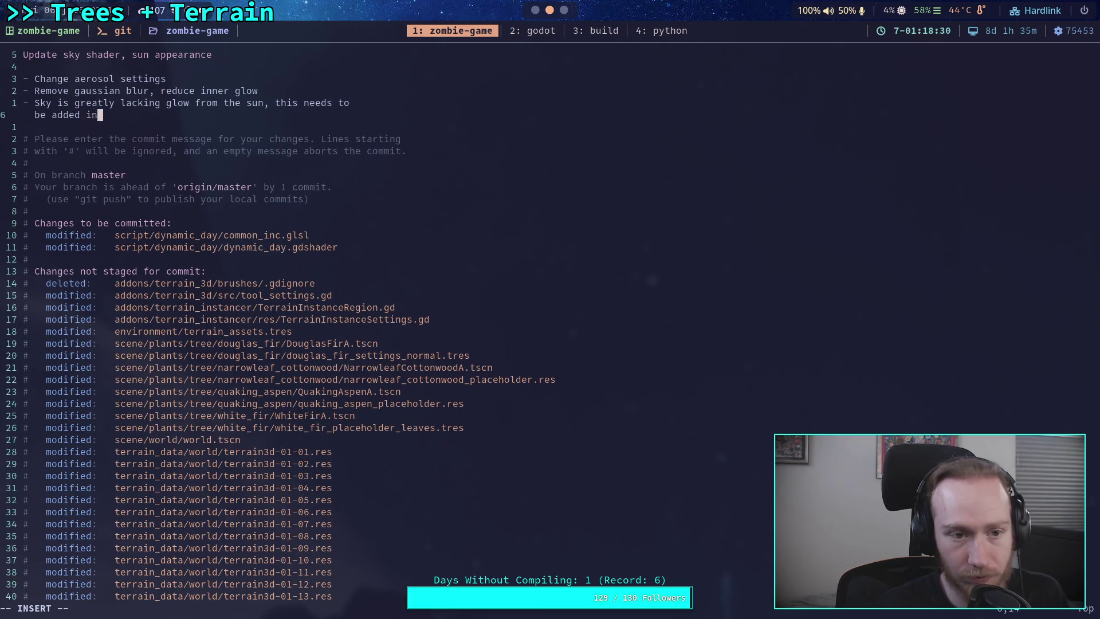
pyautogui.write(' the f')
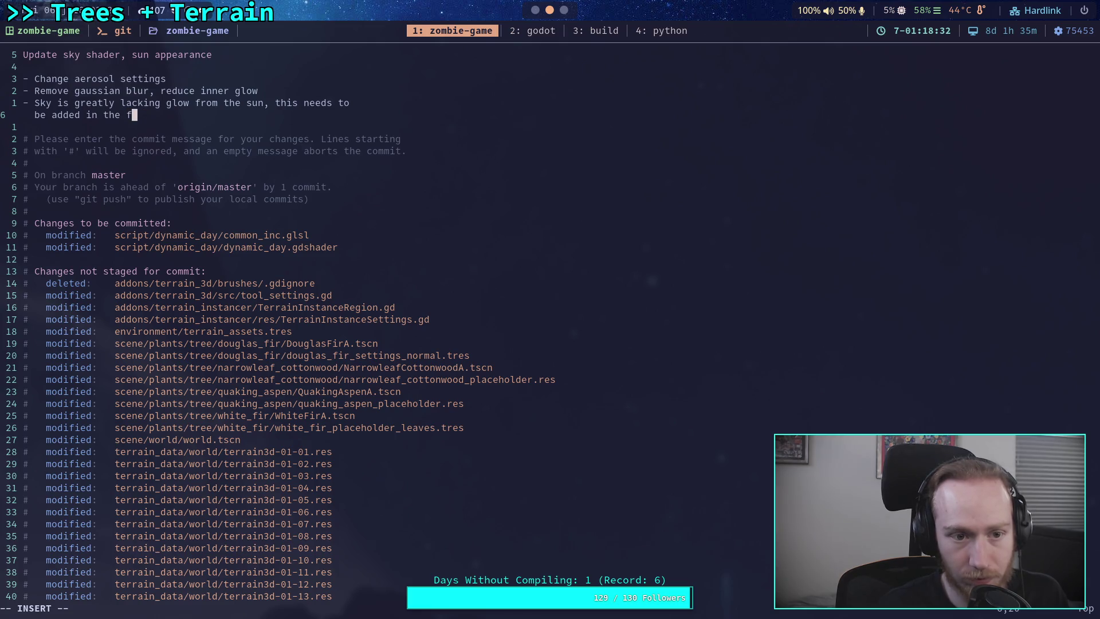
pyautogui.write('uture using a ')
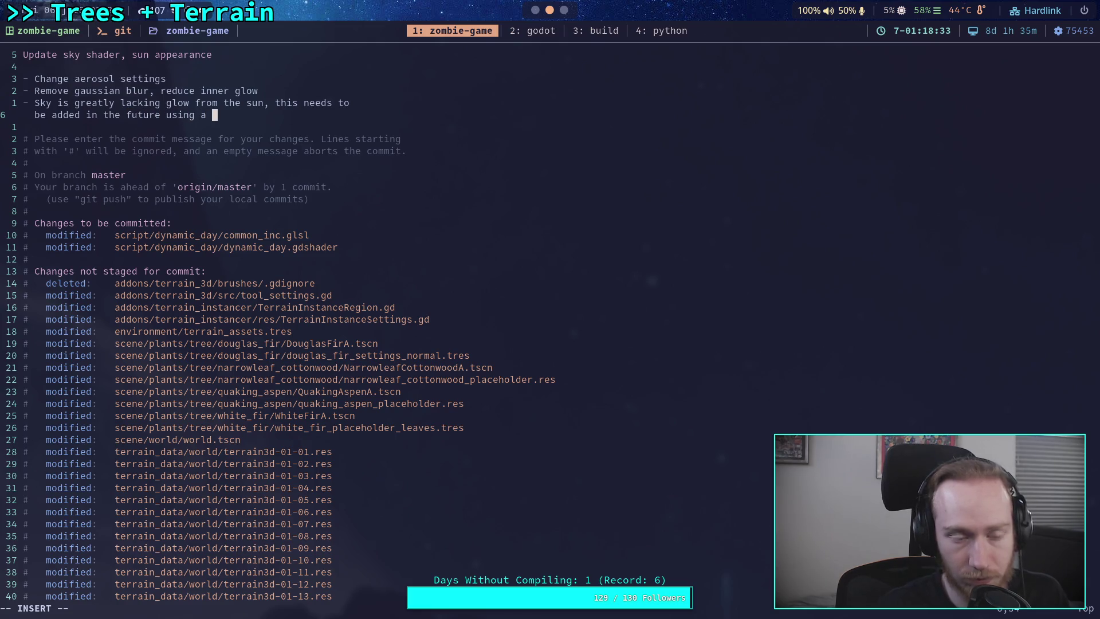
pyautogui.write('better ')
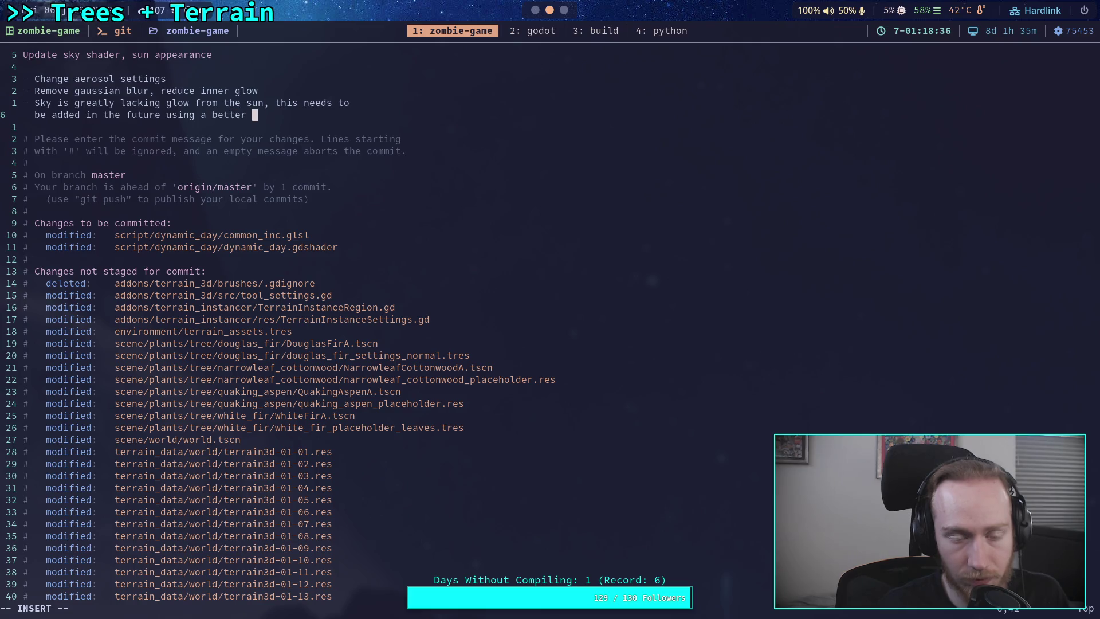
pyautogui.write('matho')
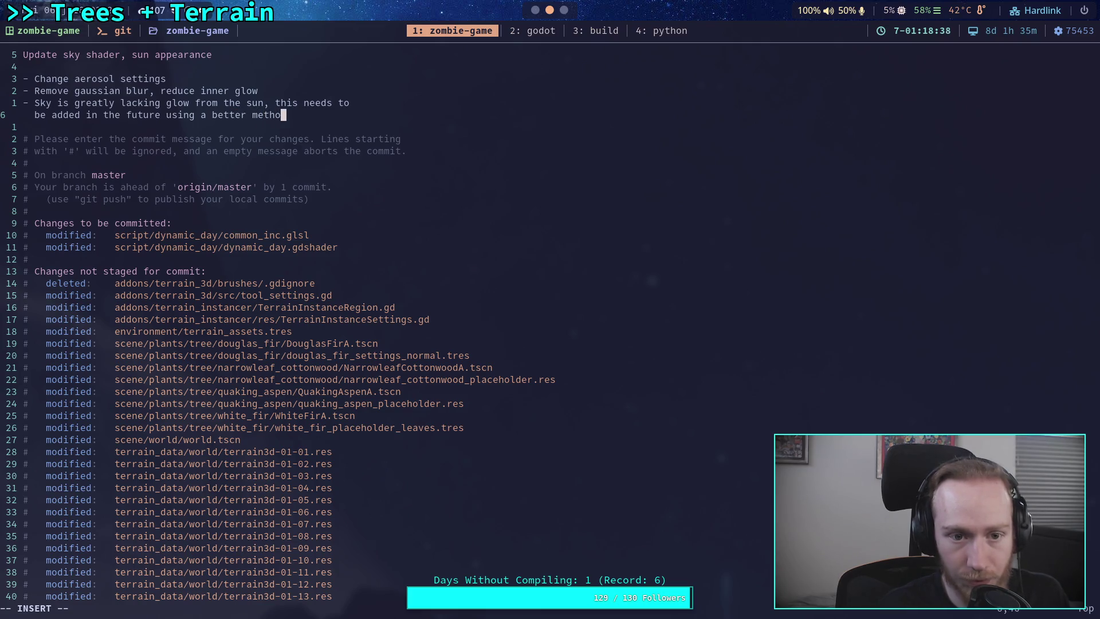
pyautogui.write('d to gce')
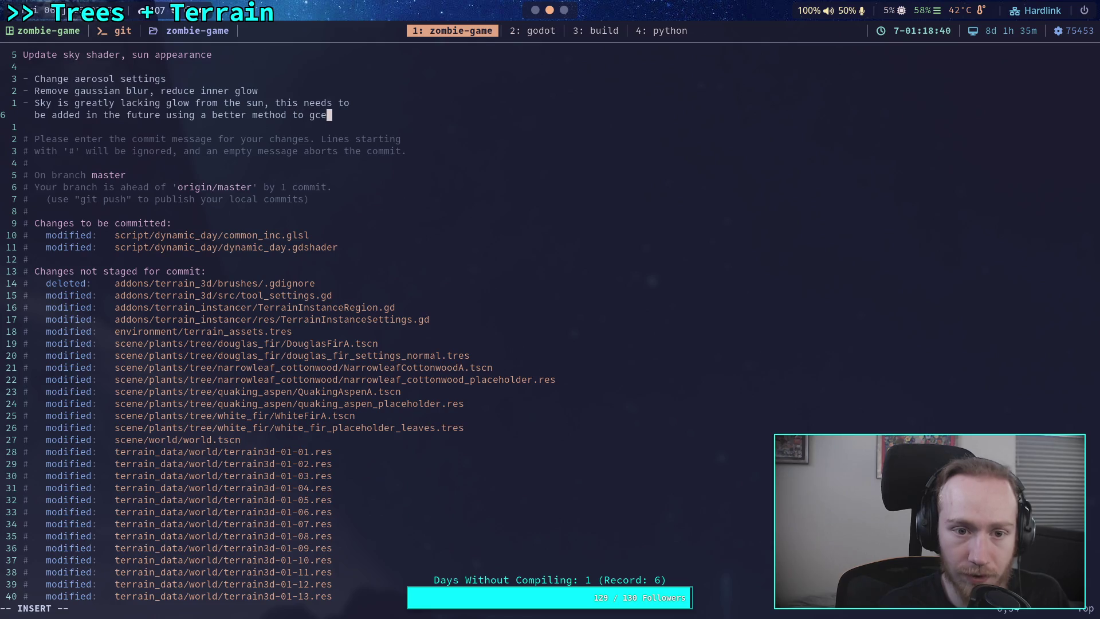
pyautogui.press('BackSpace')
pyautogui.press('BackSpace')
pyautogui.write('et the')
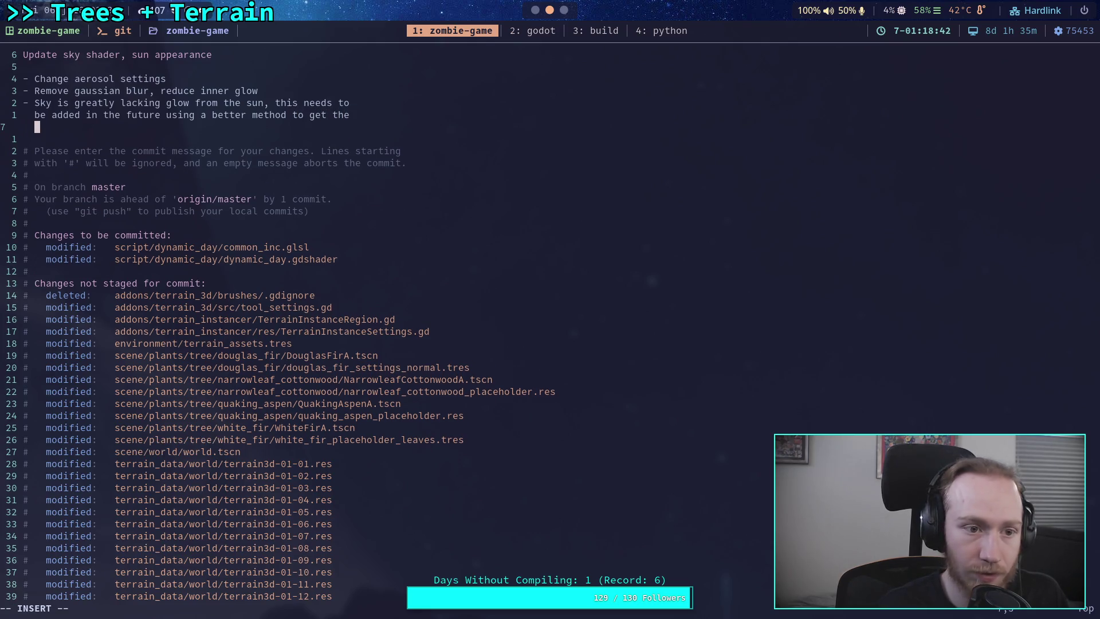
pyautogui.write(' red glow where the sun rises, ')
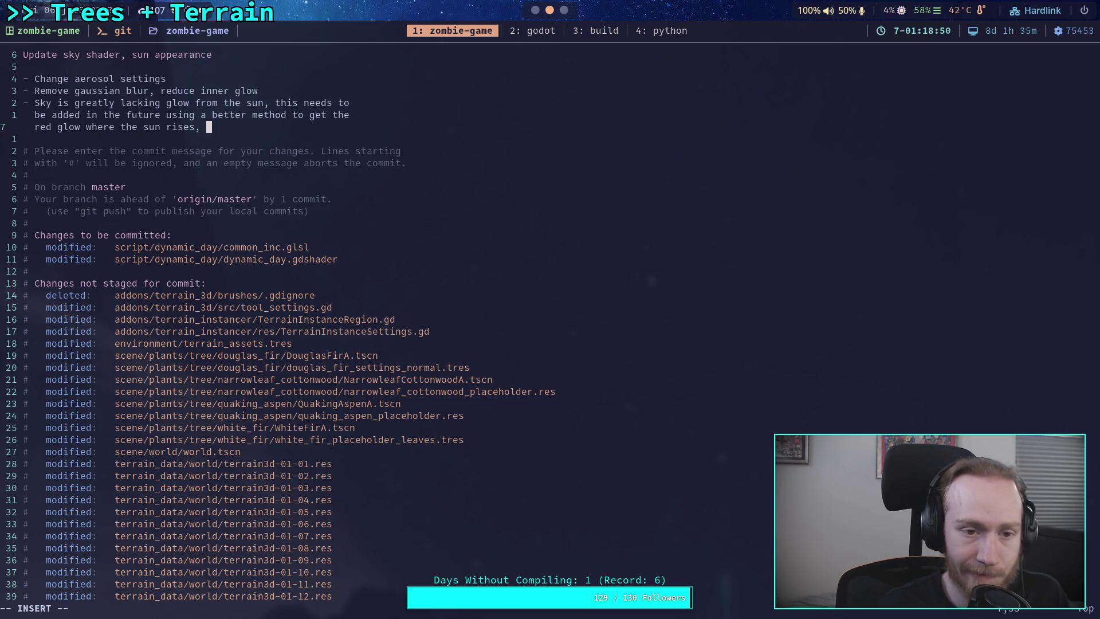
pyautogui.write('without')
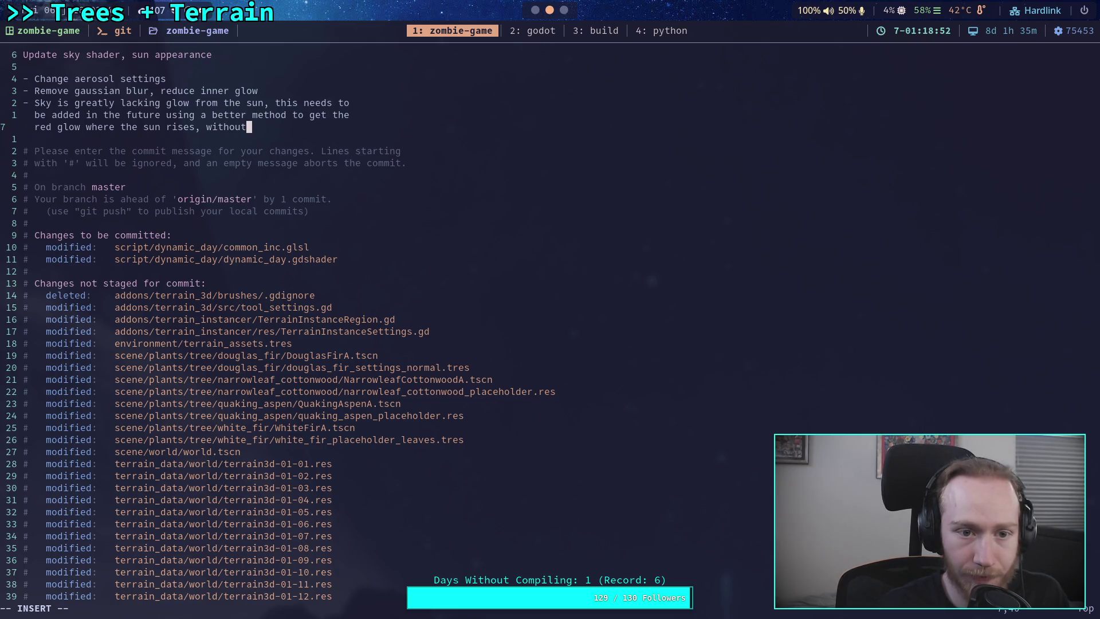
pyautogui.write(' exploding the')
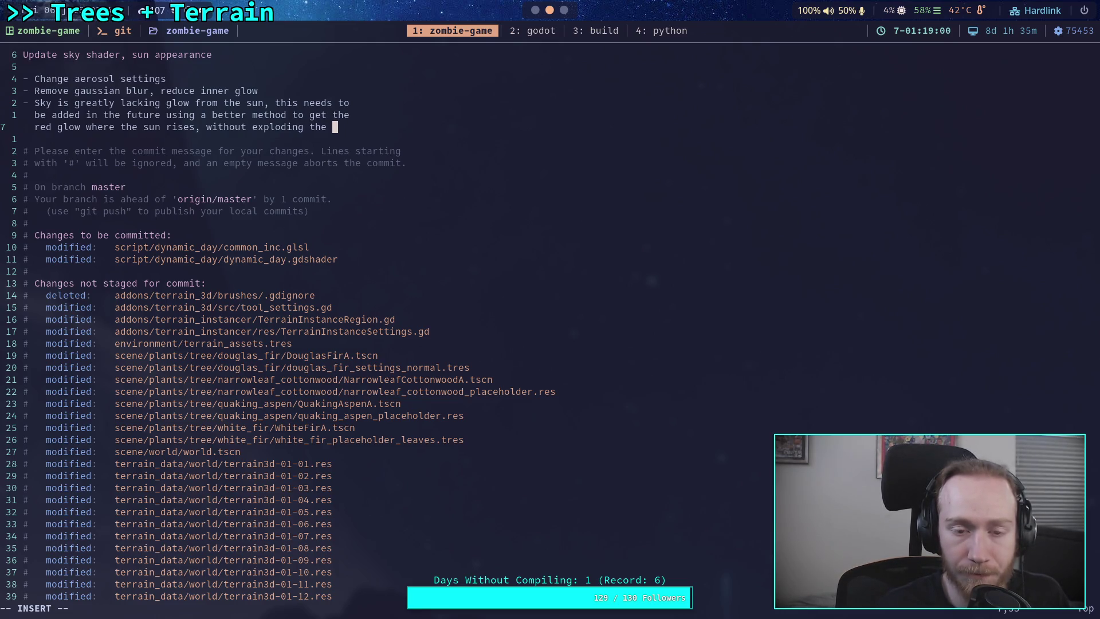
pyautogui.write('size')
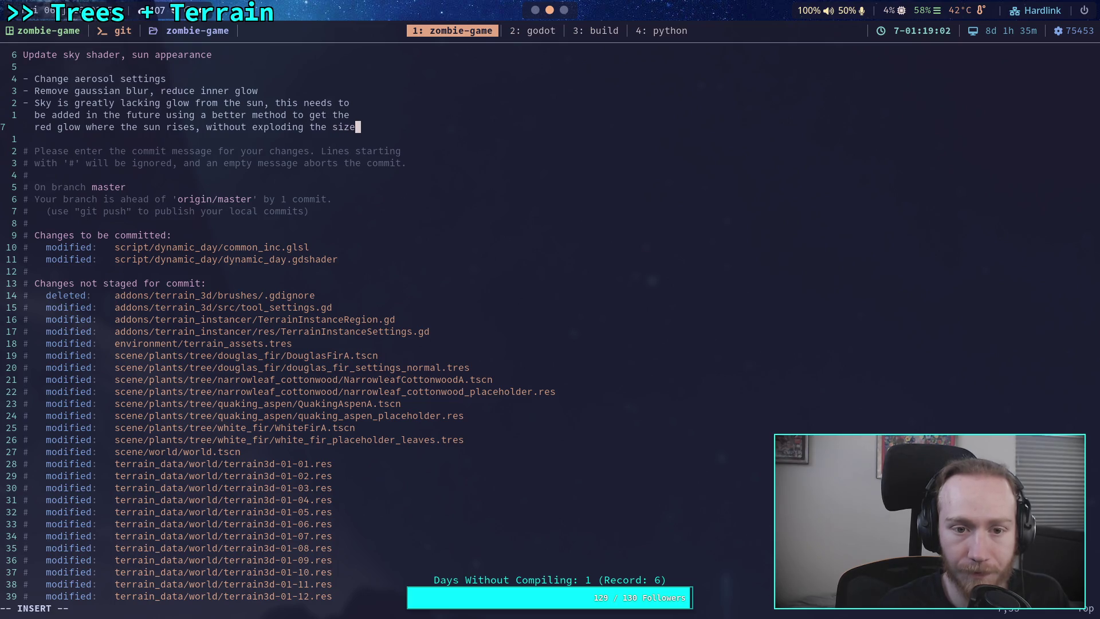
pyautogui.write(' off')
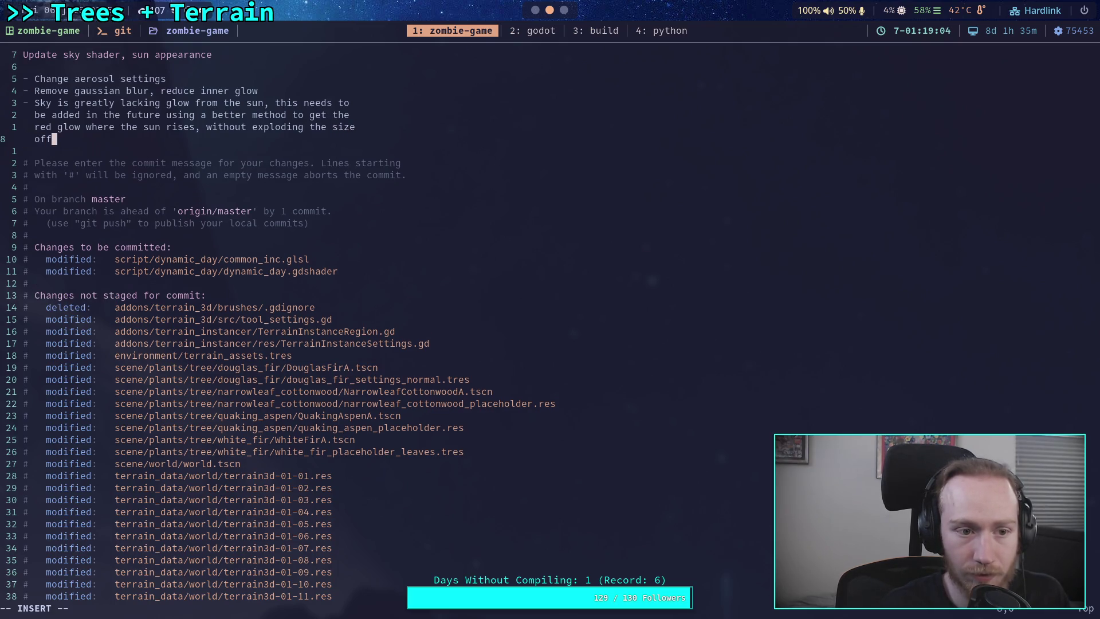
pyautogui.write('the sun later.')
# Save the commit message and exit vim with :wq
pyautogui.press('Escape')
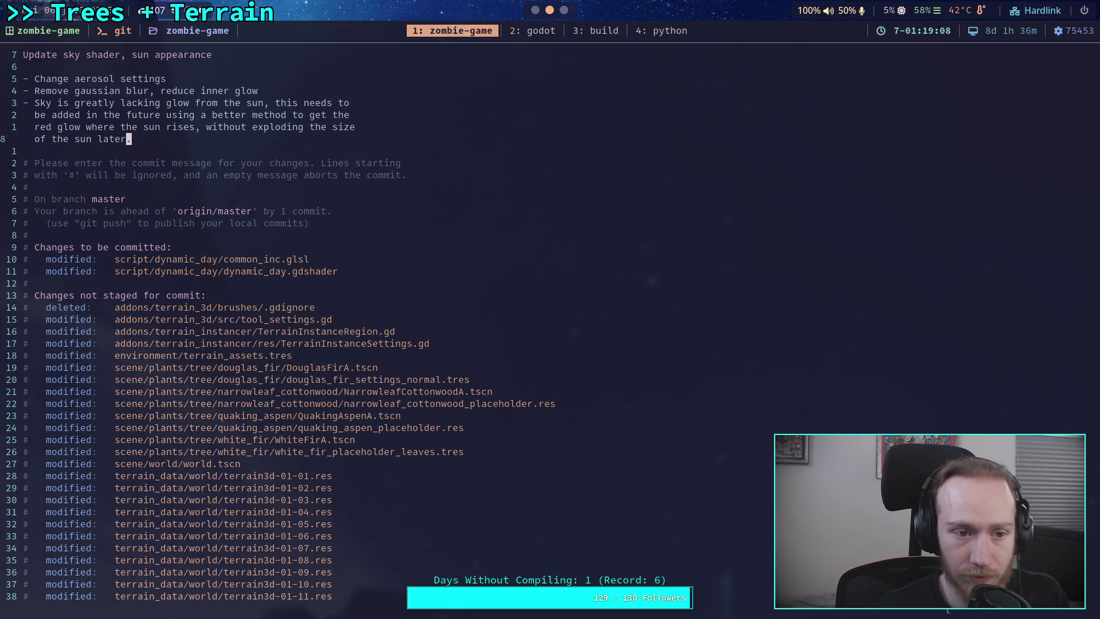
pyautogui.write(':wq')
pyautogui.press('Return')
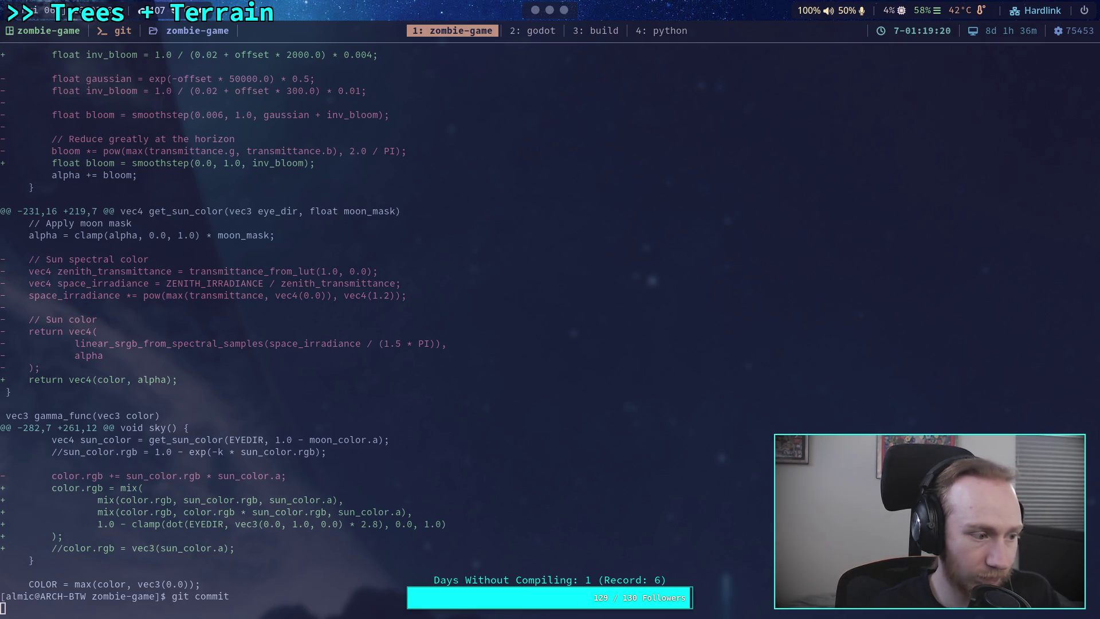
# Run git push to upload the sky shader commit to master, then switch back to Godot
pyautogui.write('git push')
pyautogui.press('Return')
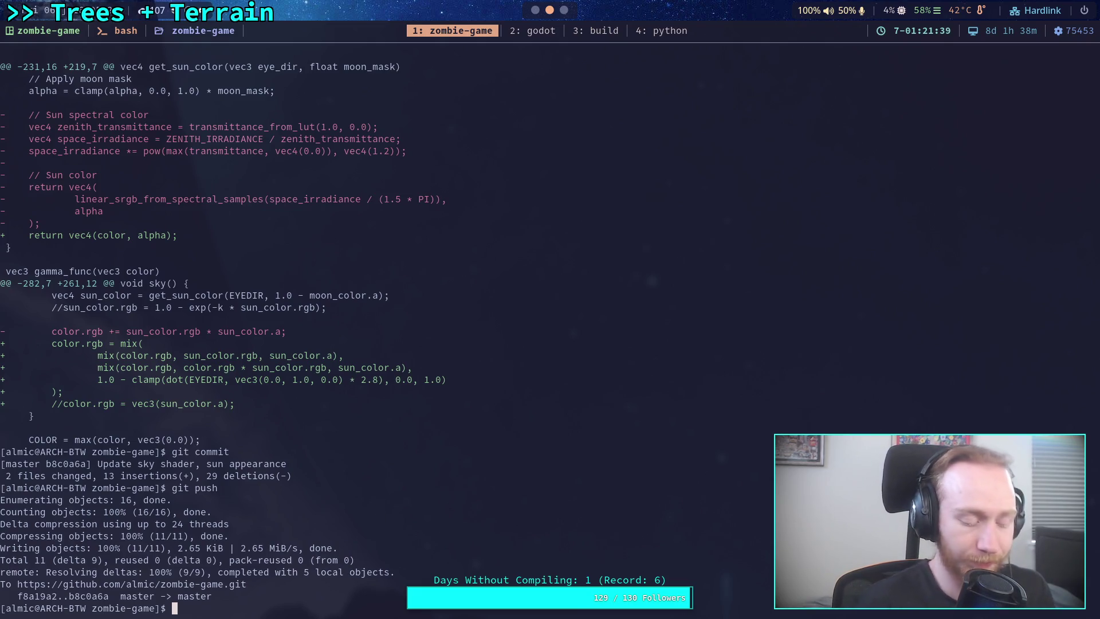
pyautogui.press('super+2')
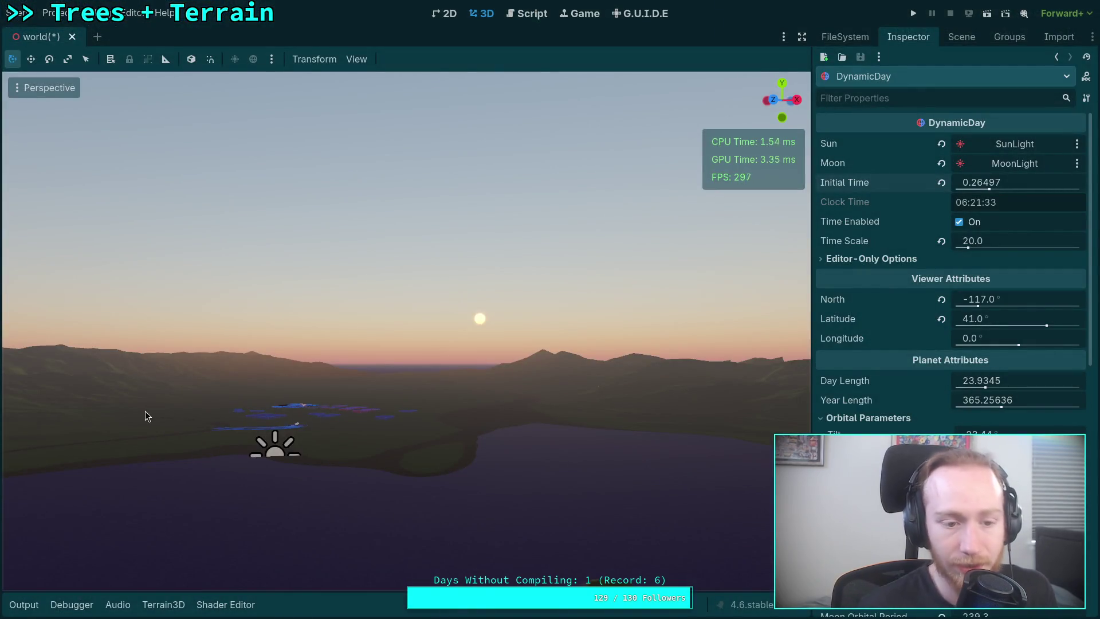
# Save the world scene in Godot and check git diff of script/ in the terminal
pyautogui.hotkey('ctrl', 's')
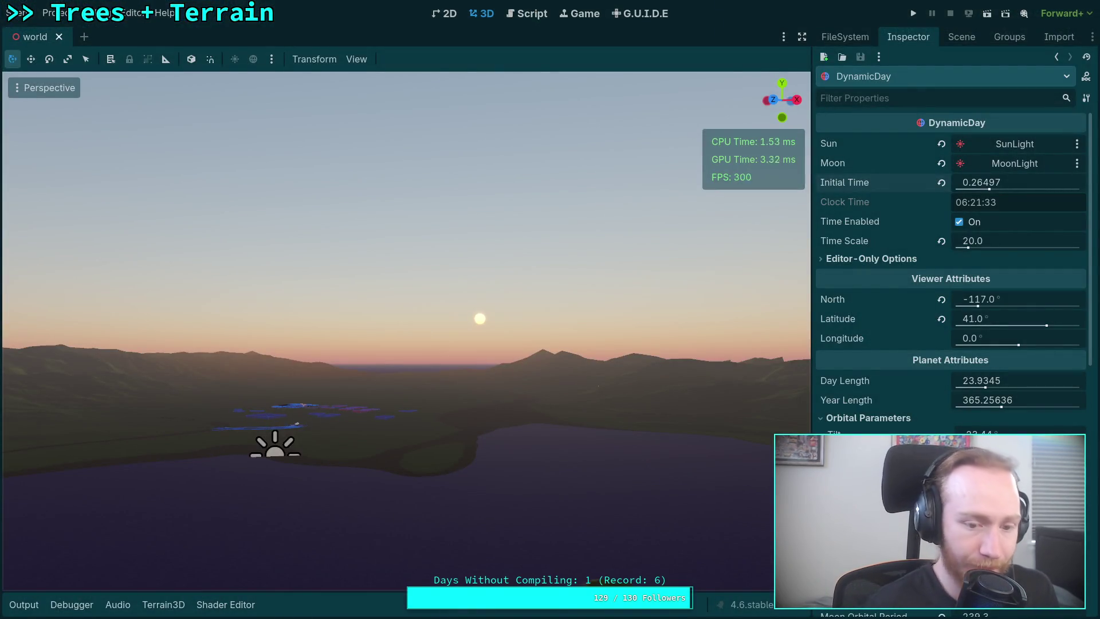
pyautogui.press('super+1')
pyautogui.write('git diff script/')
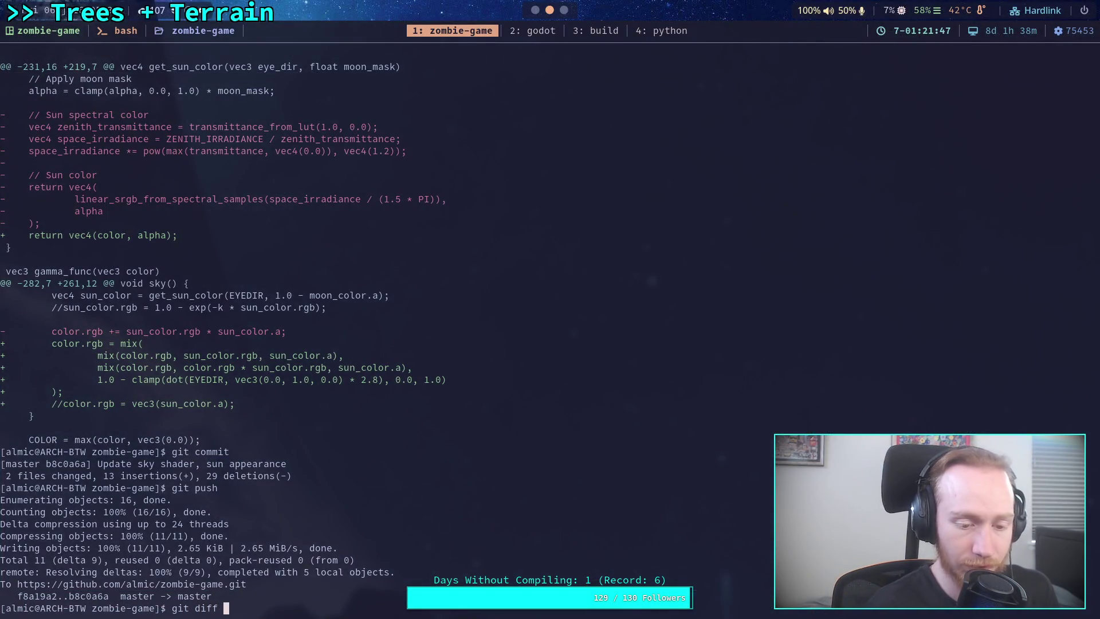
pyautogui.press('Return')
# Run git status and scroll through the modified scene and terrain data files
pyautogui.write('git status')
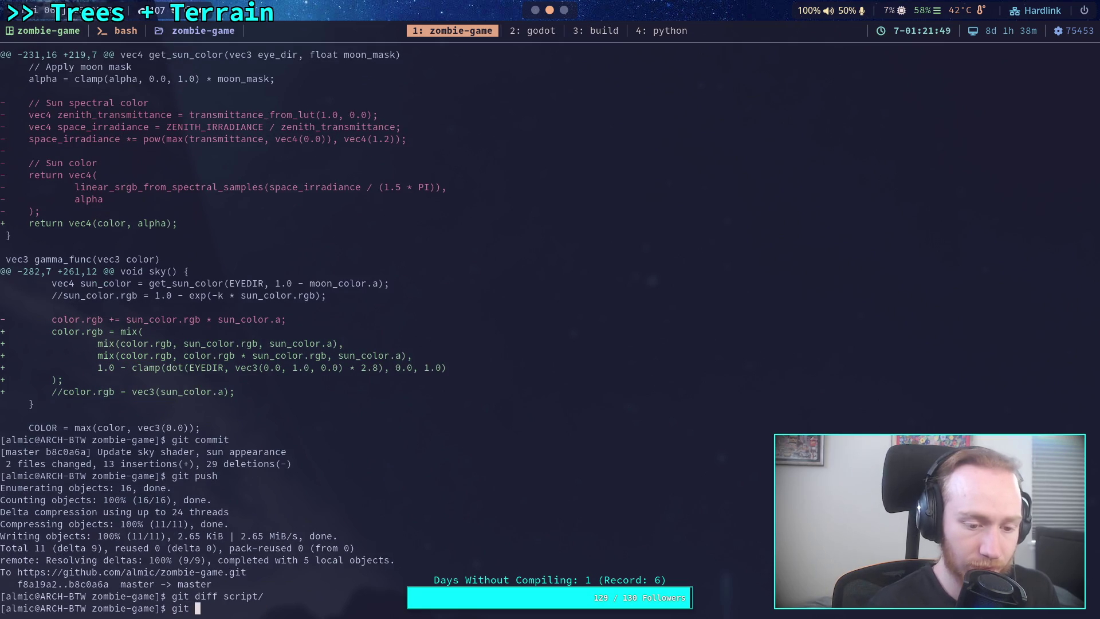
pyautogui.press('Return')
pyautogui.scroll(7, 322, 428)
pyautogui.scroll(20, 323, 428)
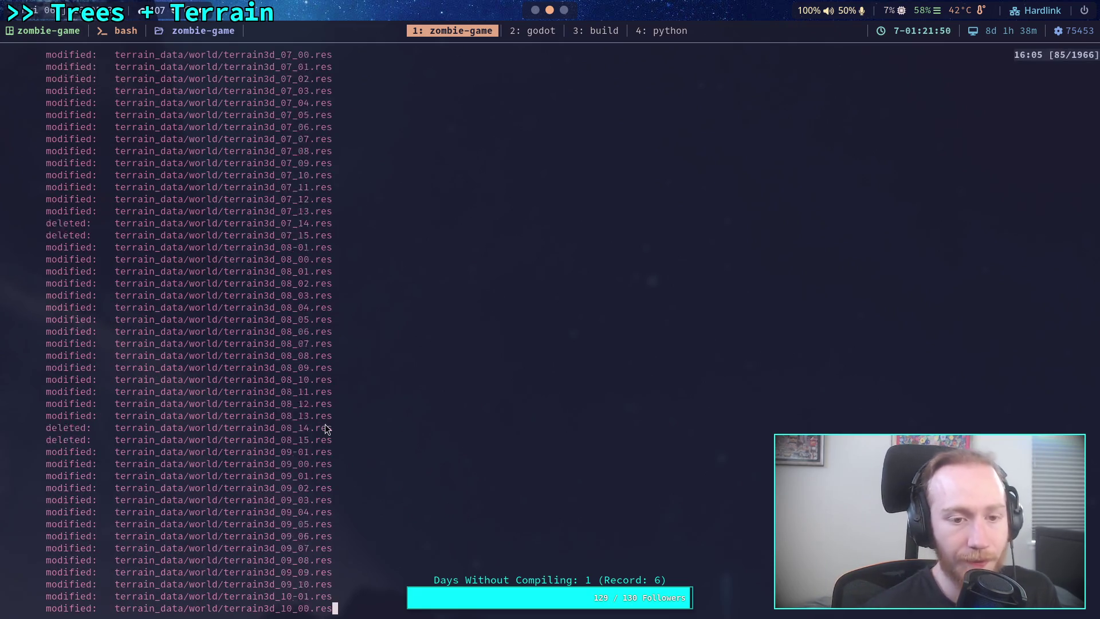
pyautogui.scroll(20, 323, 428)
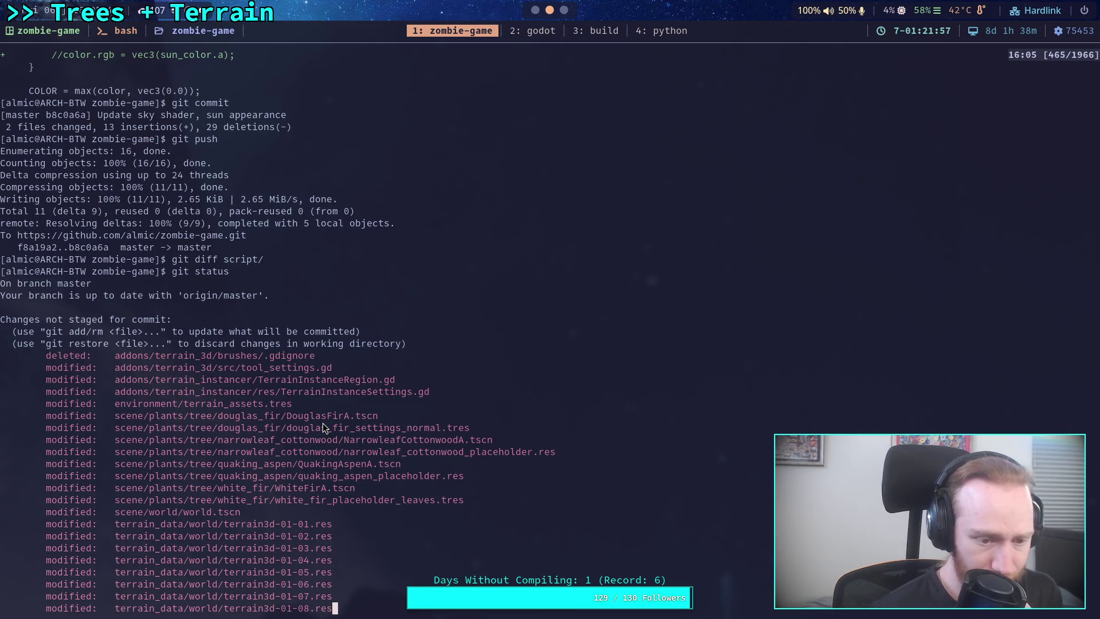
pyautogui.scroll(-20, 322, 424)
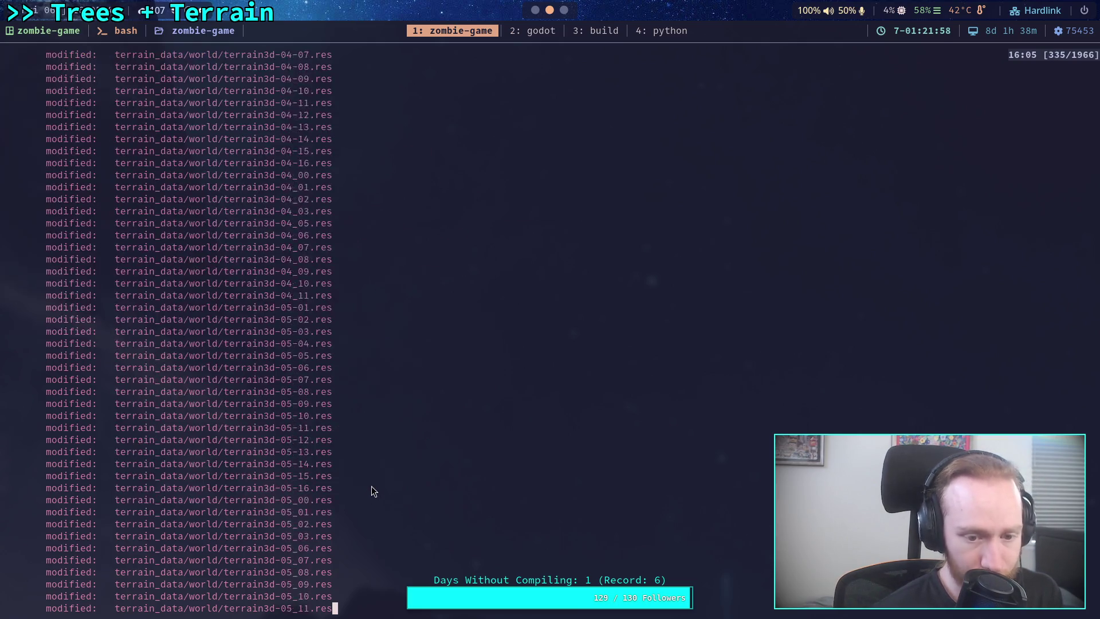
pyautogui.scroll(-8, 355, 484)
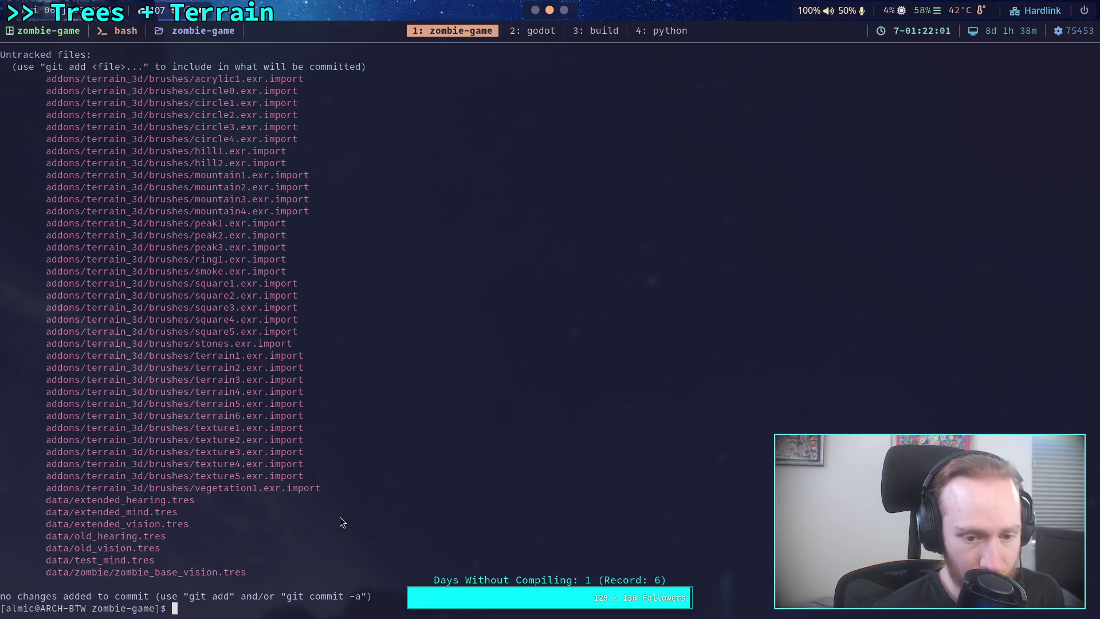
pyautogui.scroll(14, 337, 520)
pyautogui.scroll(-14, 336, 520)
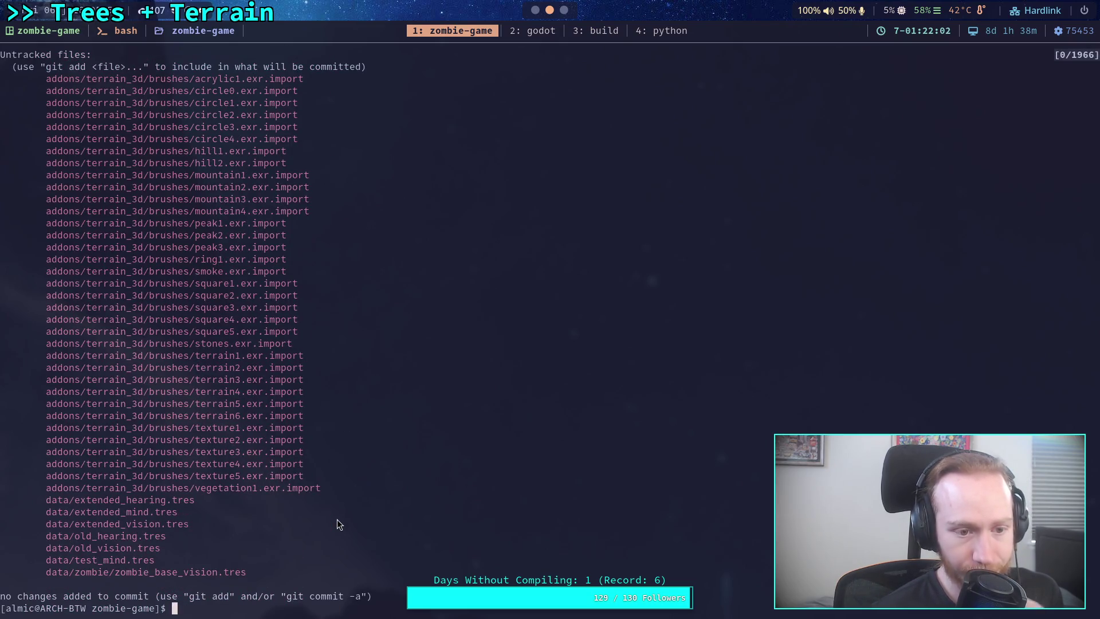
pyautogui.press('q')
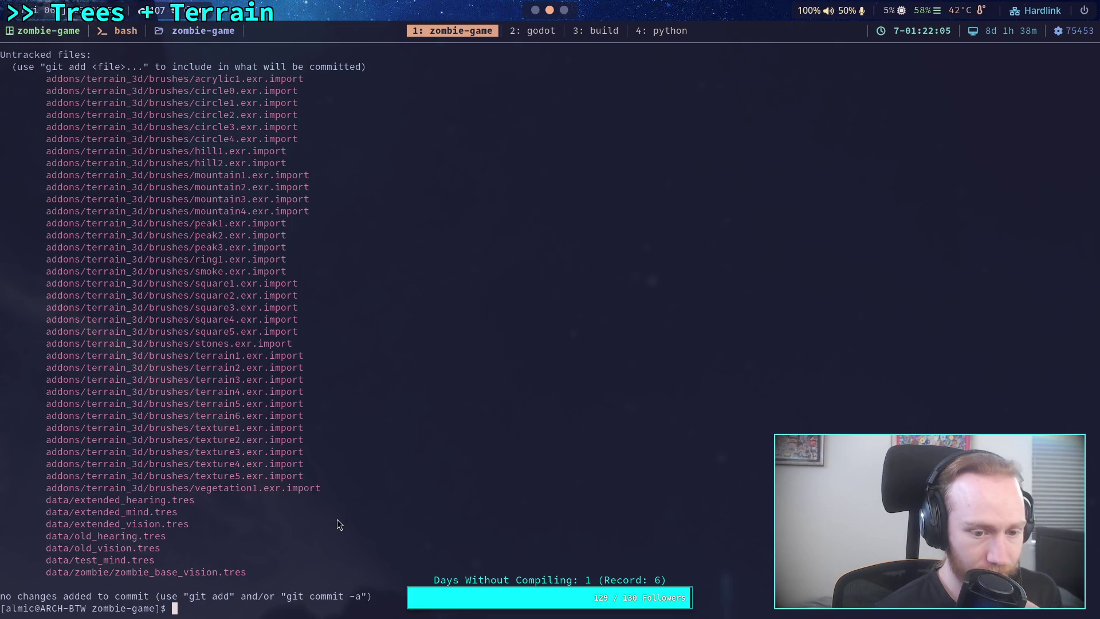
# Enter tmux copy mode and scroll back through the earlier git output
pyautogui.hotkey('ctrl', 'b')
pyautogui.press('[')
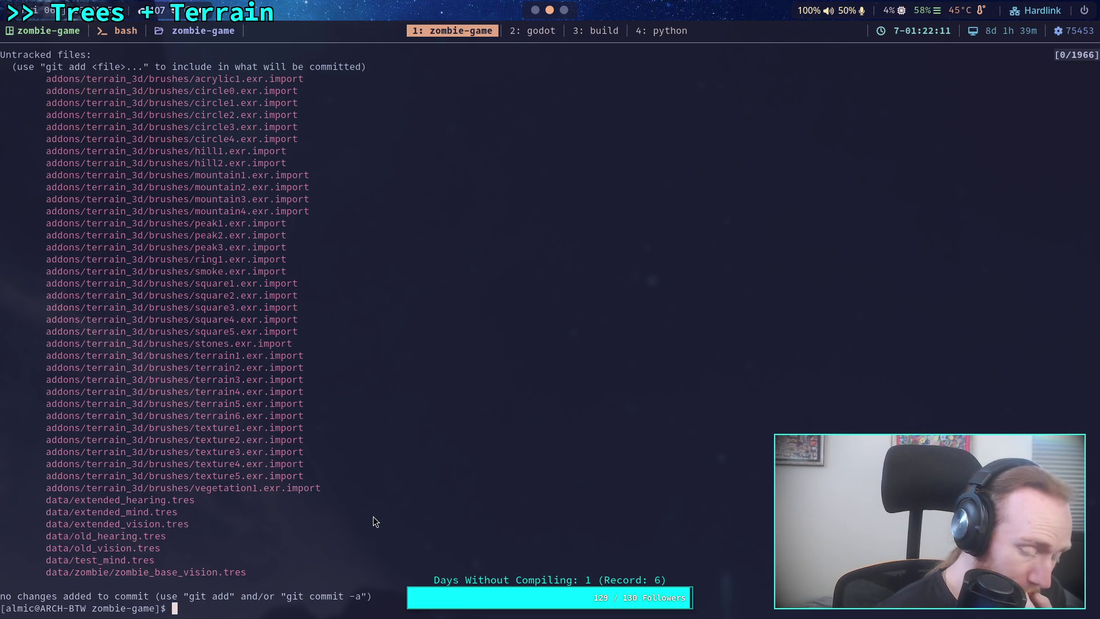
pyautogui.scroll(14, 373, 521)
pyautogui.scroll(20, 373, 517)
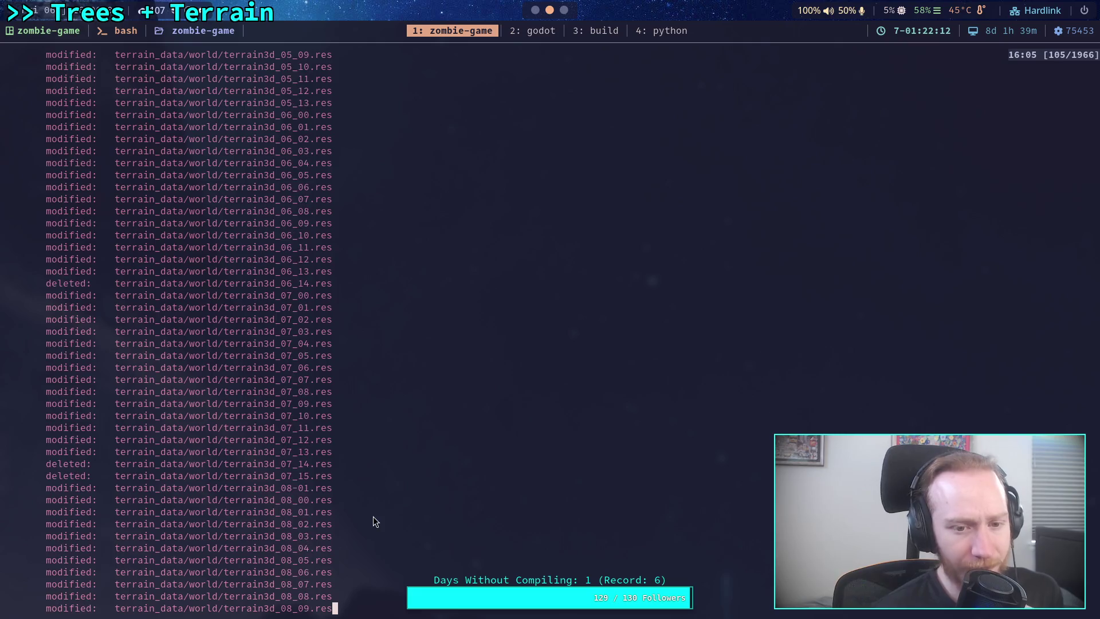
pyautogui.scroll(20, 373, 521)
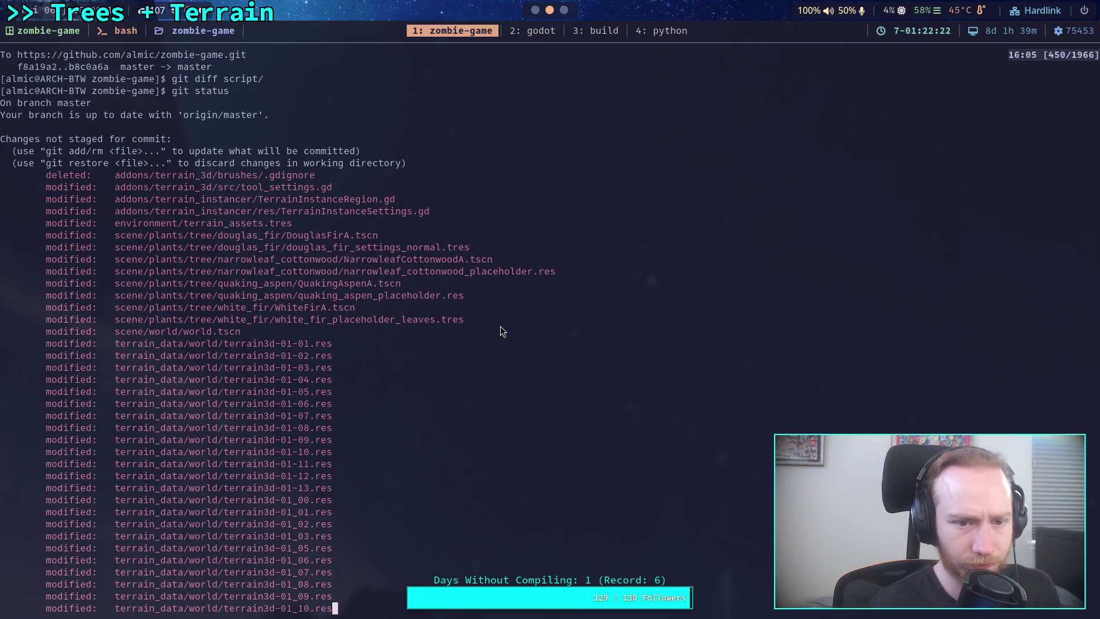
# Cancel a half-typed restore, rerun git status, and try git rm on the brushes *.exr.import files
pyautogui.write('q')
pyautogui.write('git re')
pyautogui.write('sto')
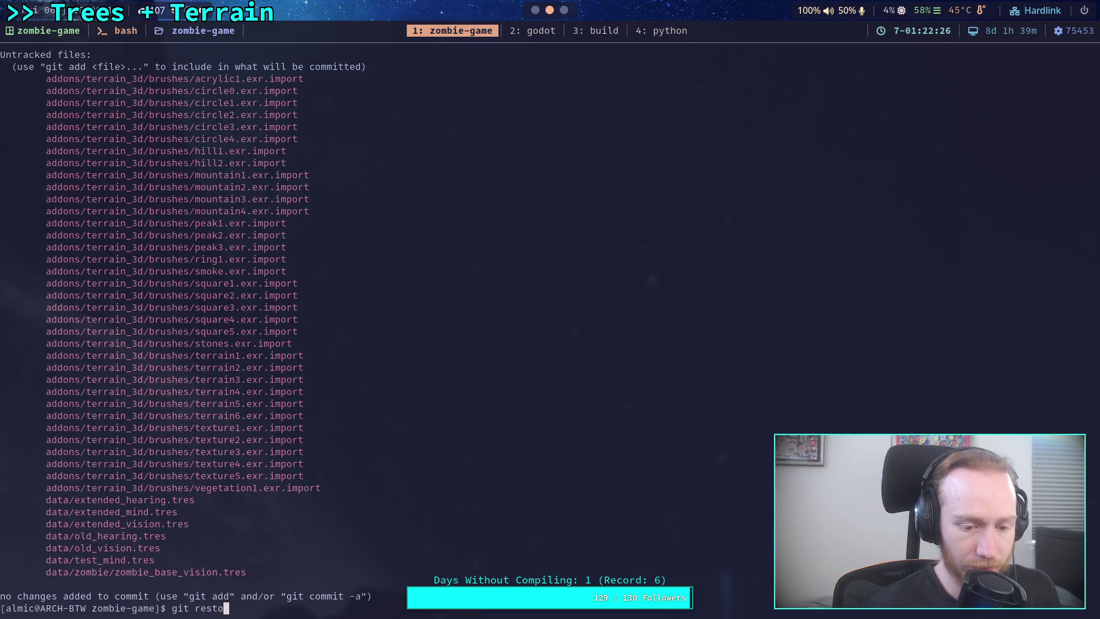
pyautogui.write('re addons/')
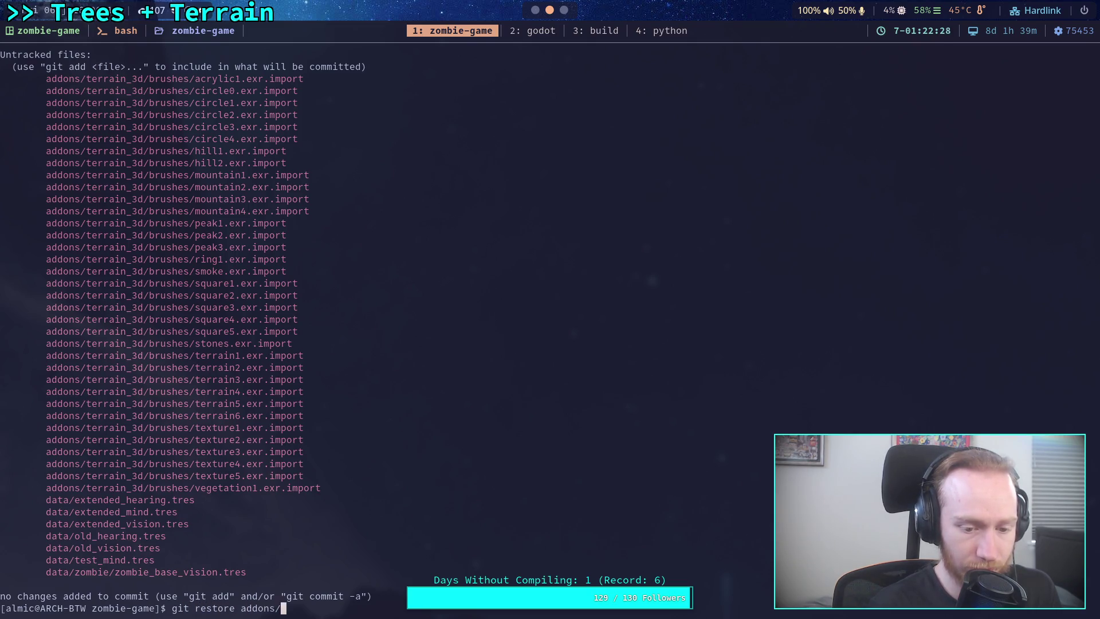
pyautogui.write('terrain_4d/brushes/.gdignore')
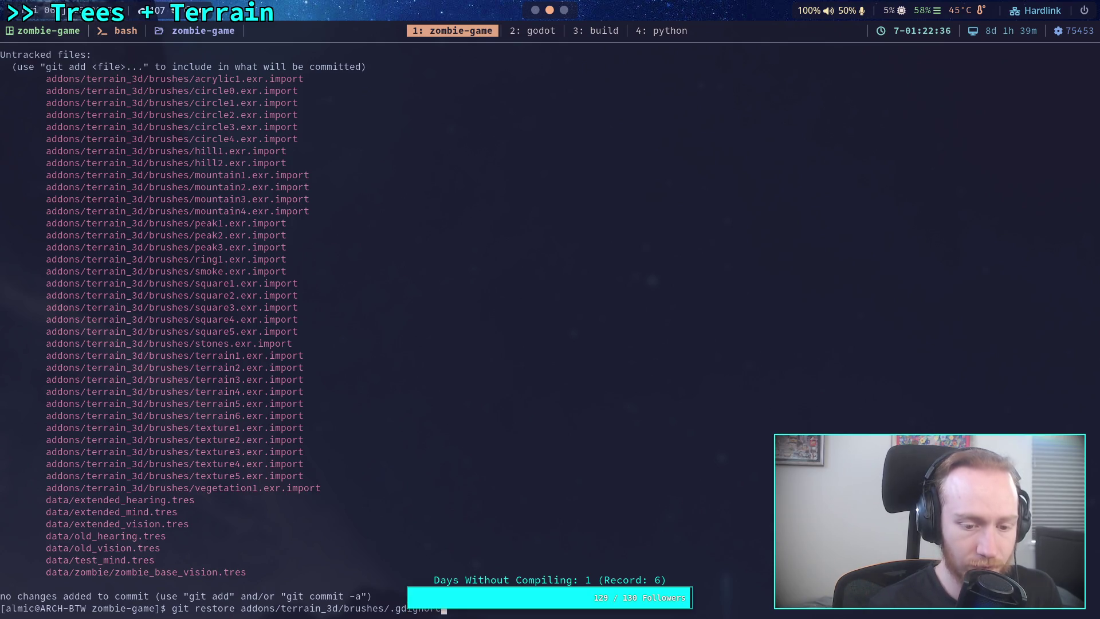
pyautogui.hotkey('ctrl', 'c')
pyautogui.write('git status')
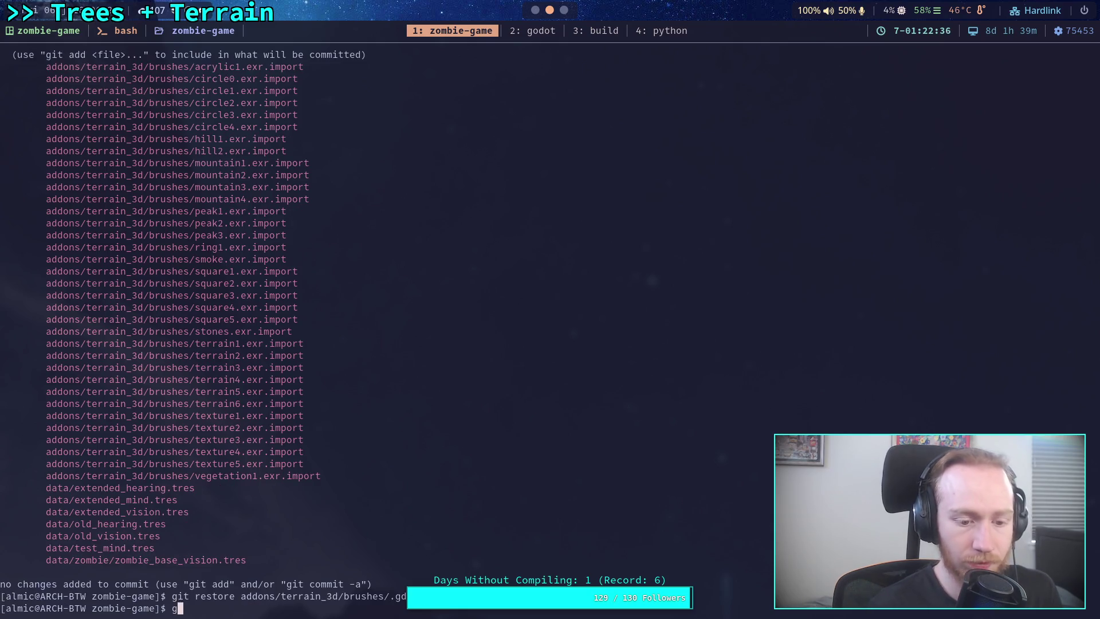
pyautogui.press('Return')
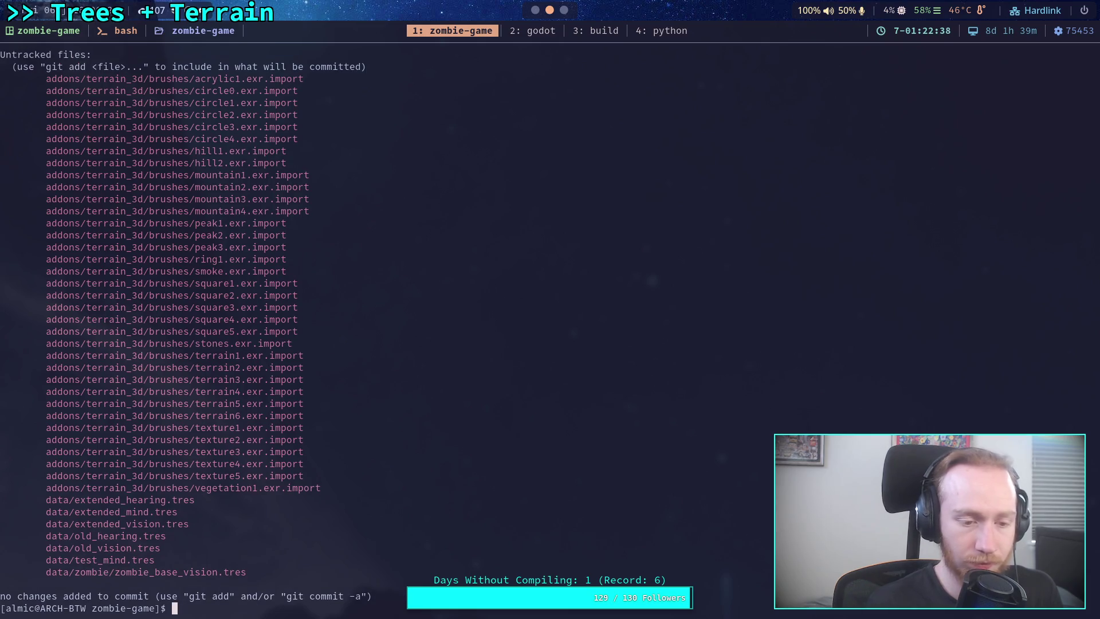
pyautogui.write('git ')
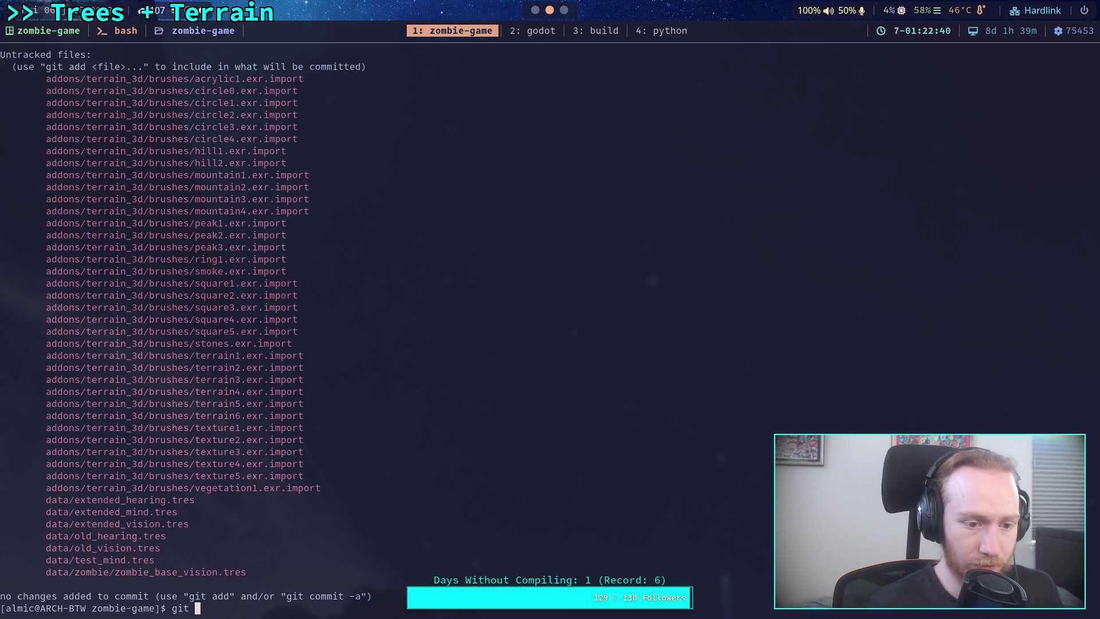
pyautogui.write('r')
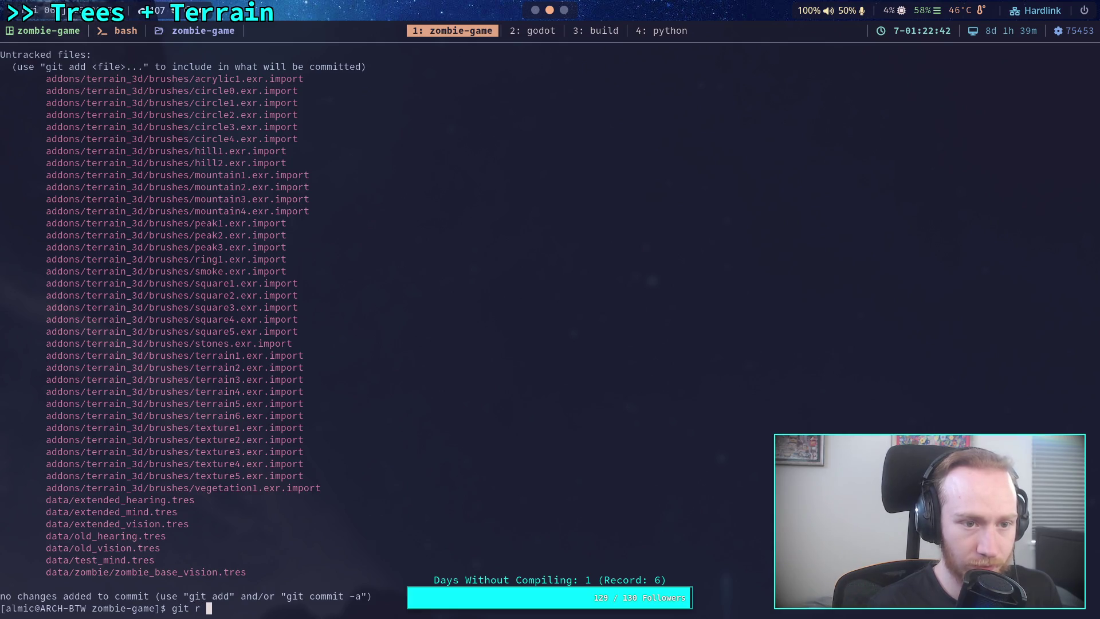
pyautogui.write('m addons/terrain_')
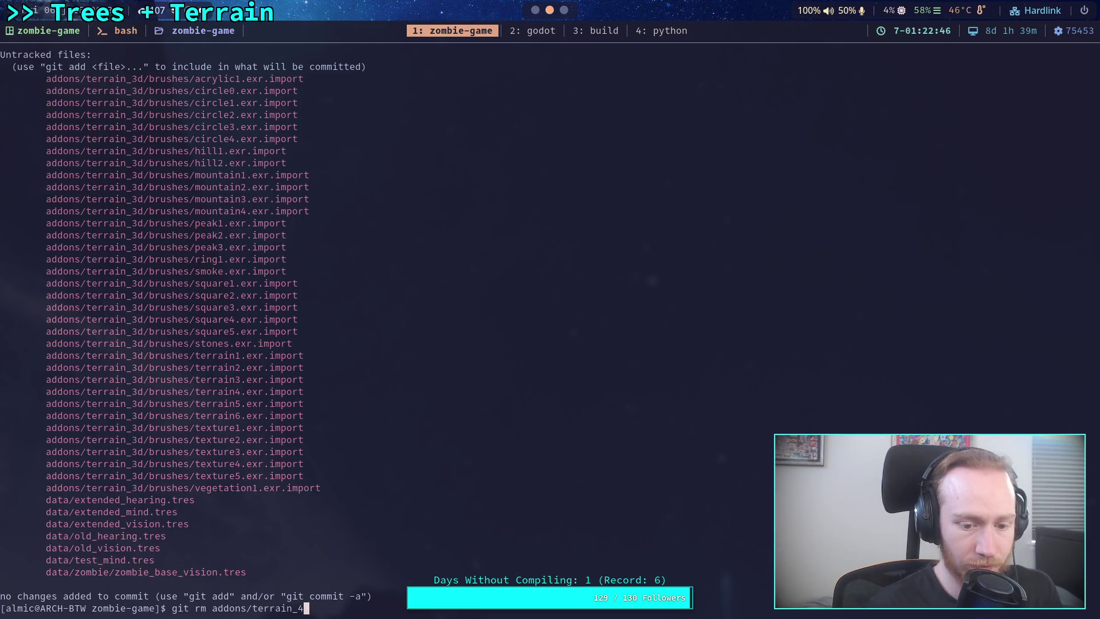
pyautogui.write('3d/brushes/')
pyautogui.write('*.exr.import')
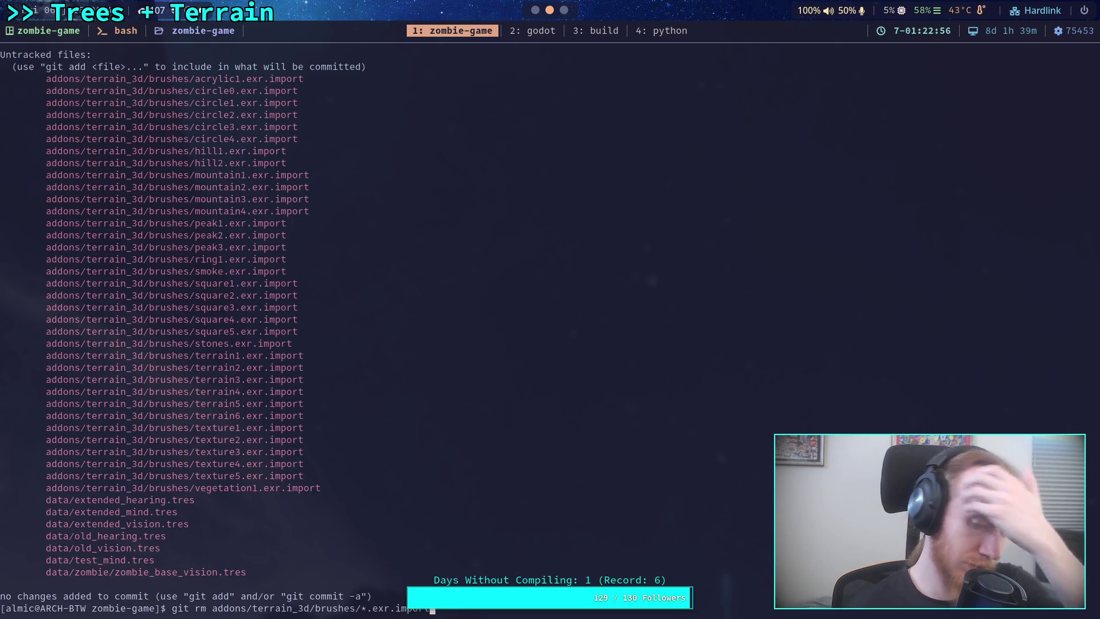
pyautogui.press('Return')
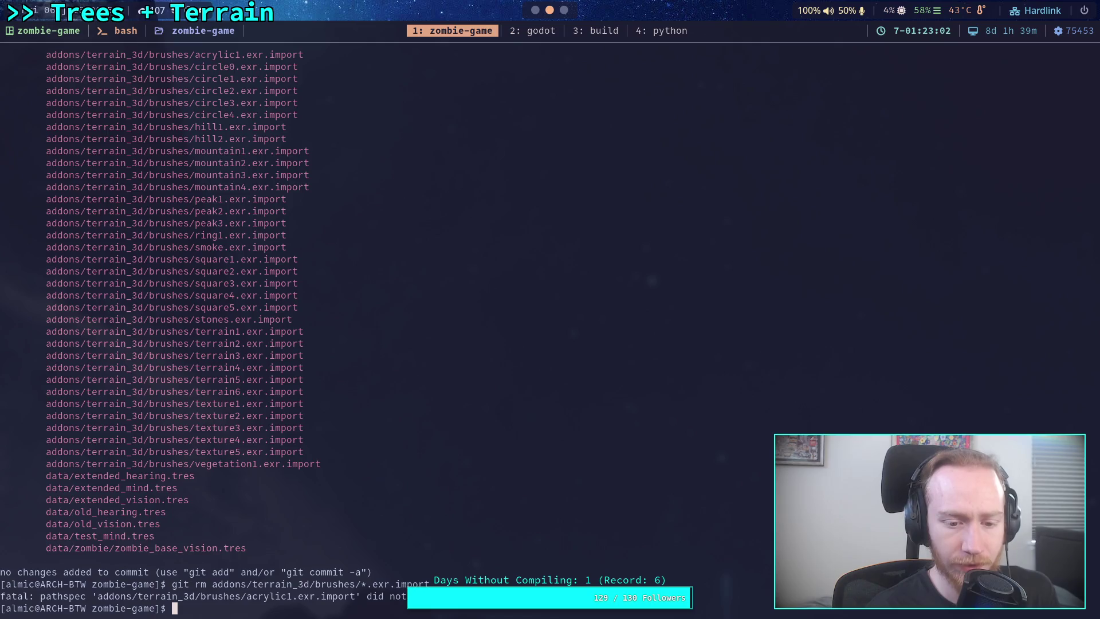
# Try git restore on addons/terrain_3d/brushes/*.exr.import, then check git status again
pyautogui.write('git restoret')
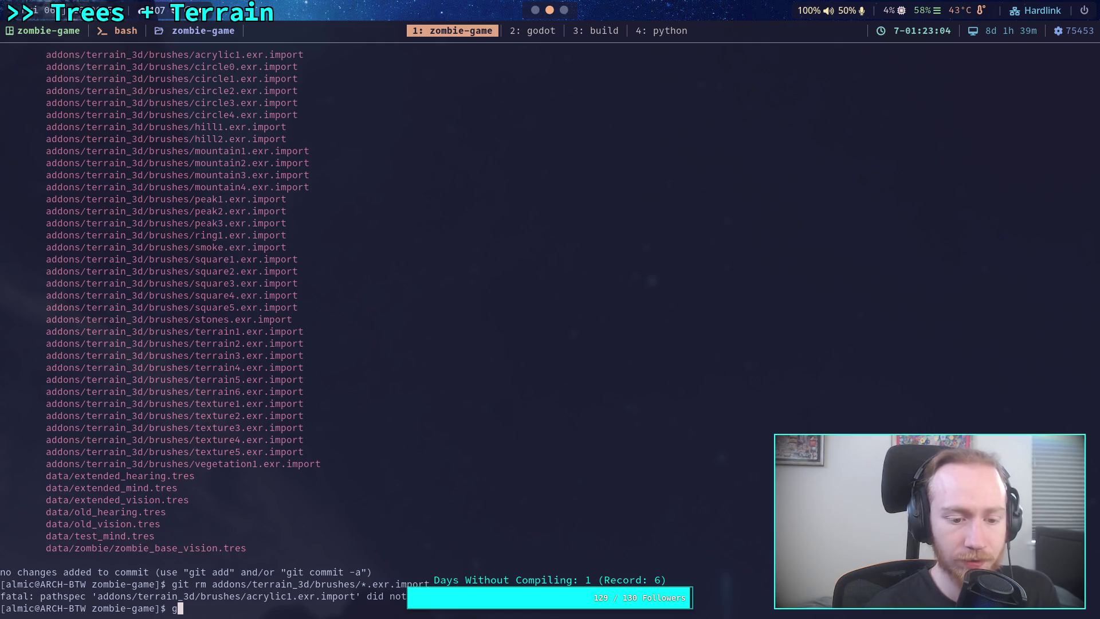
pyautogui.press('BackSpace')
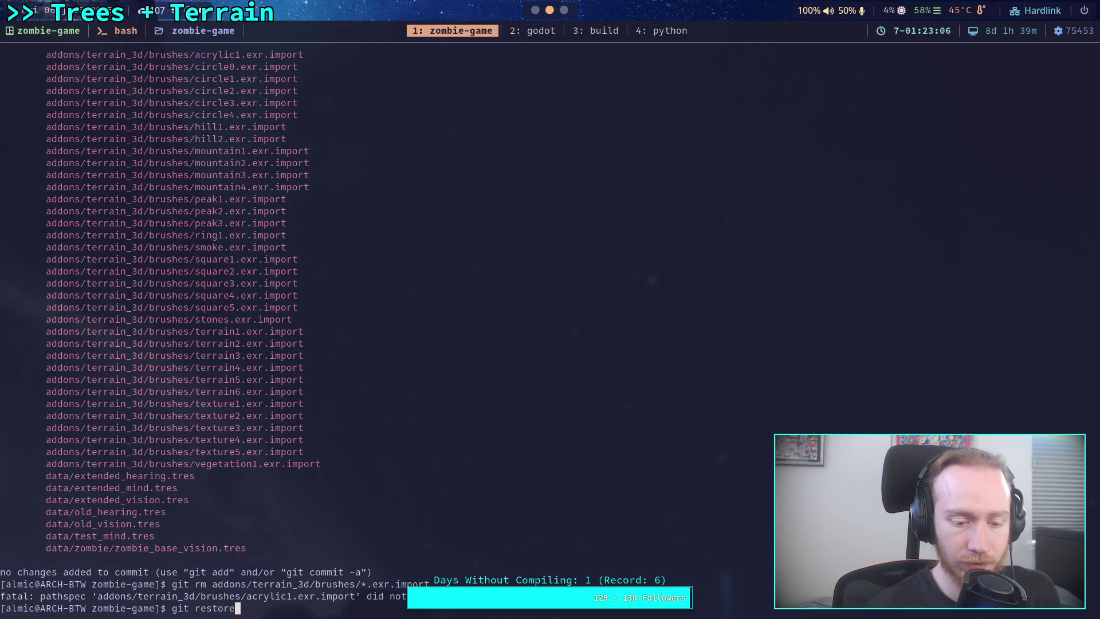
pyautogui.write('addons/terrain_4')
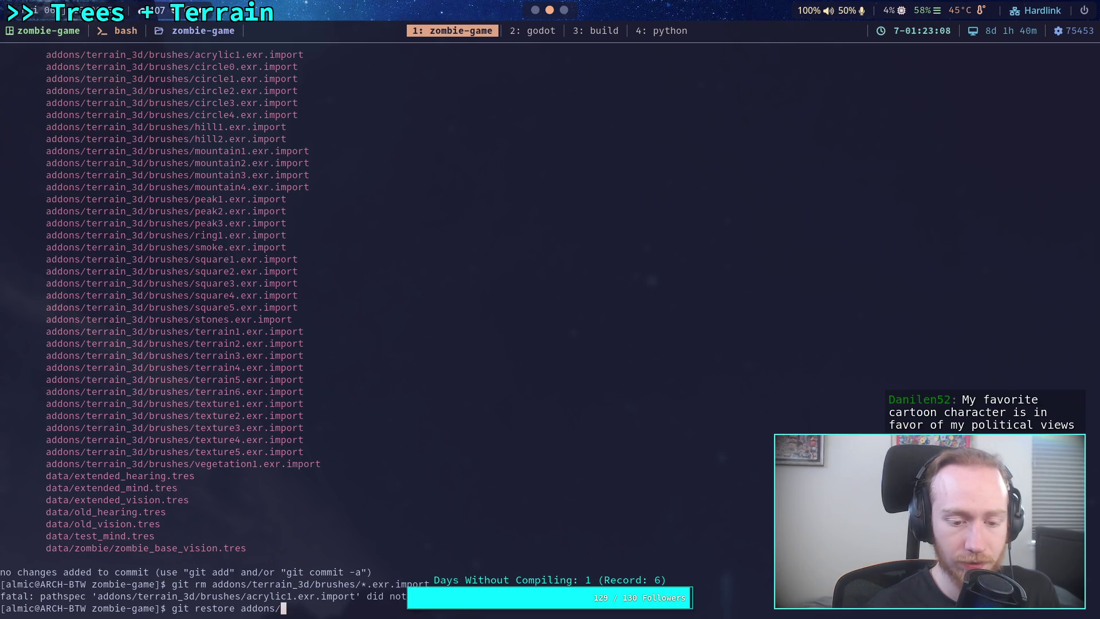
pyautogui.press('BackSpace')
pyautogui.write('3d/')
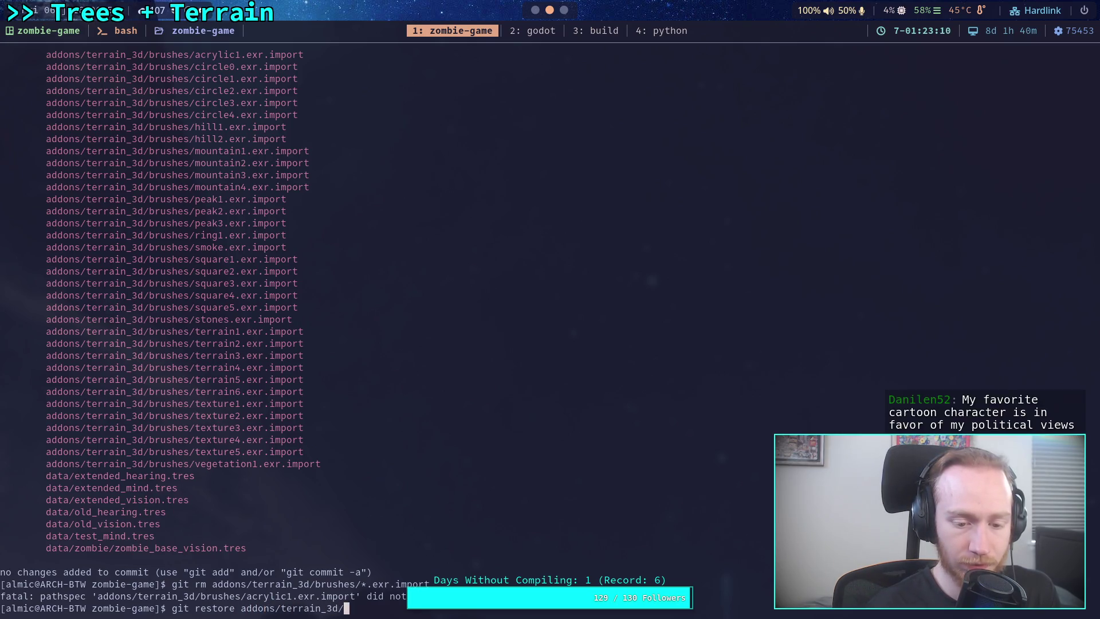
pyautogui.write('brushes/*.exr')
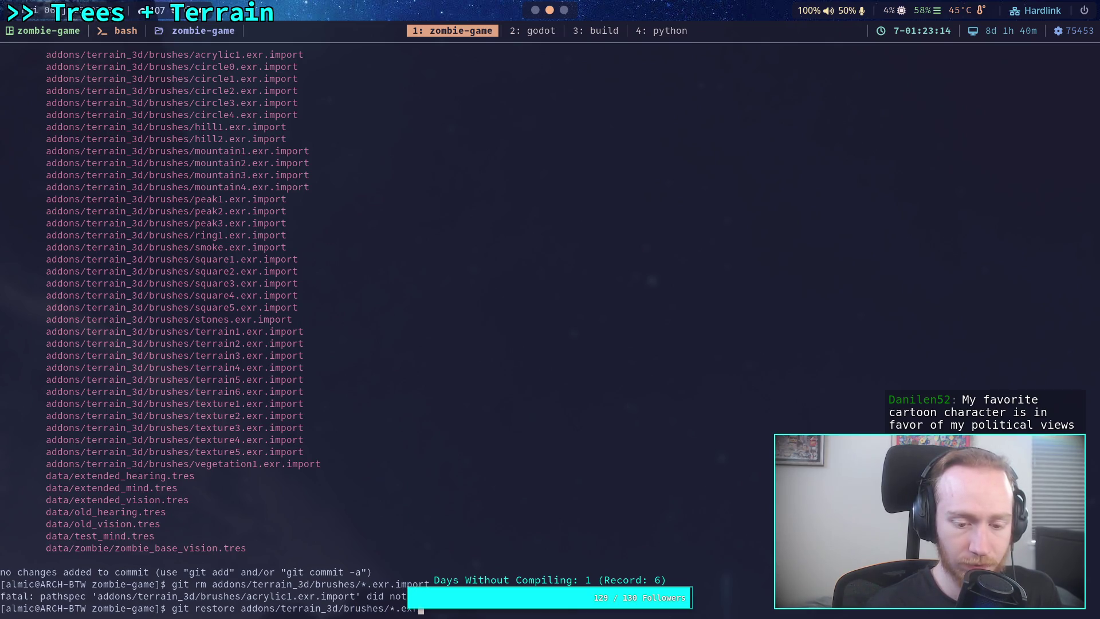
pyautogui.write('.import')
pyautogui.press('Return')
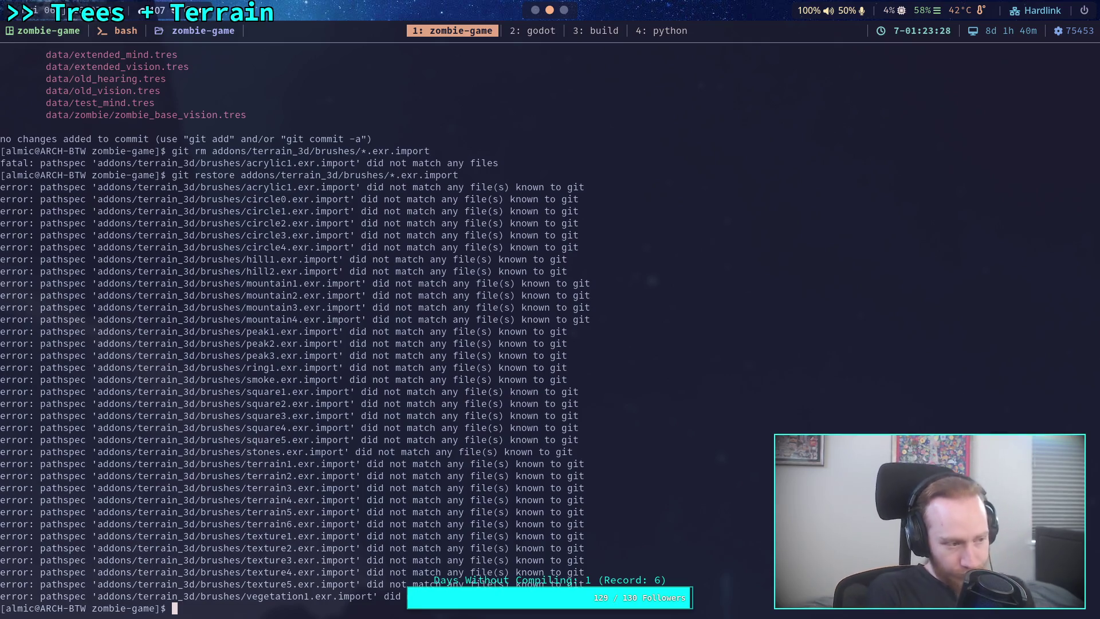
pyautogui.write('git status')
pyautogui.press('Return')
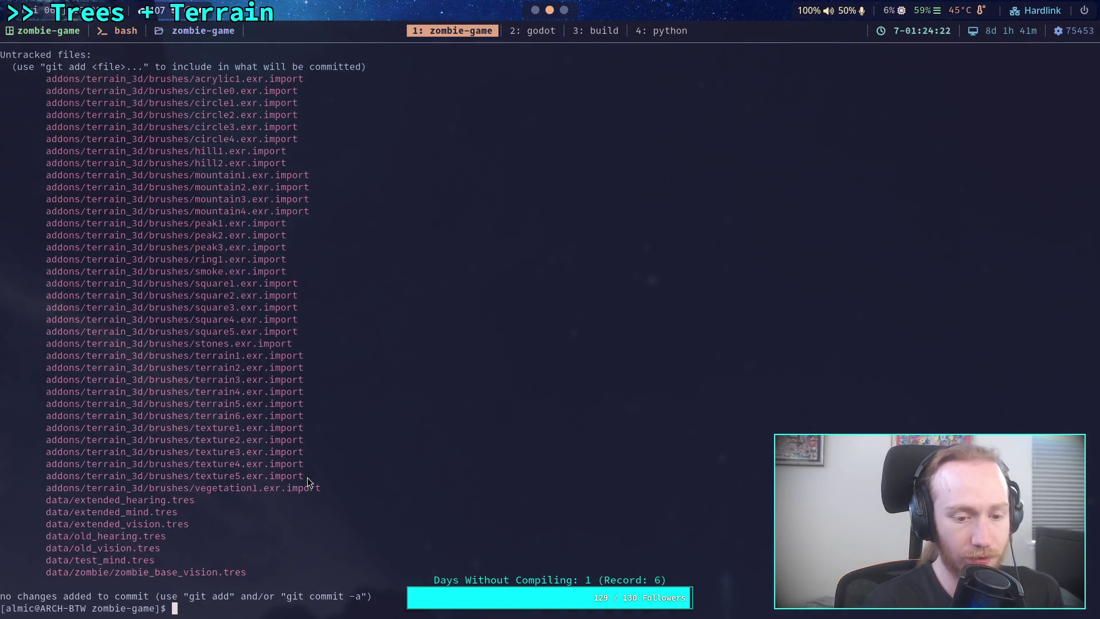
# Start a cd into the addons terrain folder, then clear the command
pyautogui.write('cd ad')
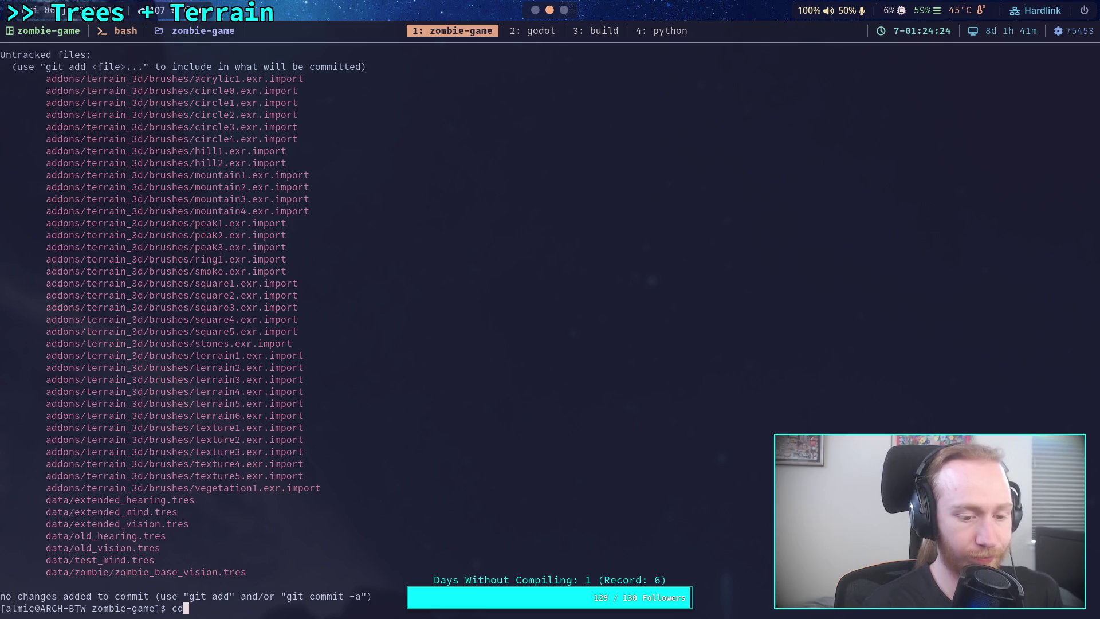
pyautogui.press('Tab')
pyautogui.write('te')
pyautogui.press('Tab')
pyautogui.write('bd')
pyautogui.press('Tab')
pyautogui.press('BackSpace')
pyautogui.press('BackSpace')
pyautogui.press('BackSpace')
pyautogui.press('BackSpace')
pyautogui.press('BackSpace')
pyautogui.press('BackSpace')
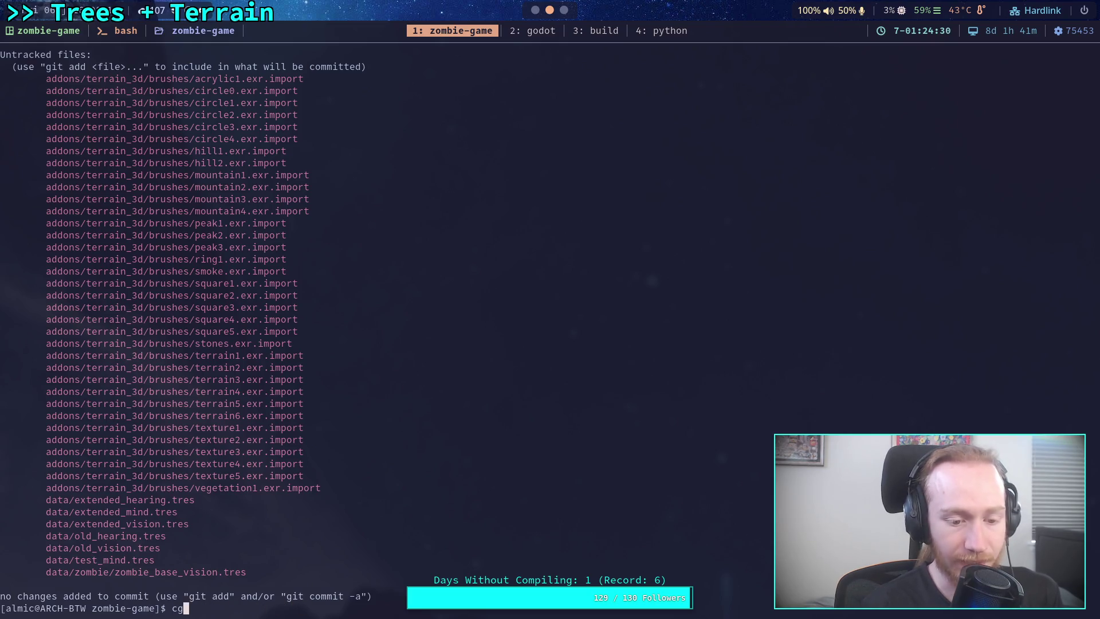
pyautogui.press('BackSpace')
# Run git rm addons/terrain_3d/brushes/texture1.exr.import, which fails with a pathspec error
pyautogui.write('git rm ')
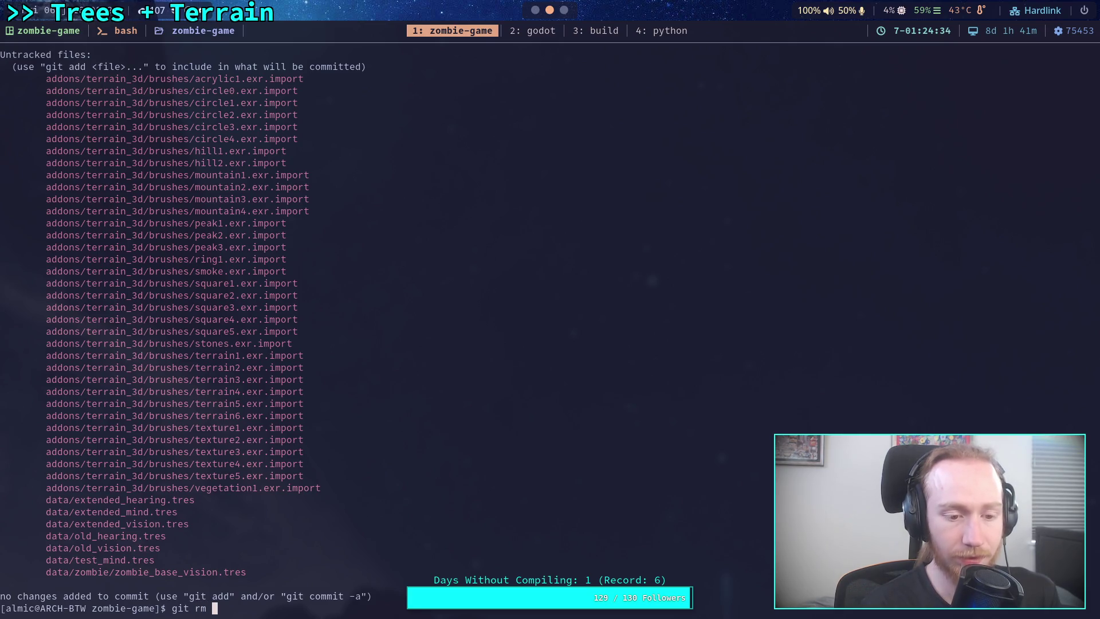
pyautogui.write('ad')
pyautogui.press('Tab')
pyautogui.write('t')
pyautogui.press('Tab')
pyautogui.write('3')
pyautogui.press('Tab')
pyautogui.write('bru')
pyautogui.press('Tab')
pyautogui.write('tex')
pyautogui.press('Tab')
pyautogui.write('1')
pyautogui.press('Tab')
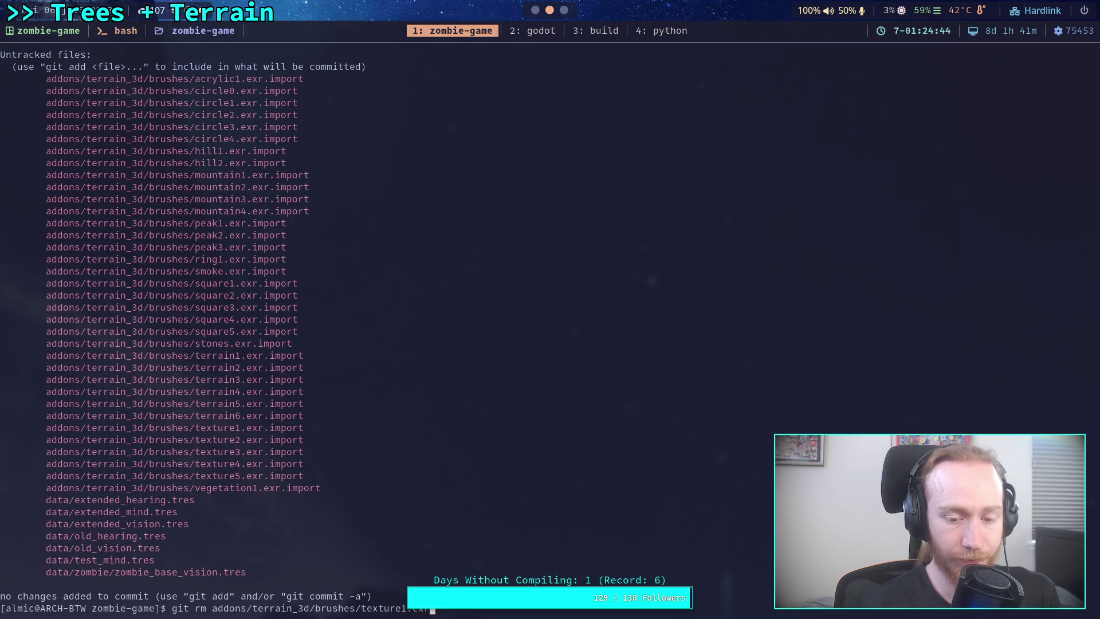
pyautogui.write('.')
pyautogui.press('Tab')
pyautogui.press('Return')
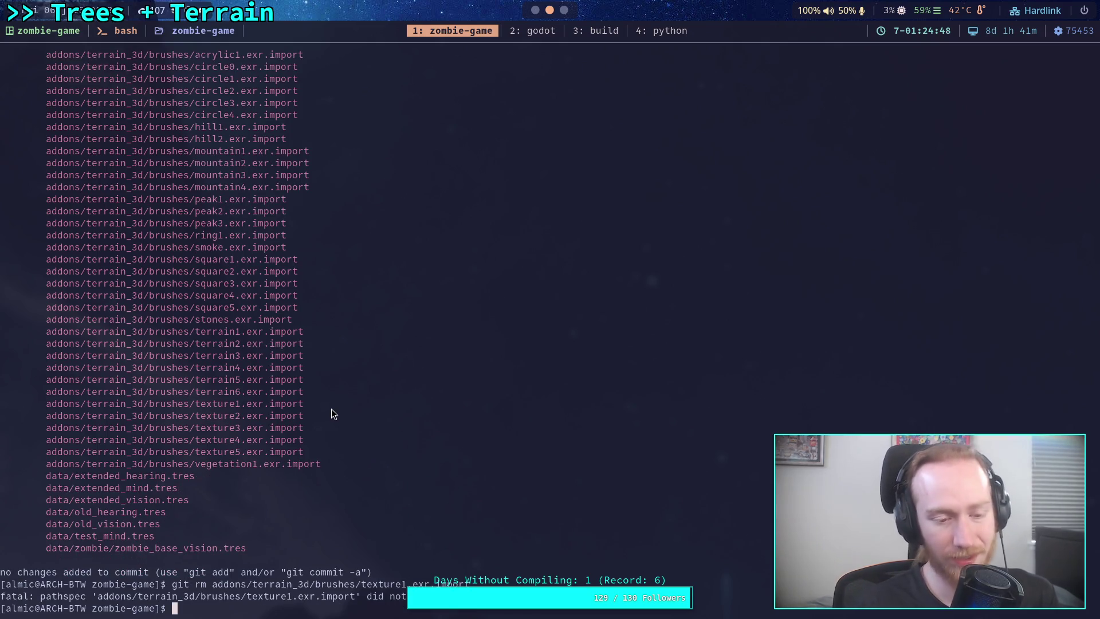
# Rerun git status twice and scroll back through the modified addon scripts and terrain data files
pyautogui.write('git status')
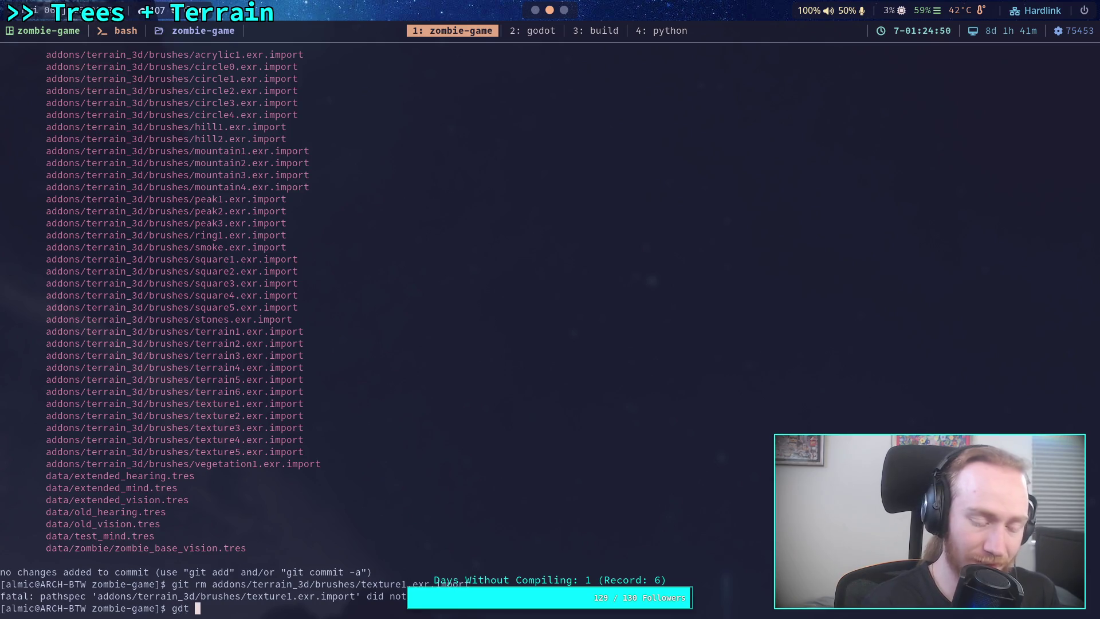
pyautogui.press('Return')
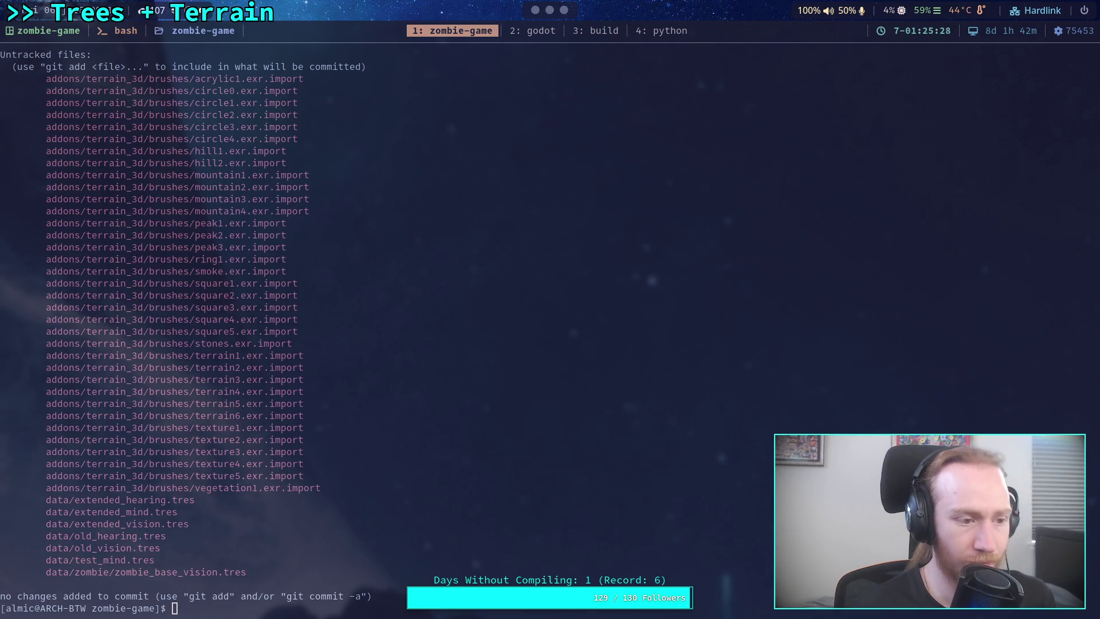
pyautogui.press('Up')
pyautogui.press('Return')
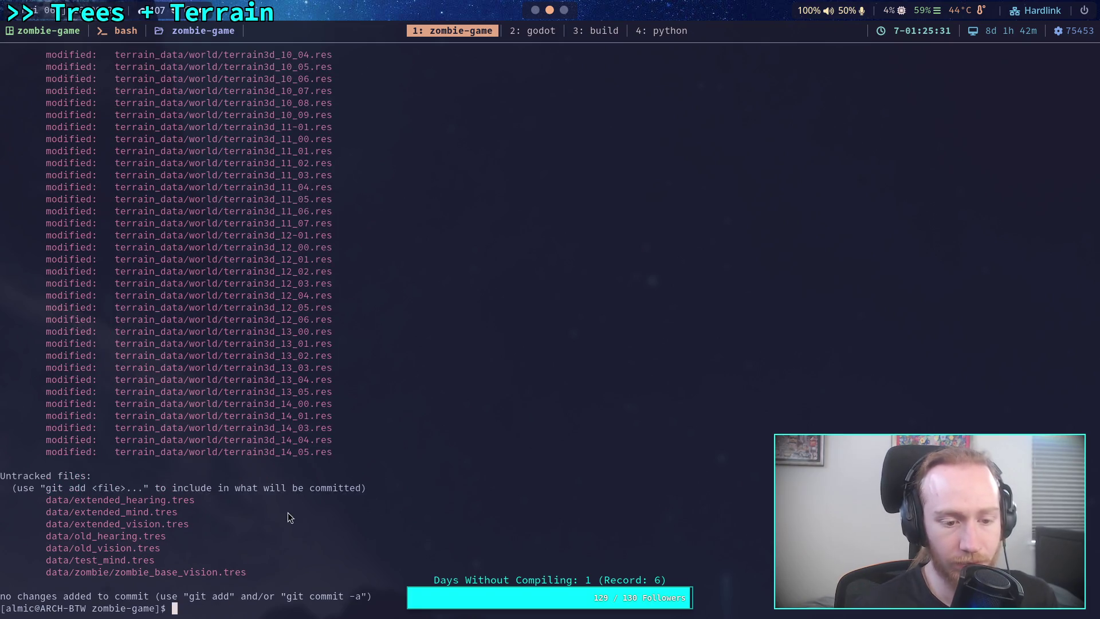
pyautogui.scroll(15, 325, 510)
pyautogui.scroll(4, 325, 510)
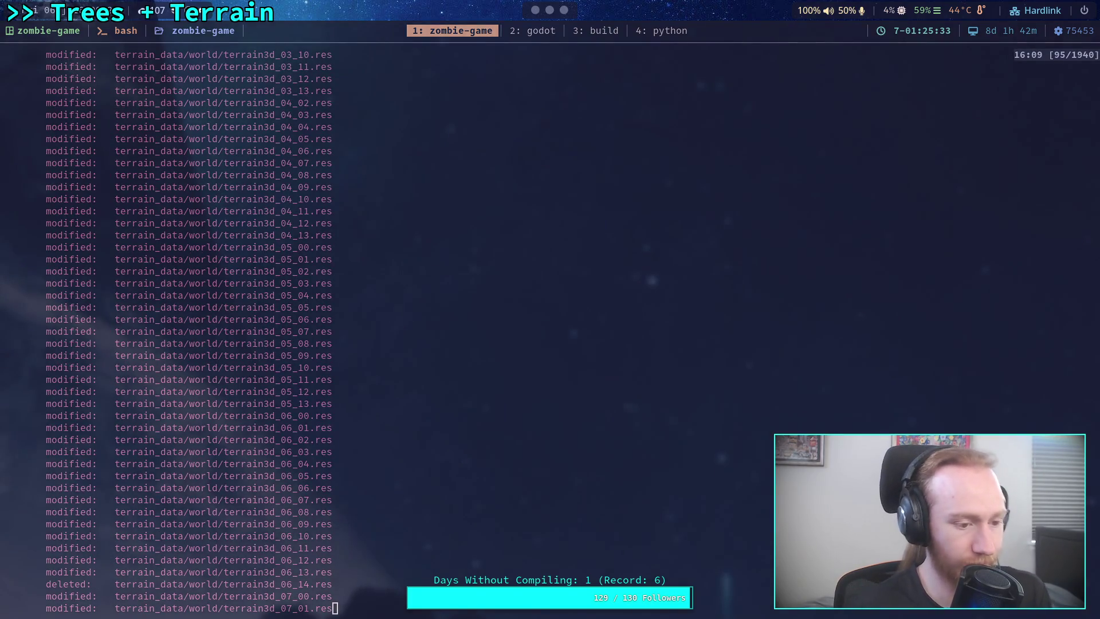
pyautogui.scroll(20, 310, 466)
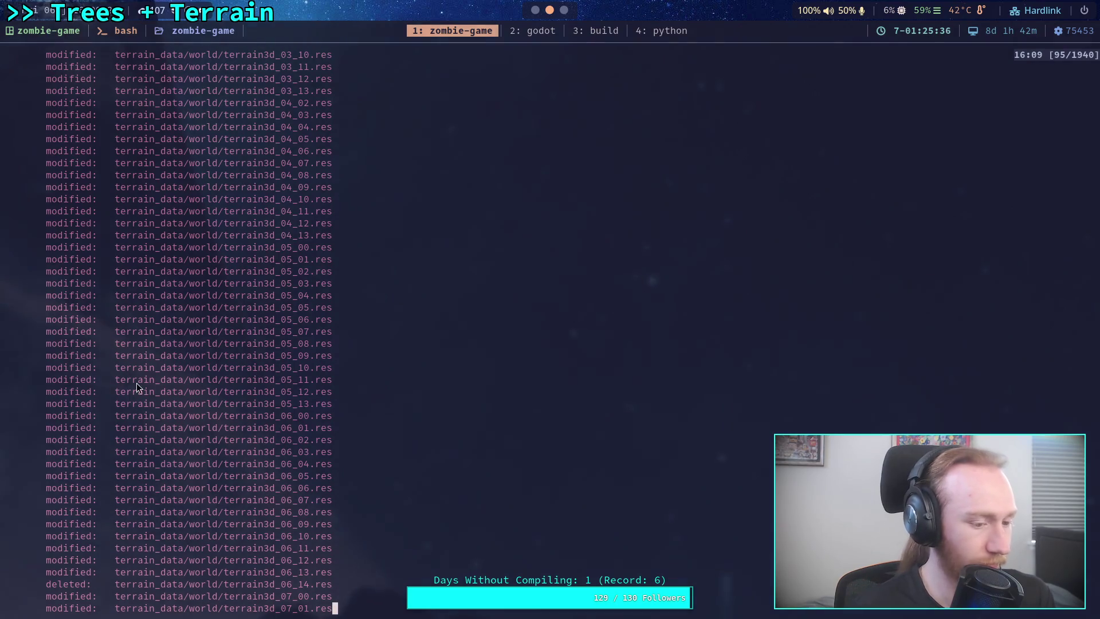
pyautogui.scroll(20, 309, 465)
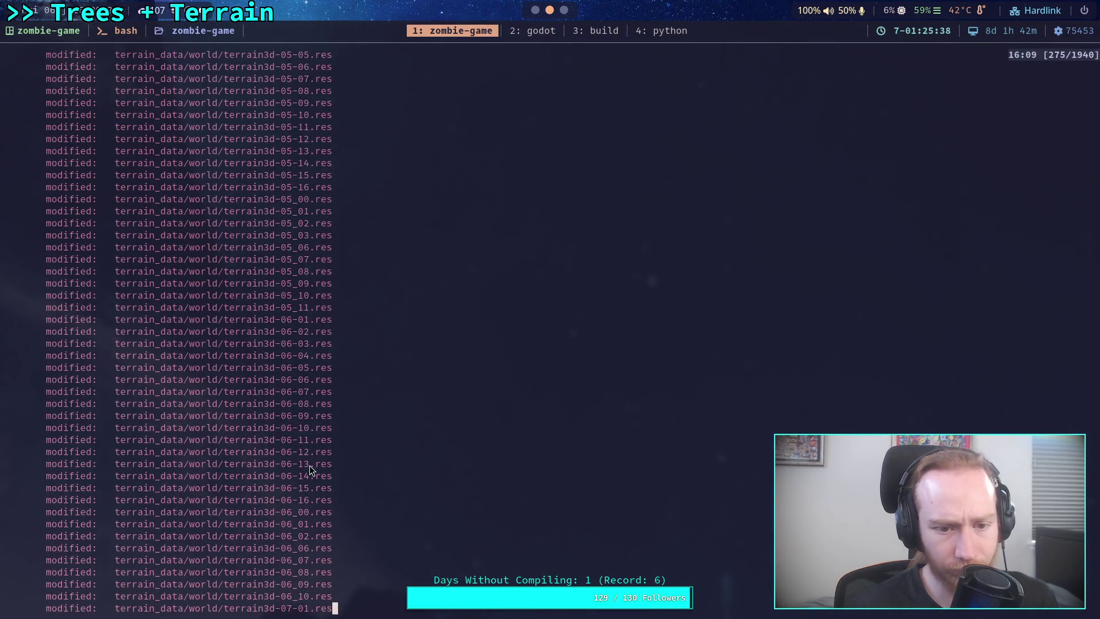
pyautogui.scroll(-3, 309, 465)
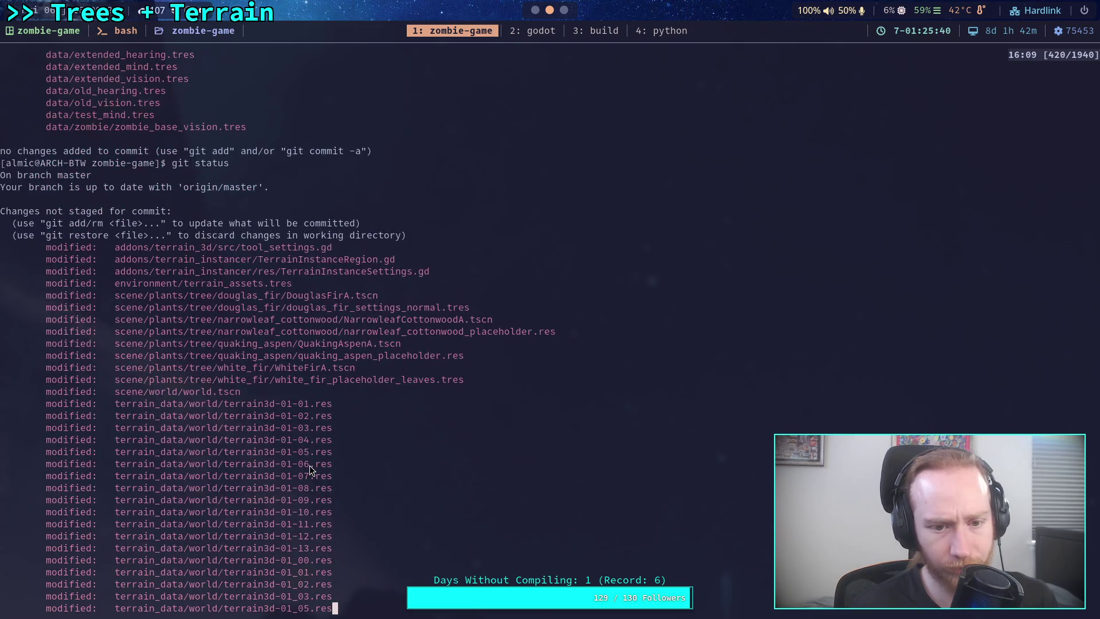
pyautogui.press('super+2')
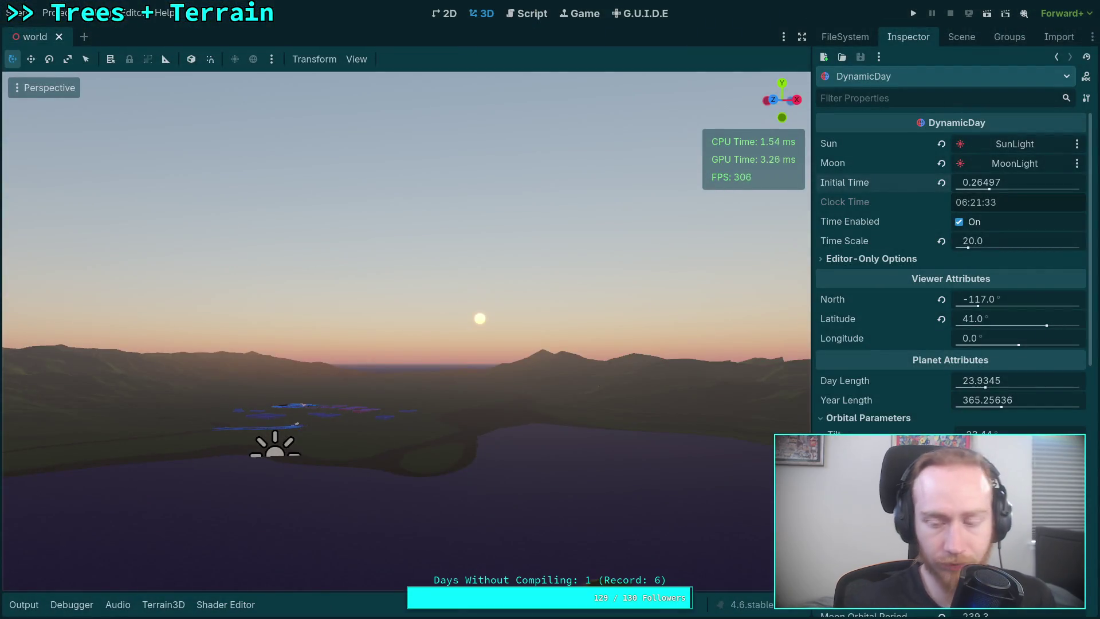
# Reload the current project from Godot's Project menu, then return to the terminal
pyautogui.click(55, 13)
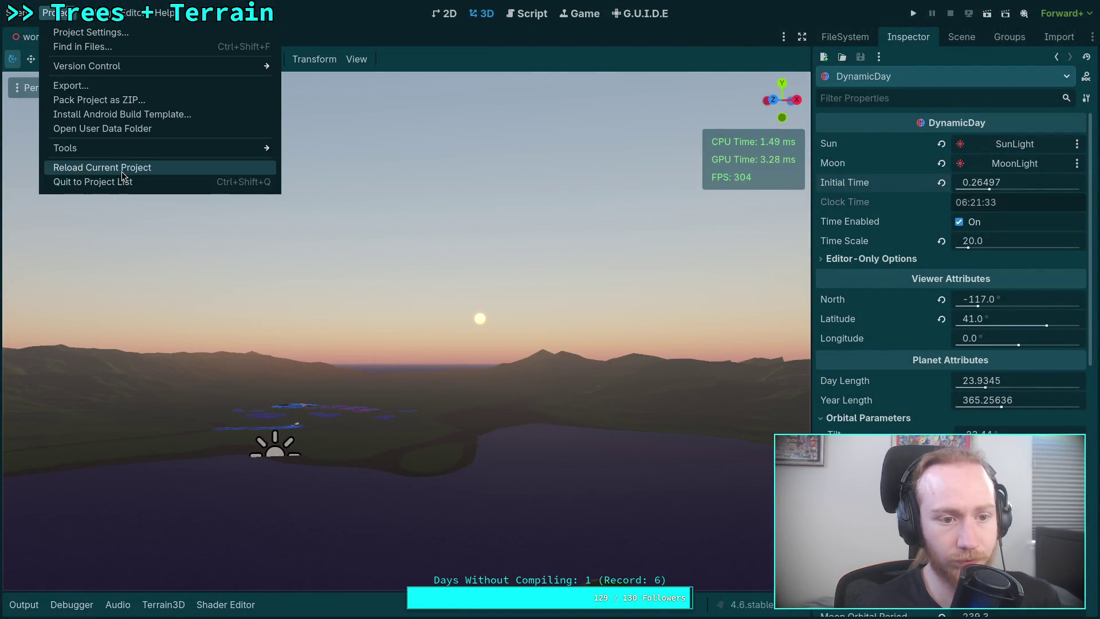
pyautogui.click(121, 169)
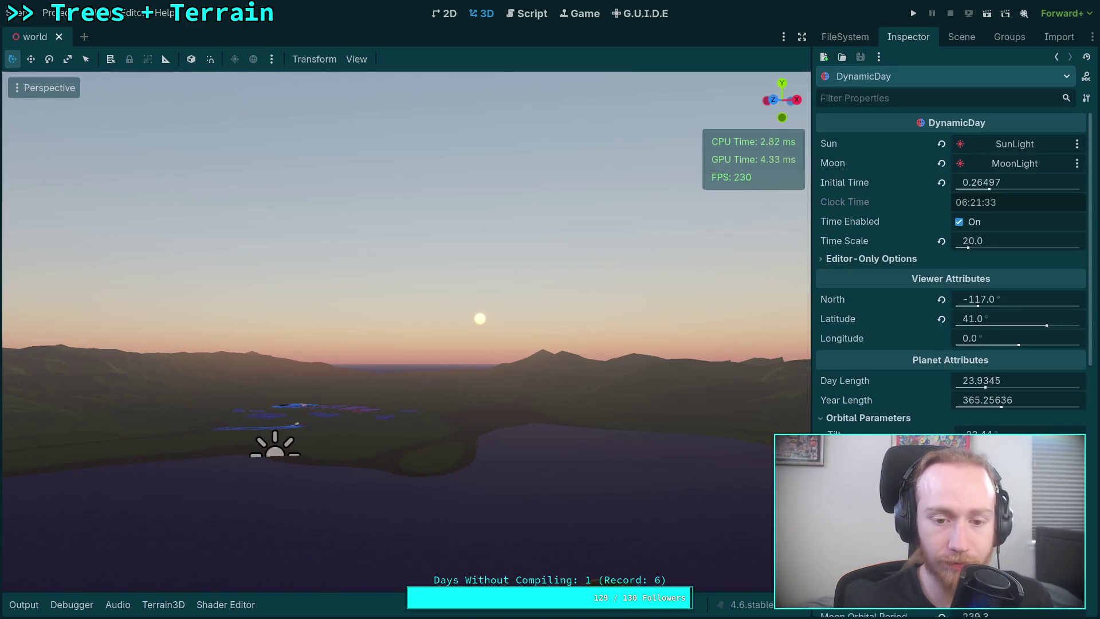
pyautogui.press('super+1')
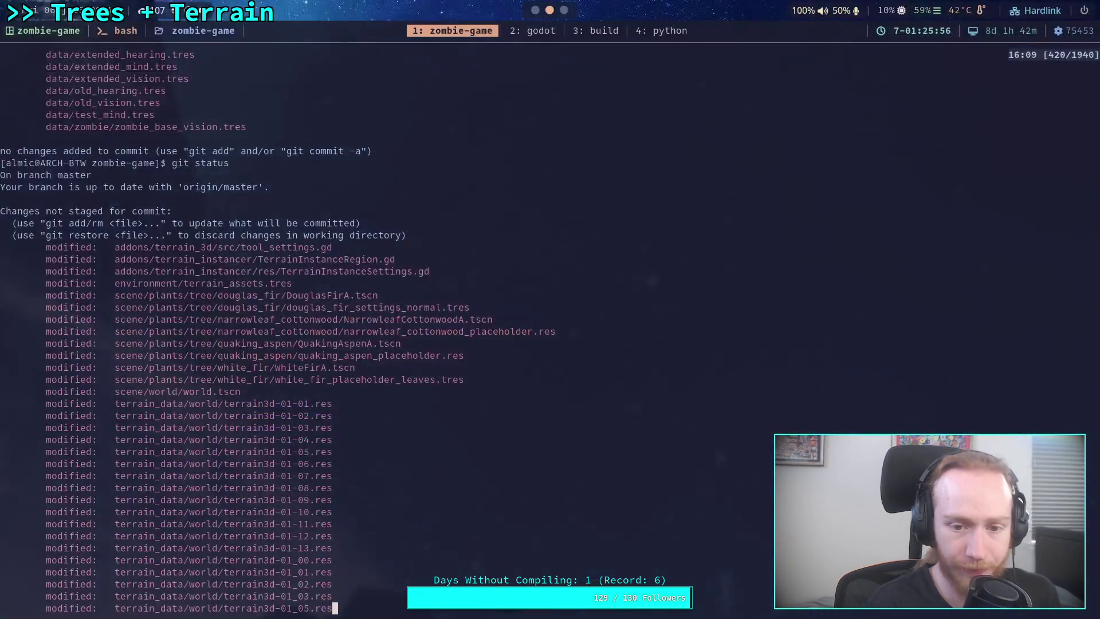
pyautogui.press('q')
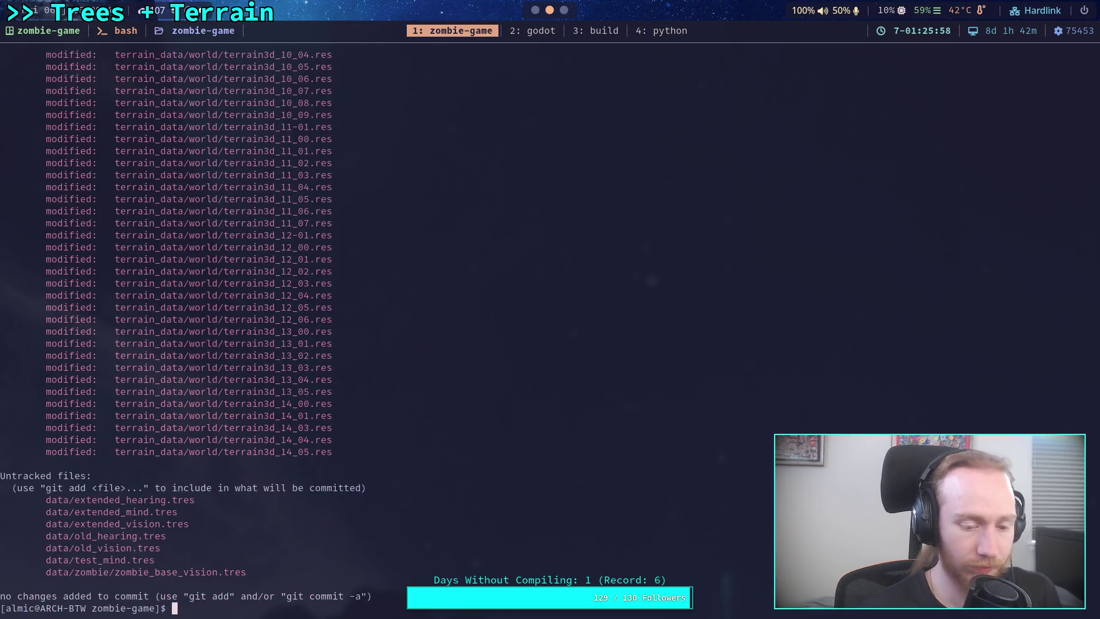
pyautogui.scroll(10, 264, 266)
pyautogui.scroll(-8, 297, 339)
pyautogui.scroll(15, 315, 349)
pyautogui.scroll(20, 316, 350)
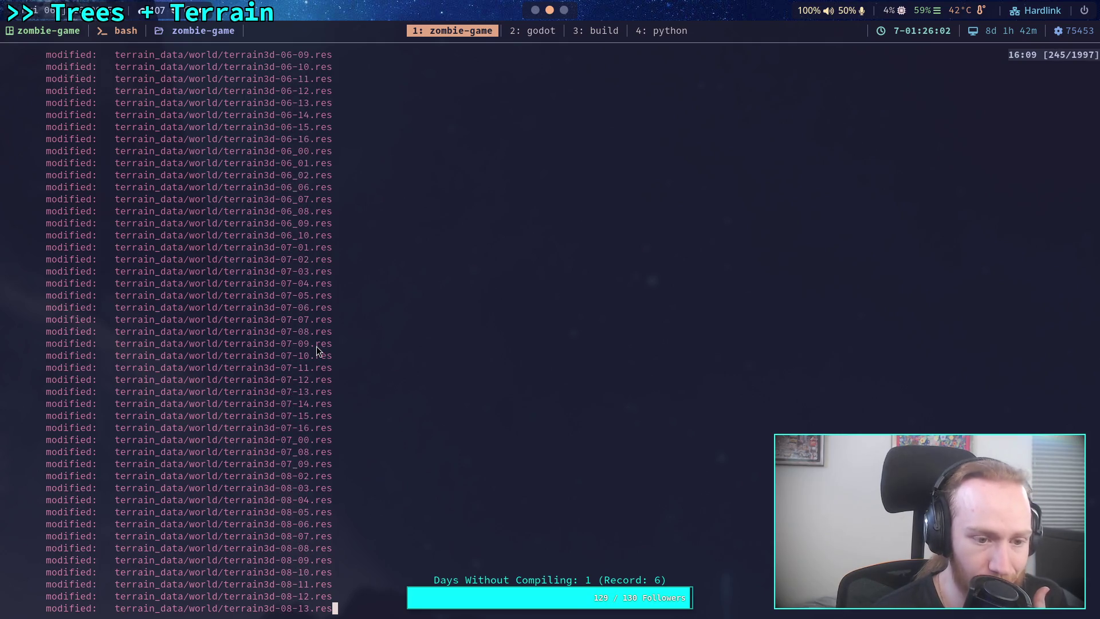
pyautogui.scroll(8, 316, 346)
pyautogui.scroll(-20, 314, 341)
pyautogui.scroll(-20, 310, 336)
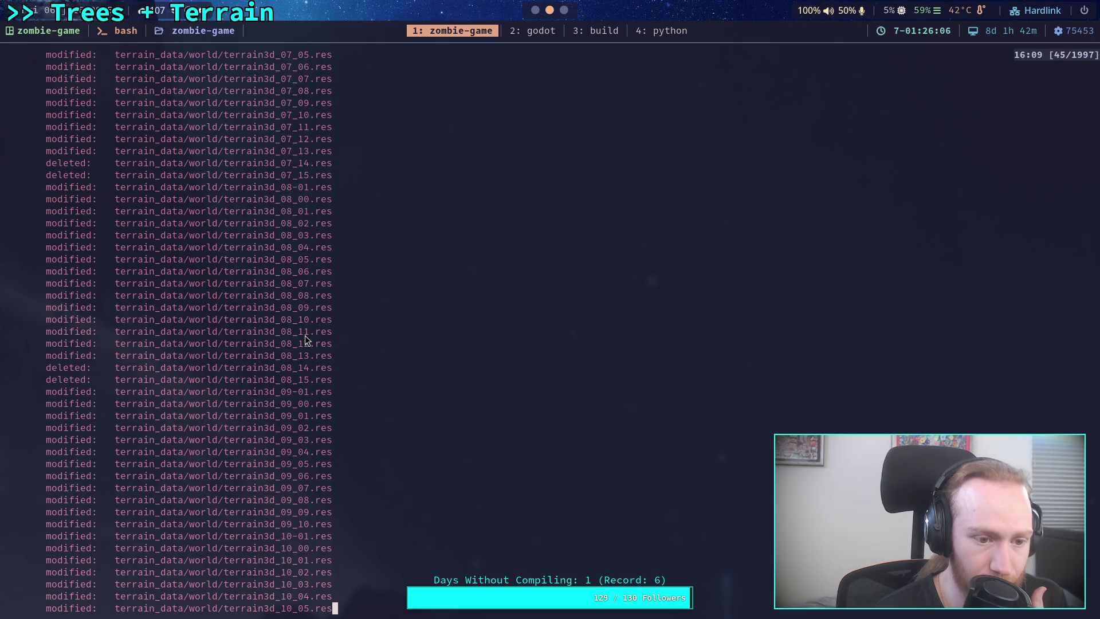
pyautogui.scroll(20, 293, 330)
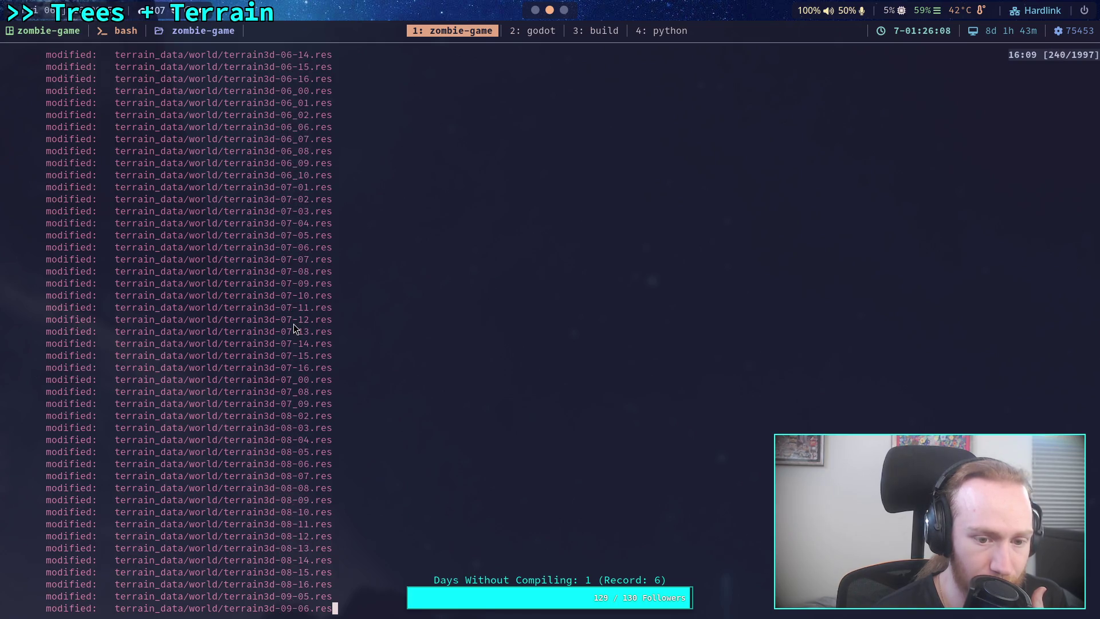
pyautogui.scroll(15, 294, 329)
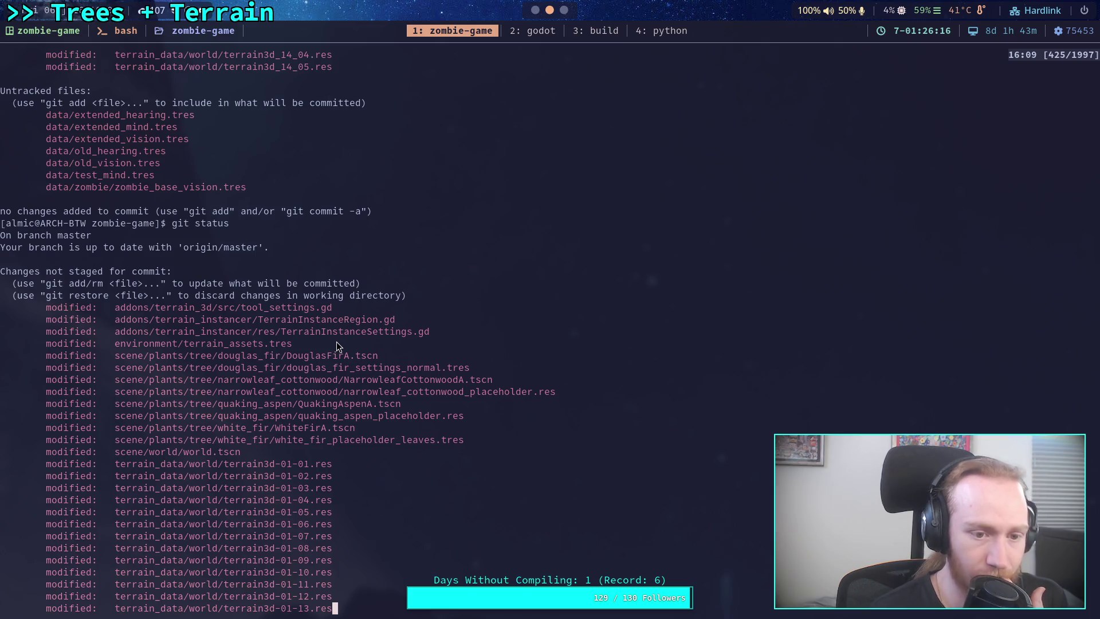
pyautogui.write('qgit ad')
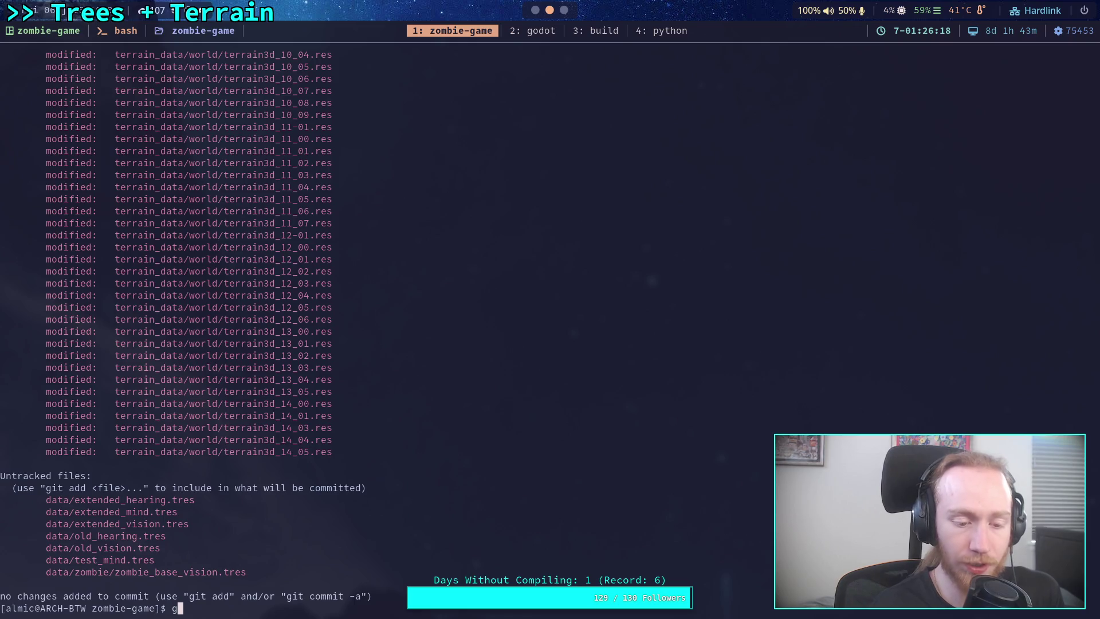
pyautogui.press('BackSpace')
pyautogui.press('BackSpace')
pyautogui.write('d')
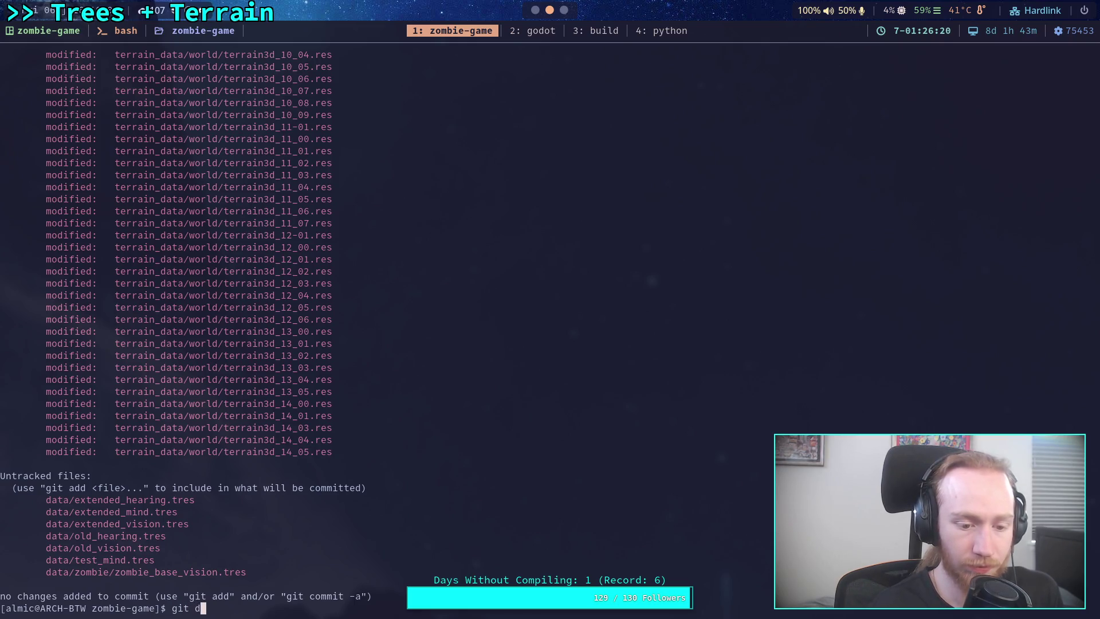
pyautogui.write('iff addons/')
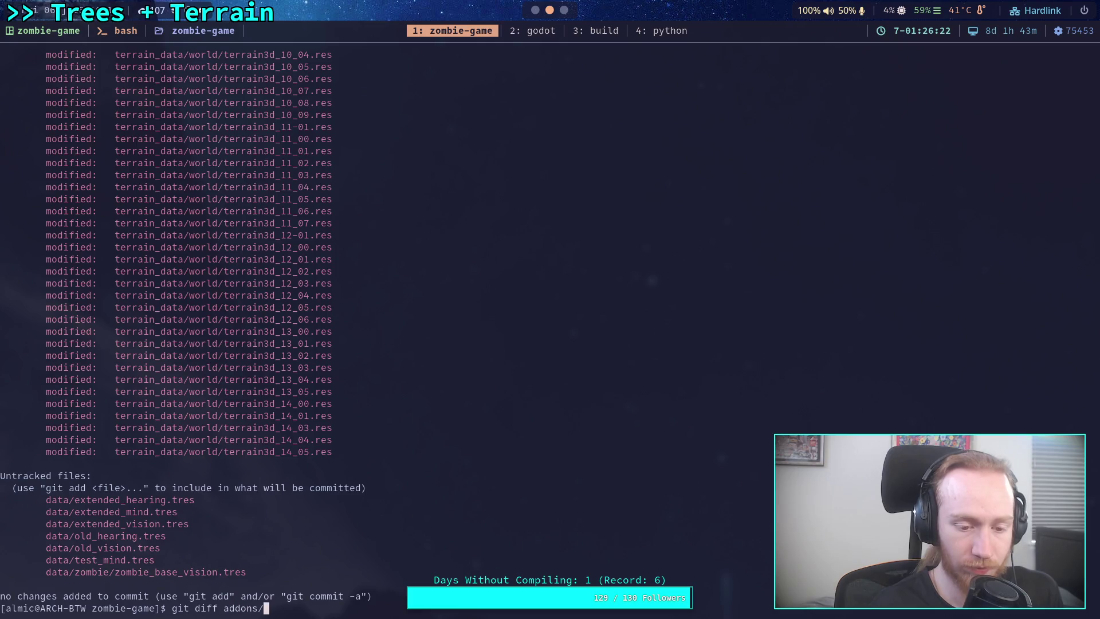
pyautogui.write('terrain_3d')
# Page through the addons/terrain_3d diff of tool_settings.gd, then start typing 'git add -i addons/te'
pyautogui.press('Return')
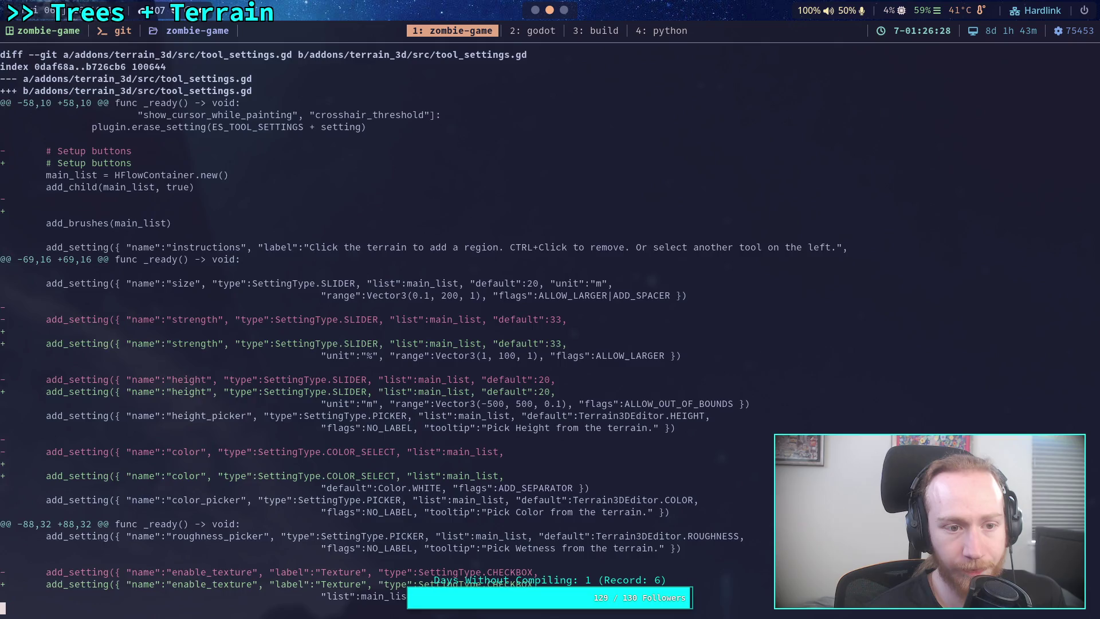
pyautogui.scroll(-10, 473, 315)
pyautogui.scroll(-11, 473, 314)
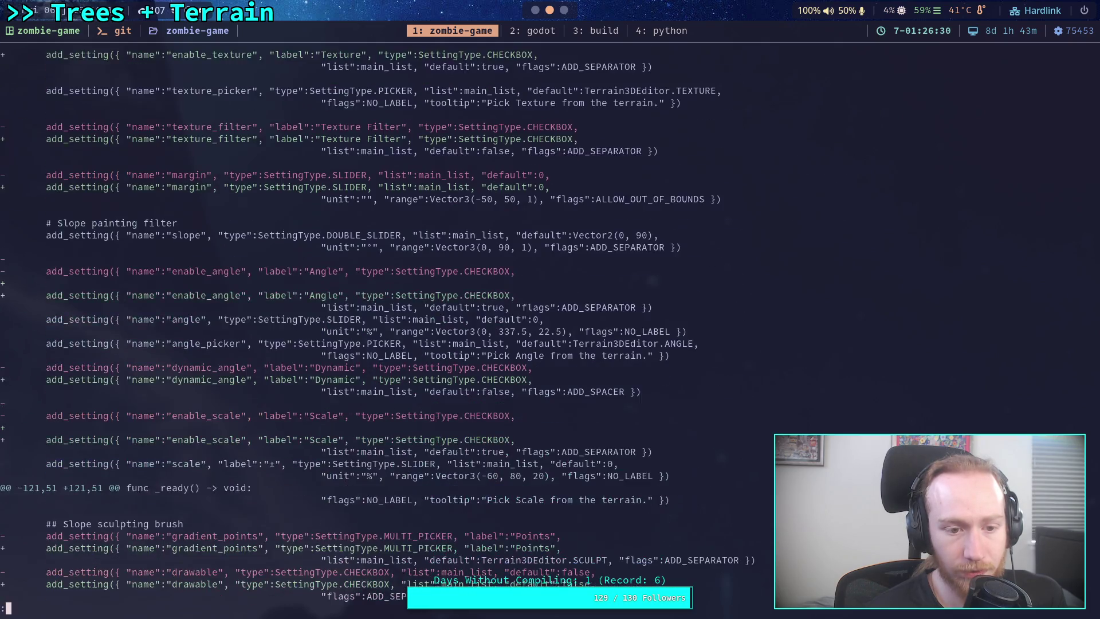
pyautogui.scroll(-12, 473, 315)
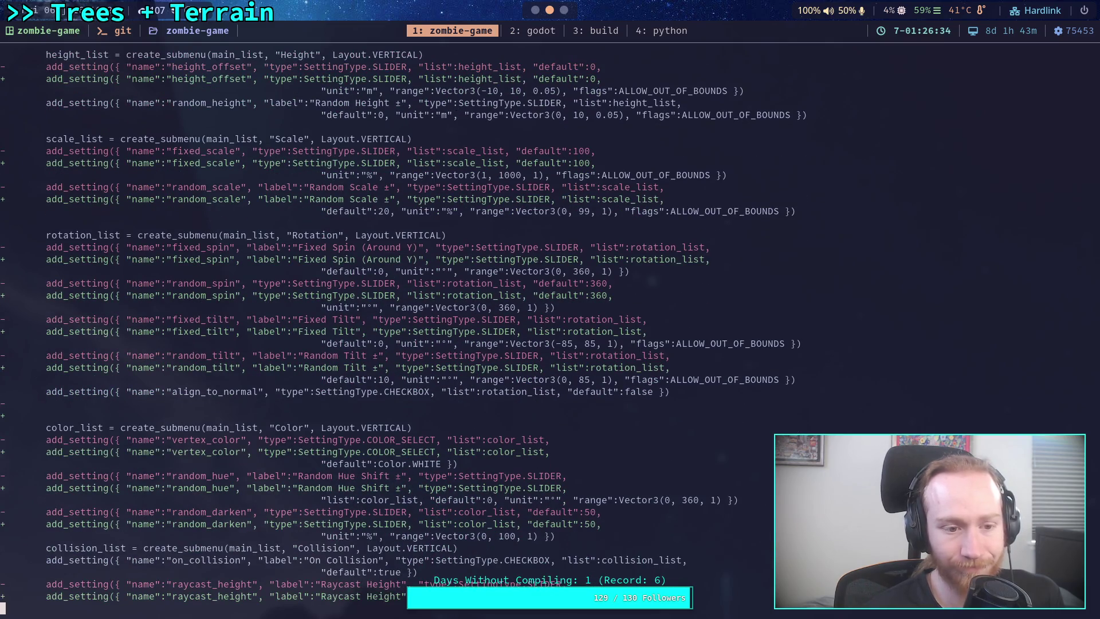
pyautogui.scroll(-15, 473, 315)
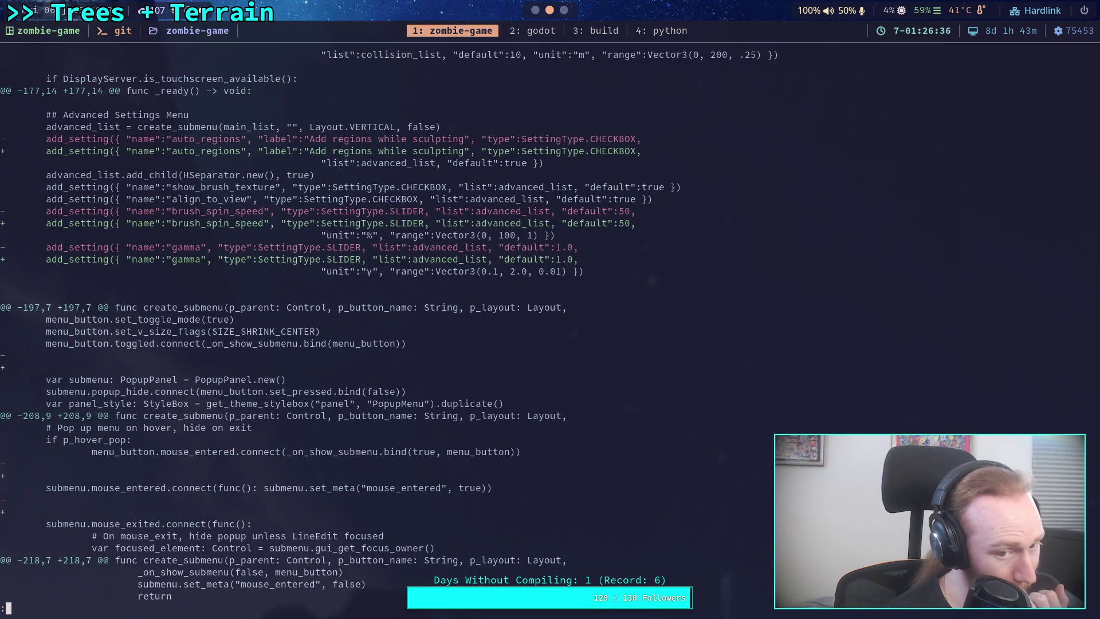
pyautogui.press('space')
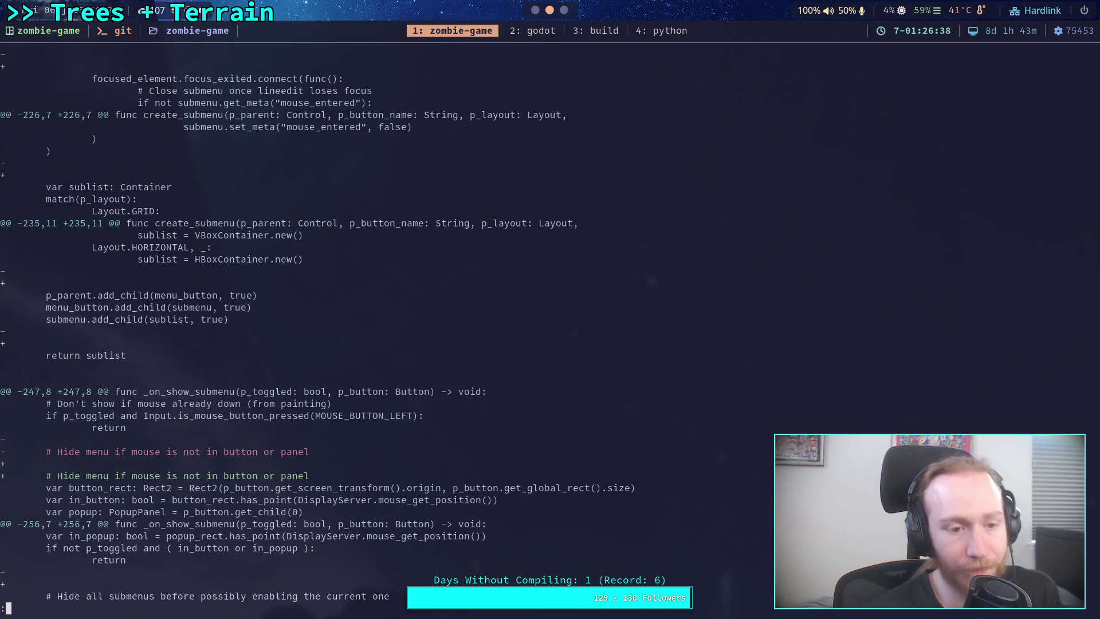
pyautogui.press('space')
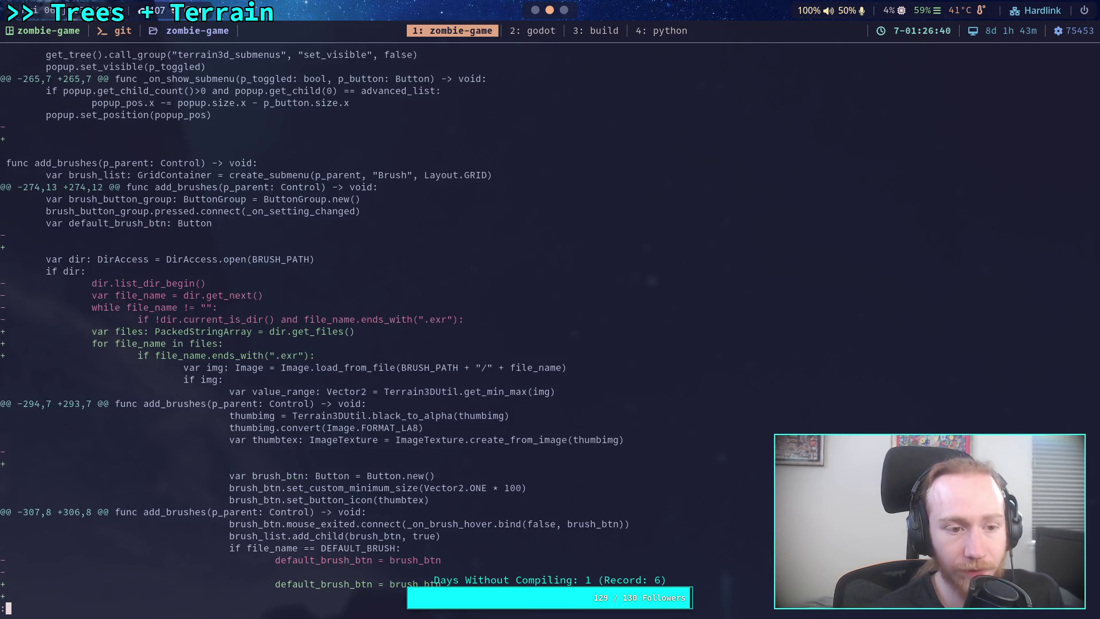
pyautogui.write('q')
pyautogui.write('git add -i addons/te')
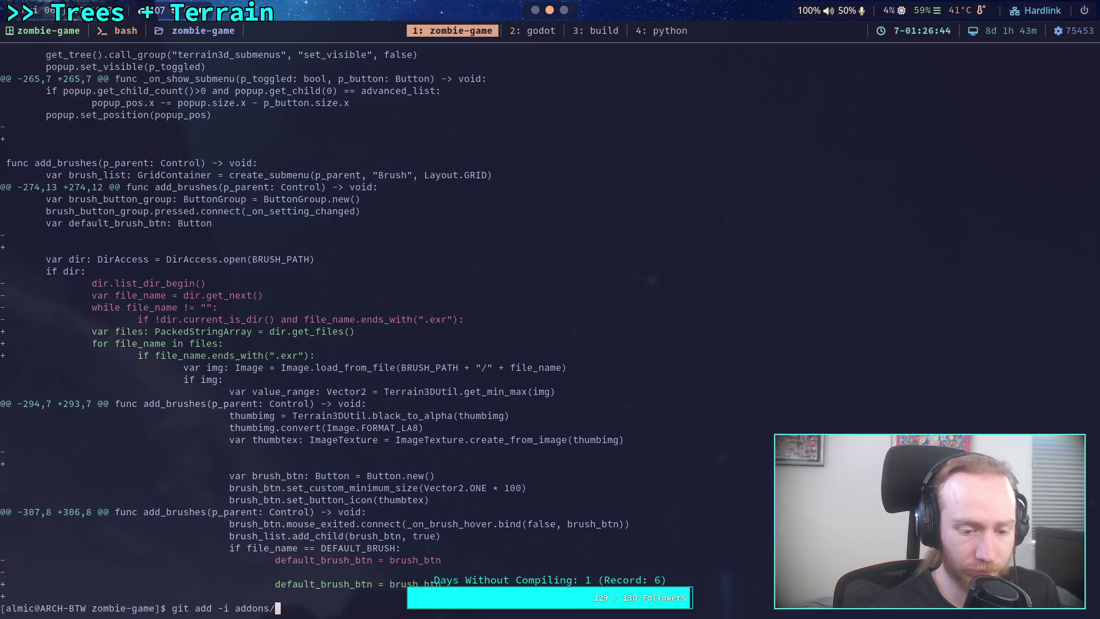
# Start interactive patch staging for addons/terrain_3d and select tool_settings.gd
pyautogui.press('Tab')
pyautogui.write('3')
pyautogui.press('Tab')
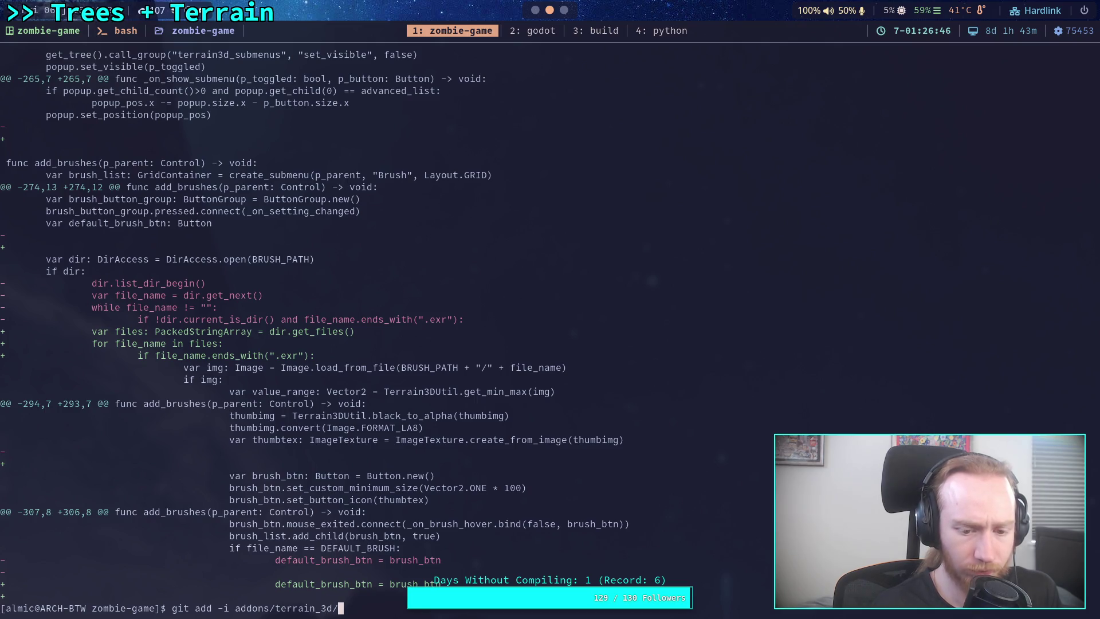
pyautogui.press('Return')
pyautogui.write('5')
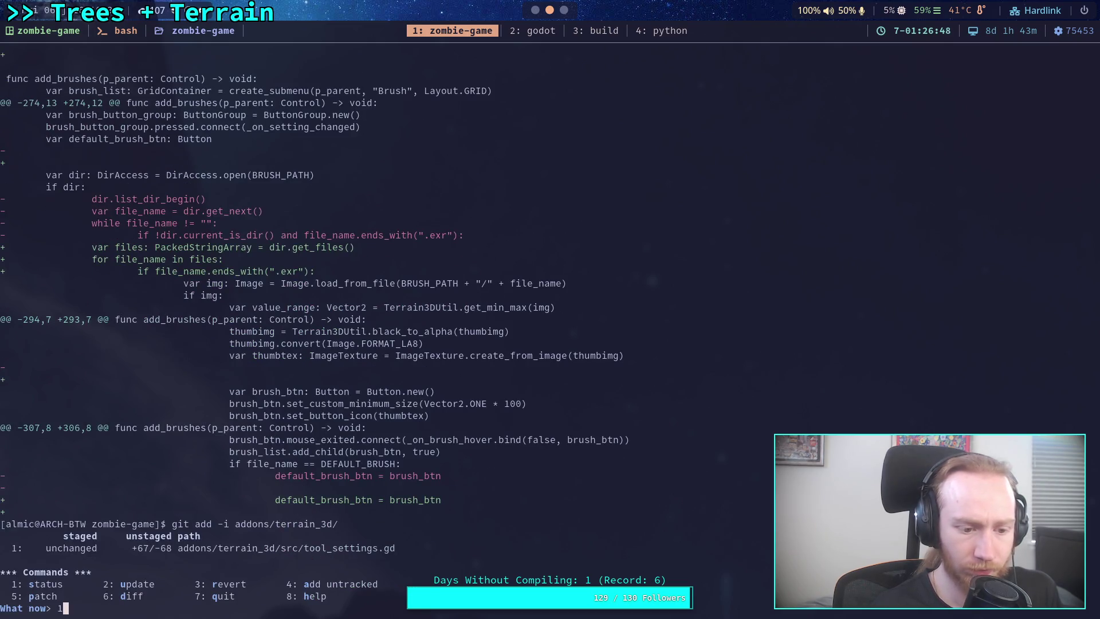
pyautogui.press('Return')
pyautogui.write('1')
pyautogui.press('Return')
pyautogui.press('Return')
pyautogui.write('n')
# Leave hunks 1 through 13 unstaged and split hunk 14
pyautogui.press('Return')
pyautogui.write('n')
pyautogui.press('Return')
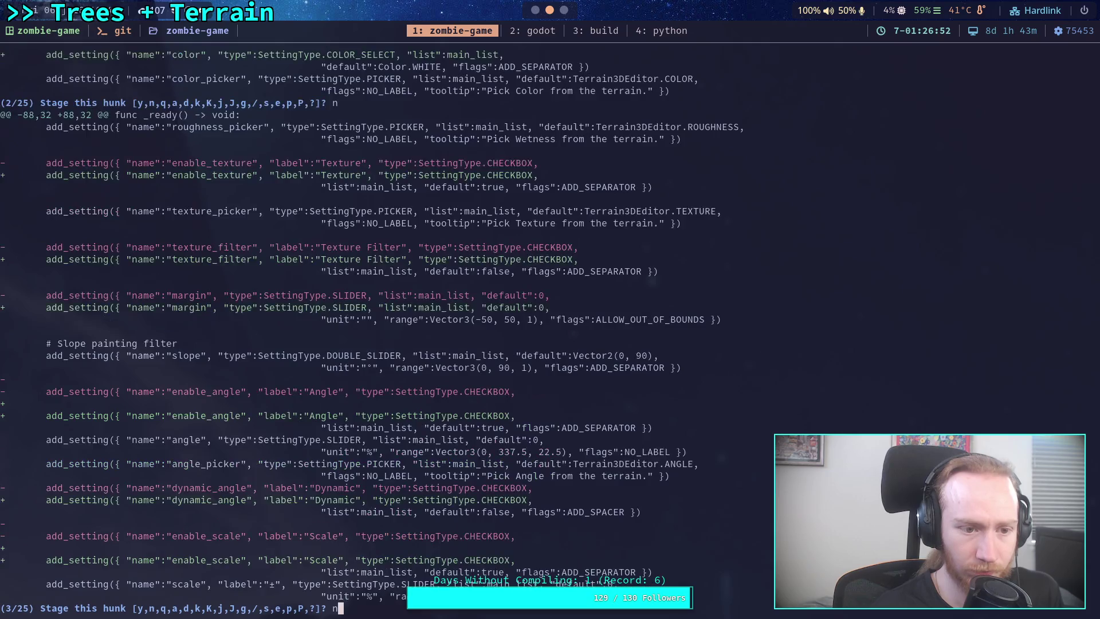
pyautogui.write('n')
pyautogui.press('Return')
pyautogui.write('n')
pyautogui.press('Return')
pyautogui.write('n')
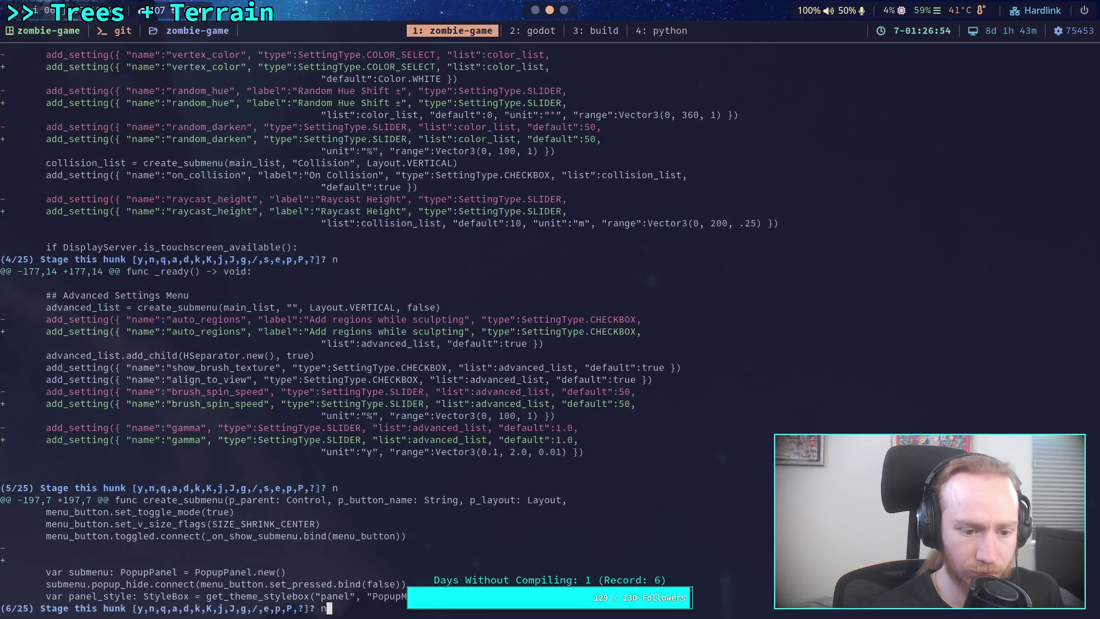
pyautogui.press('Return')
pyautogui.write('n')
pyautogui.press('Return')
pyautogui.write('n')
pyautogui.press('Return')
pyautogui.write('n')
pyautogui.press('Return')
pyautogui.write('n')
pyautogui.press('Return')
pyautogui.write('n')
pyautogui.press('Return')
pyautogui.write('n')
pyautogui.press('Return')
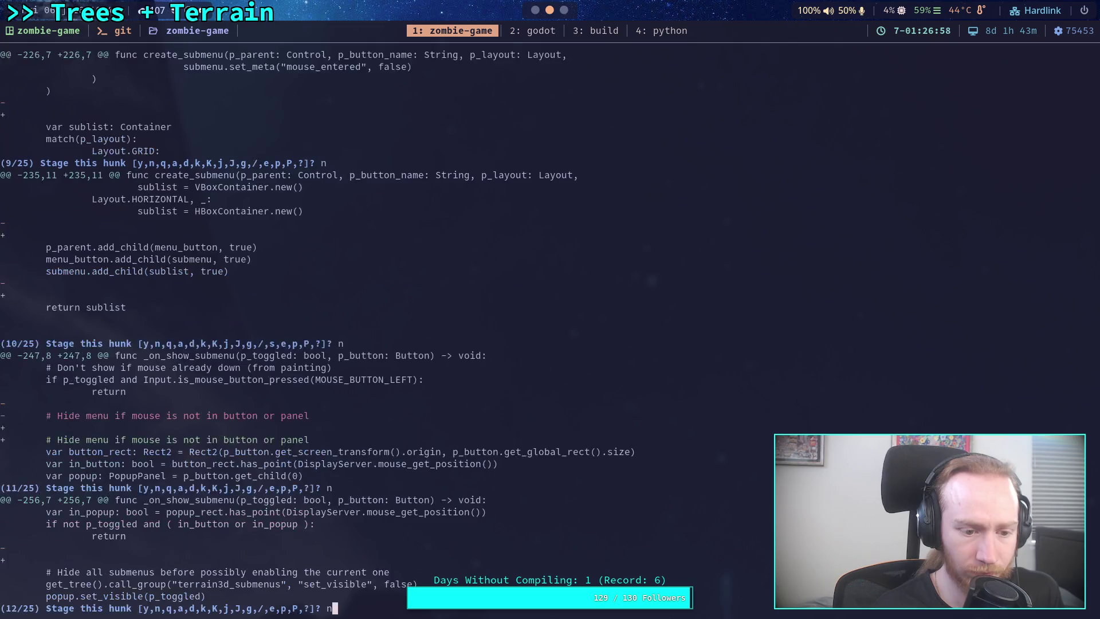
pyautogui.write('n')
pyautogui.press('Return')
pyautogui.write('n')
pyautogui.press('Return')
pyautogui.write('s')
pyautogui.press('Return')
# Stage only the get_files brush-listing hunk, leave every remaining hunk unstaged, and quit
pyautogui.write('n')
pyautogui.press('Return')
pyautogui.write('y')
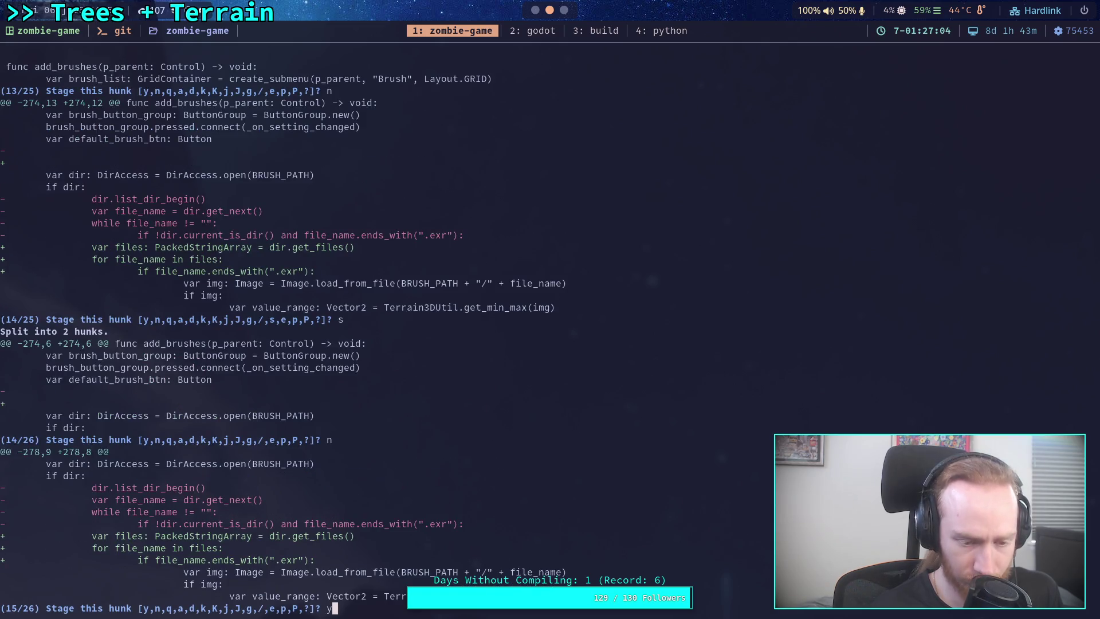
pyautogui.press('Return')
pyautogui.write('n')
pyautogui.press('Return')
pyautogui.write('n')
pyautogui.press('Return')
pyautogui.write('n')
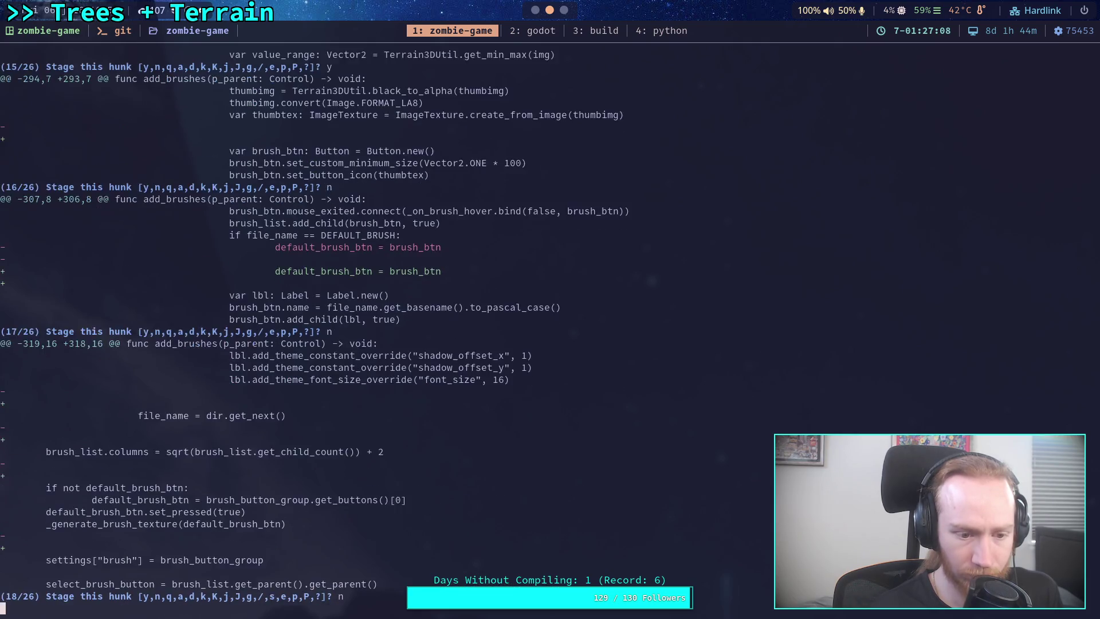
pyautogui.press('Return')
pyautogui.write('n')
pyautogui.press('Return')
pyautogui.write('n')
pyautogui.press('Return')
pyautogui.write('n')
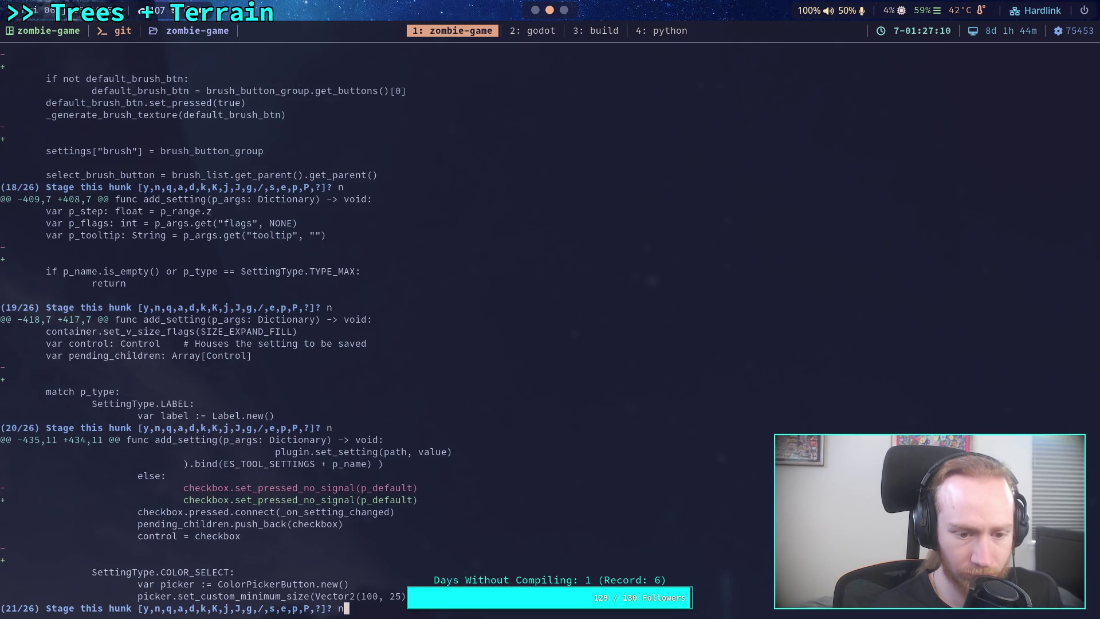
pyautogui.press('Return')
pyautogui.write('n')
pyautogui.press('Return')
pyautogui.write('n')
pyautogui.press('Return')
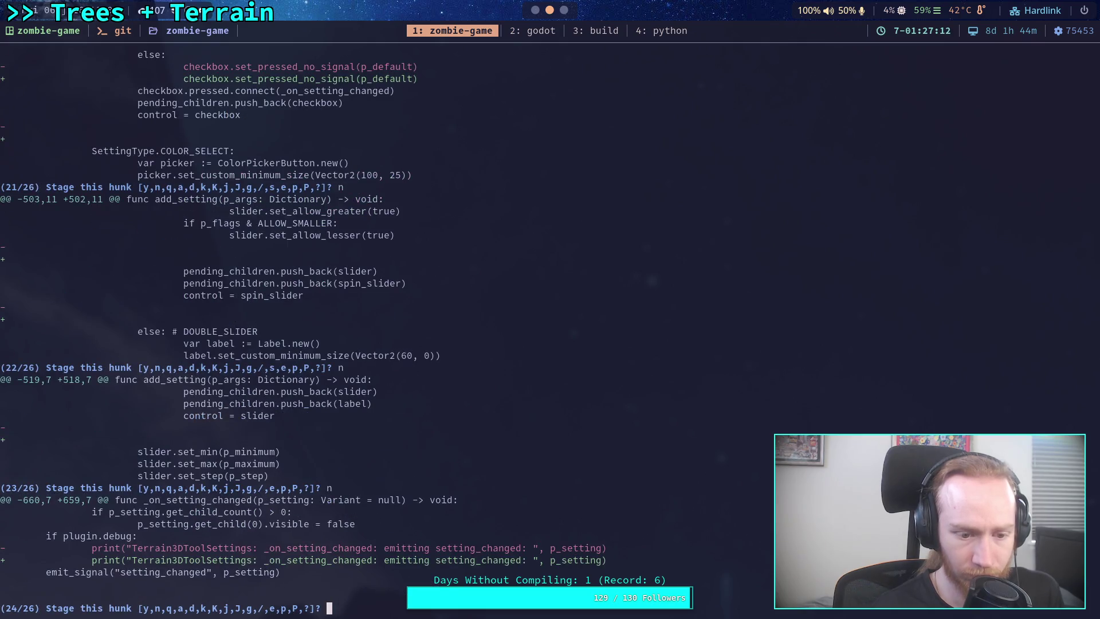
pyautogui.write('n')
pyautogui.press('Return')
pyautogui.write('n')
pyautogui.press('Return')
pyautogui.write('n')
pyautogui.press('Return')
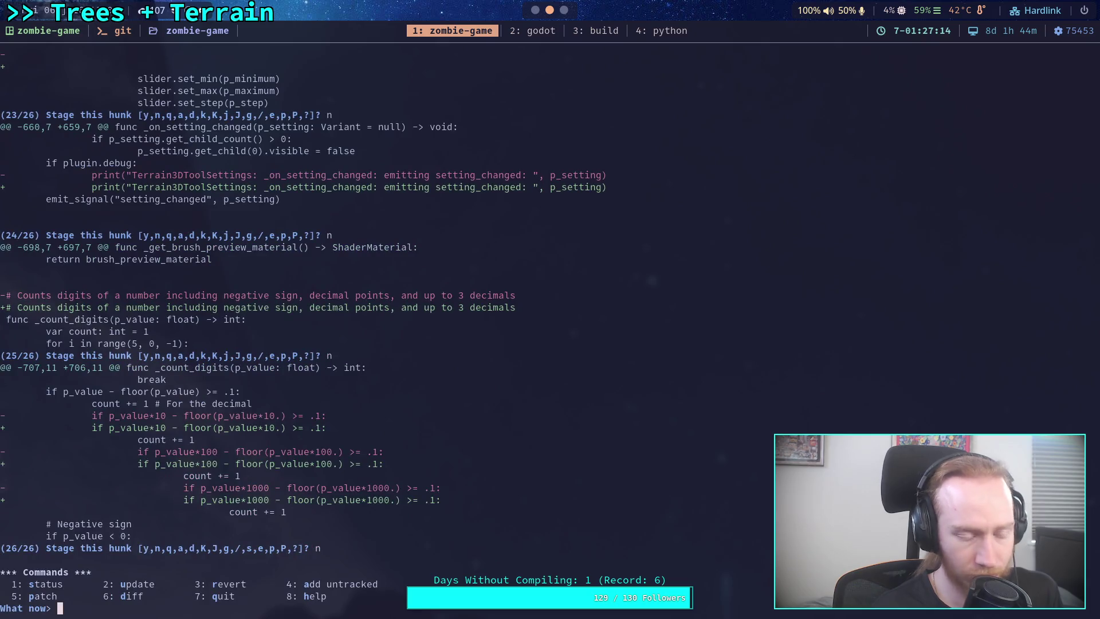
pyautogui.write('q')
pyautogui.press('Return')
pyautogui.write('git')
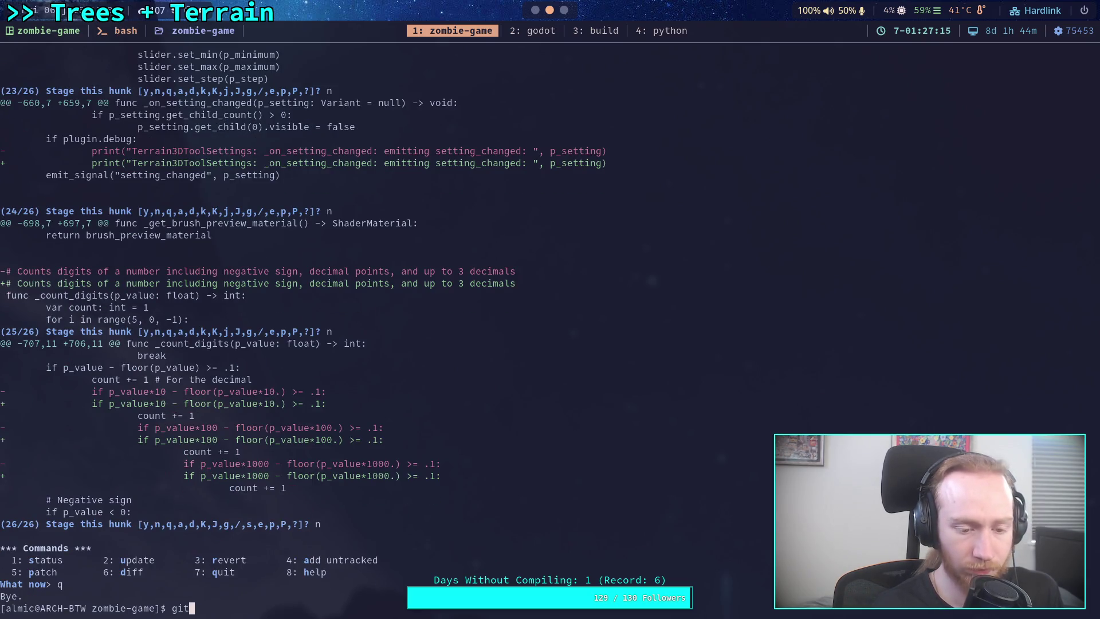
pyautogui.write(' restore addons/terrain_3d/')
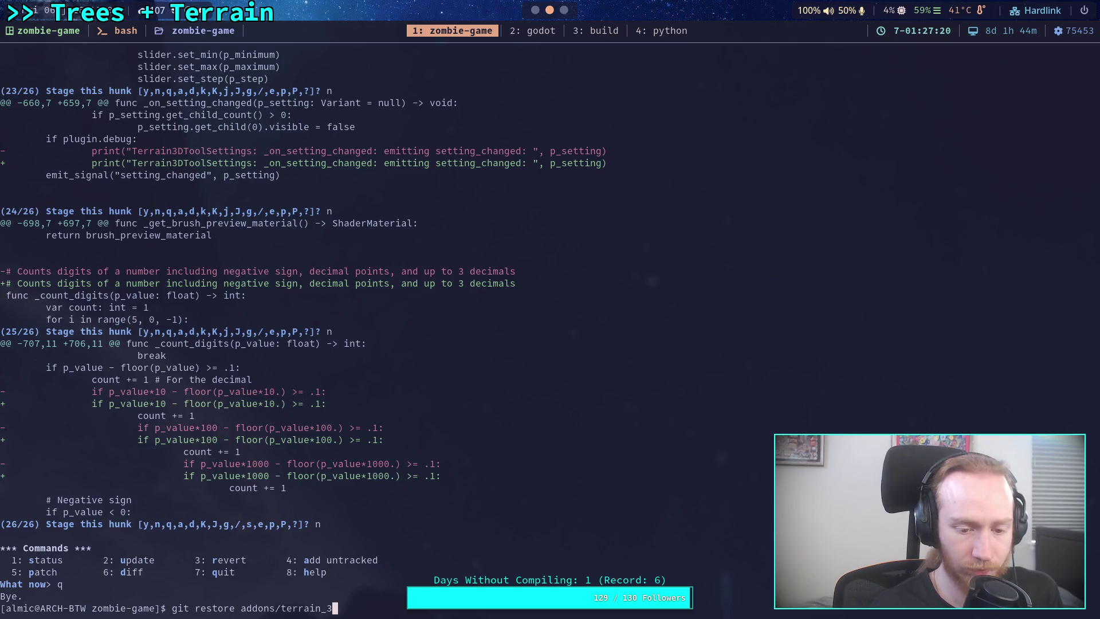
# Discard unstaged addons/terrain_3d edits and review git status to confirm only tool_settings.gd is staged
pyautogui.press('Return')
pyautogui.write('git status')
pyautogui.press('Return')
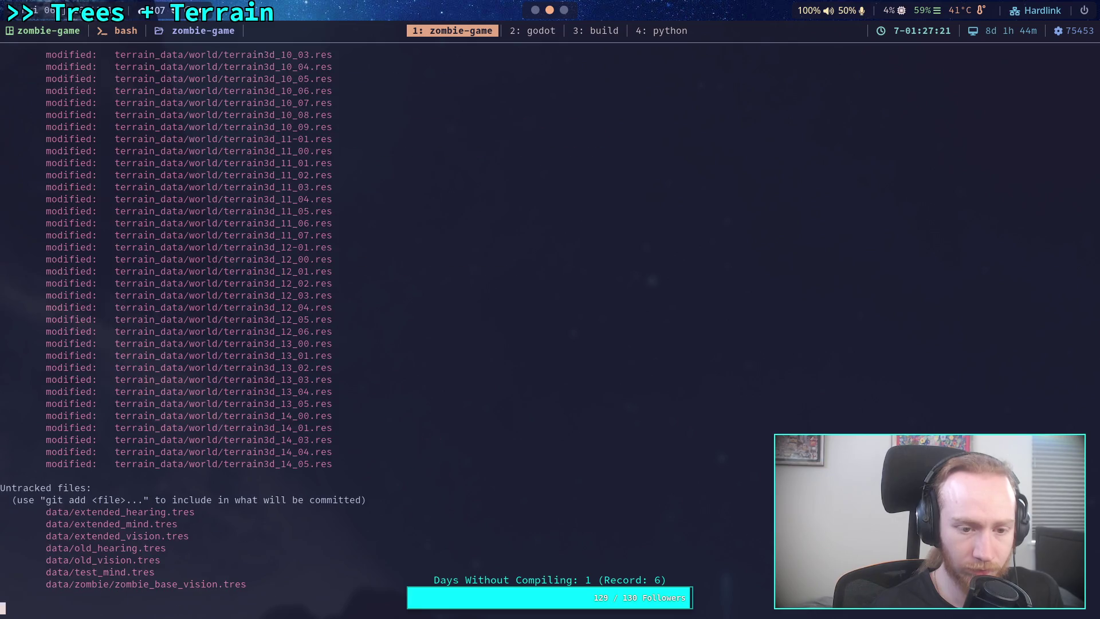
pyautogui.scroll(20, 550, 327)
pyautogui.scroll(20, 550, 326)
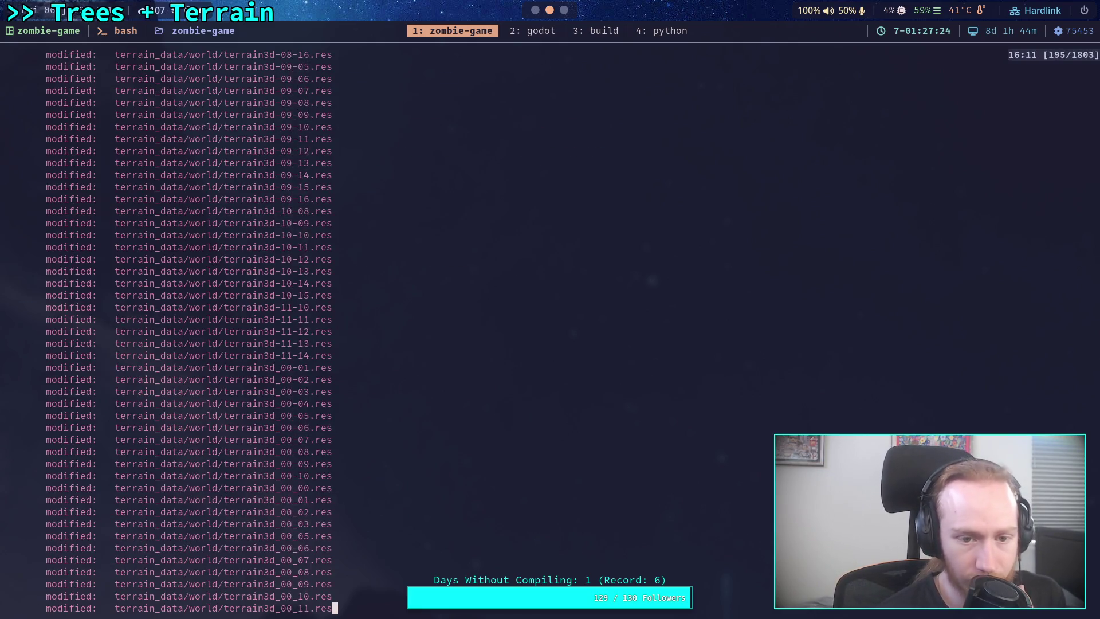
pyautogui.scroll(8, 550, 327)
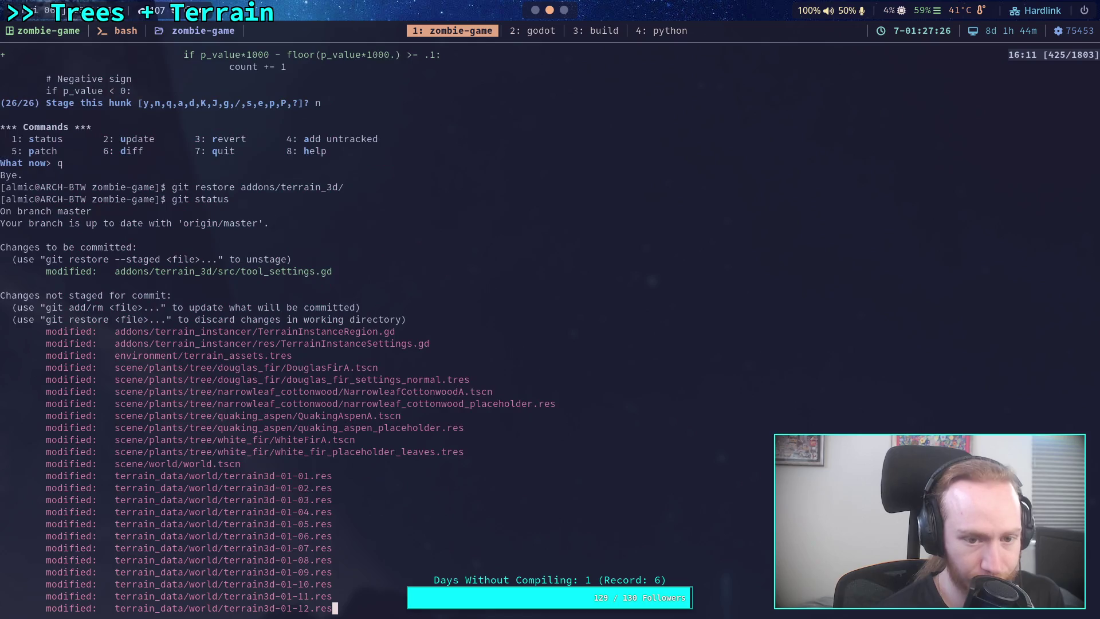
# Start a git commit and begin the message 'Fix order of brush'
pyautogui.write('qgit commit')
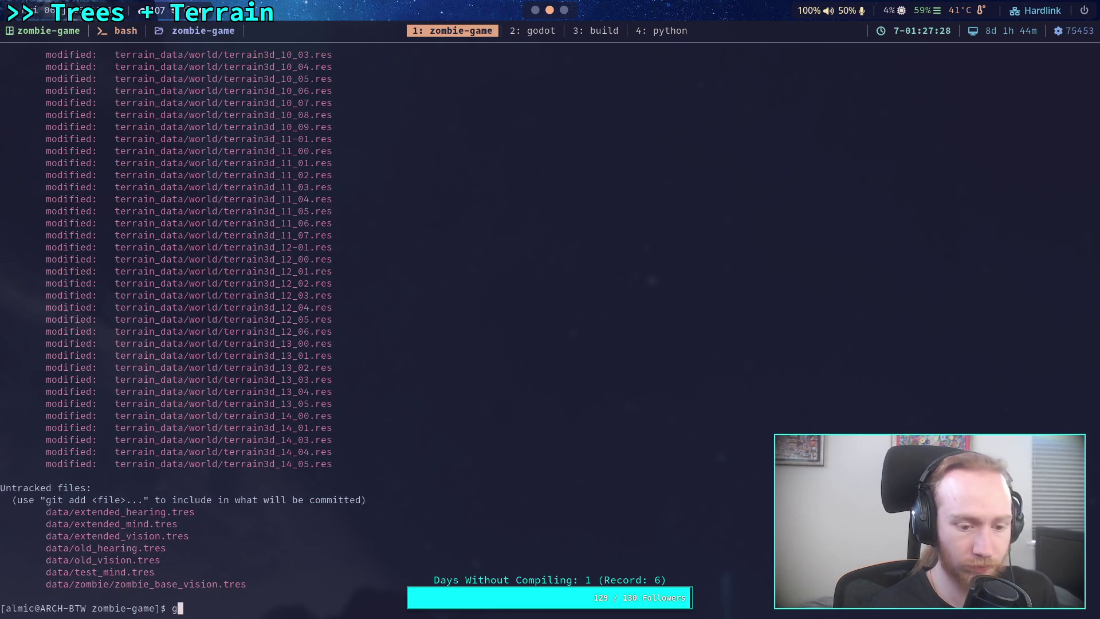
pyautogui.press('Return')
pyautogui.write('OFix order of brush')
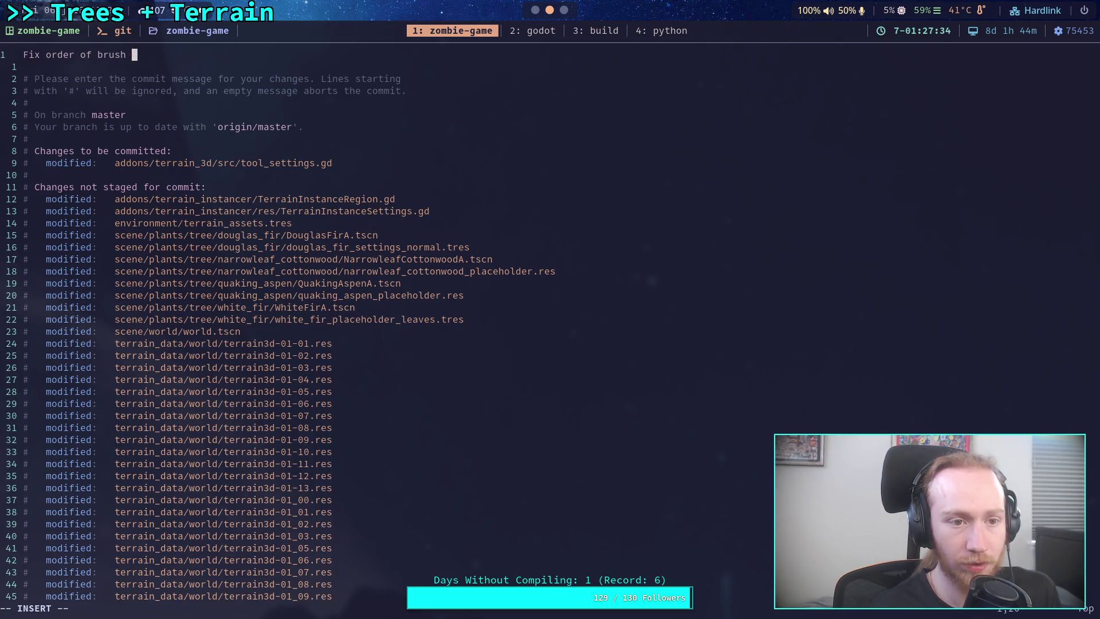
# Complete the commit as 'Fix order of brushes for Terrain3D' and push it to origin
pyautogui.press('BackSpace')
pyautogui.write('es for Terrain')
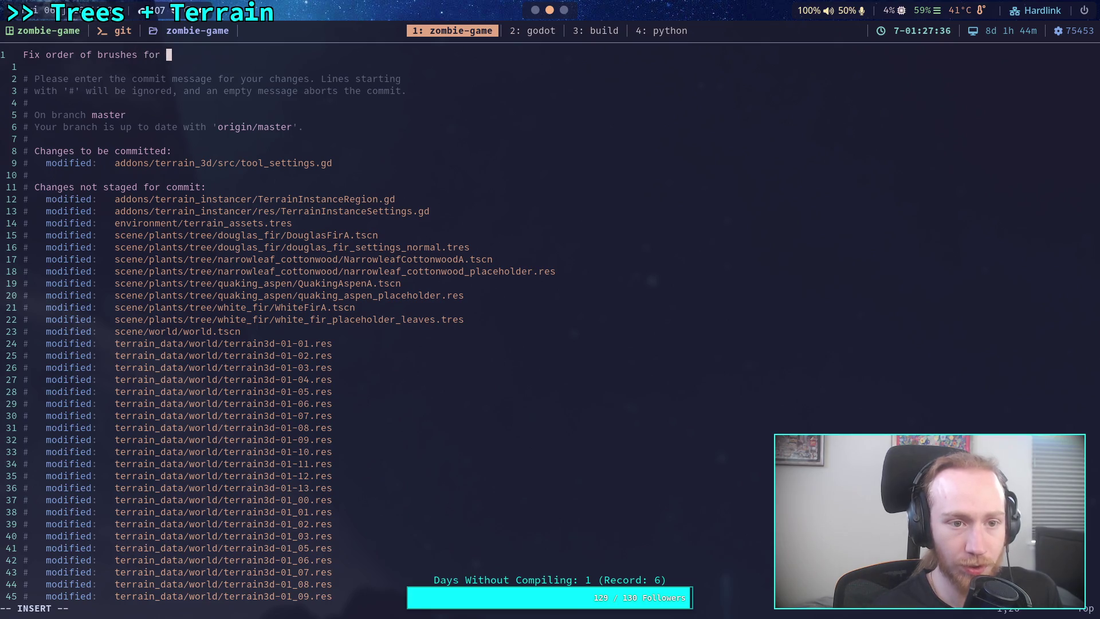
pyautogui.write('3D')
pyautogui.press('Escape')
pyautogui.write(':wq')
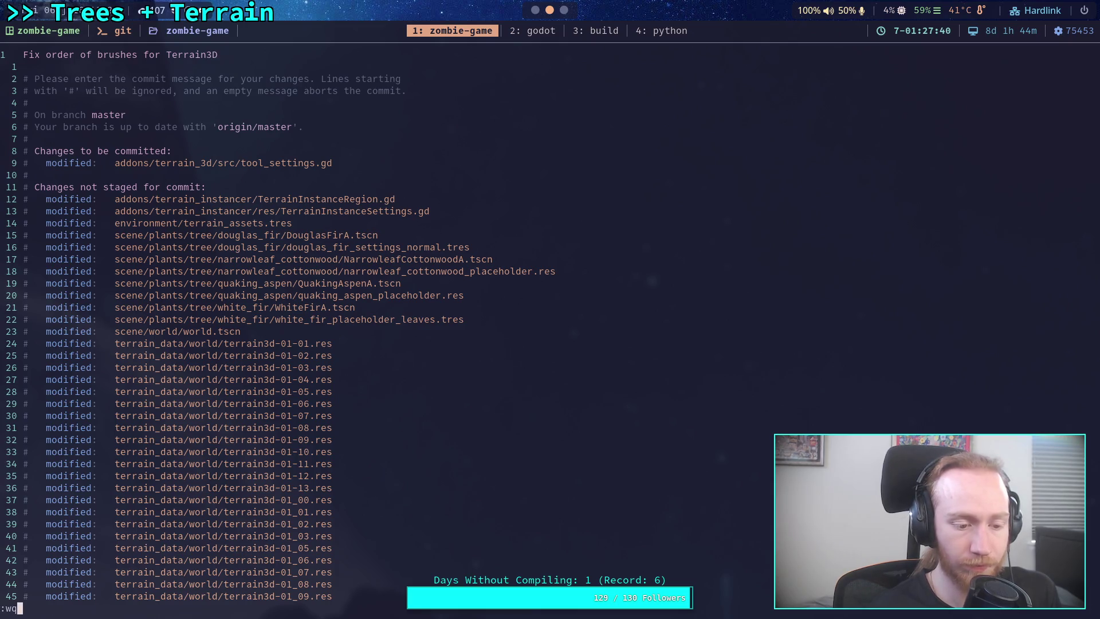
pyautogui.press('Return')
pyautogui.write('git push')
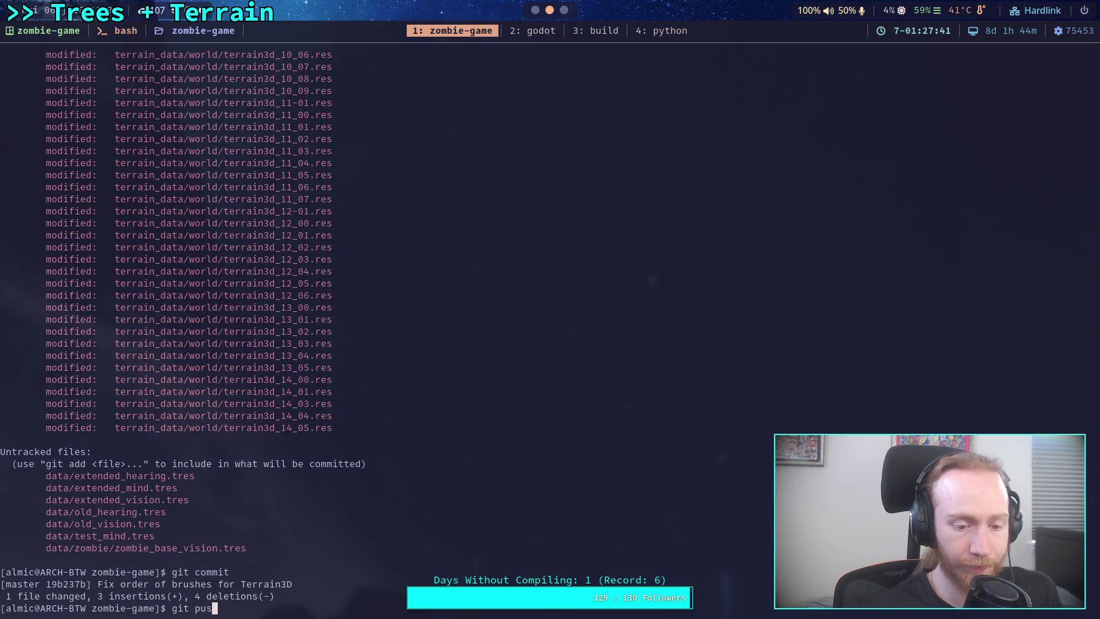
pyautogui.press('Return')
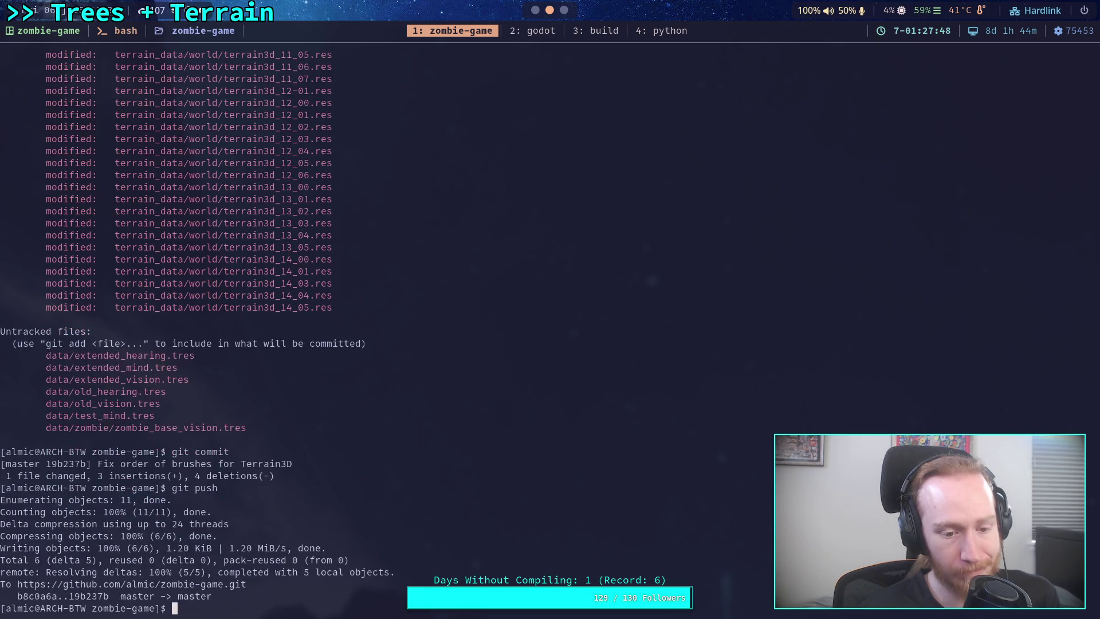
# Run git status to confirm the branch is up to date, then switch back to Godot
pyautogui.write('gd')
pyautogui.press('BackSpace')
pyautogui.write('it sti')
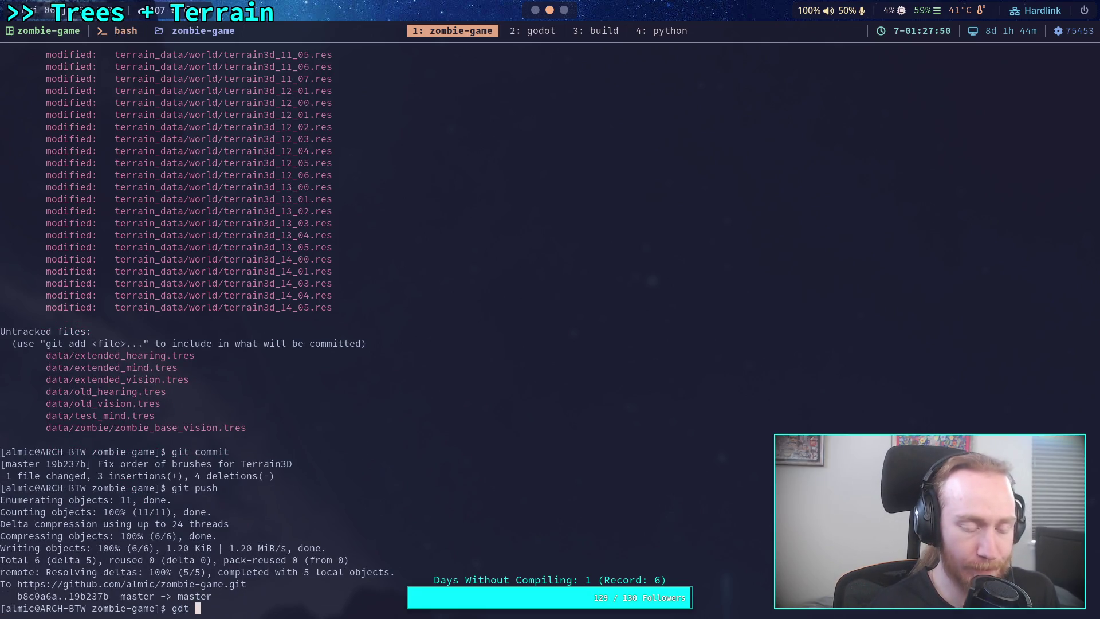
pyautogui.press('BackSpace')
pyautogui.write('atus')
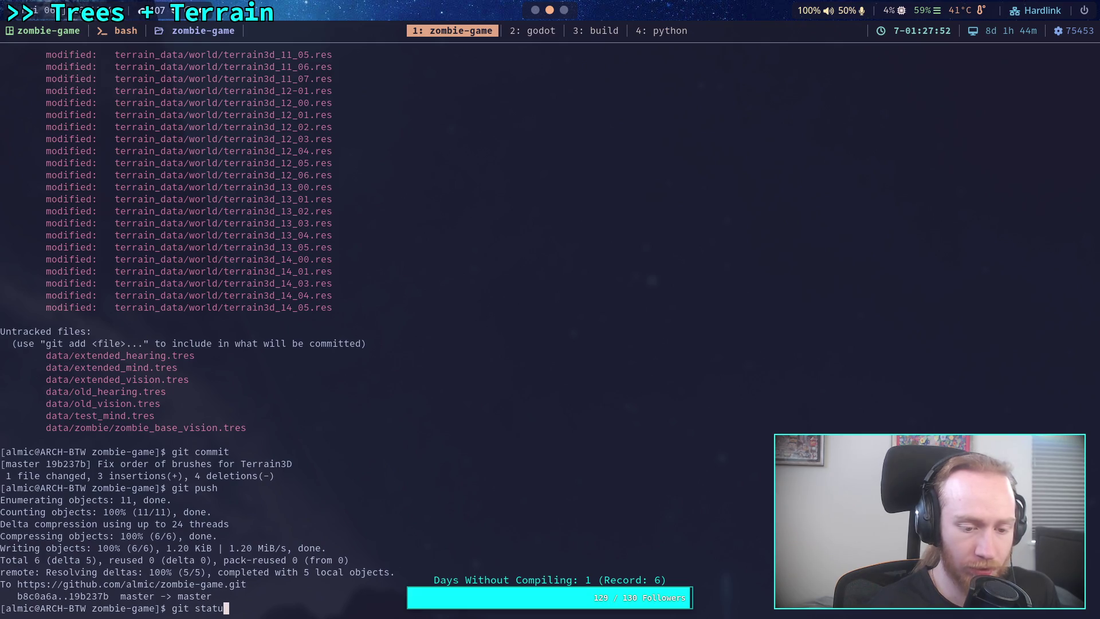
pyautogui.press('Return')
pyautogui.scroll(16, 367, 320)
pyautogui.scroll(20, 367, 321)
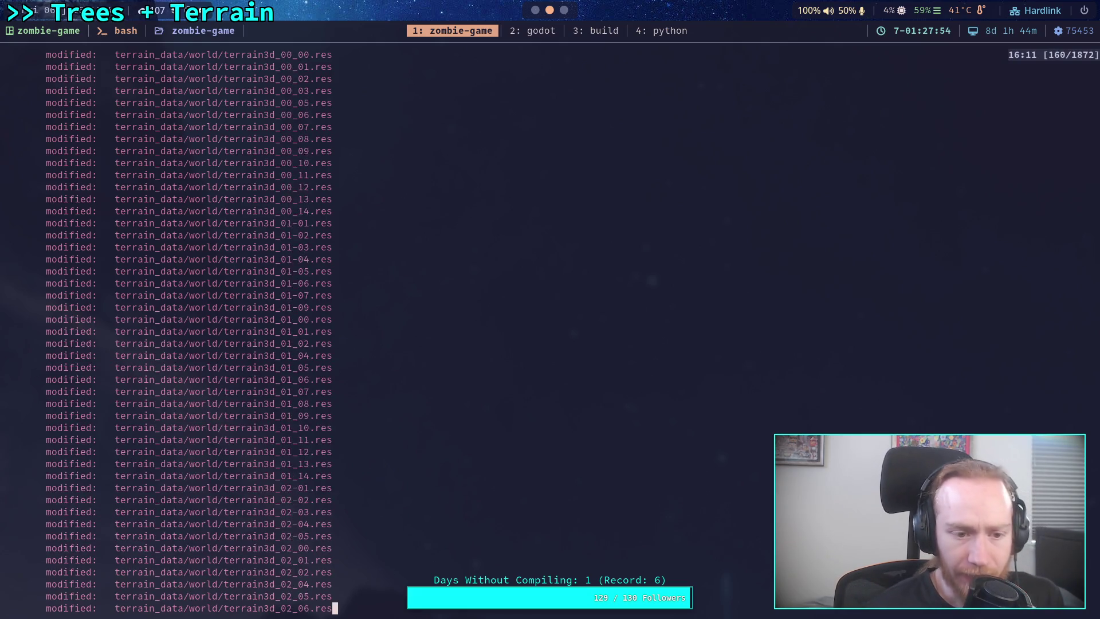
pyautogui.scroll(15, 338, 347)
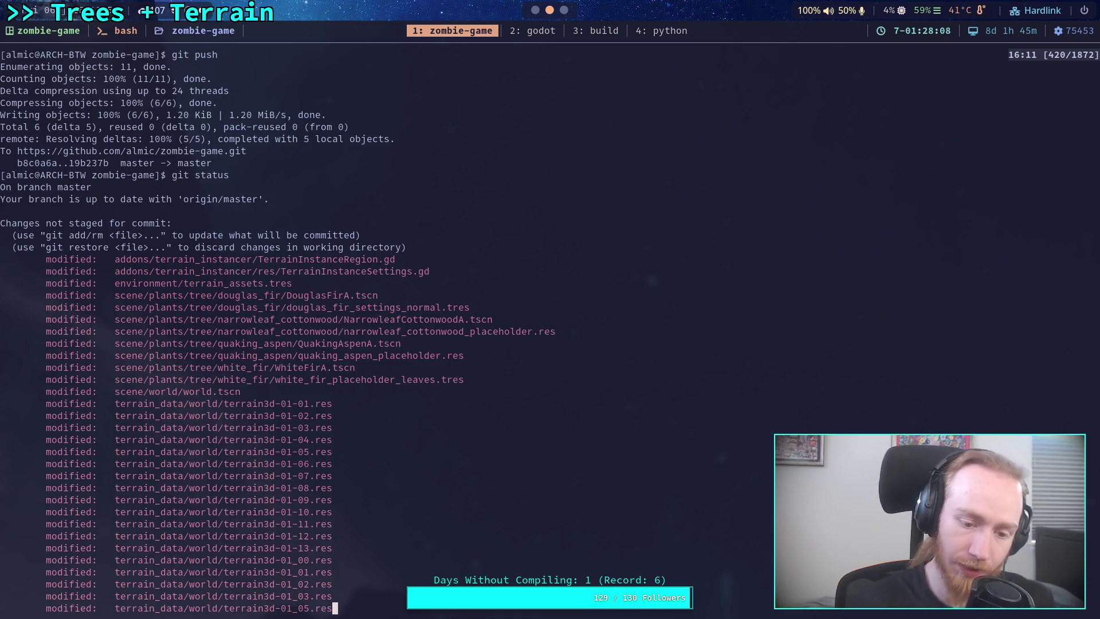
pyautogui.press('super+2')
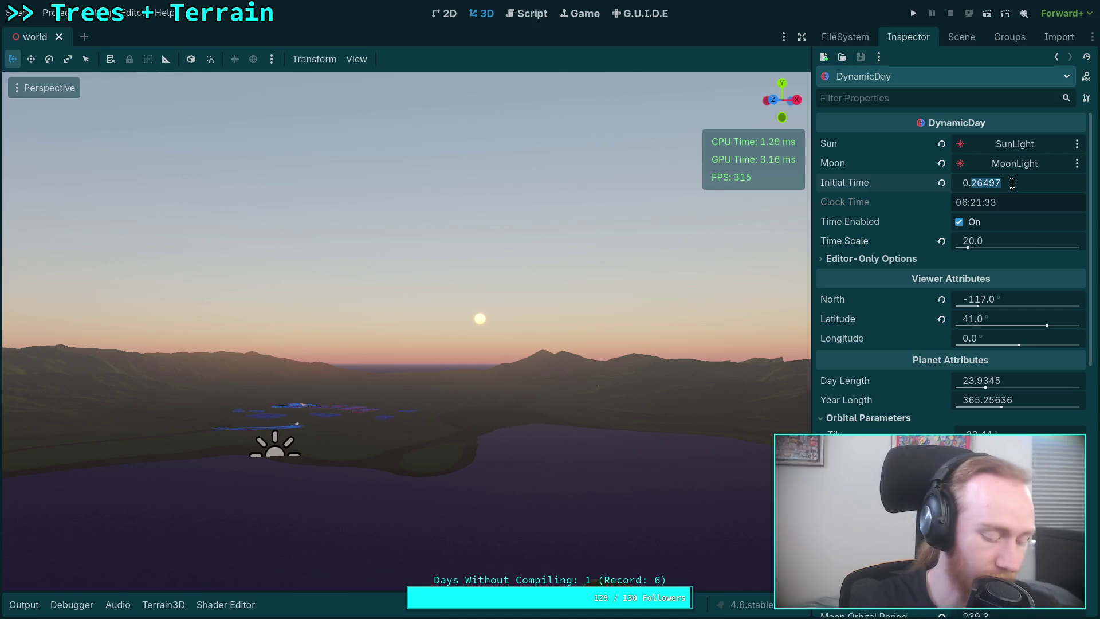
pyautogui.write('0.58')
# Set DynamicDay Initial Time to 0.58 and apply the 3D view settings for a 70-degree field of view
pyautogui.press('Return')
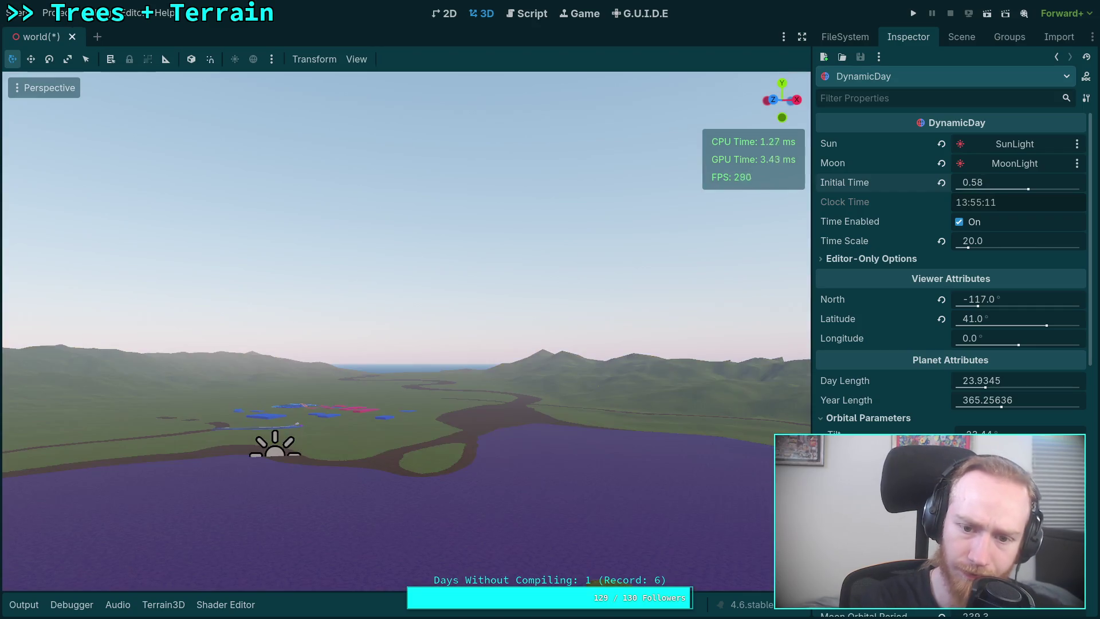
pyautogui.moveTo(407, 332)
pyautogui.mouseDown()
pyautogui.moveTo(358, 229)
pyautogui.moveTo(375, 321)
pyautogui.mouseUp()
pyautogui.click(355, 59)
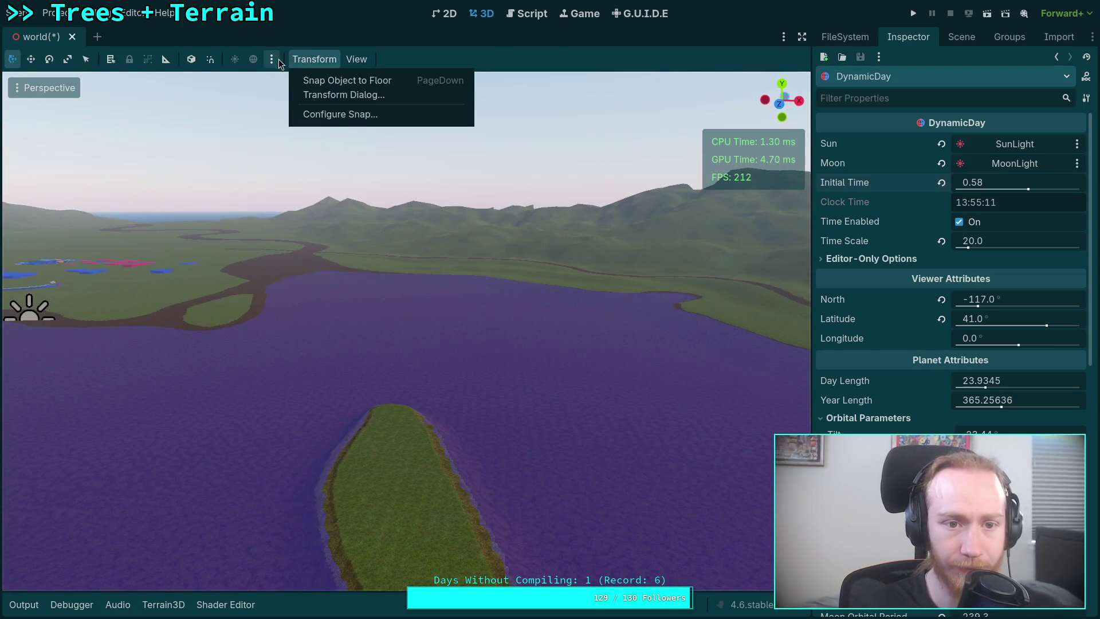
pyautogui.click(407, 251)
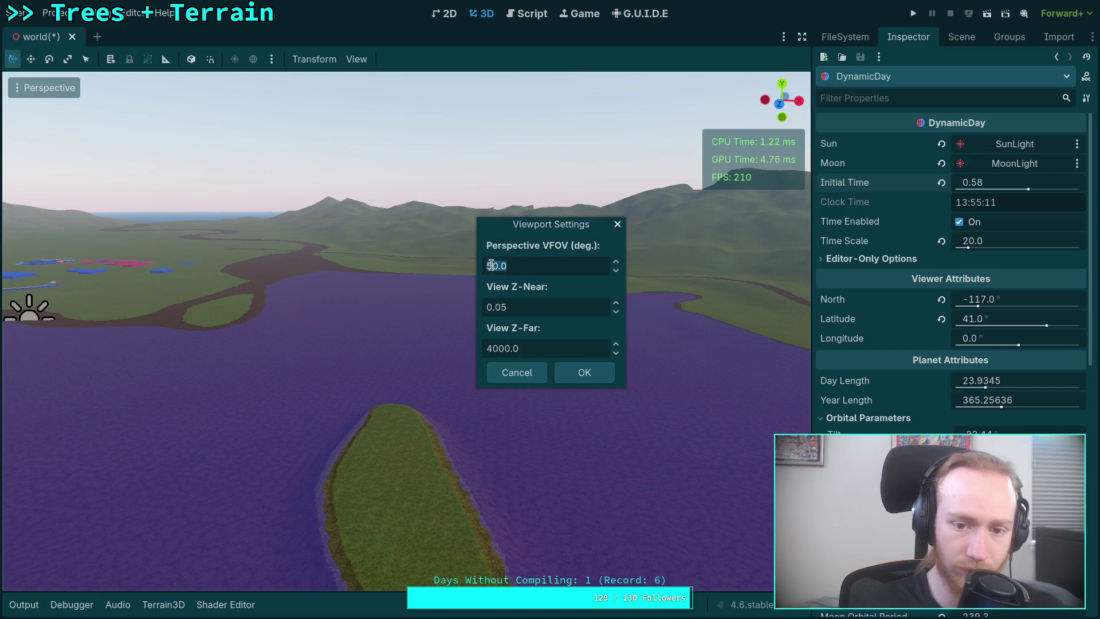
pyautogui.click(583, 373)
pyautogui.scroll(3, 406, 330)
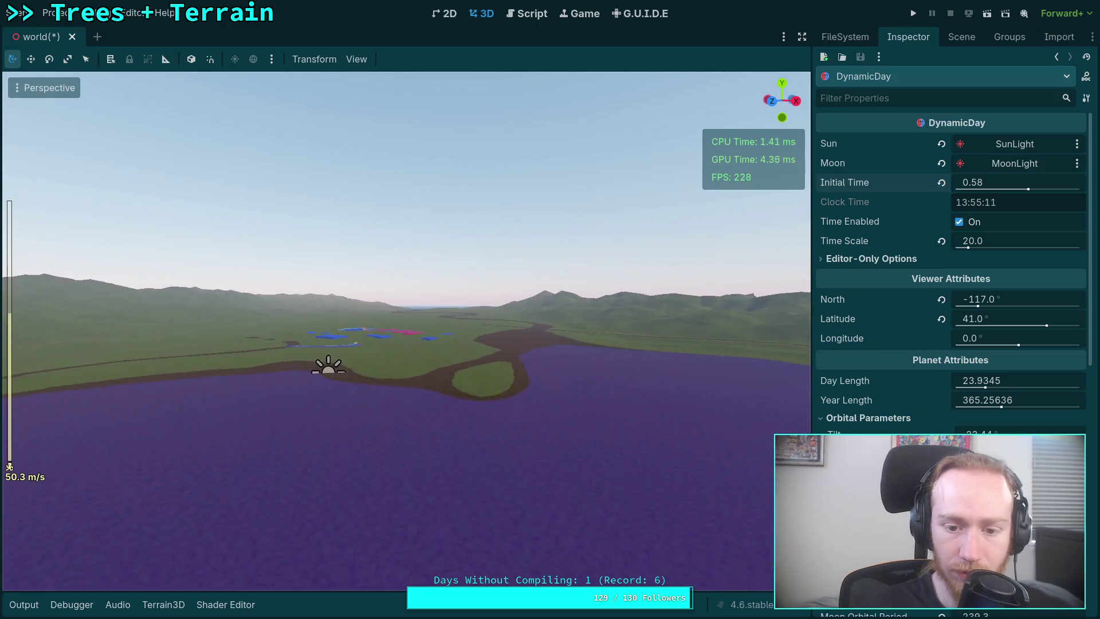
# Fly the camera across the lake and grassland, then save the world scene
pyautogui.press('w')
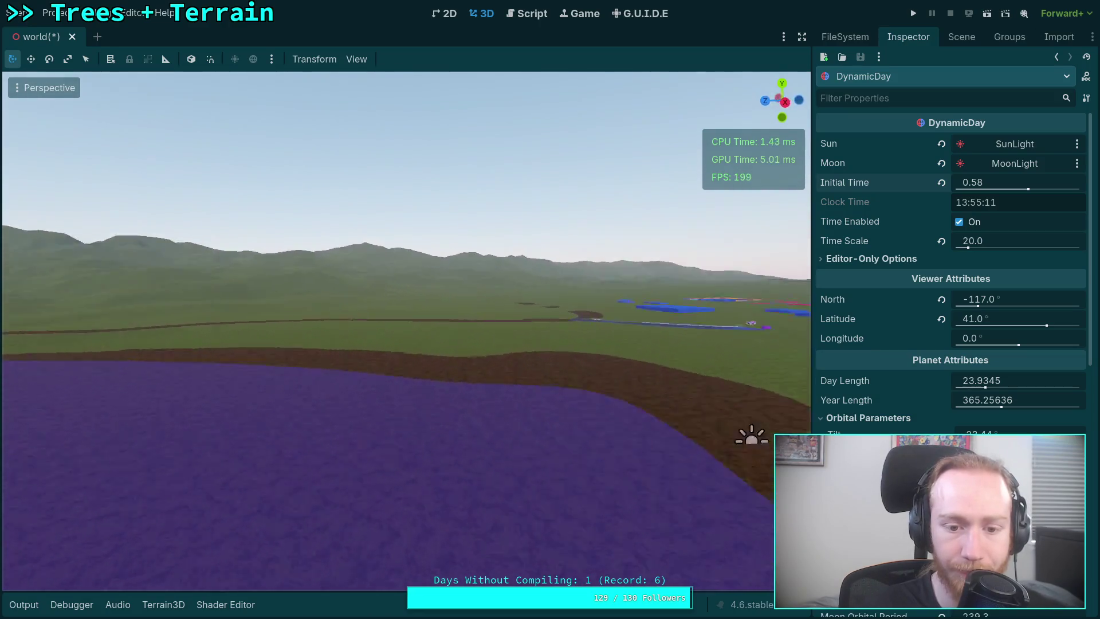
pyautogui.press('w')
pyautogui.press('w')
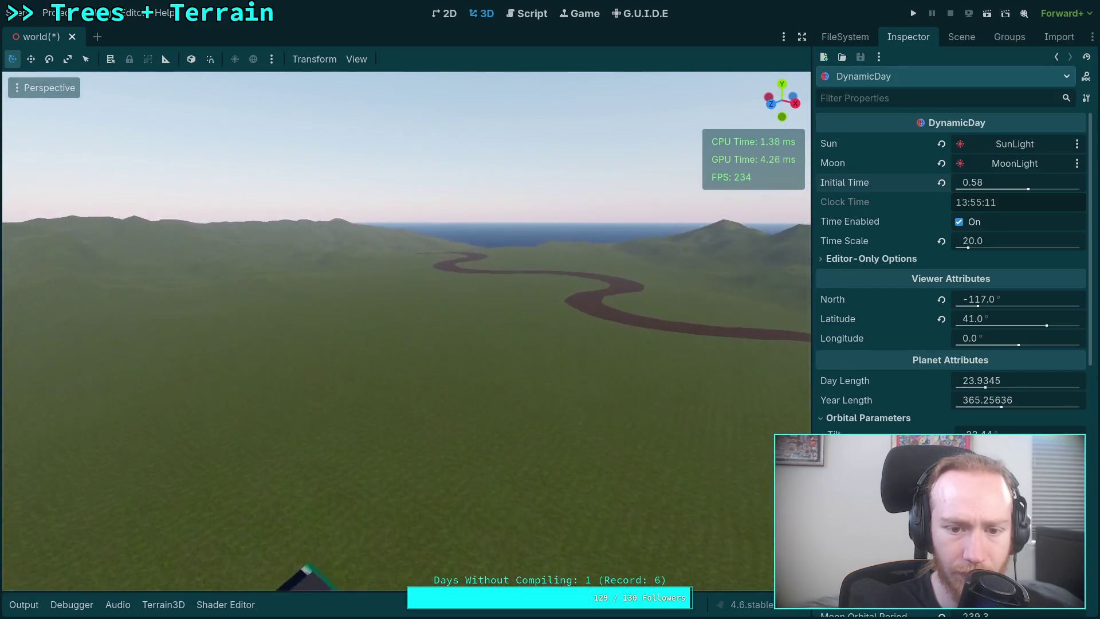
pyautogui.press('w')
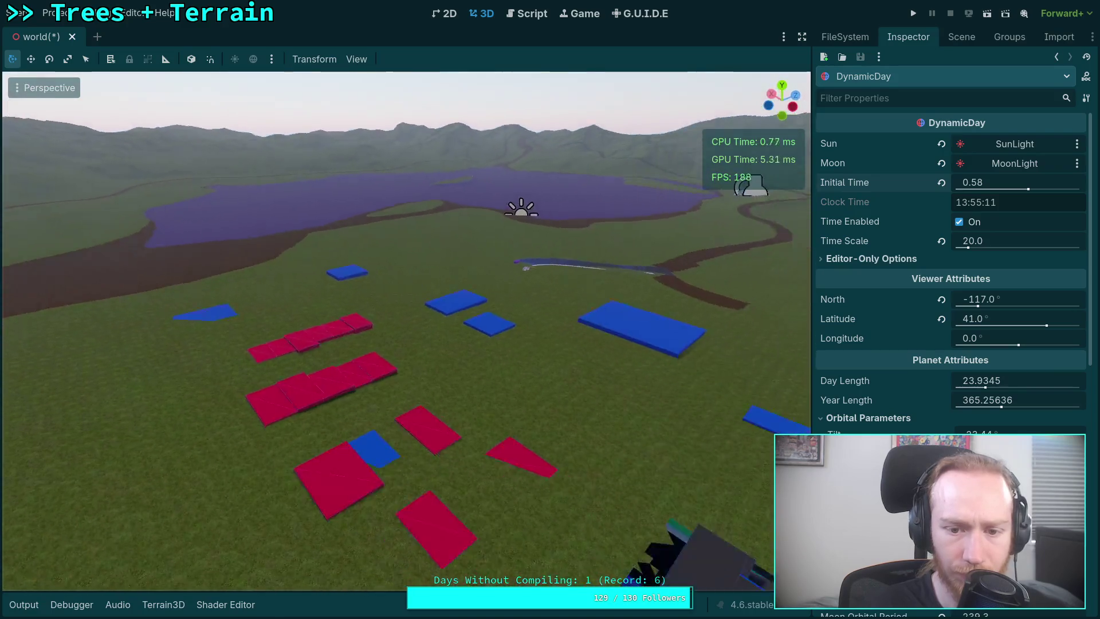
pyautogui.press('w')
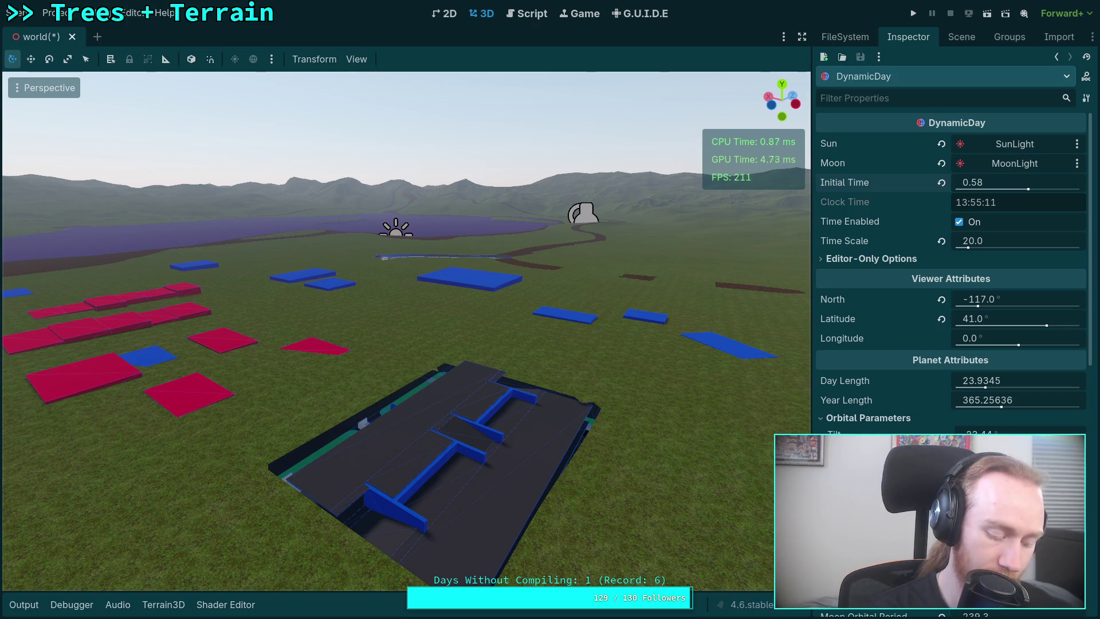
pyautogui.hotkey('ctrl', 's')
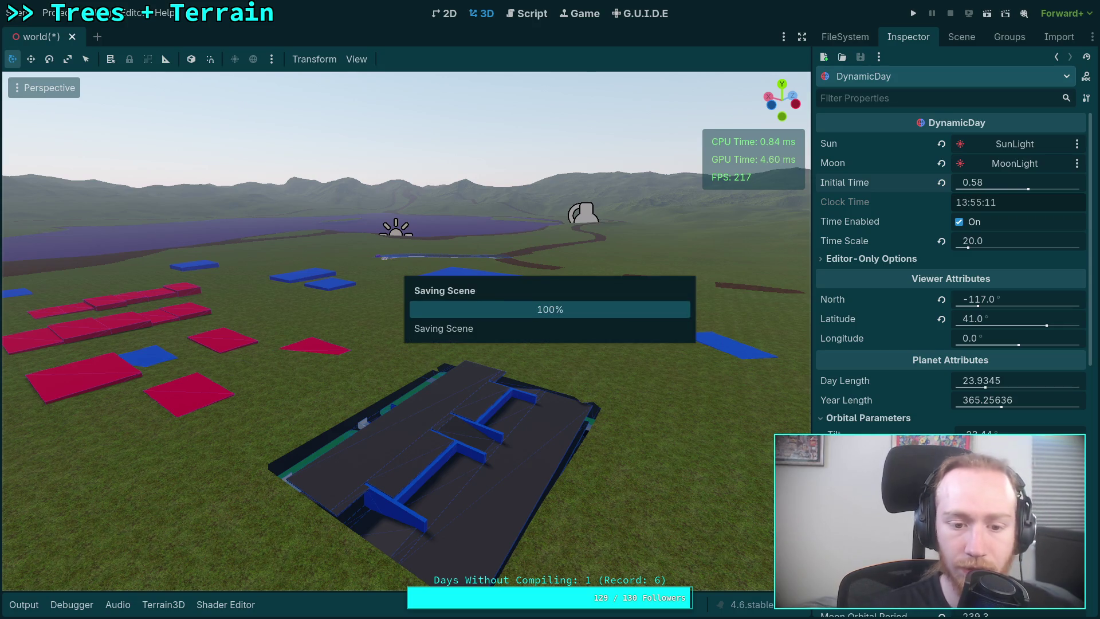
# Inspect the dark platform with blue rails from low and high angles
pyautogui.press('q')
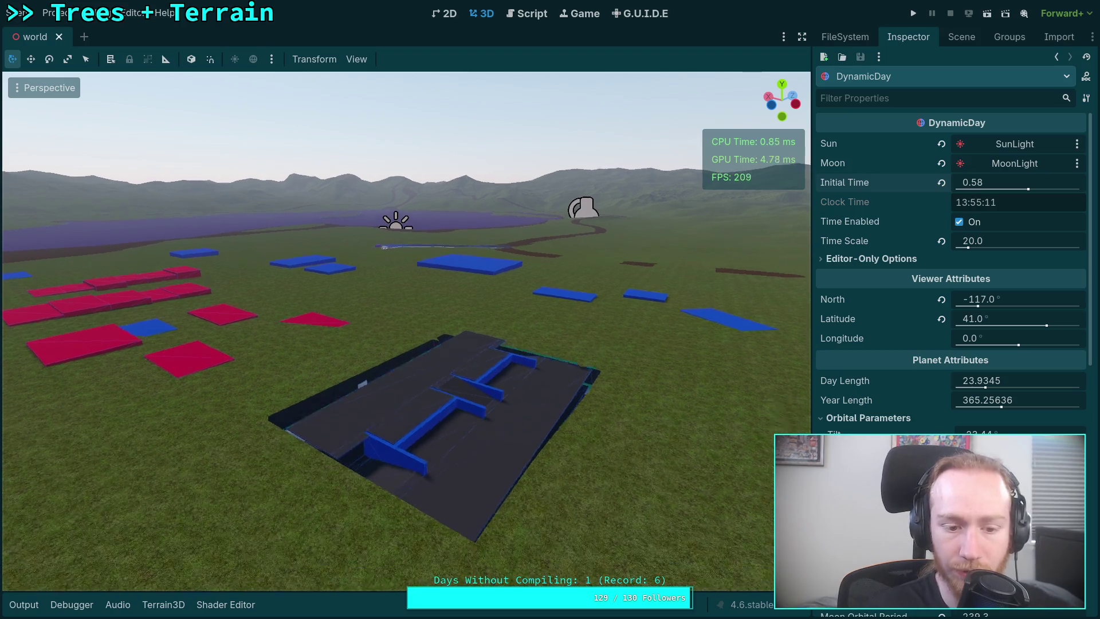
pyautogui.press('w')
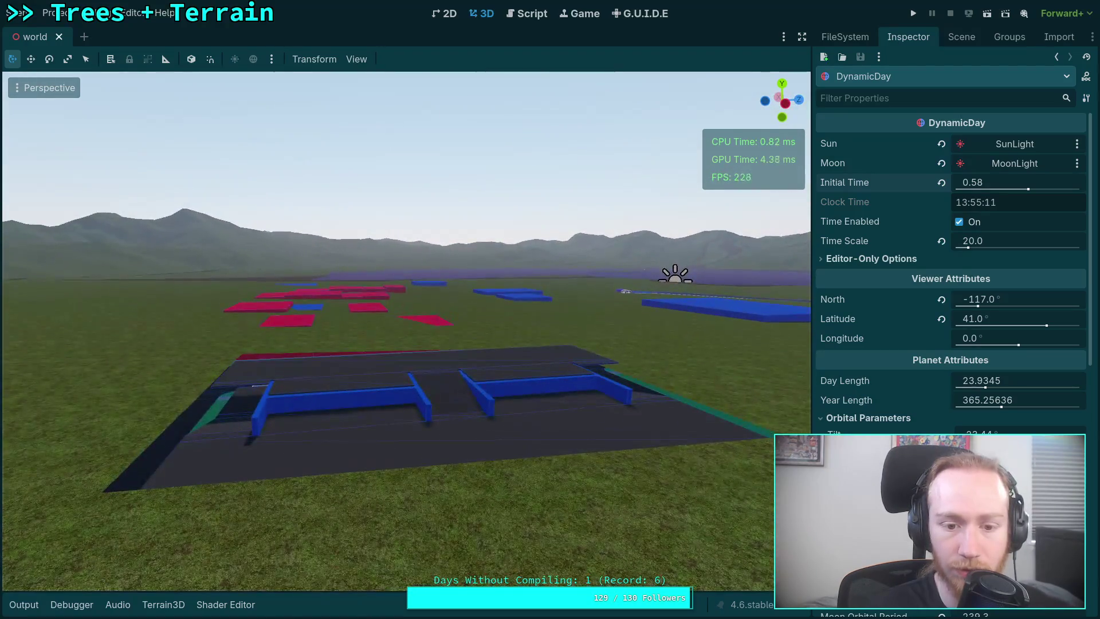
pyautogui.press('e')
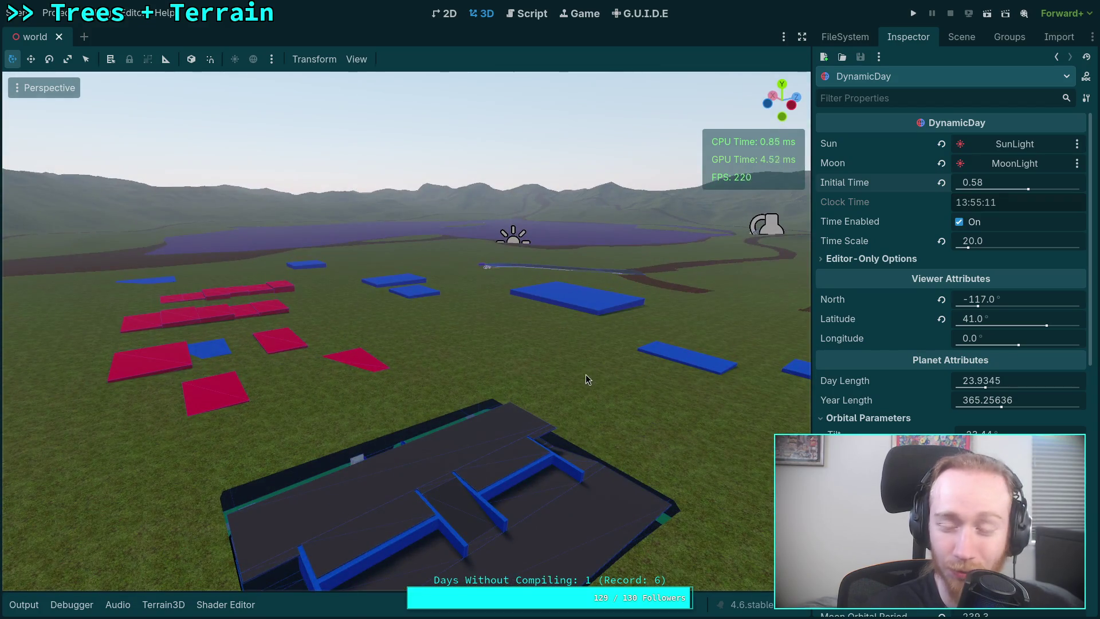
# Show the FileSystem dock and fly the camera over the terrain to the winding river
pyautogui.click(845, 35)
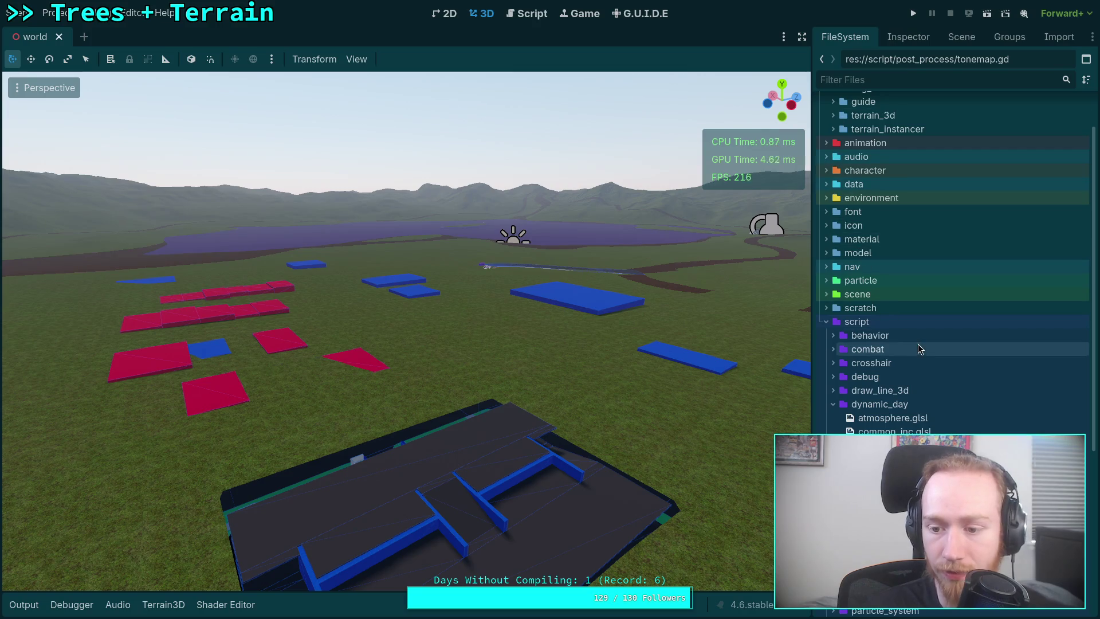
pyautogui.press('a')
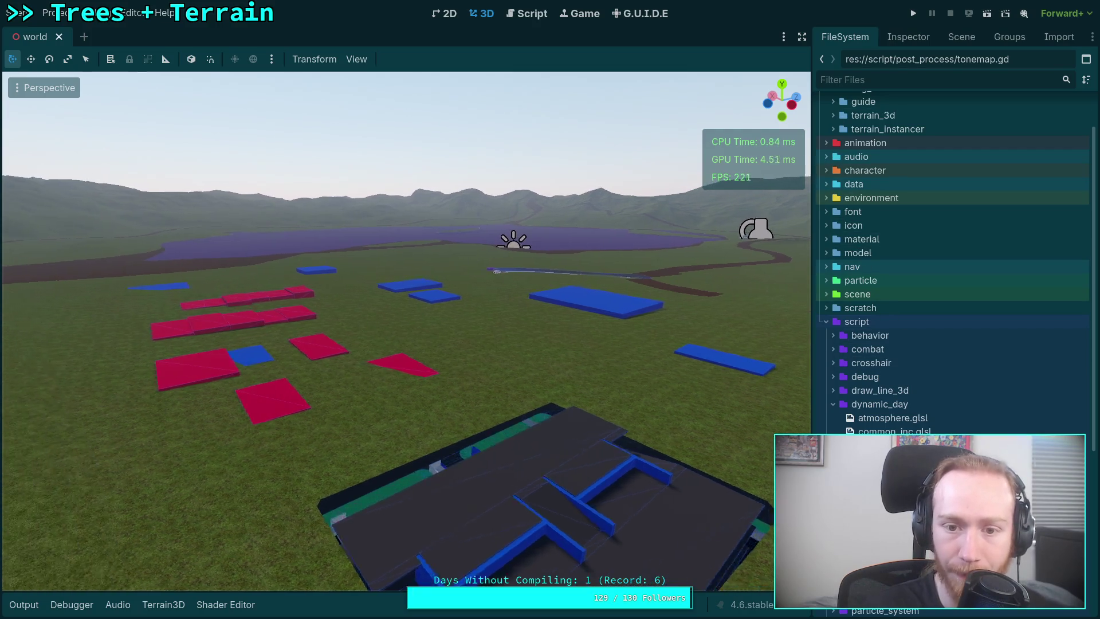
pyautogui.press('w')
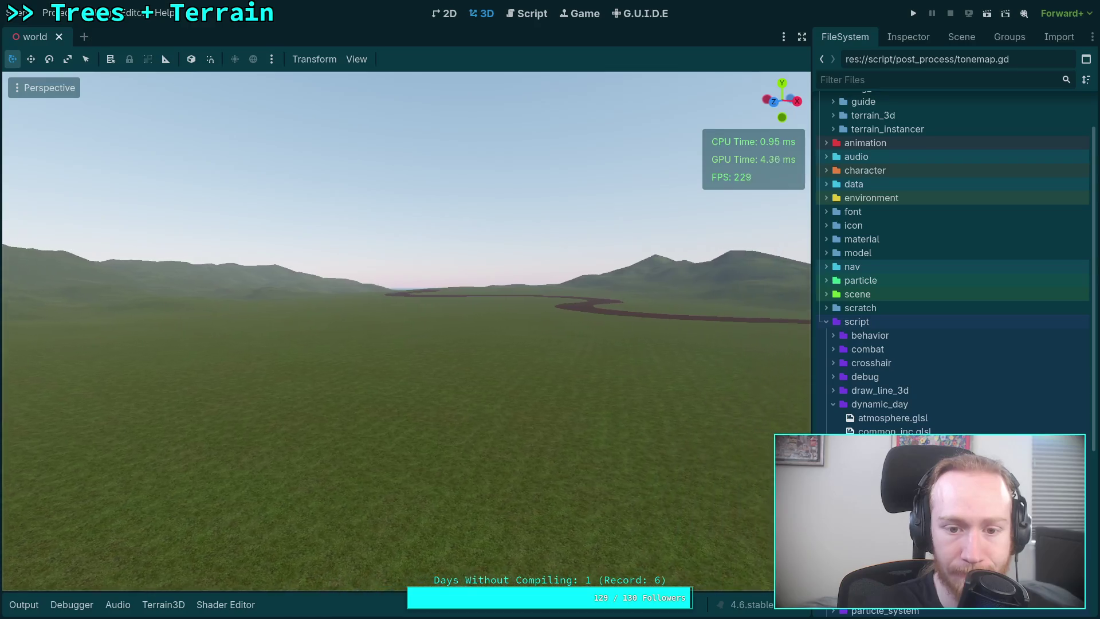
pyautogui.press('e')
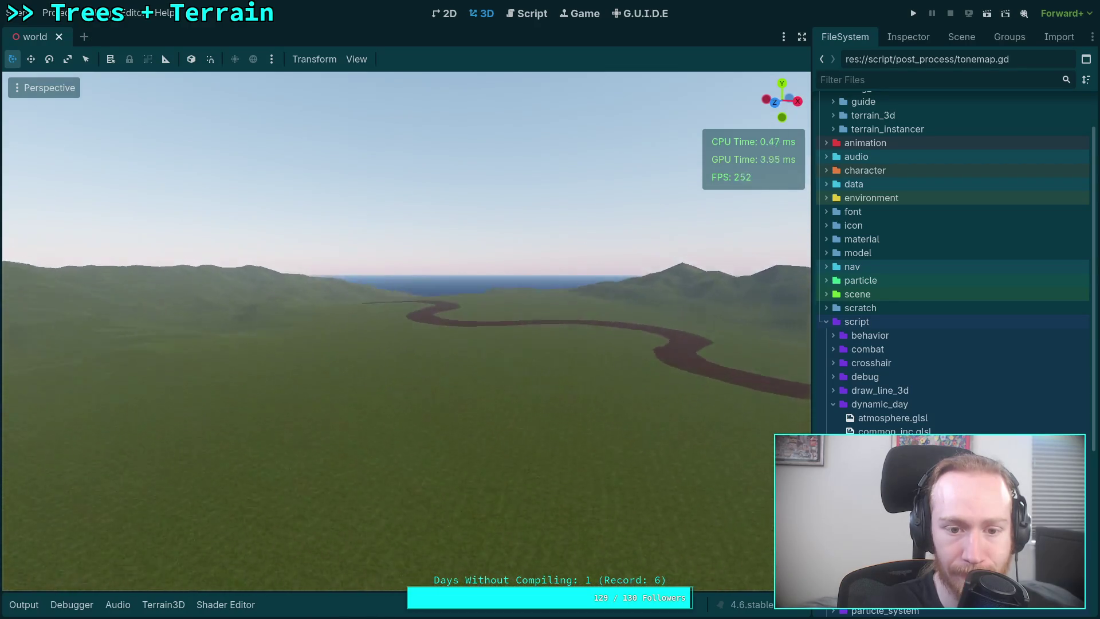
pyautogui.press('w')
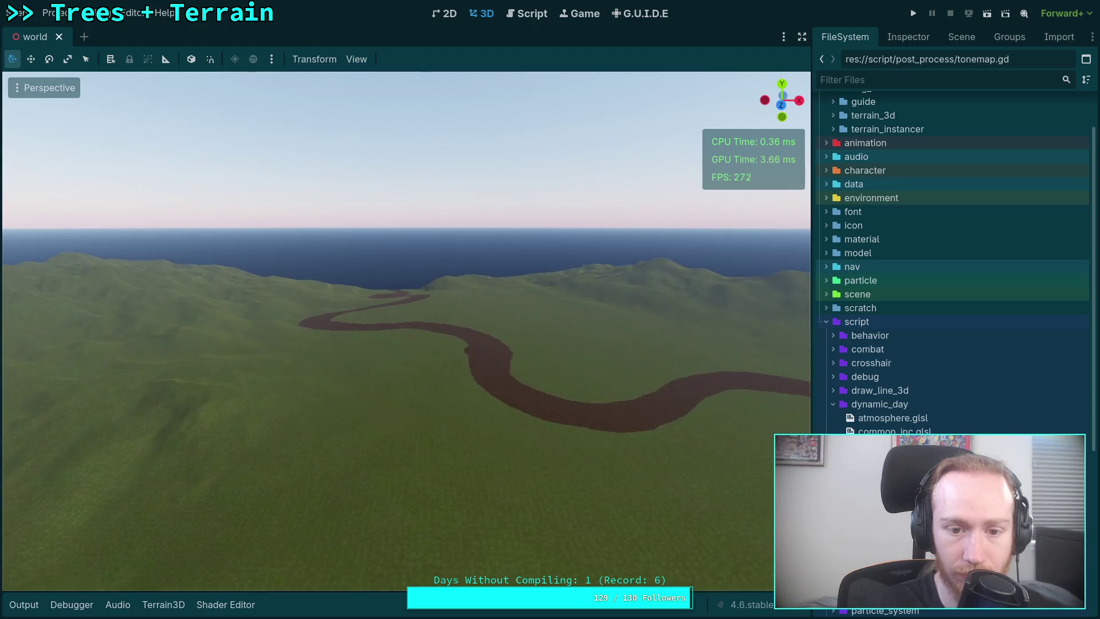
pyautogui.press('w')
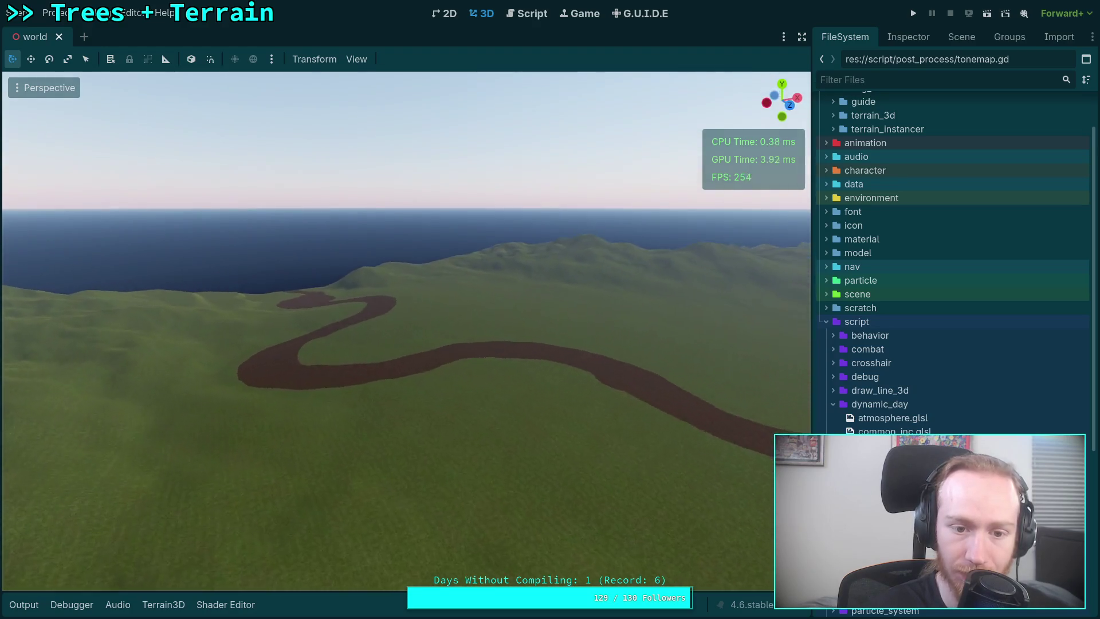
pyautogui.press('w')
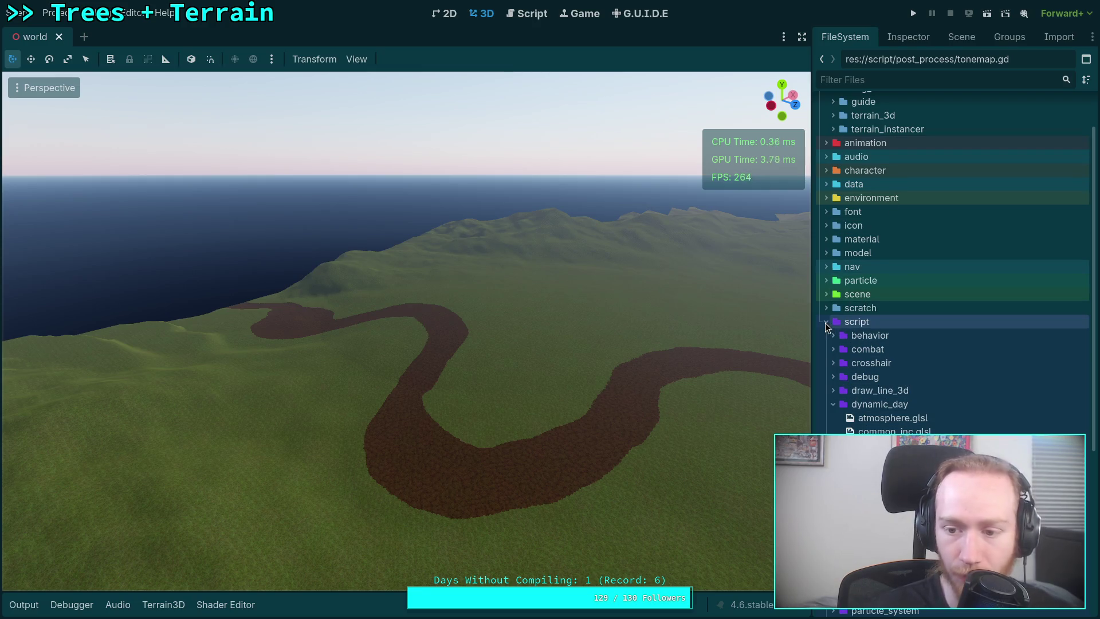
# Collapse the script folder, then in the Scene tree collapse WeaponPickups and Cameras and select Terrain3D
pyautogui.click(826, 324)
pyautogui.click(971, 36)
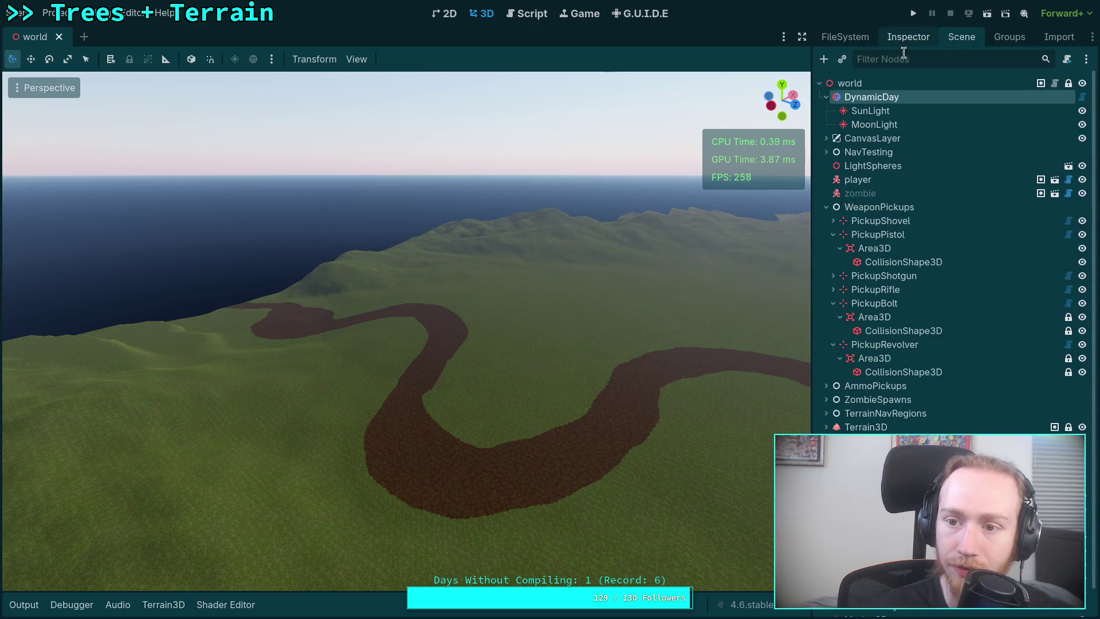
pyautogui.click(826, 207)
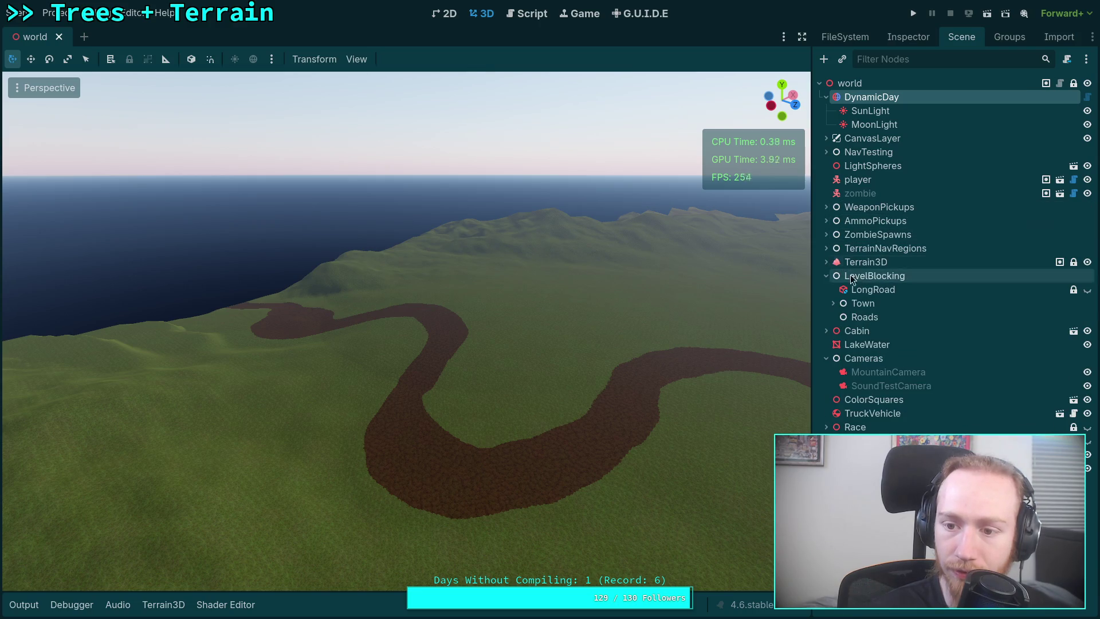
pyautogui.click(826, 317)
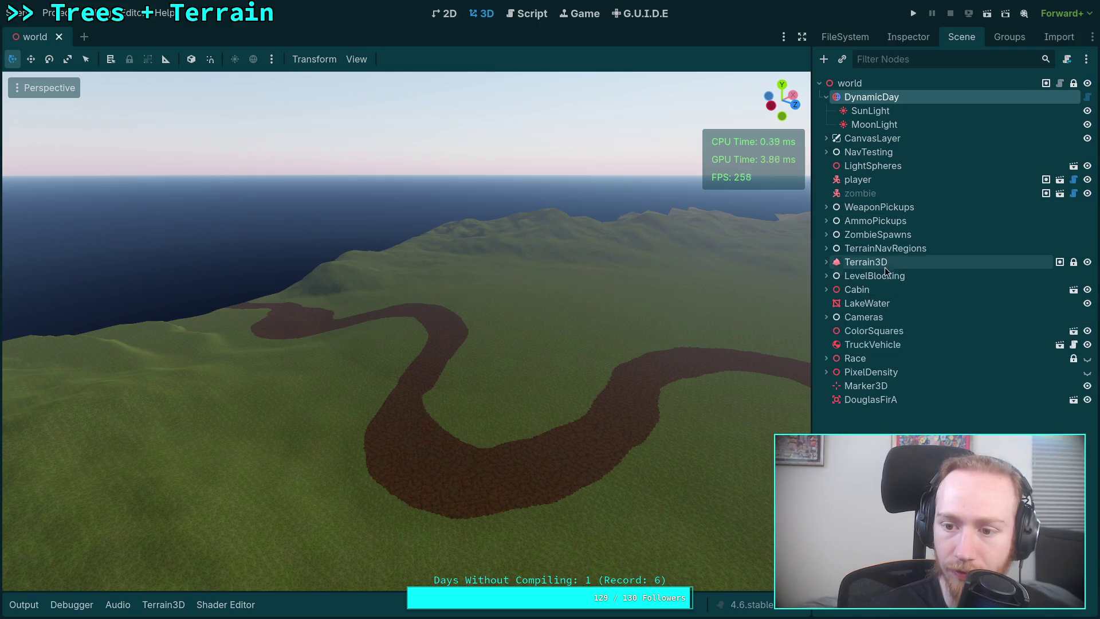
pyautogui.click(840, 264)
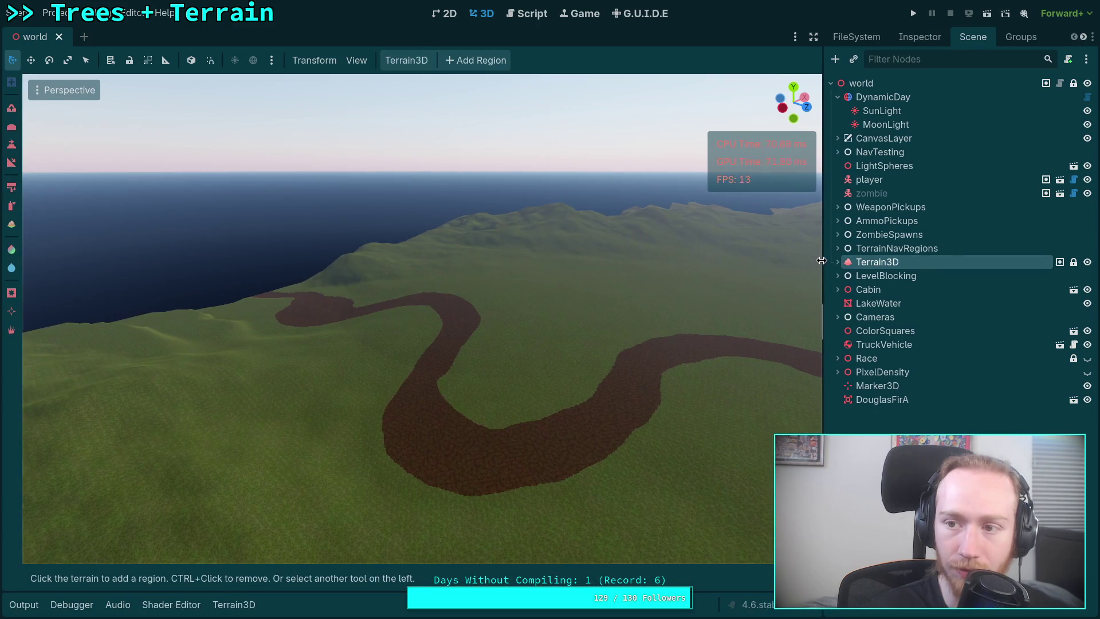
# Widen the viewport and set the sculpt brush to size 1200 with the Mountain4 shape
pyautogui.moveTo(813, 265); pyautogui.dragTo(871, 268)
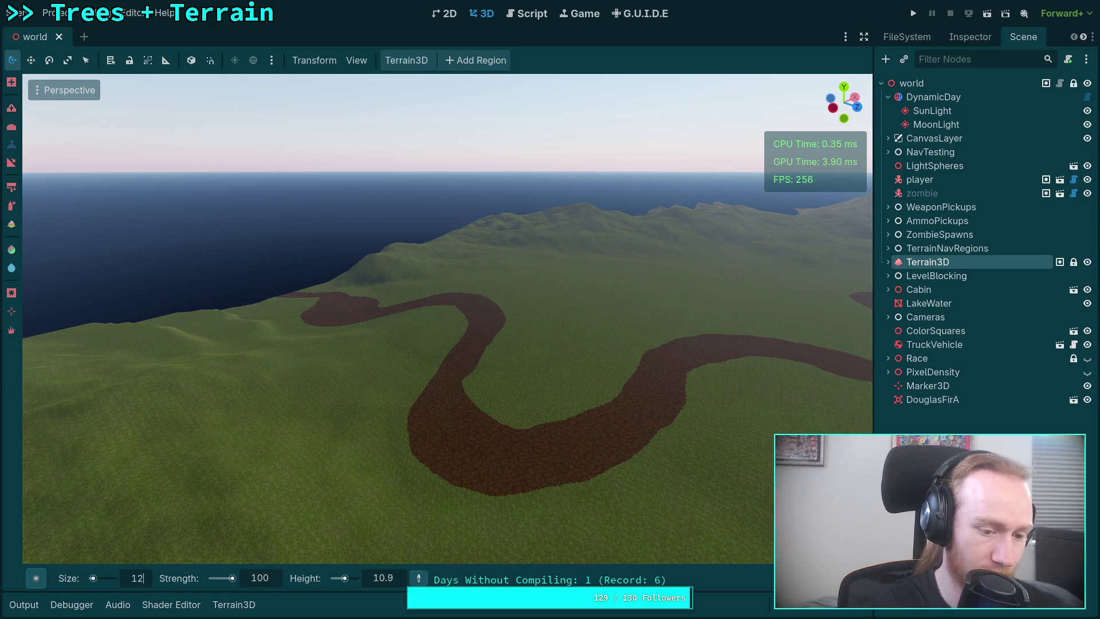
pyautogui.write('00')
pyautogui.press('Return')
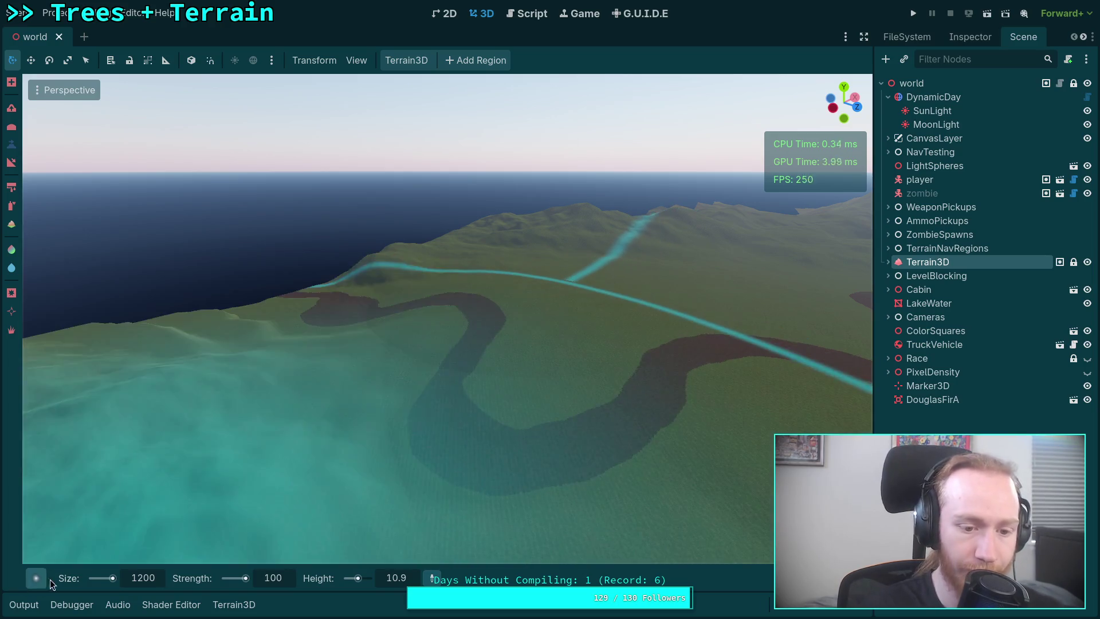
pyautogui.moveTo(36, 578)
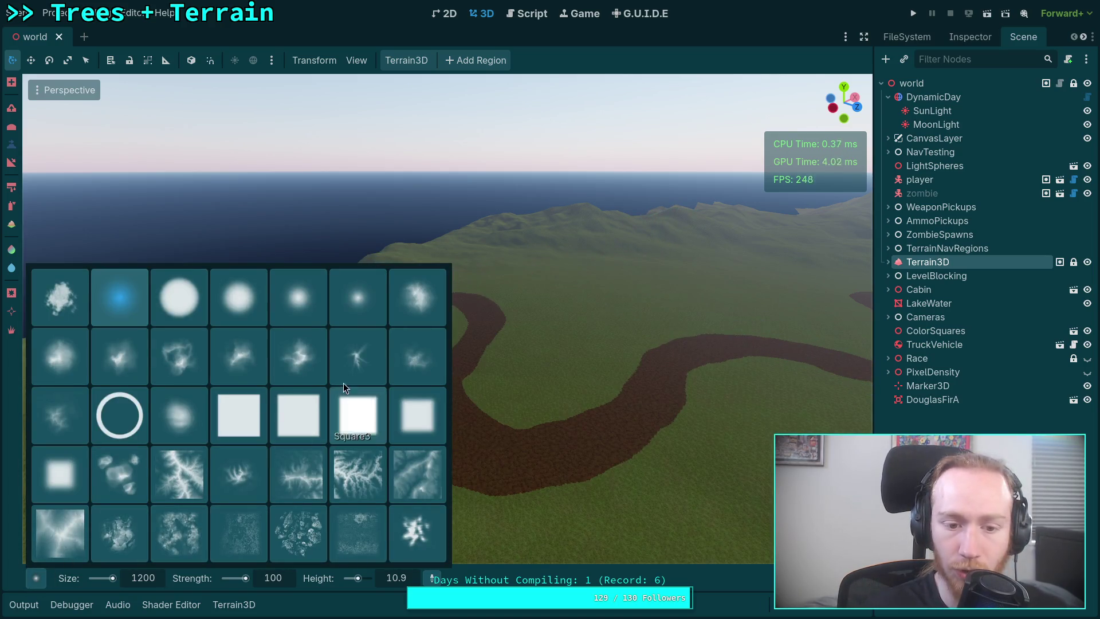
pyautogui.click(297, 356)
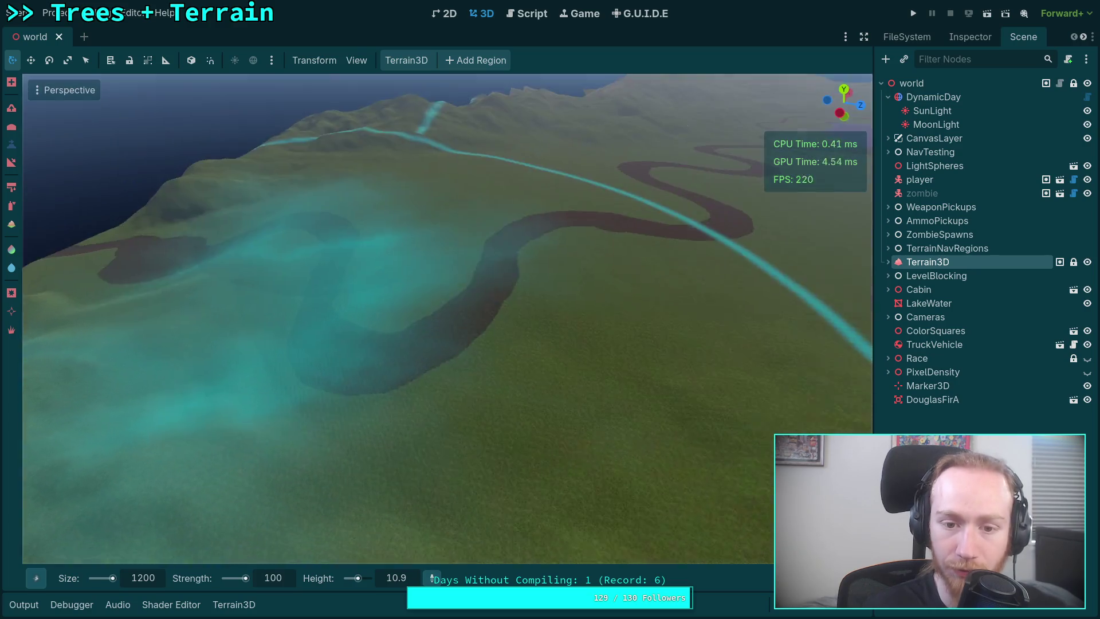
# Fly over the river terrain and set the brush height to 200
pyautogui.press('w')
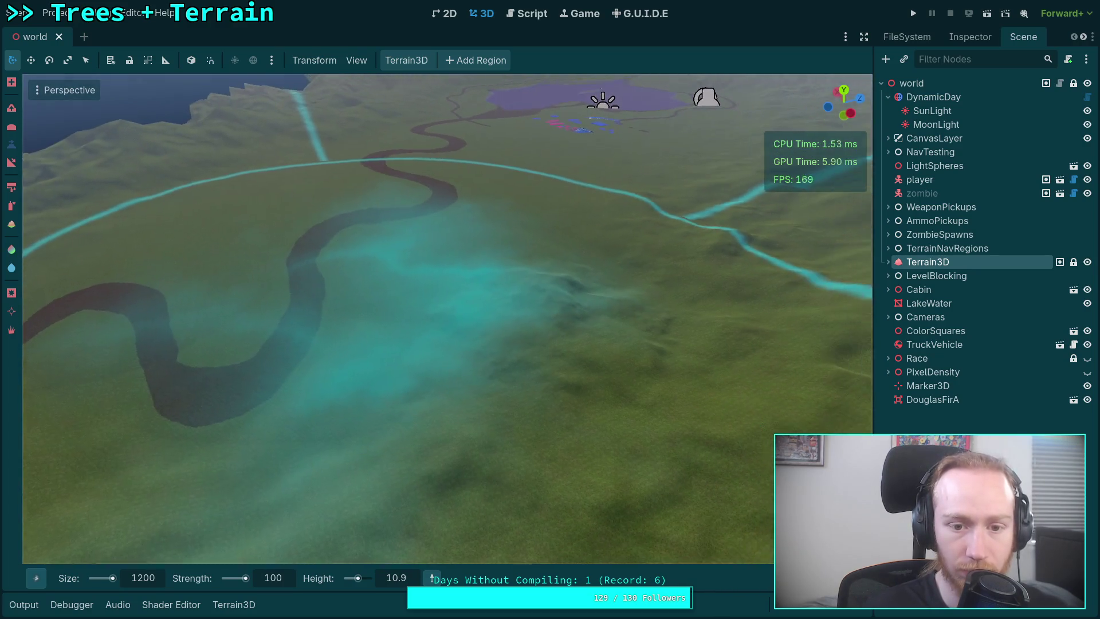
pyautogui.press('w')
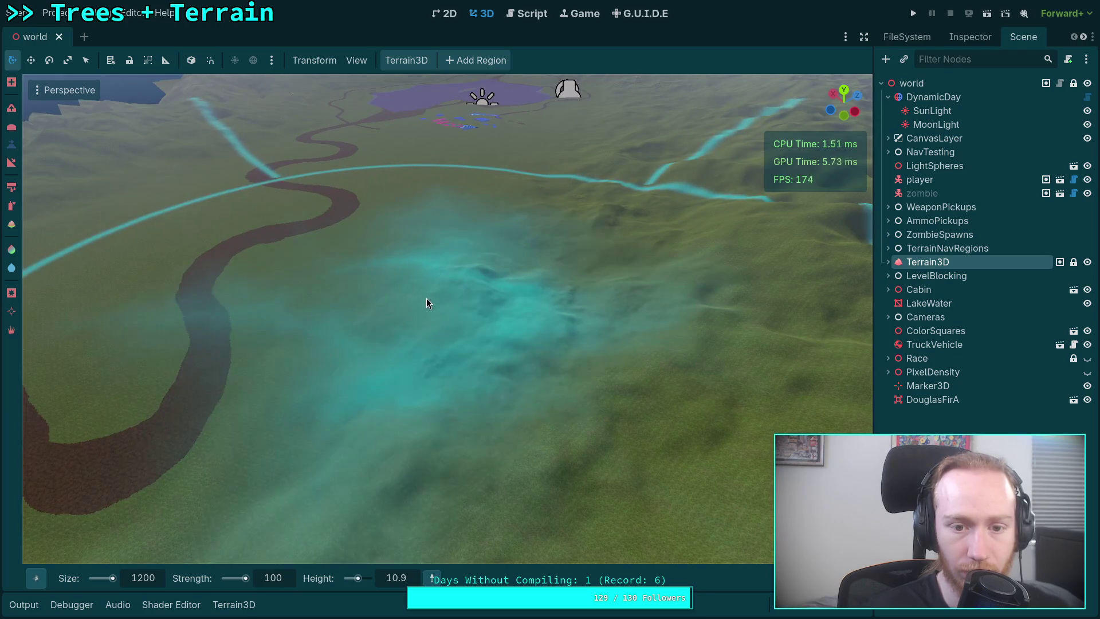
pyautogui.press('w')
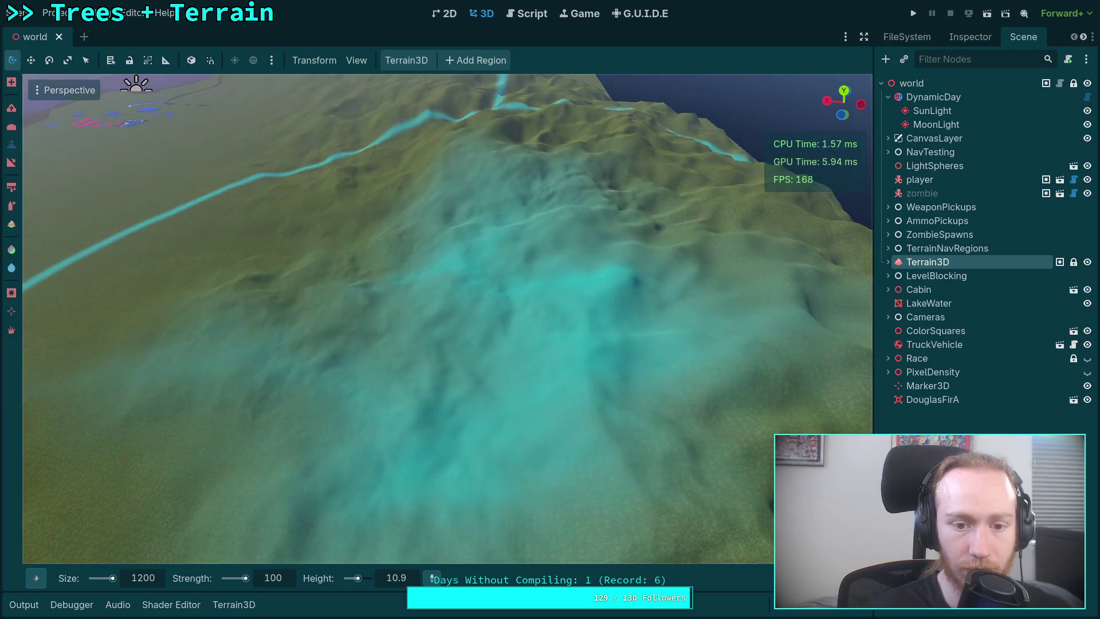
pyautogui.press('s')
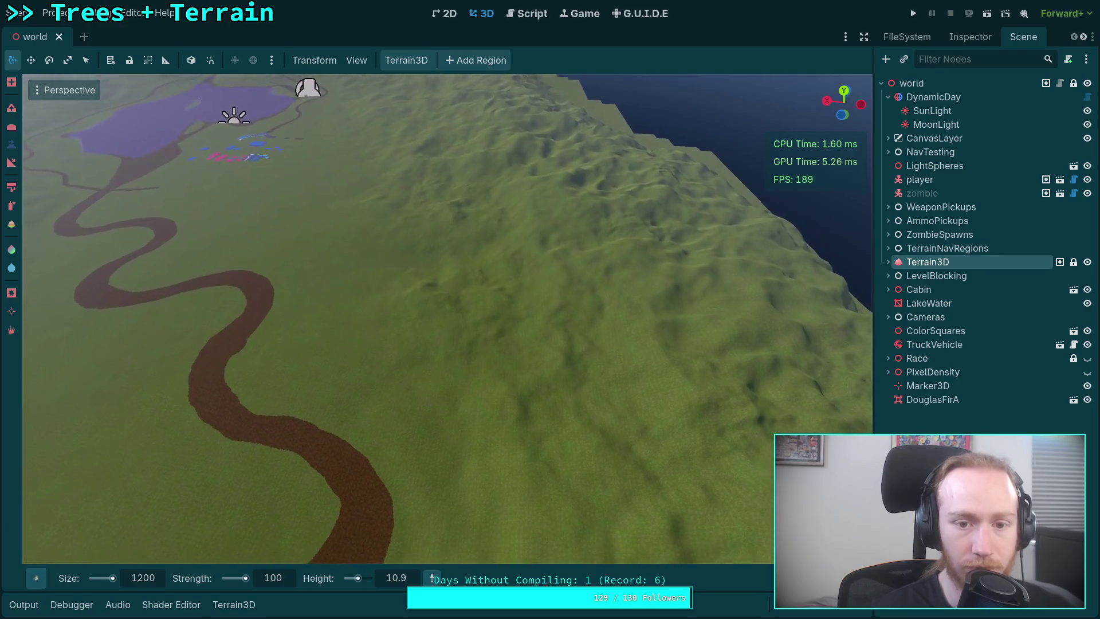
pyautogui.press('w')
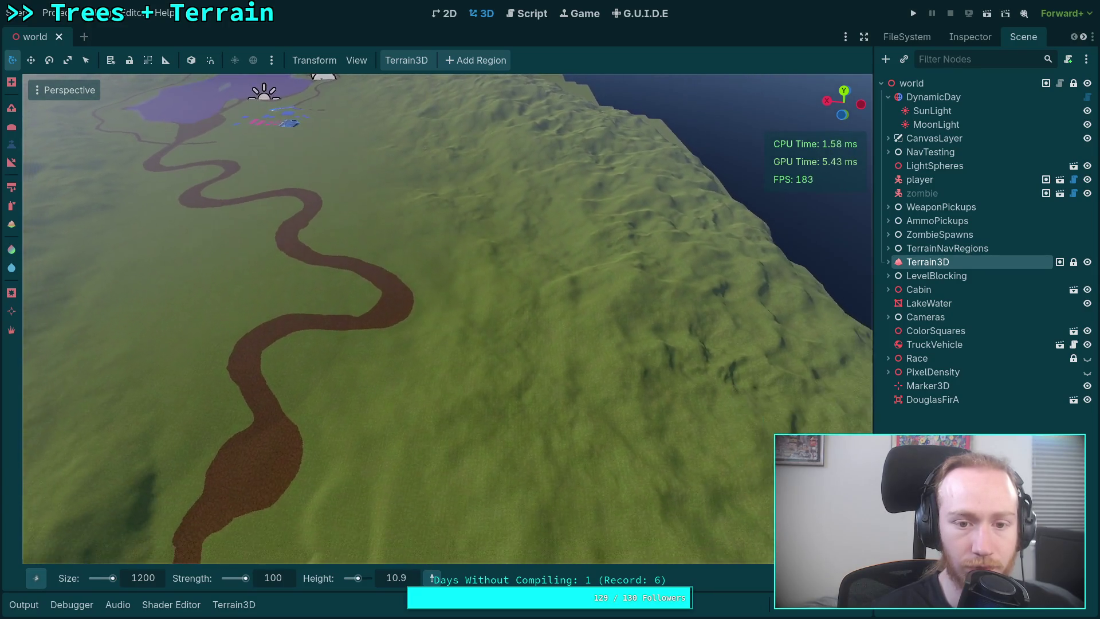
pyautogui.press('s')
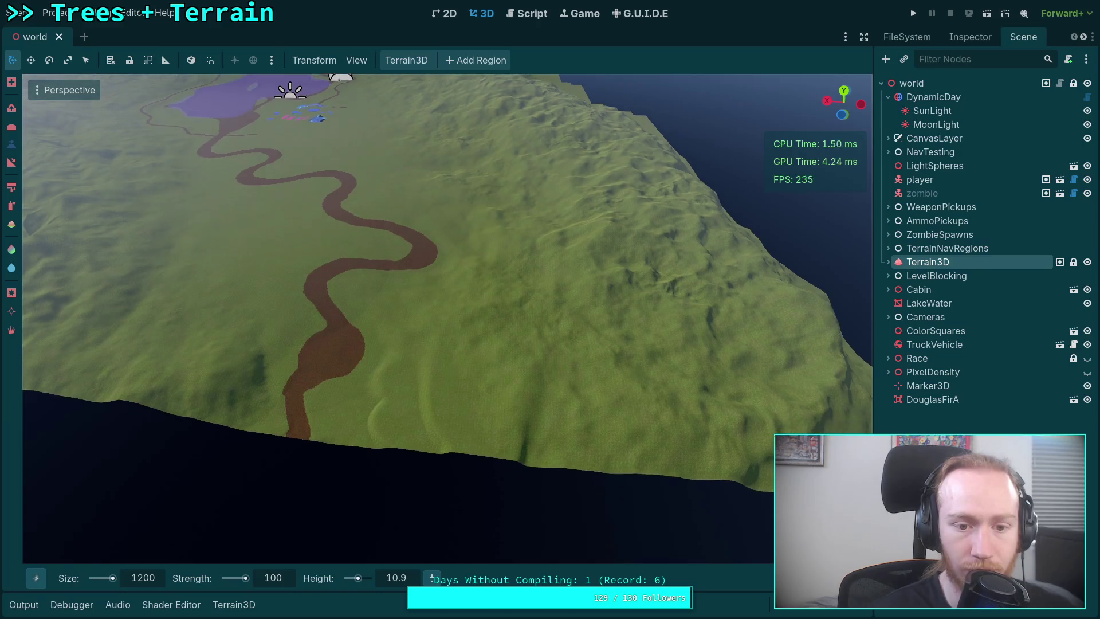
pyautogui.press('w')
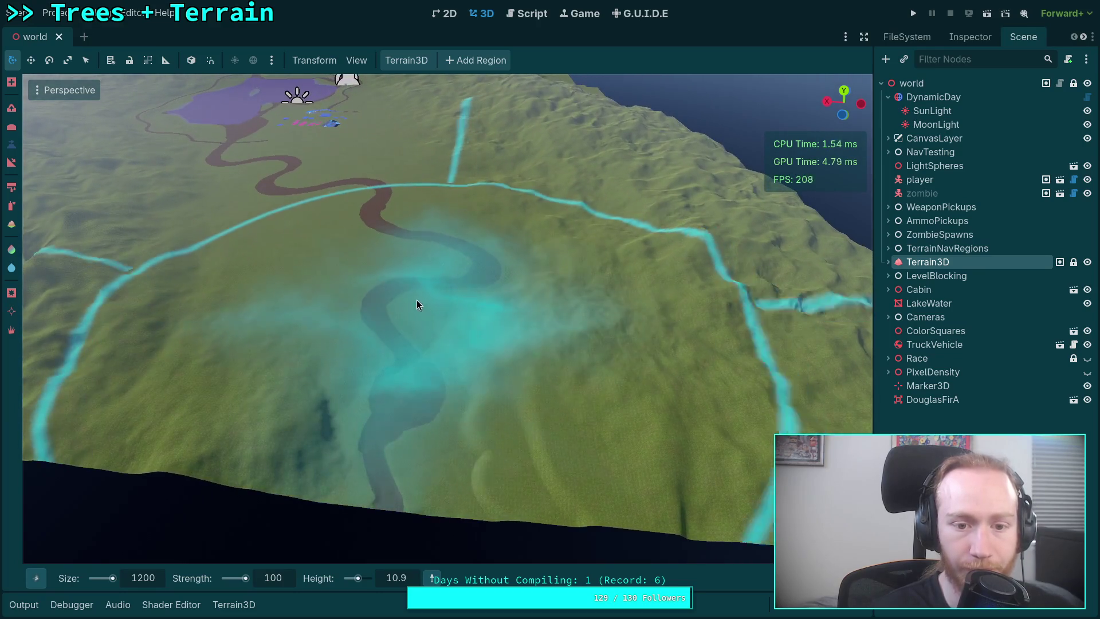
pyautogui.click(408, 576)
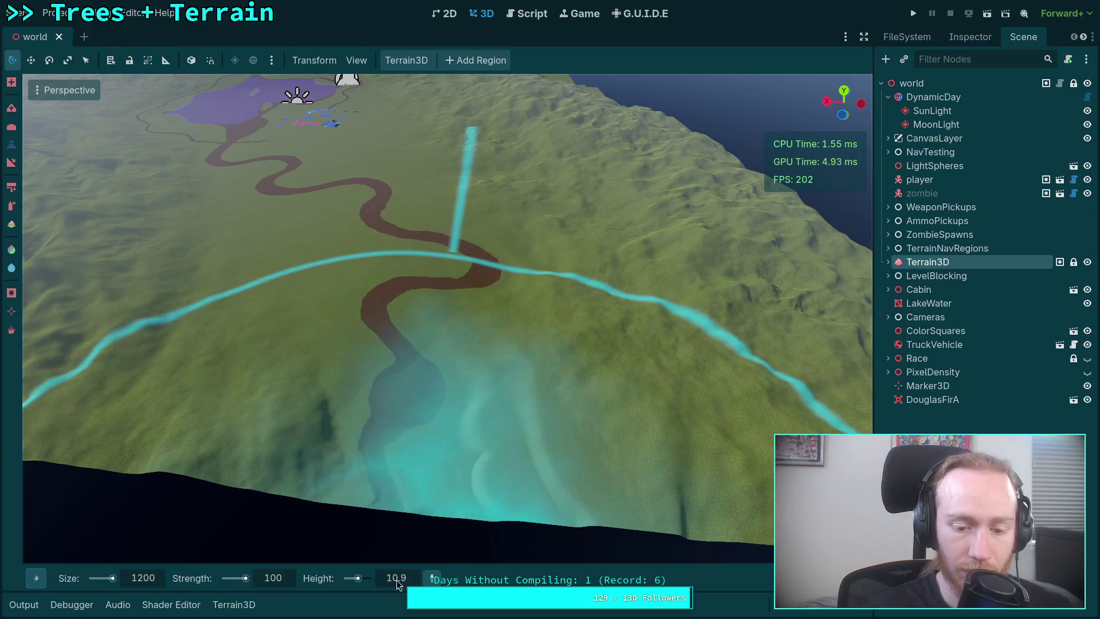
pyautogui.write('200')
pyautogui.press('Return')
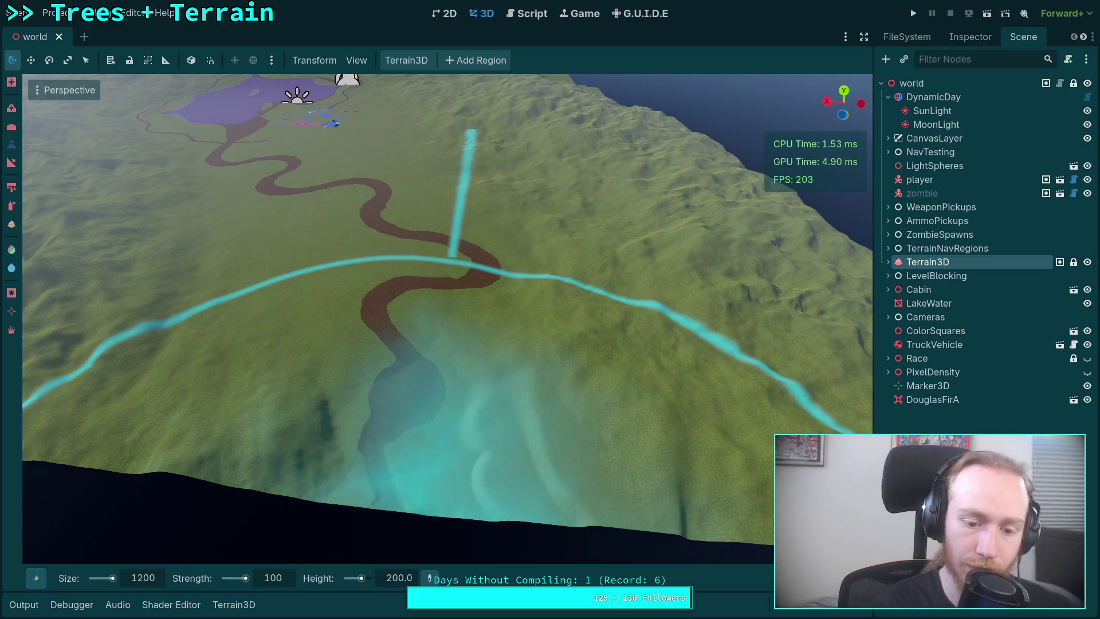
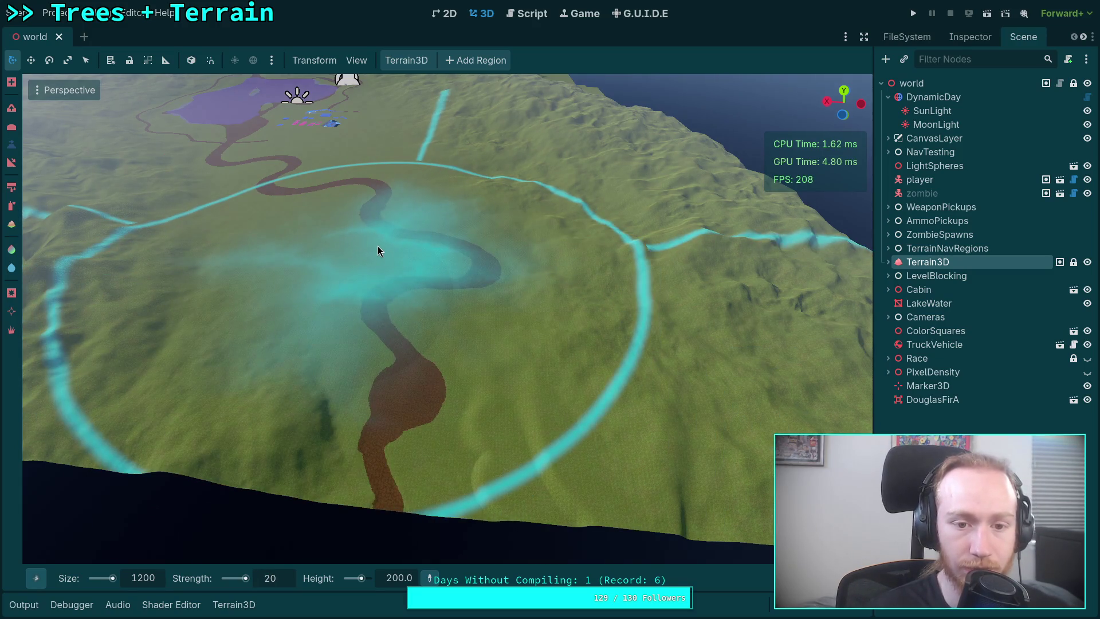
# Undo a trial sculpt stroke and set the brush strength to 50
pyautogui.moveTo(377, 246)
pyautogui.mouseDown()
pyautogui.moveTo(493, 249)
pyautogui.moveTo(470, 249)
pyautogui.mouseUp()
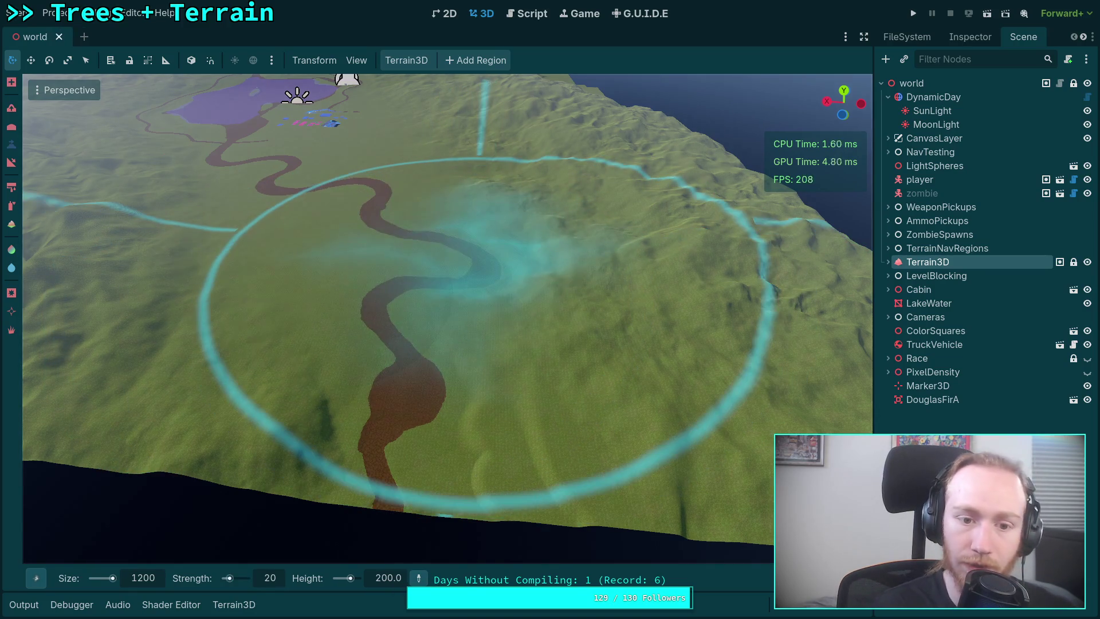
pyautogui.hotkey('ctrl', 's')
pyautogui.click(269, 580)
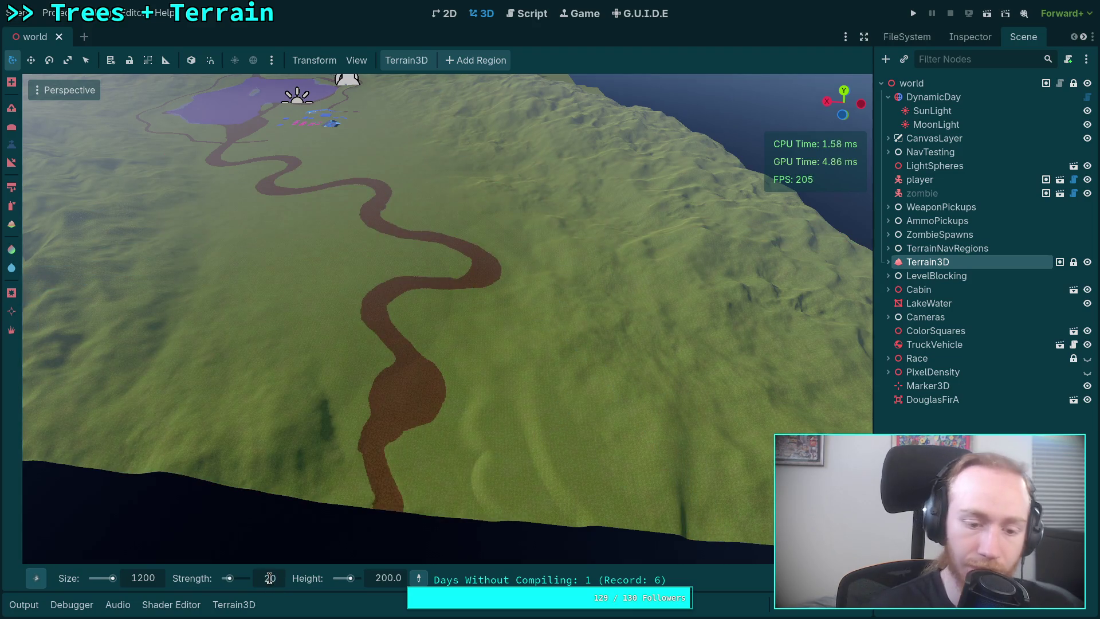
pyautogui.write('50')
pyautogui.press('Return')
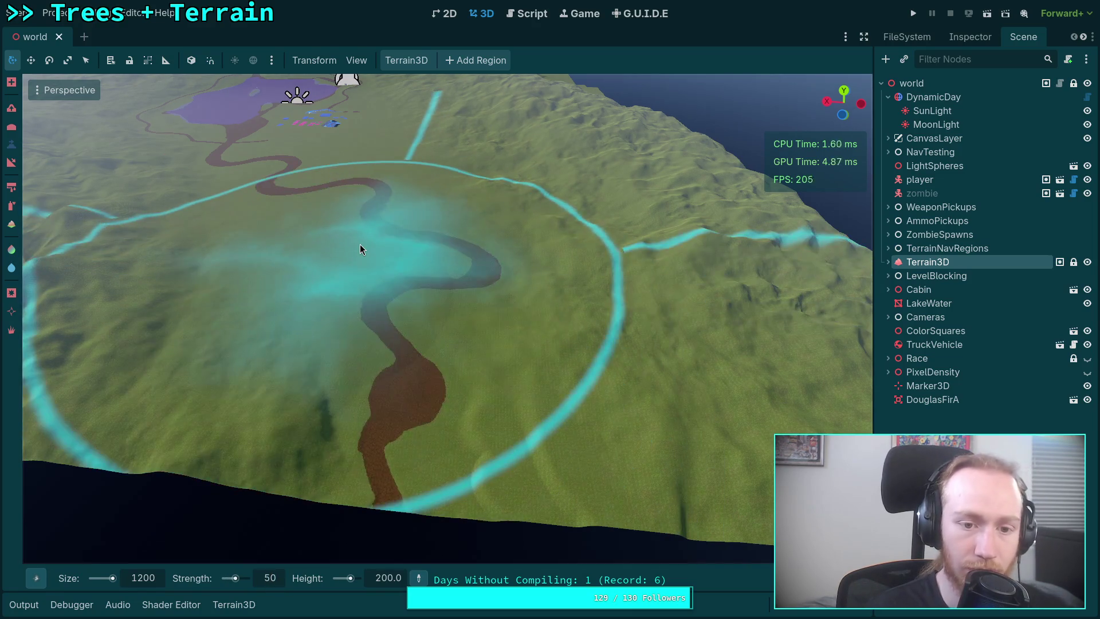
# Raise a trial mound near the river, then undo it
pyautogui.moveTo(360, 244); pyautogui.dragTo(368, 258)
pyautogui.scroll(-5, 368, 258)
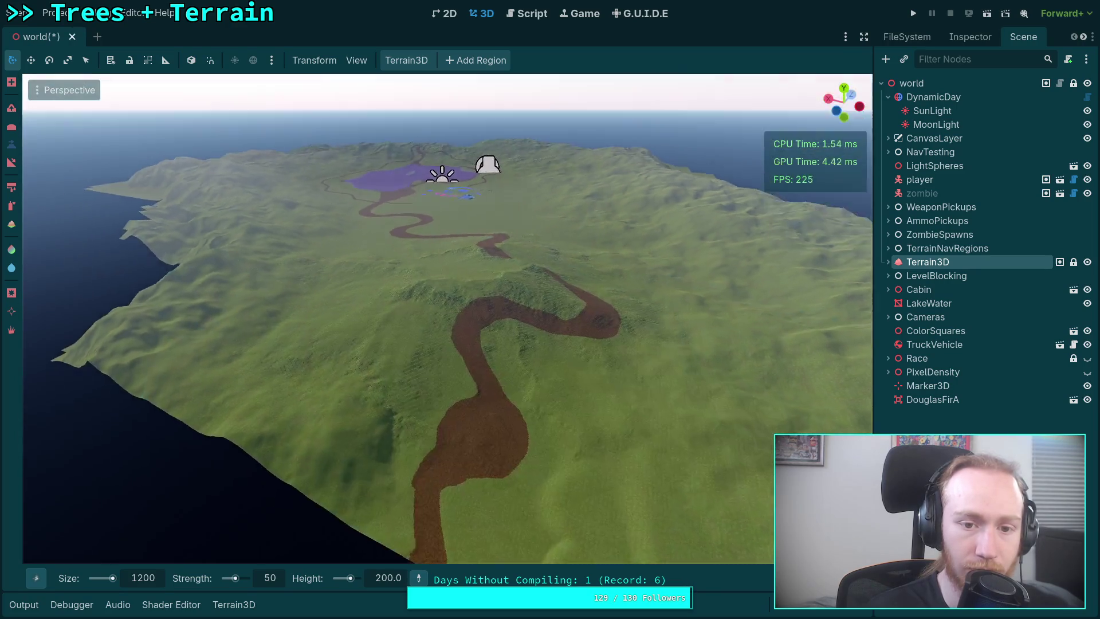
pyautogui.scroll(5, 447, 321)
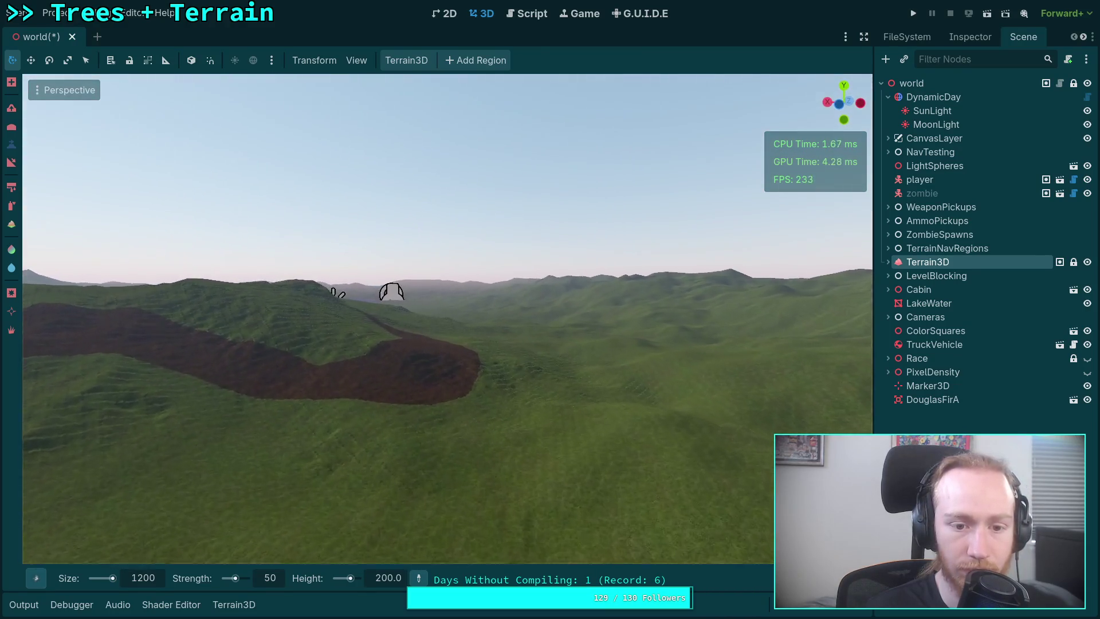
pyautogui.press('w')
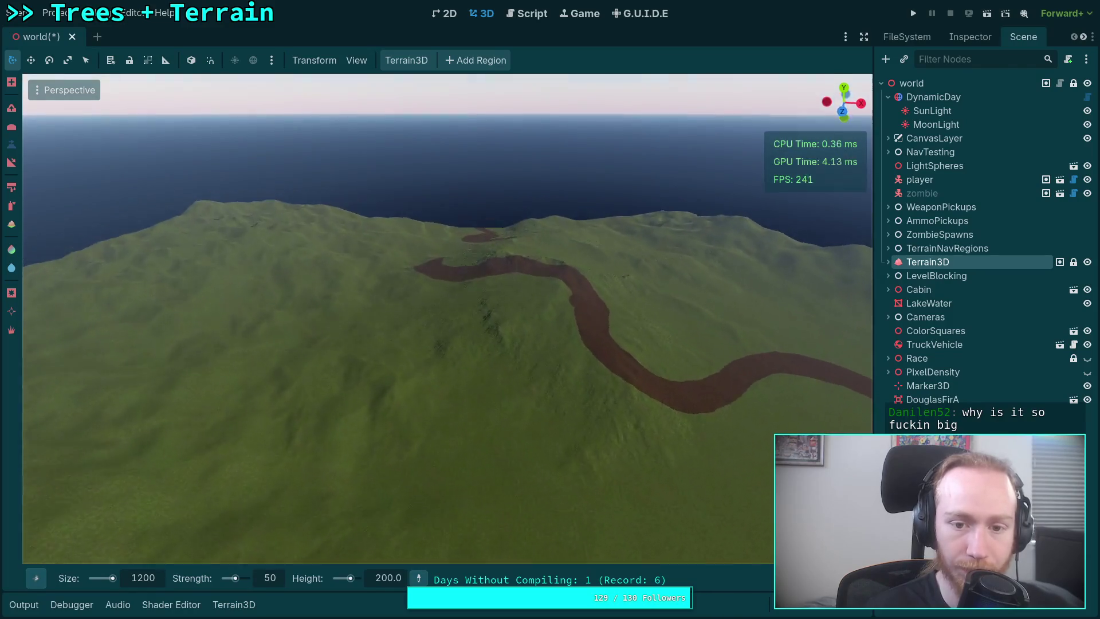
pyautogui.hotkey('ctrl', 's')
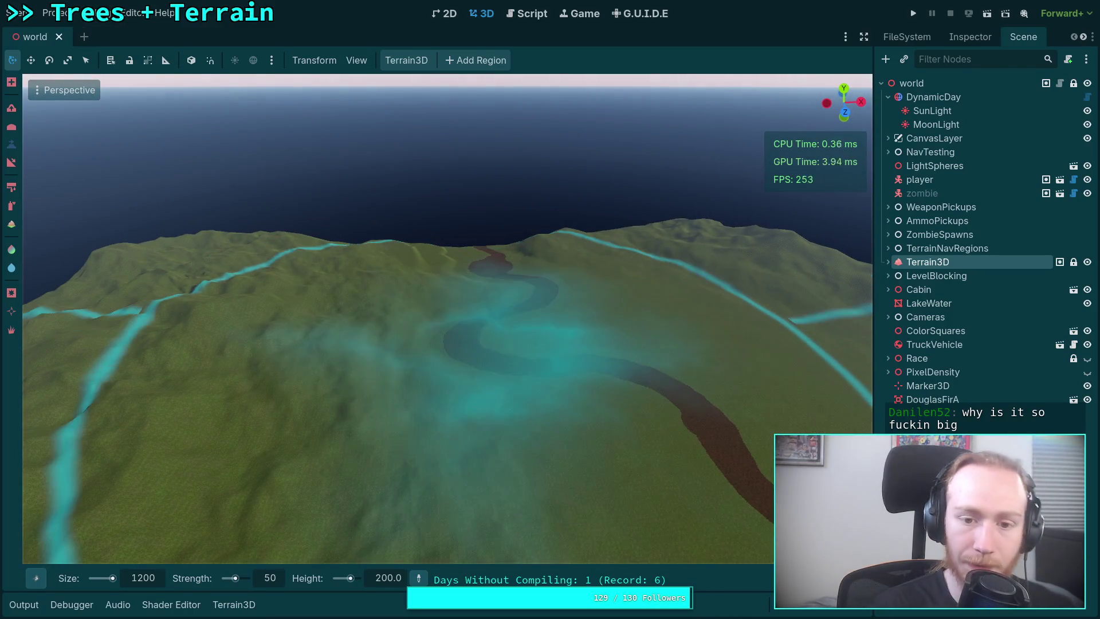
# Discard two trial reshapes and raise a large hill left of the river
pyautogui.click(493, 269)
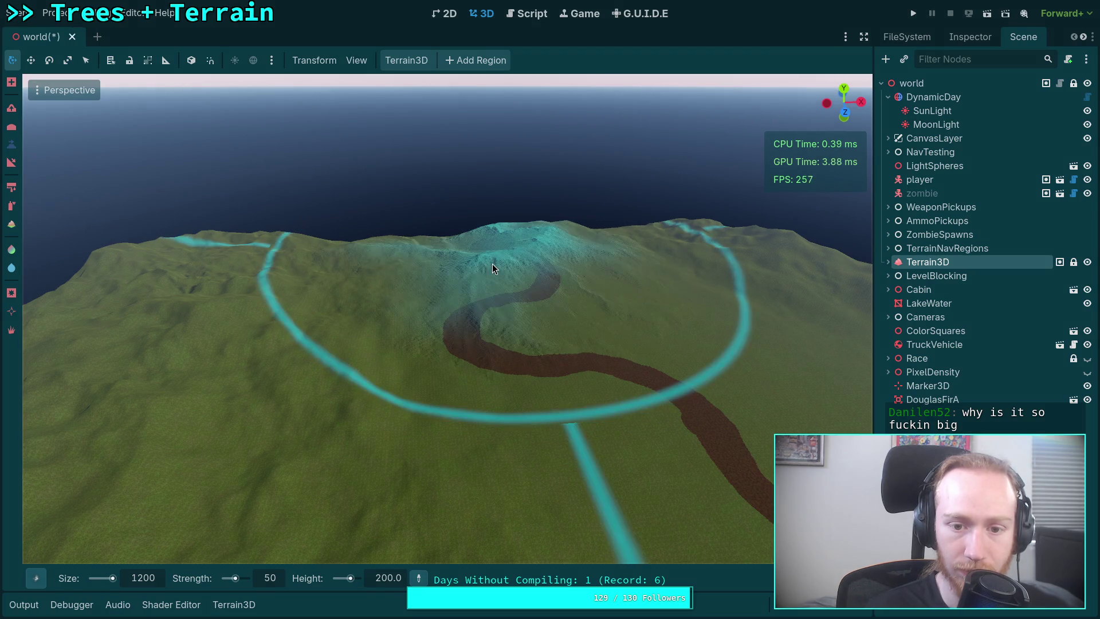
pyautogui.hotkey('ctrl', 'z')
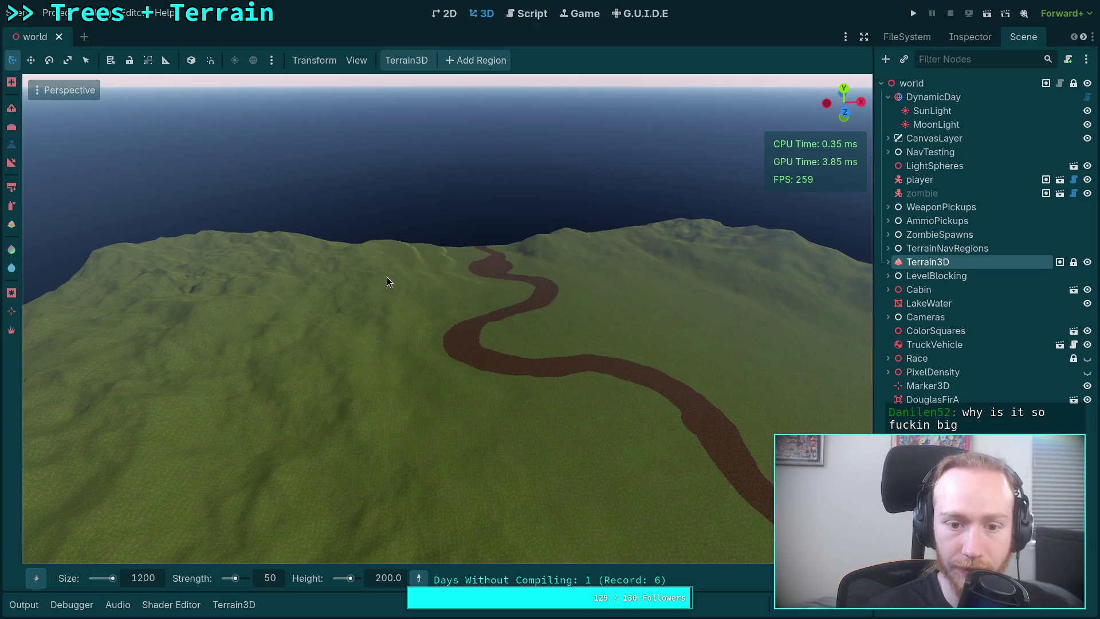
pyautogui.click(388, 278)
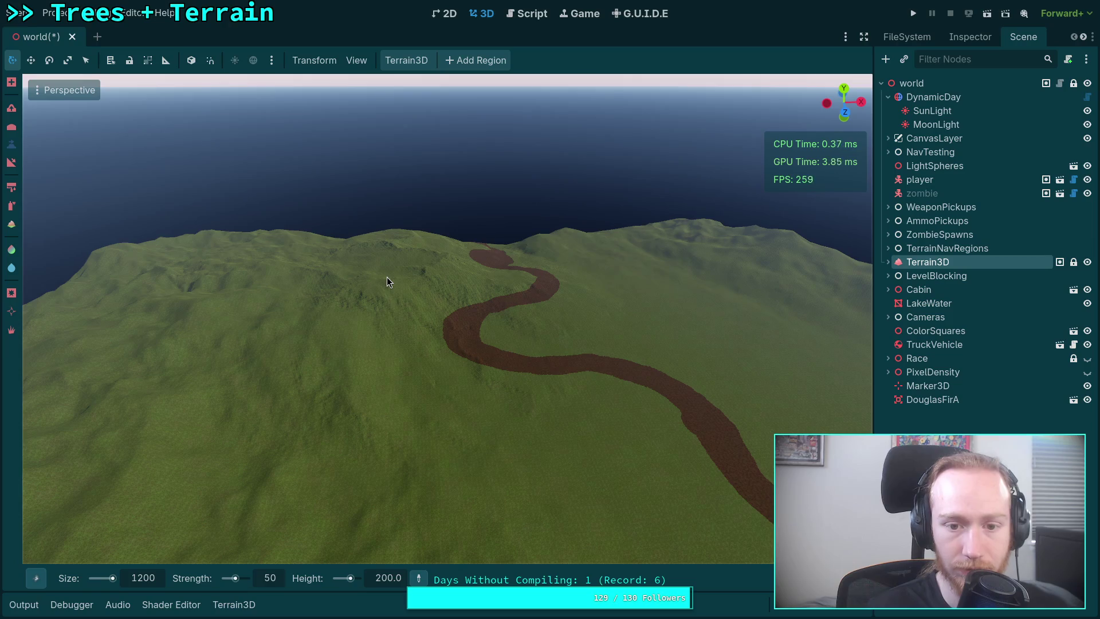
pyautogui.hotkey('ctrl', 'z')
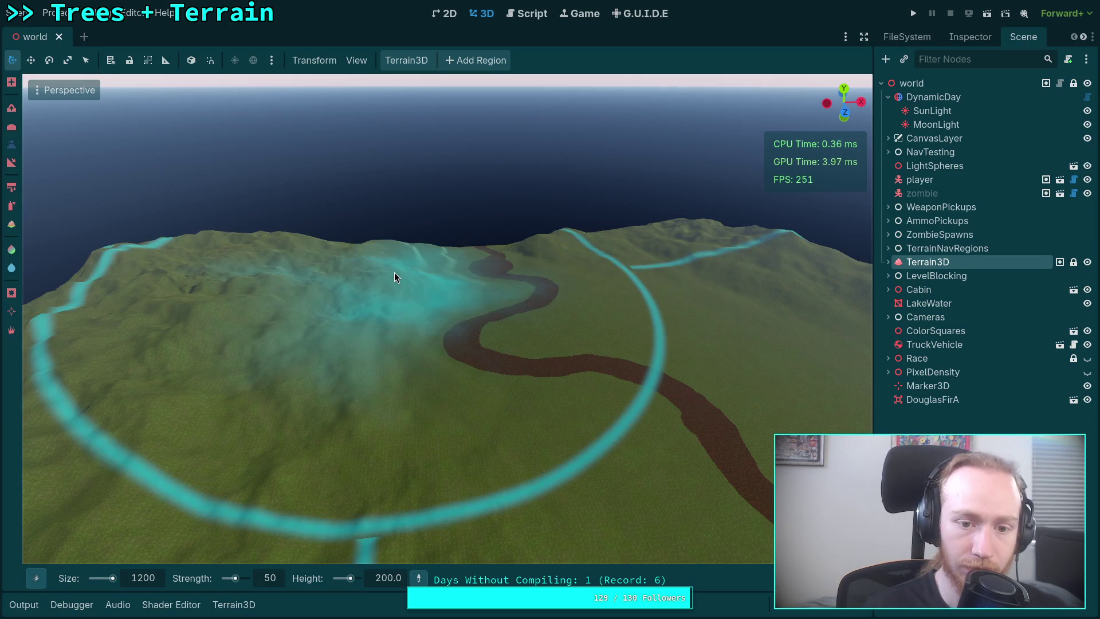
pyautogui.click(336, 270)
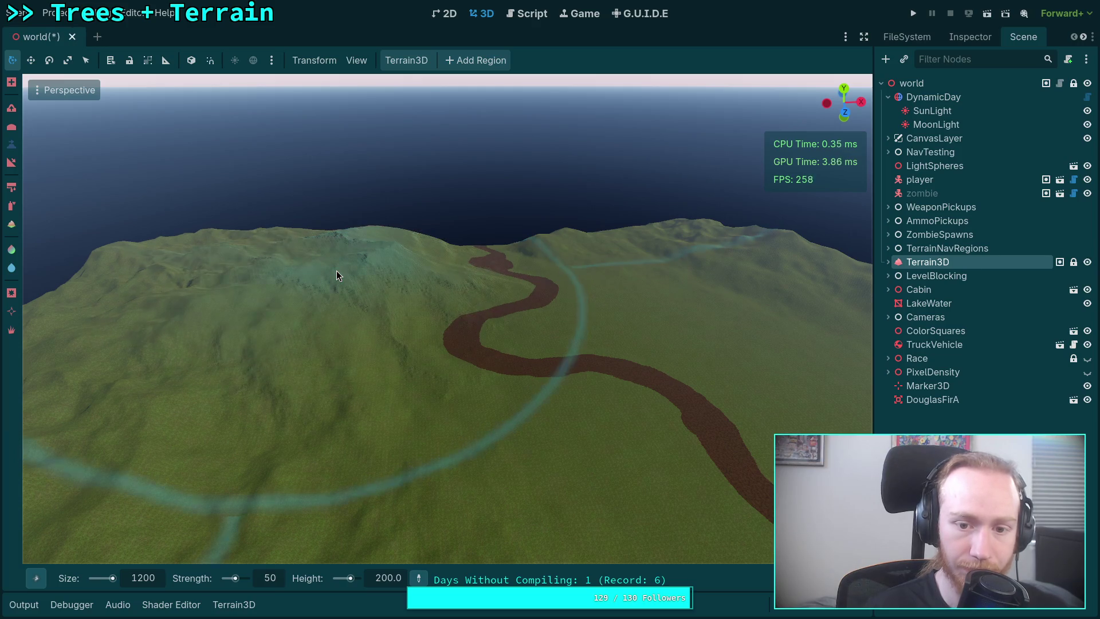
# Fly the view across the river toward the hills and coastline
pyautogui.press('s')
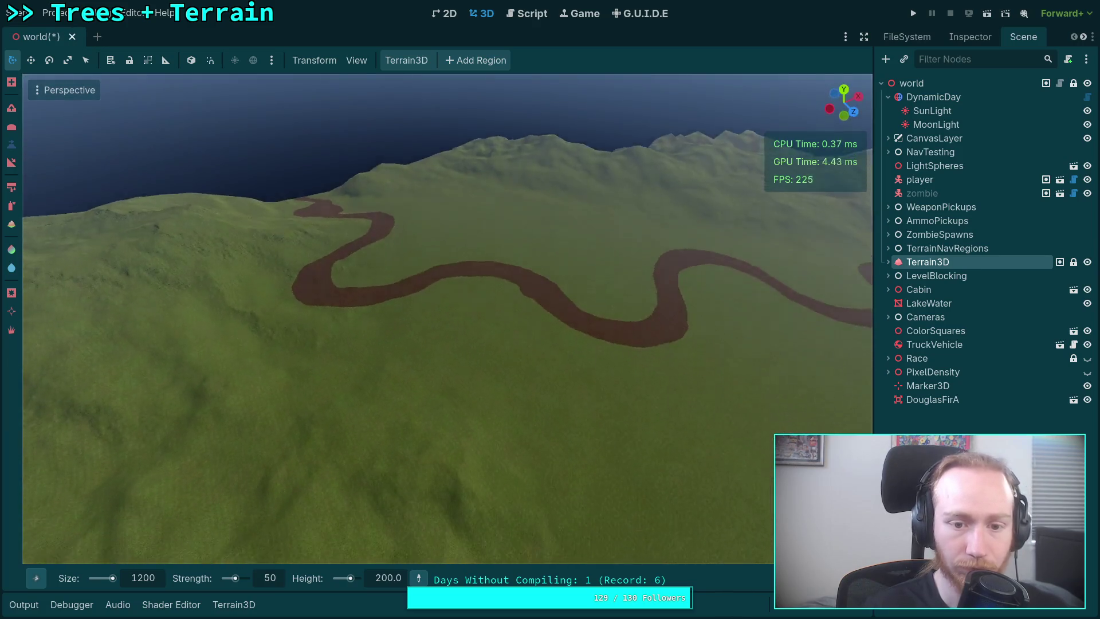
pyautogui.press('d')
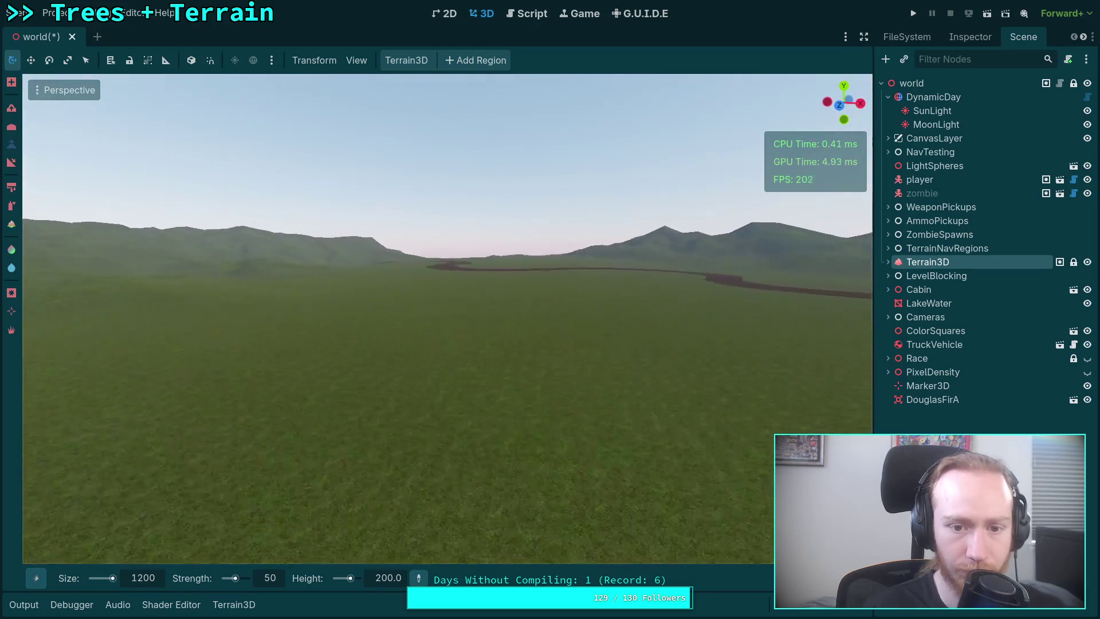
pyautogui.press('w')
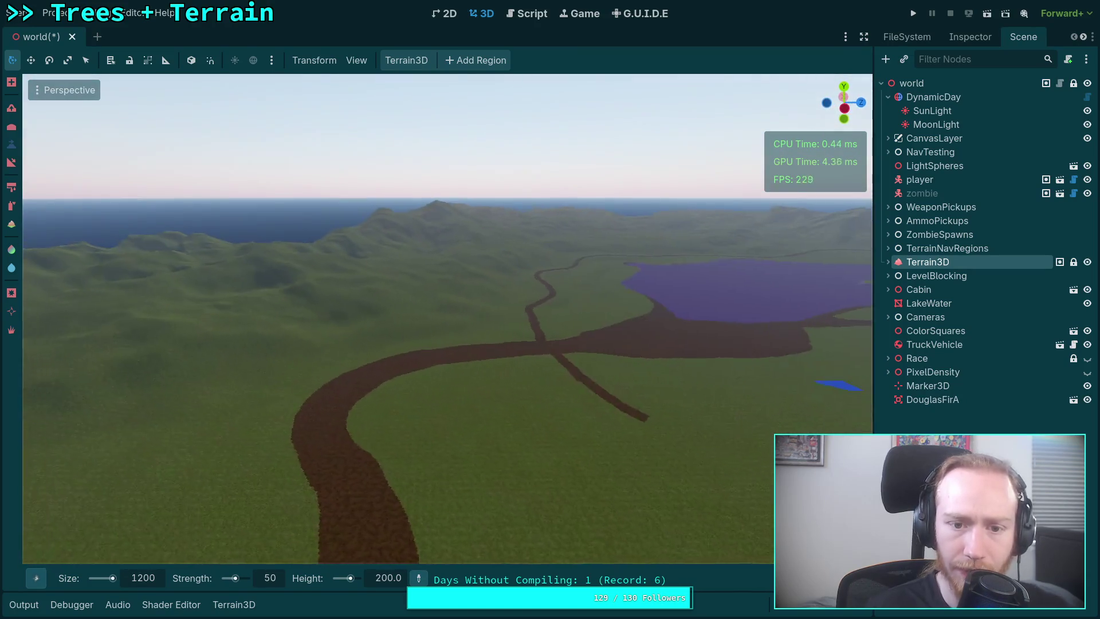
pyautogui.press('w')
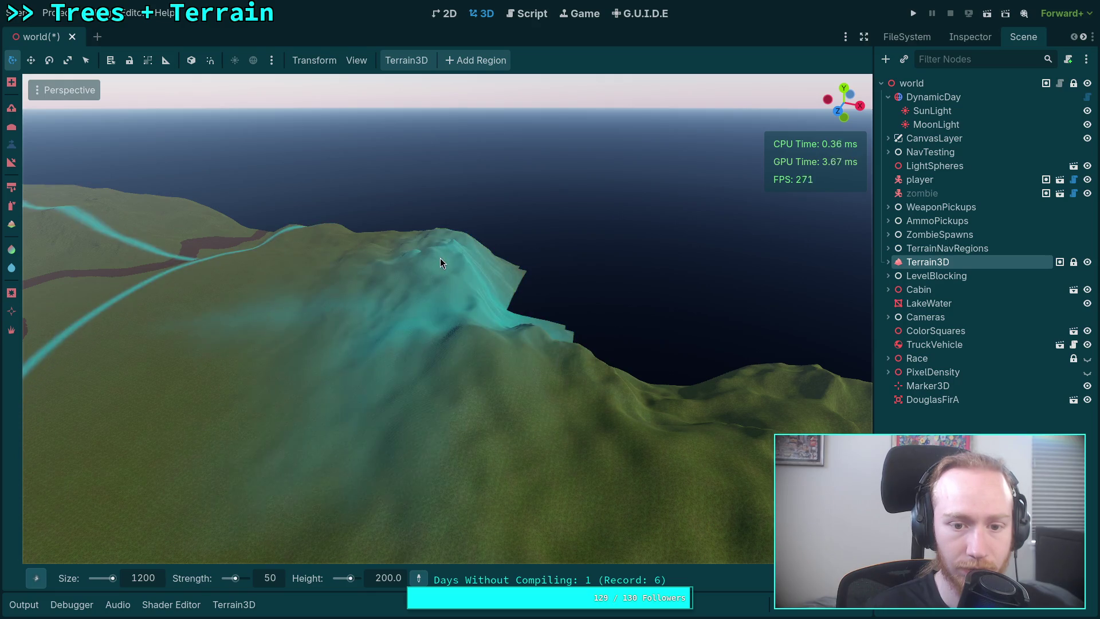
# Switch to the Mountain2 brush shape and raise a mountain-shaped hill
pyautogui.moveTo(36, 578)
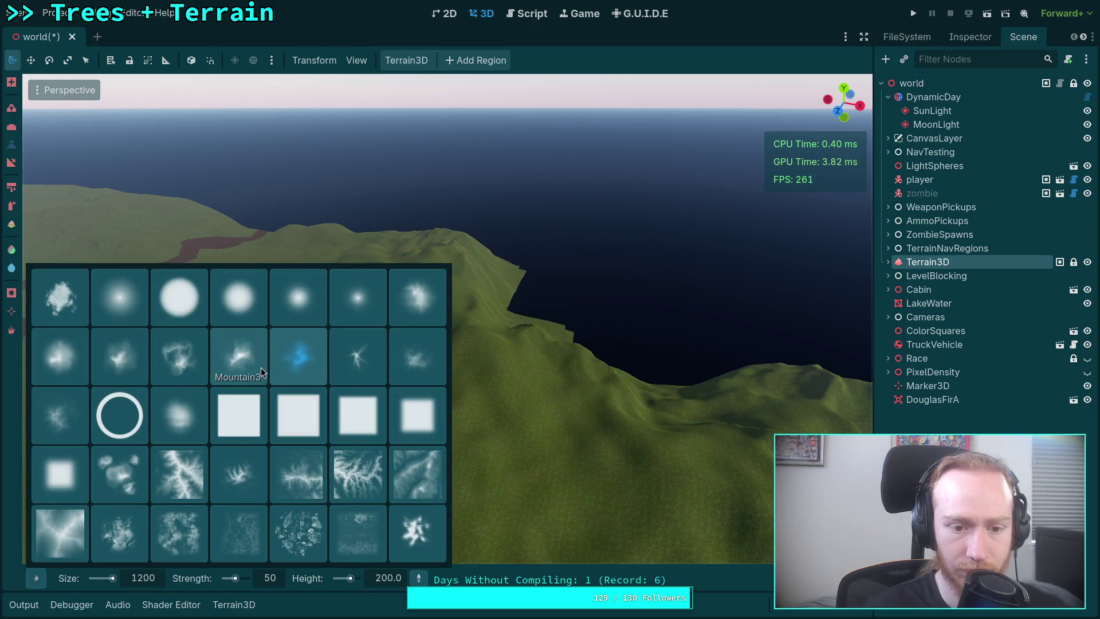
pyautogui.click(173, 366)
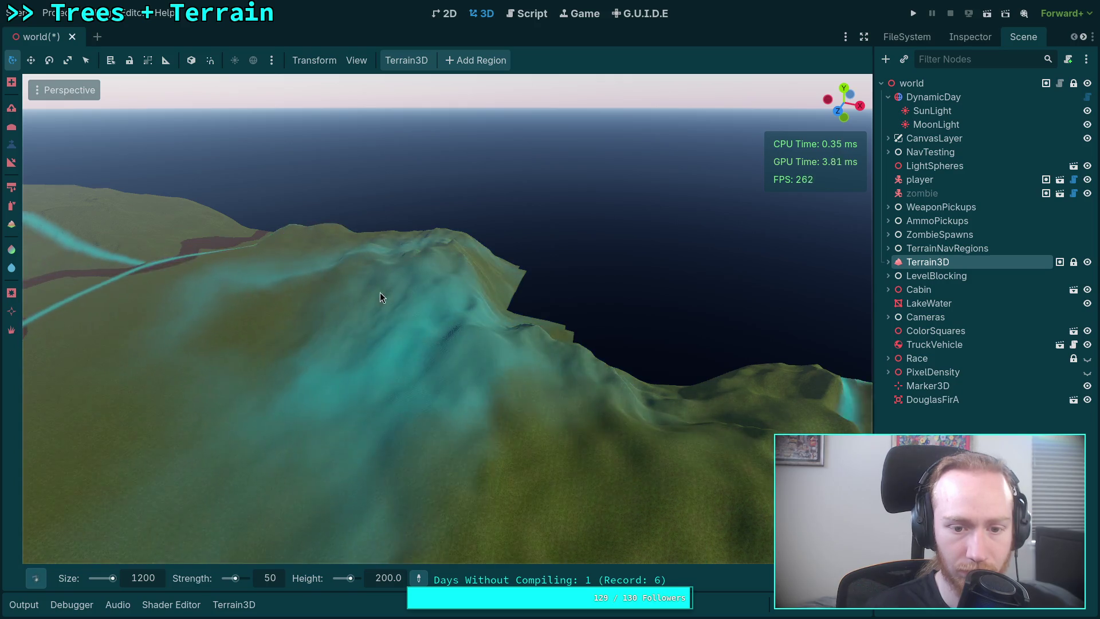
pyautogui.press('s')
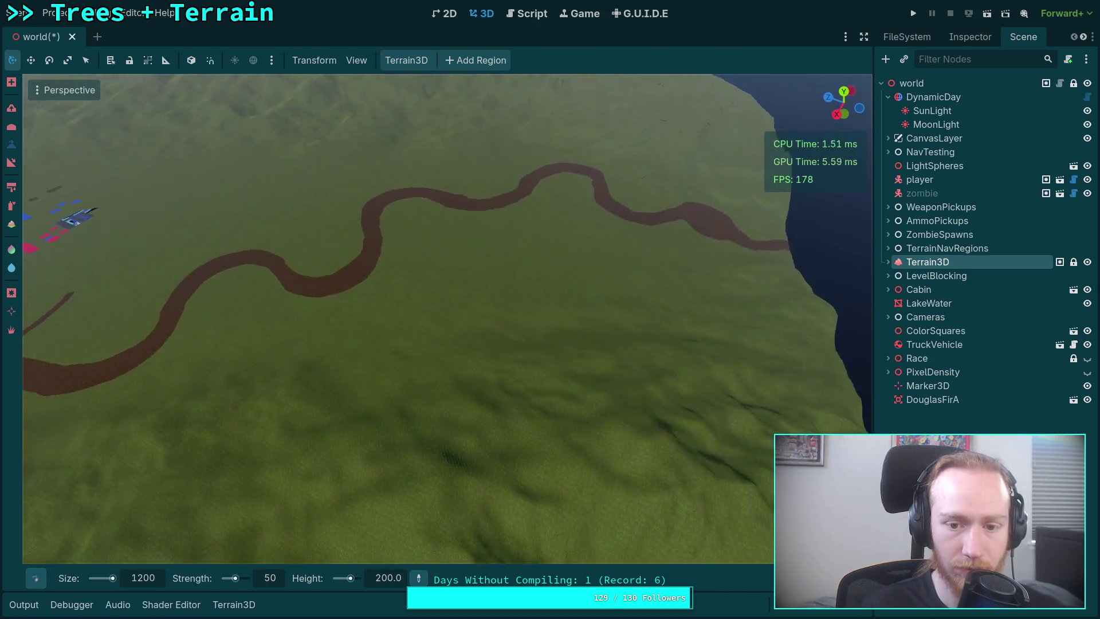
pyautogui.press('w')
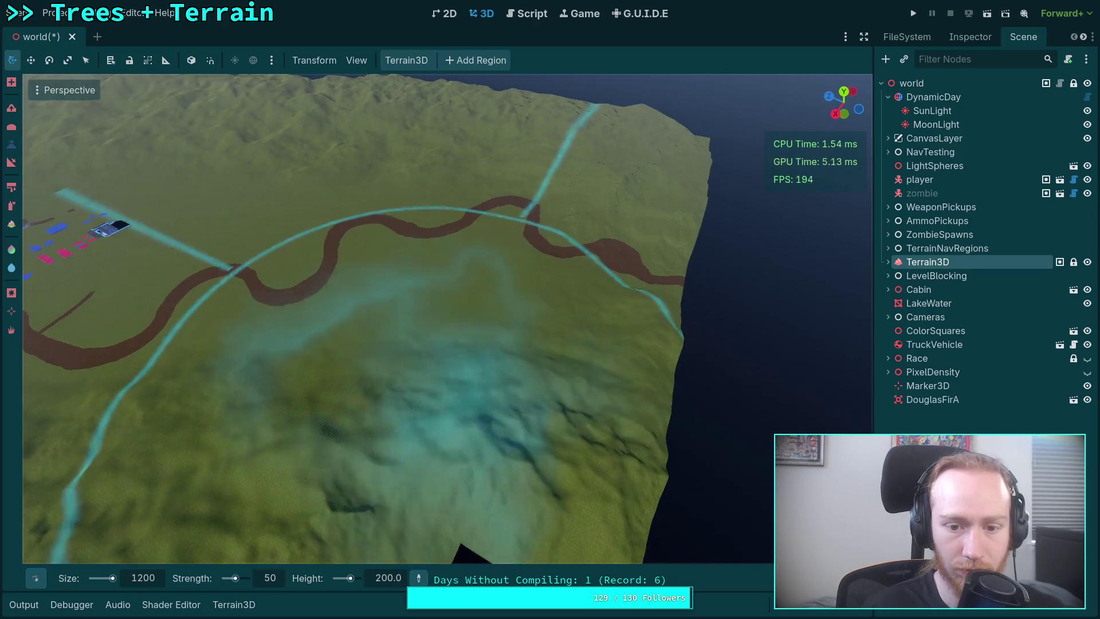
pyautogui.moveTo(444, 381)
pyautogui.mouseDown()
pyautogui.moveTo(494, 334)
pyautogui.moveTo(490, 343)
pyautogui.mouseUp()
# Fly over the winding river and hills to inspect the new mountain
pyautogui.press('s')
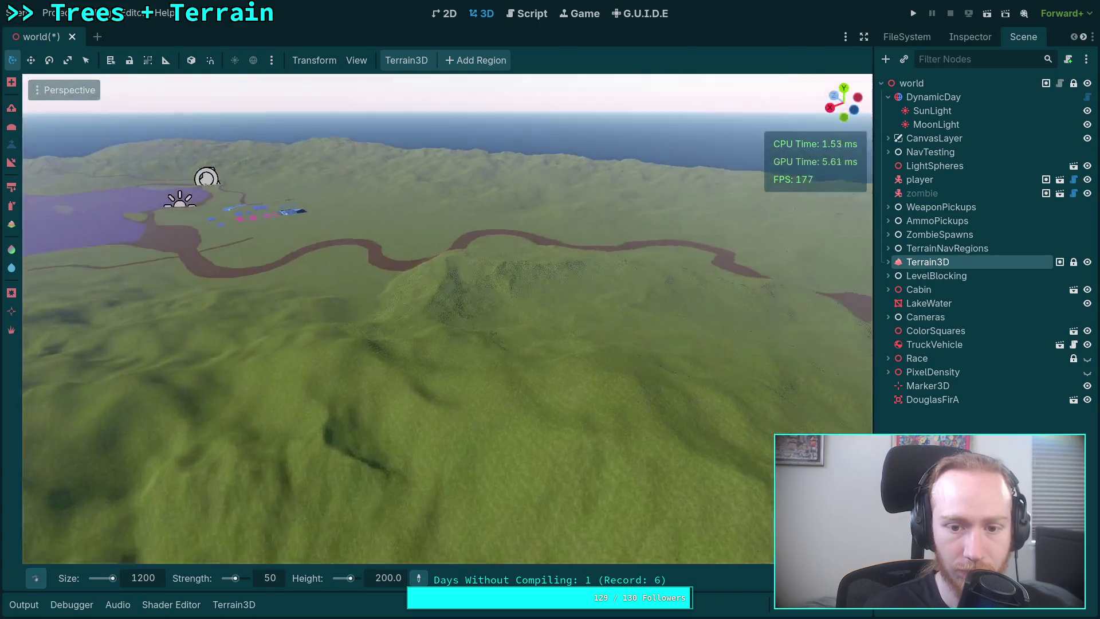
pyautogui.press('w')
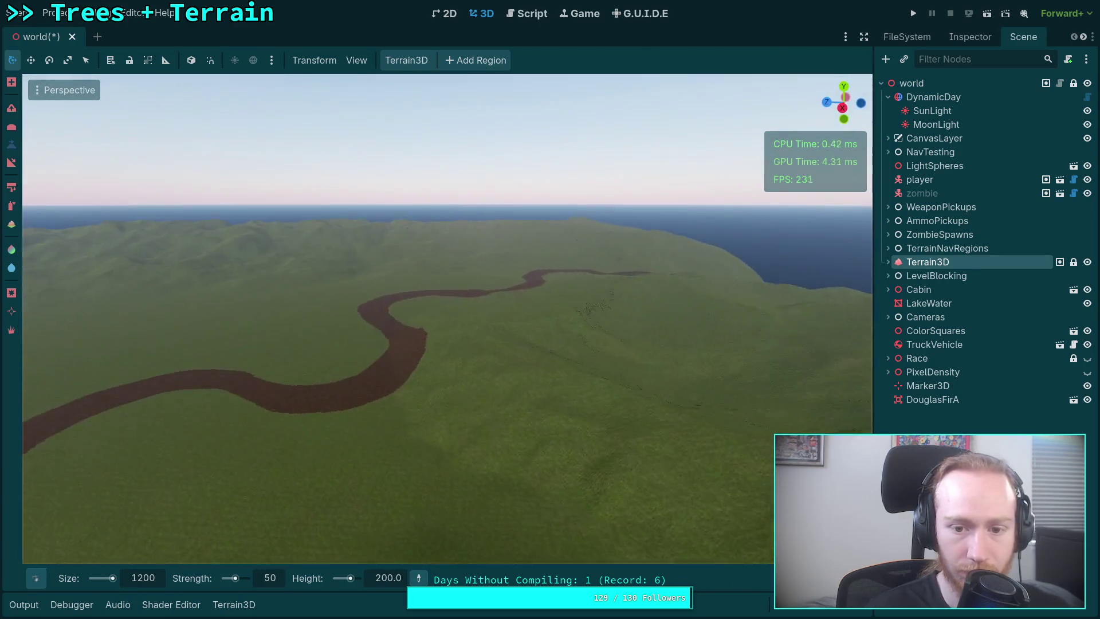
pyautogui.press('w')
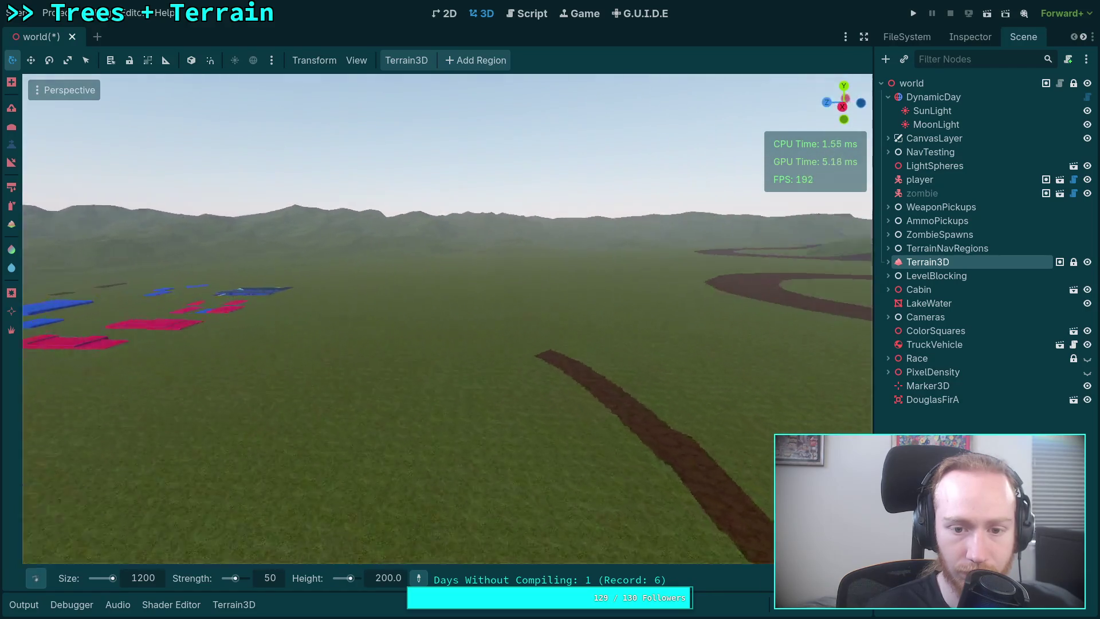
pyautogui.press('w')
pyautogui.press('s')
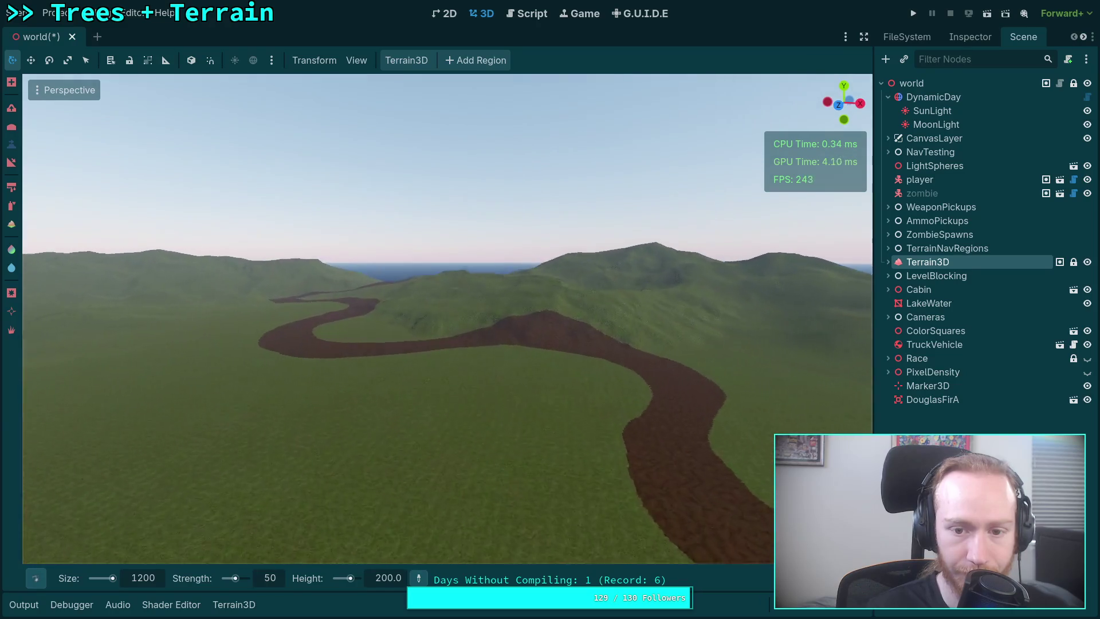
pyautogui.press('w')
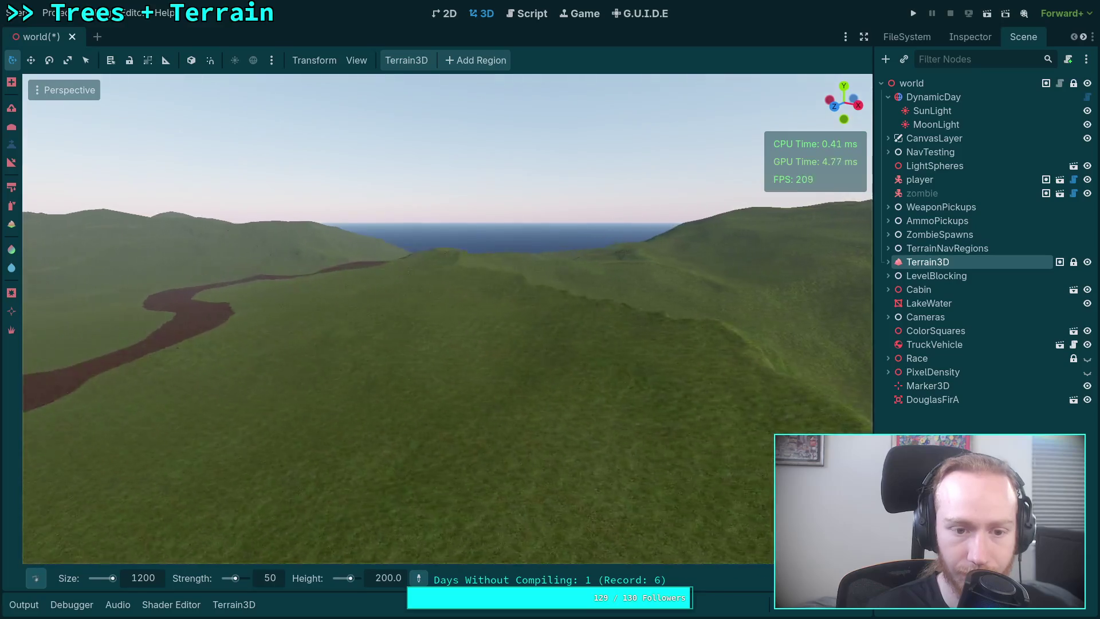
pyautogui.press('s')
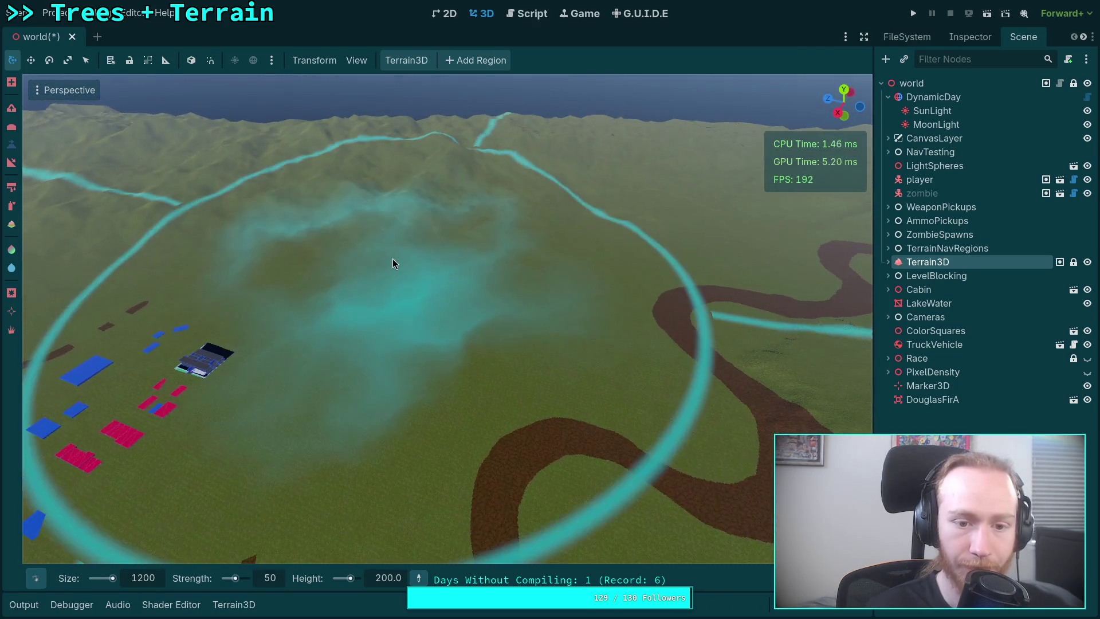
pyautogui.moveTo(49, 577)
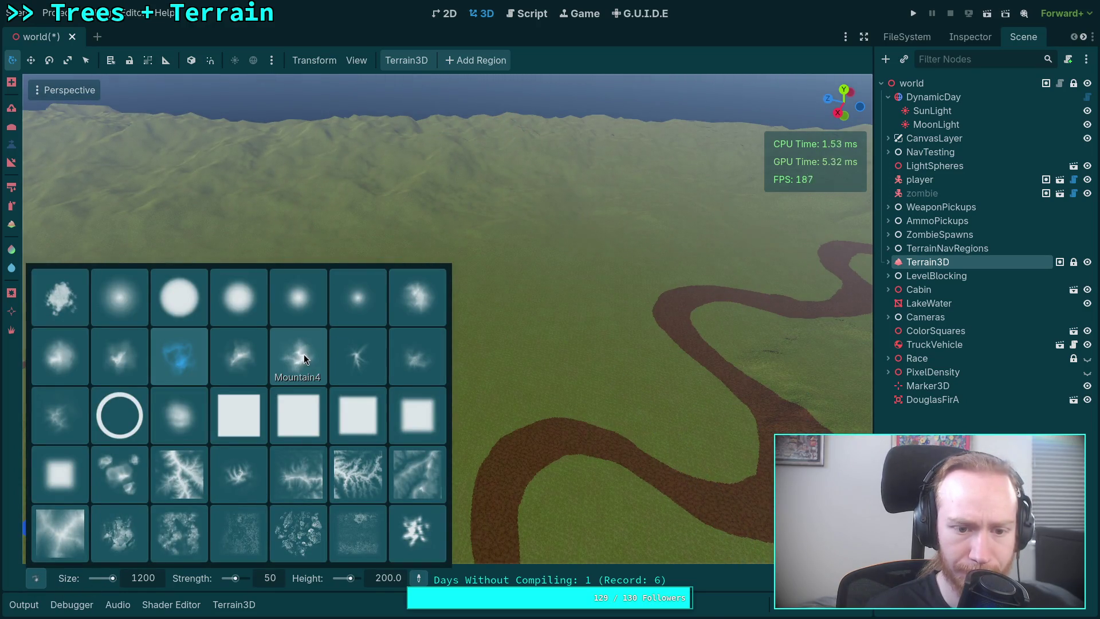
# Switch to the Mountain3 brush and raise a ridged hill beside the winding dirt path
pyautogui.click(237, 359)
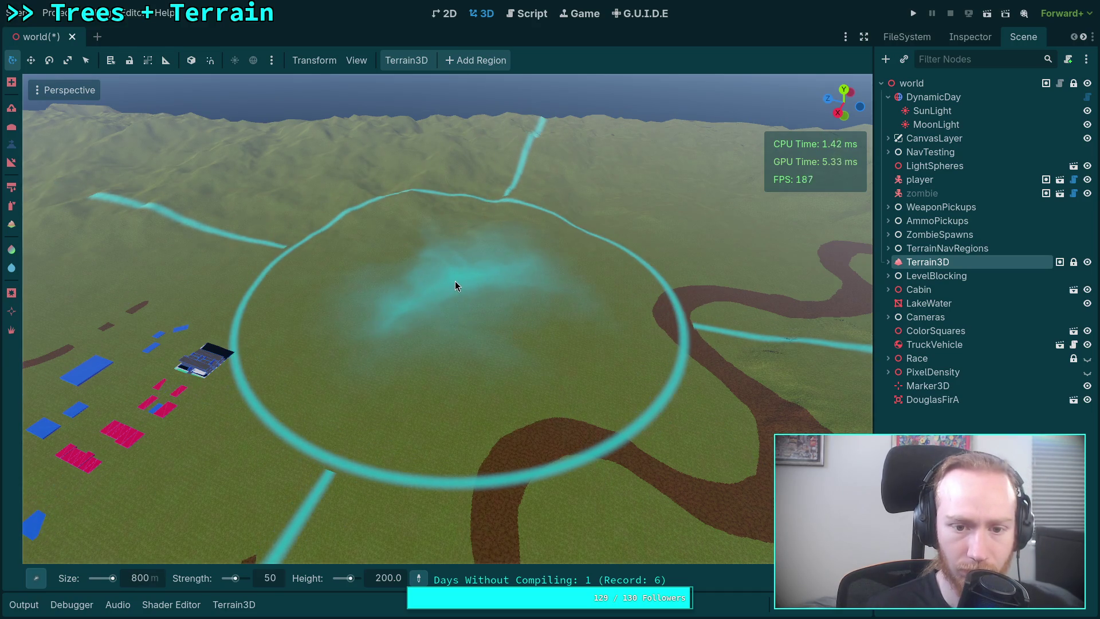
pyautogui.rightClick(455, 281)
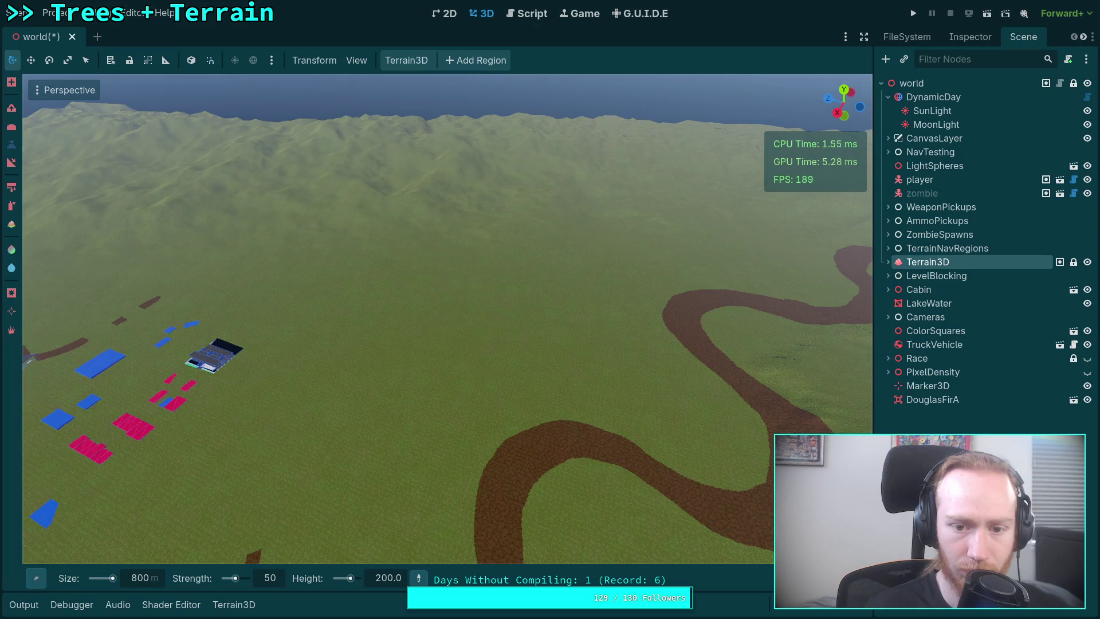
pyautogui.press('s')
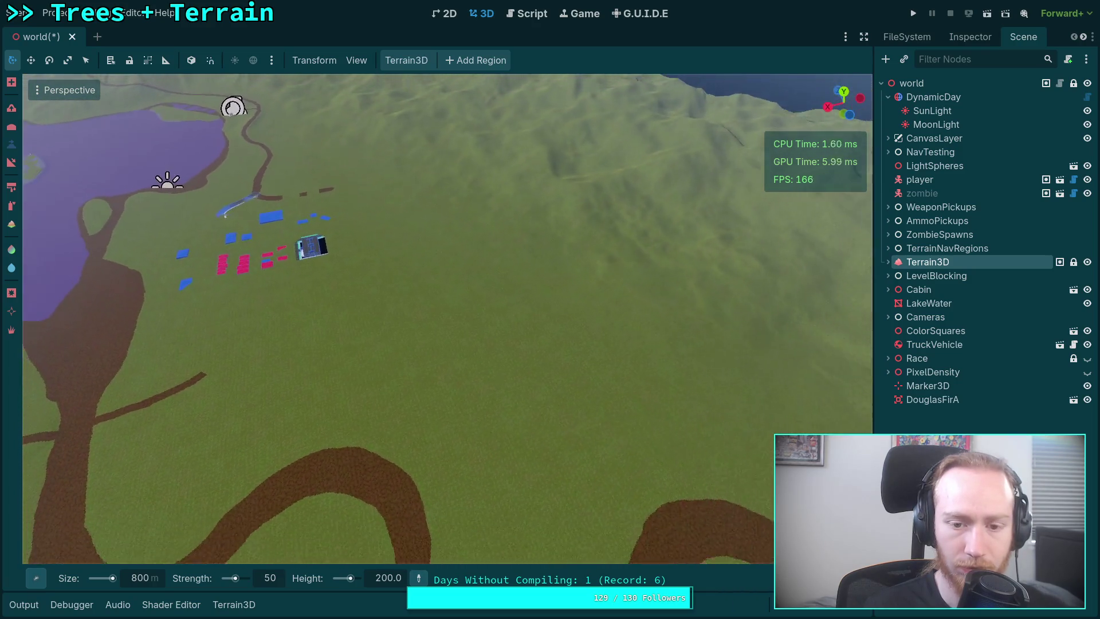
pyautogui.rightClick(468, 293)
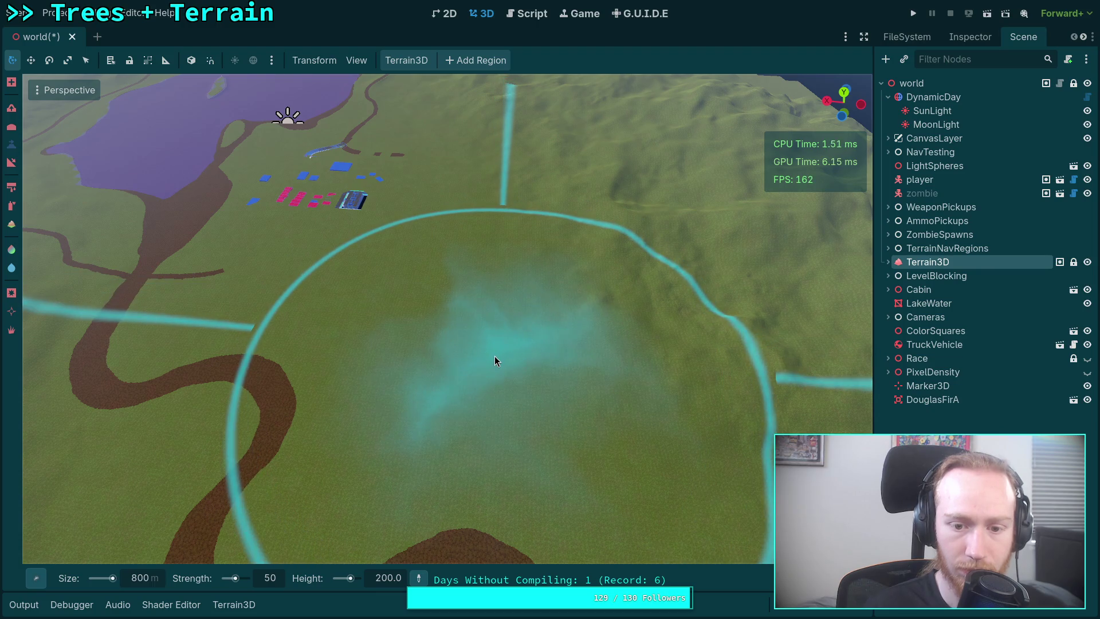
pyautogui.click(494, 356)
pyautogui.rightClick(494, 356)
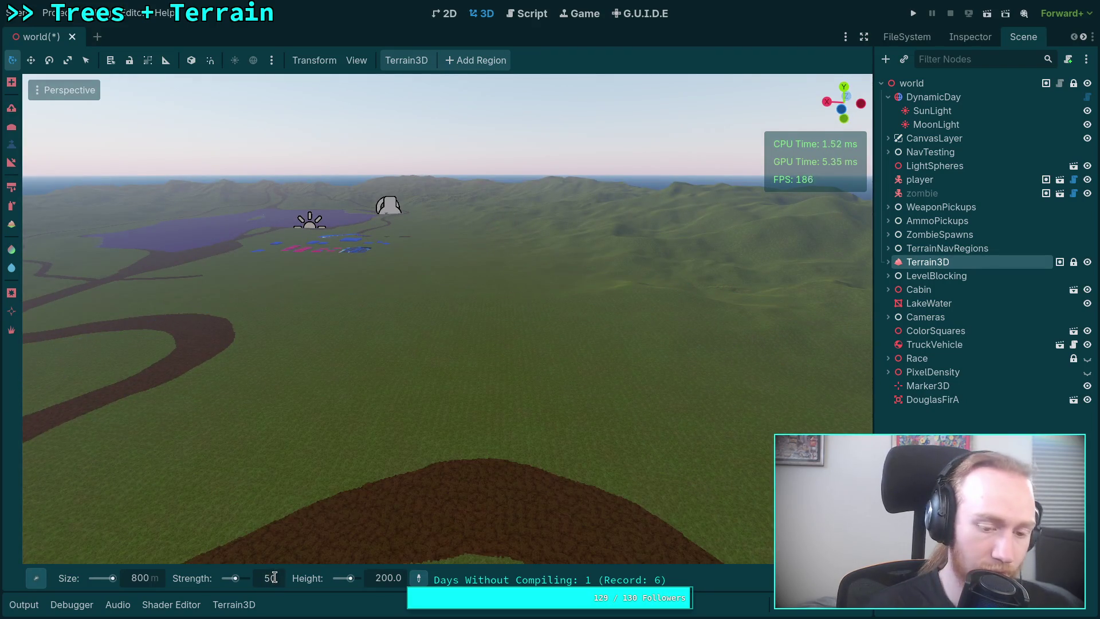
# Set brush size to 500 and strength to 30, then undo a trial mountain
pyautogui.click(137, 578)
pyautogui.write('500')
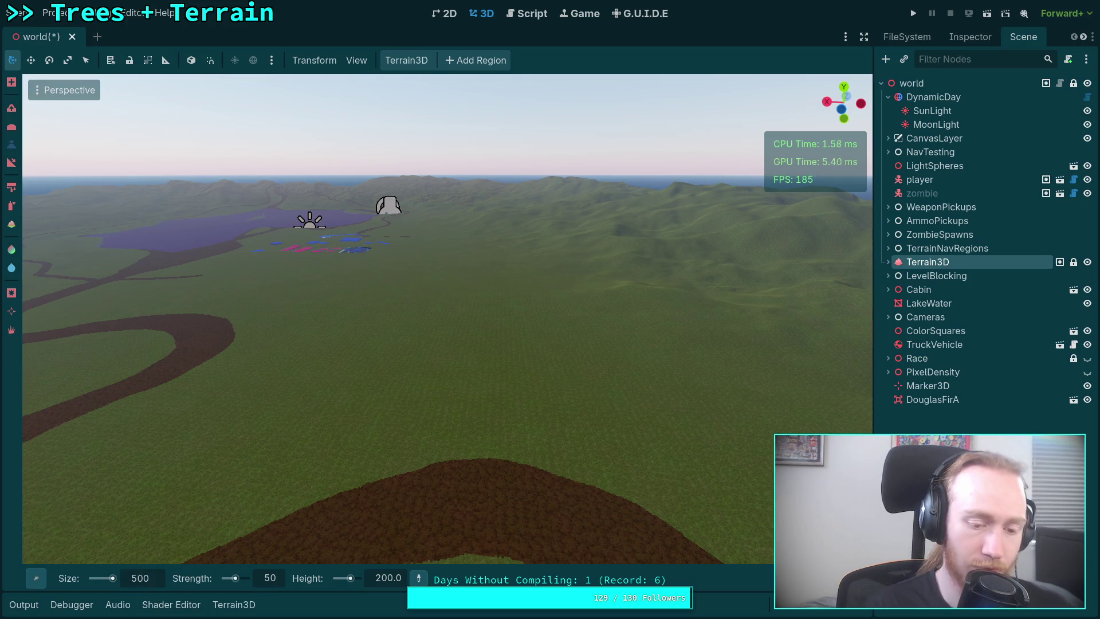
pyautogui.click(270, 577)
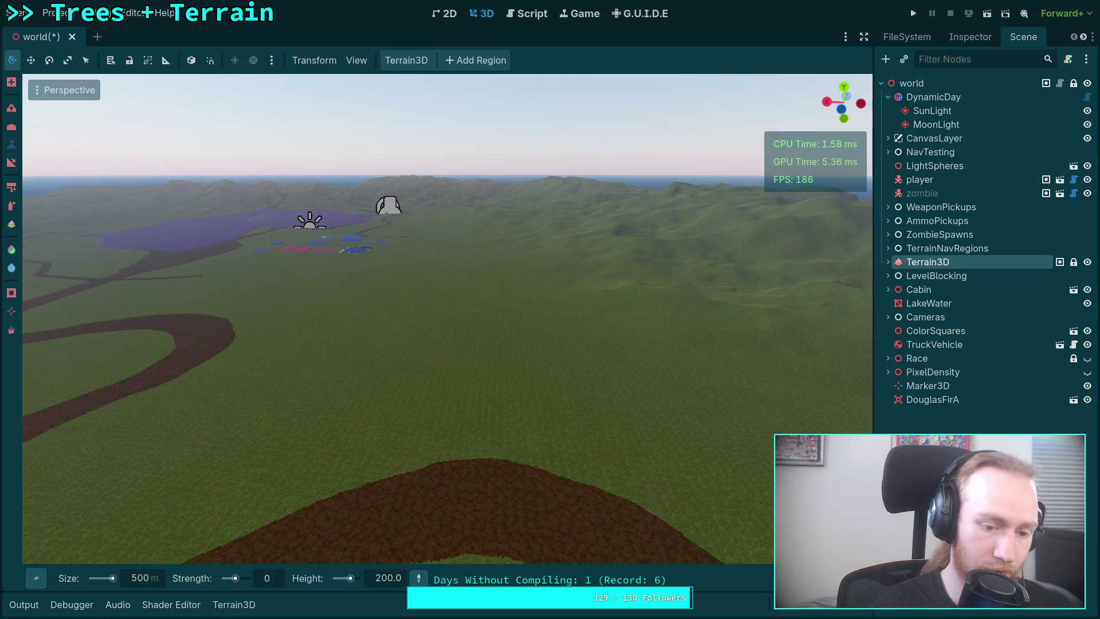
pyautogui.write('20')
pyautogui.press('BackSpace')
pyautogui.write('3')
pyautogui.press('Return')
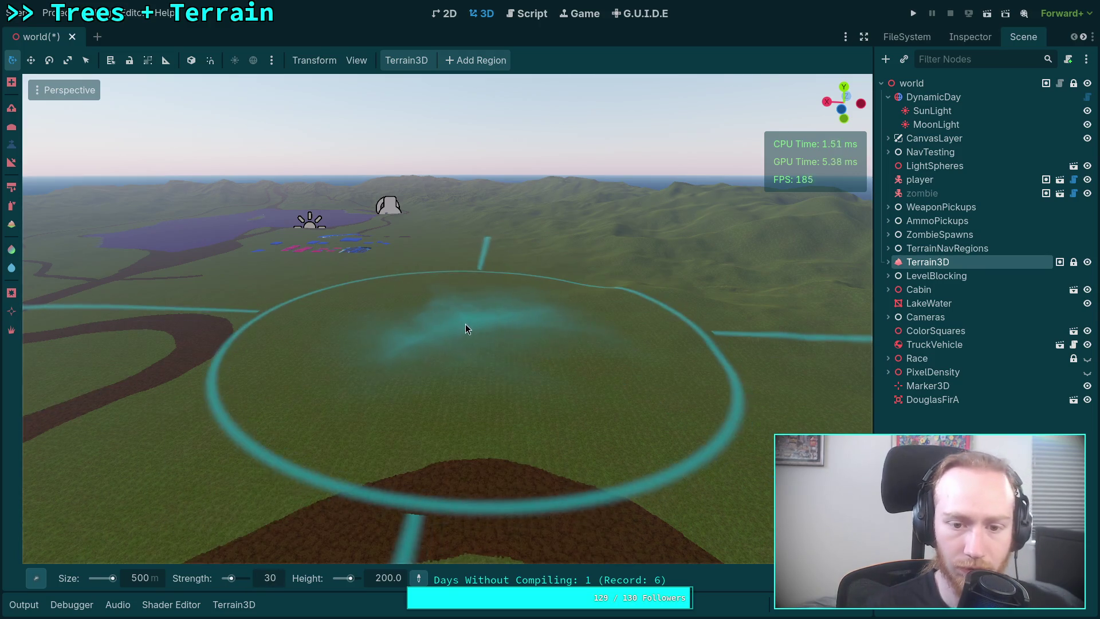
pyautogui.scroll(-2, 476, 298)
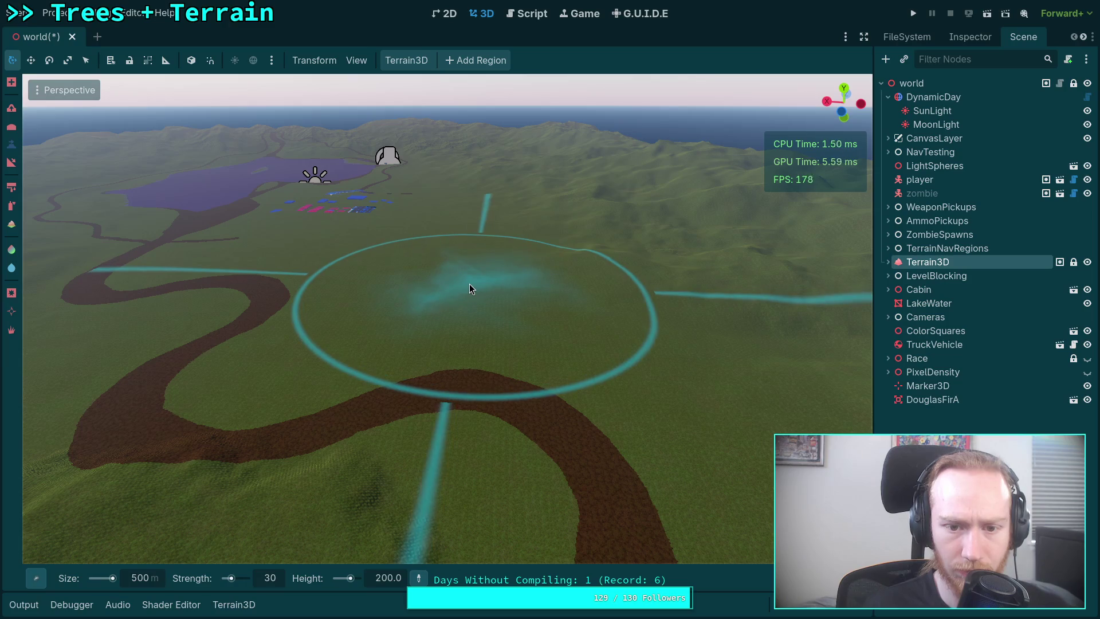
pyautogui.moveTo(470, 284); pyautogui.dragTo(469, 283)
pyautogui.hotkey('ctrl', 'z')
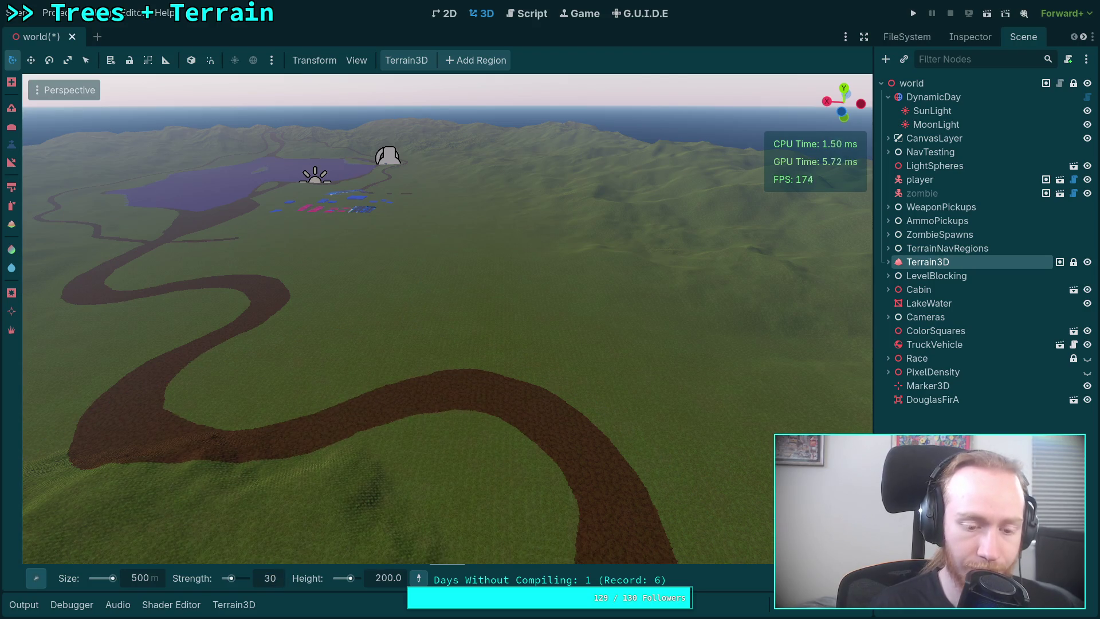
# Raise strength to 40 and raise a hill beside the river
pyautogui.moveTo(270, 579); pyautogui.dragTo(281, 578)
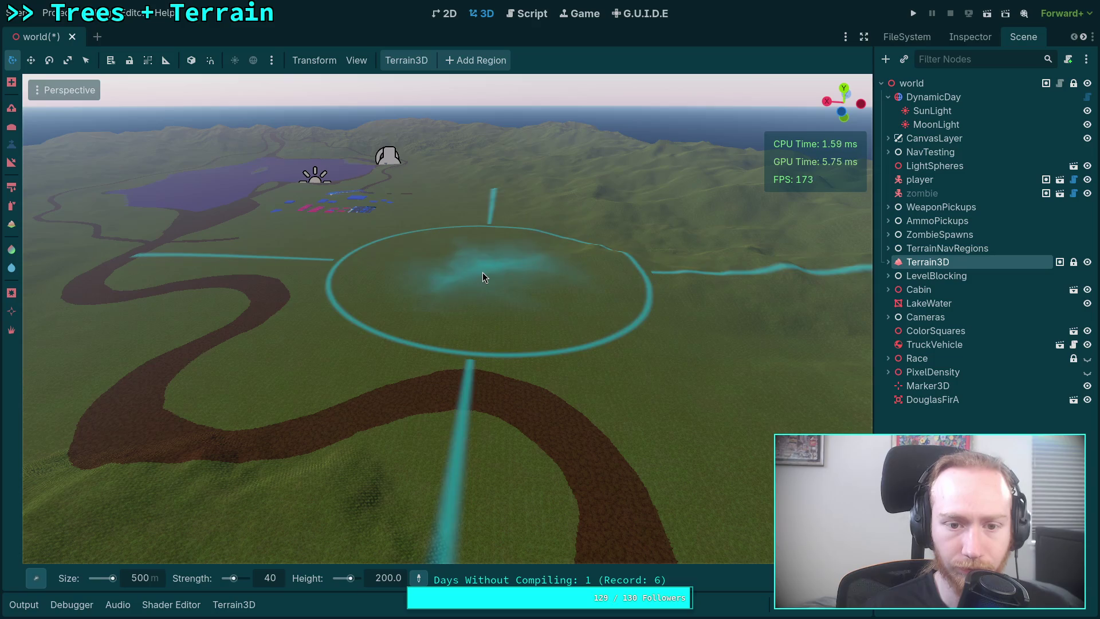
pyautogui.click(483, 273)
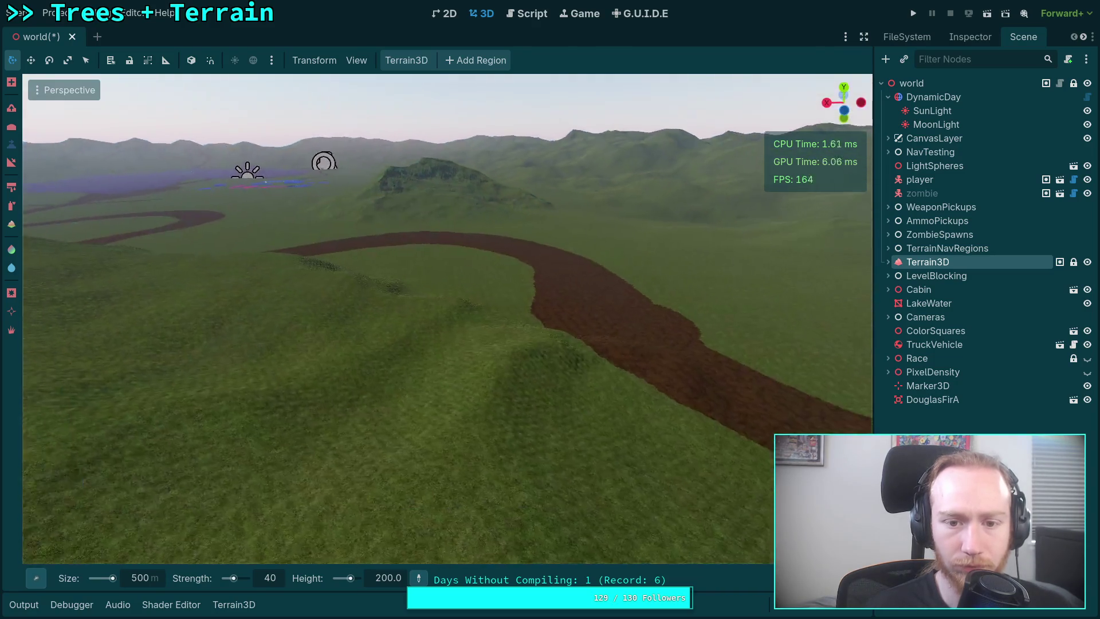
pyautogui.press('w')
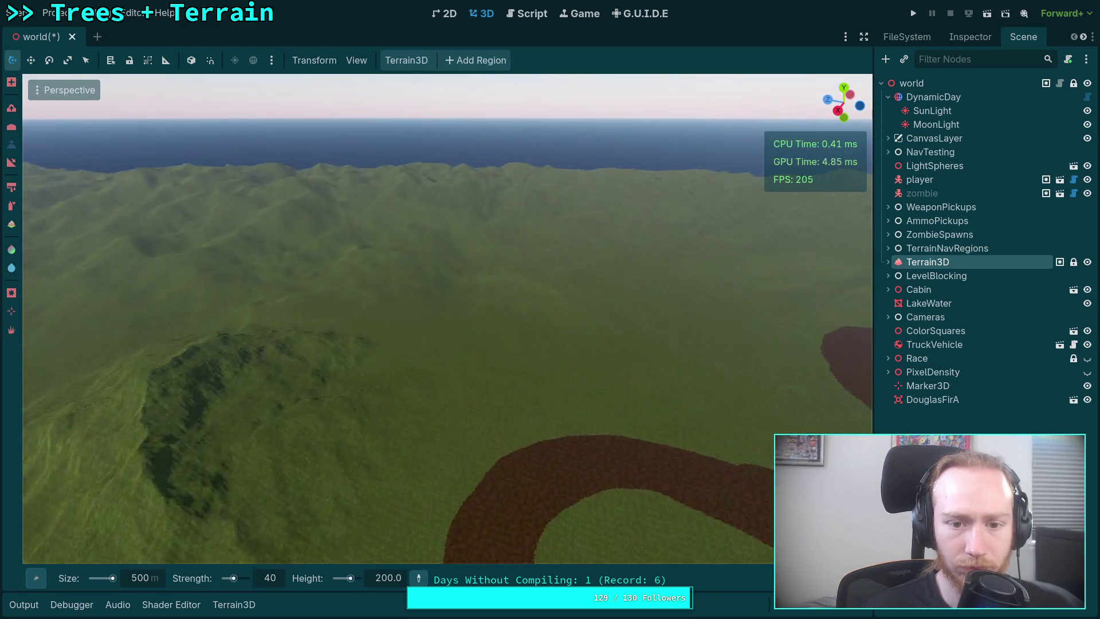
pyautogui.press('w')
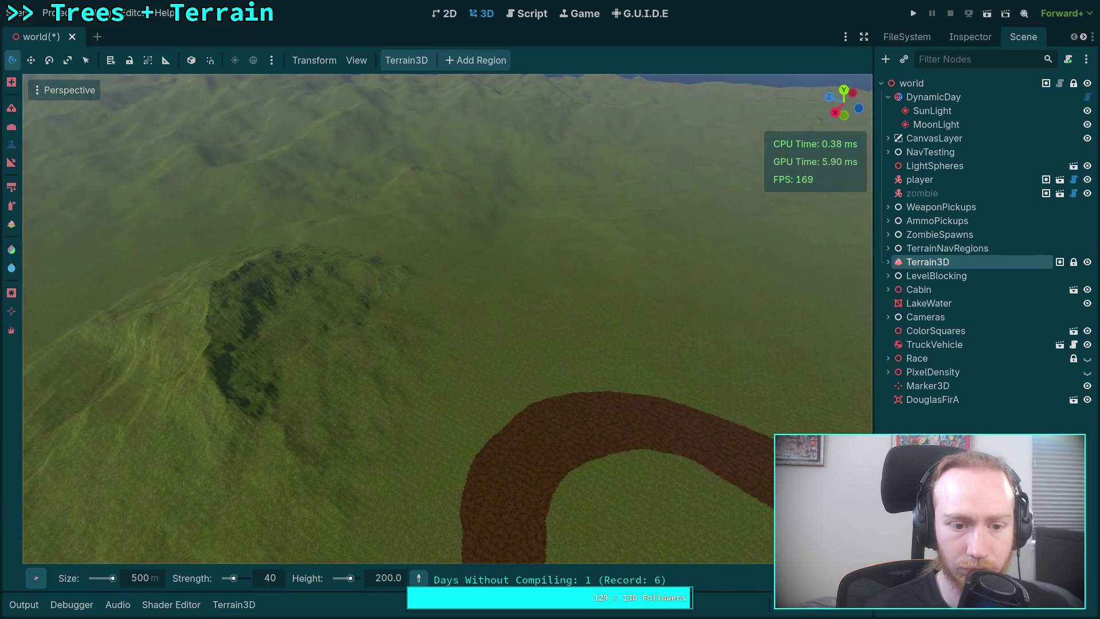
pyautogui.press('w')
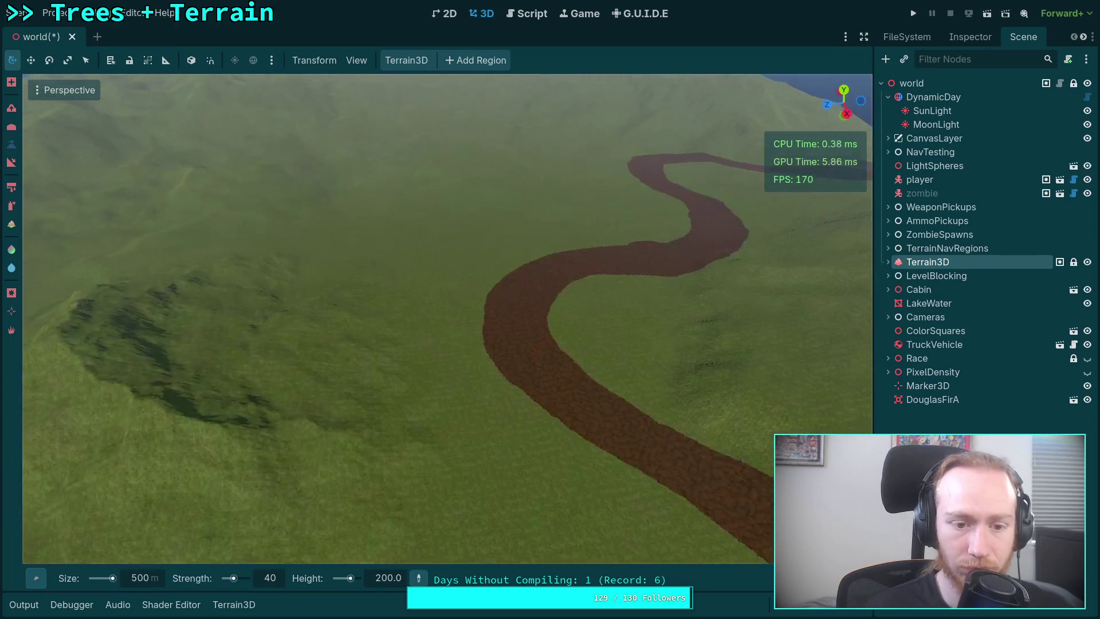
pyautogui.press('w')
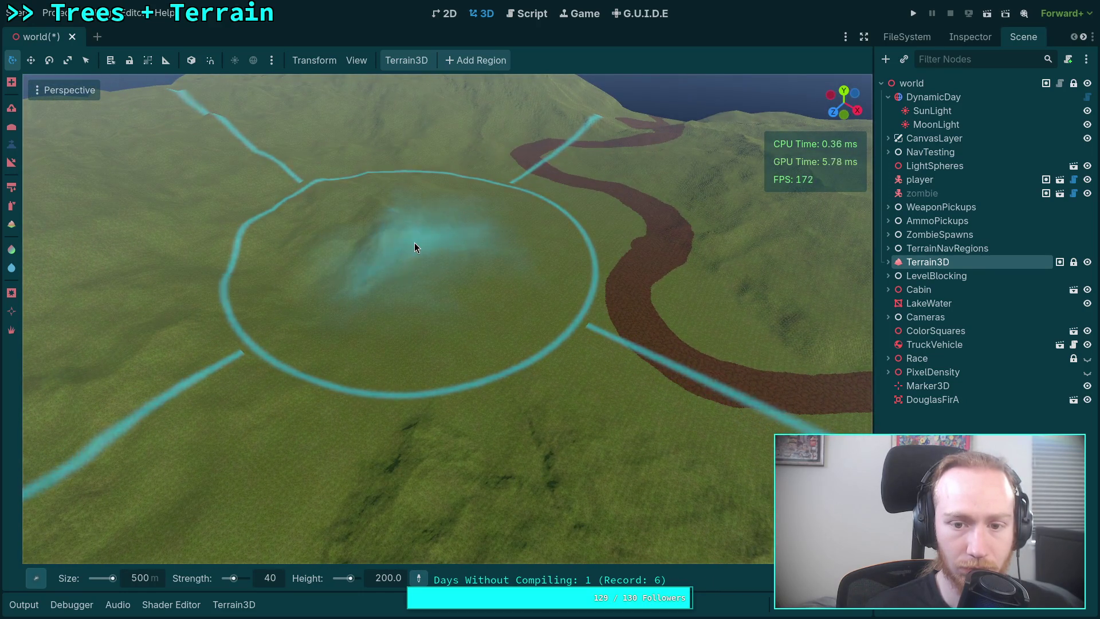
# Raise another hill and build up a large mound beside the river
pyautogui.moveTo(466, 223); pyautogui.dragTo(466, 223)
pyautogui.scroll(-3, 522, 290)
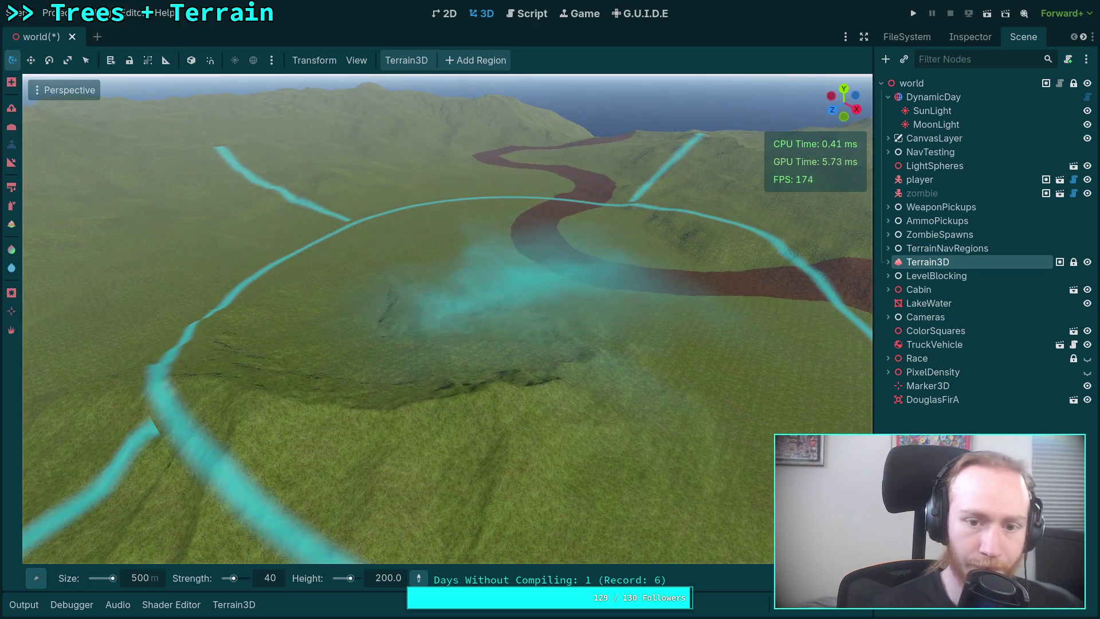
pyautogui.scroll(5, 418, 318)
pyautogui.moveTo(476, 253); pyautogui.dragTo(454, 228)
pyautogui.rightClick(454, 228)
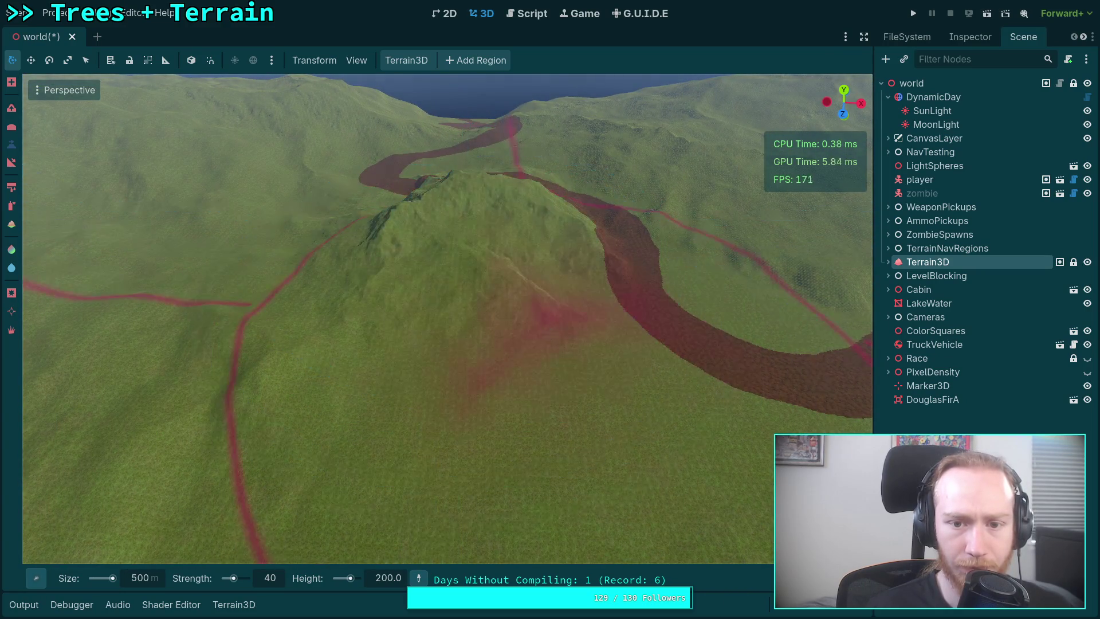
pyautogui.press('w')
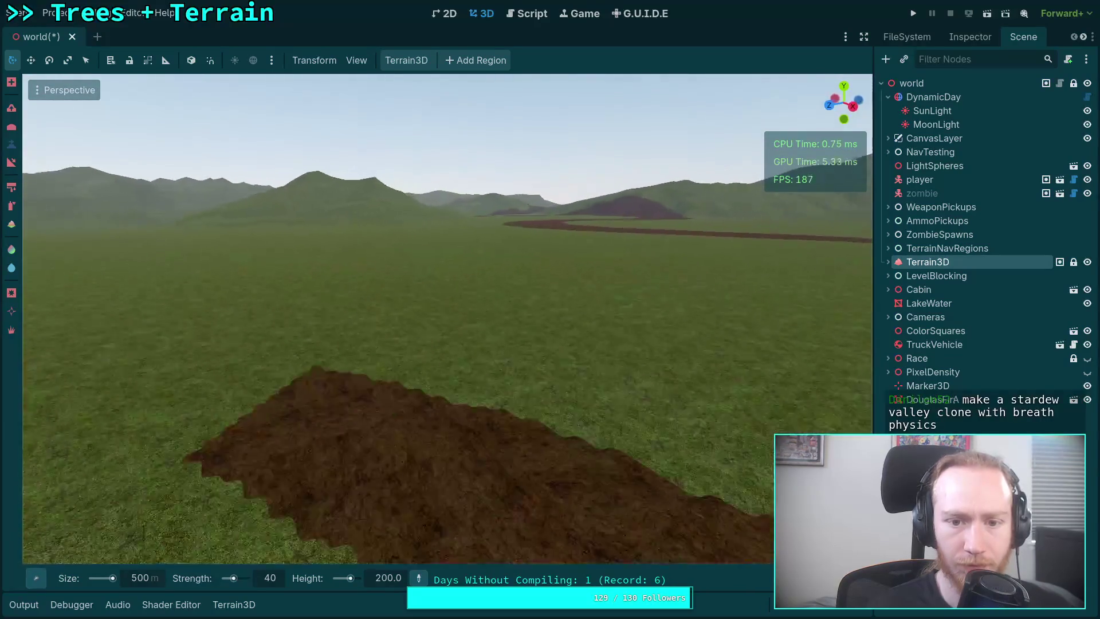
pyautogui.press('e')
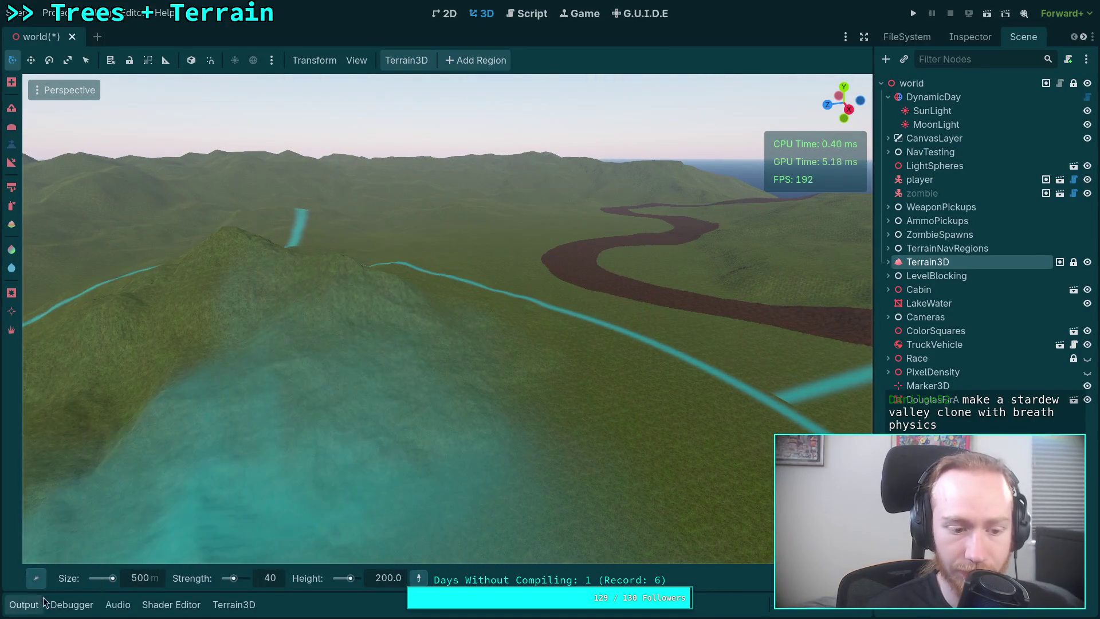
# Stamp a mound with the Peak brush, then set the brush size to 1000
pyautogui.click(36, 578)
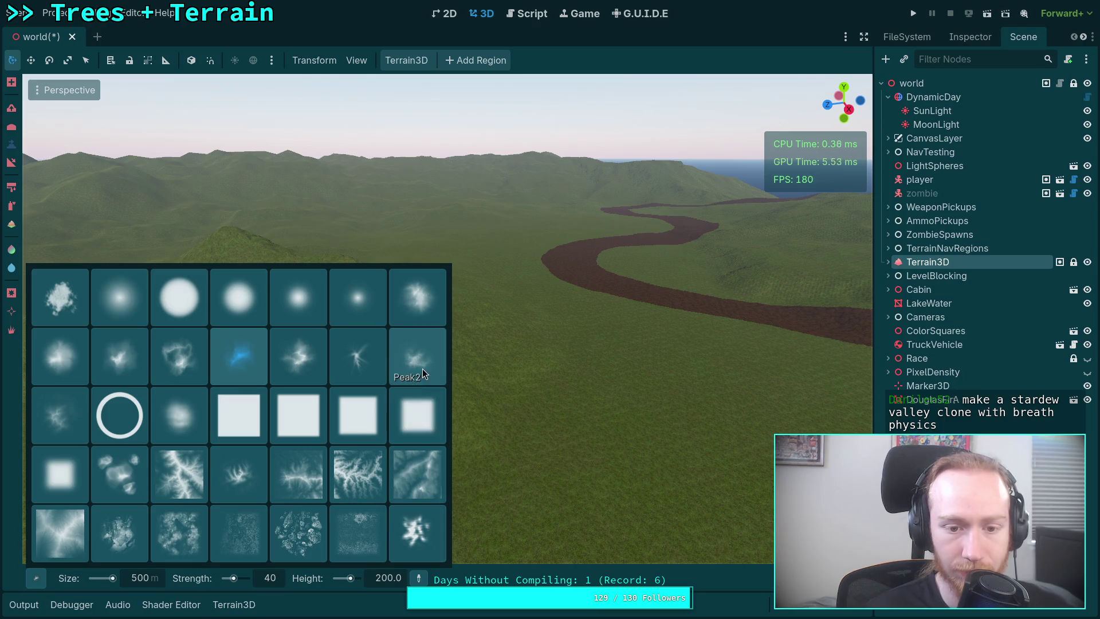
pyautogui.click(354, 360)
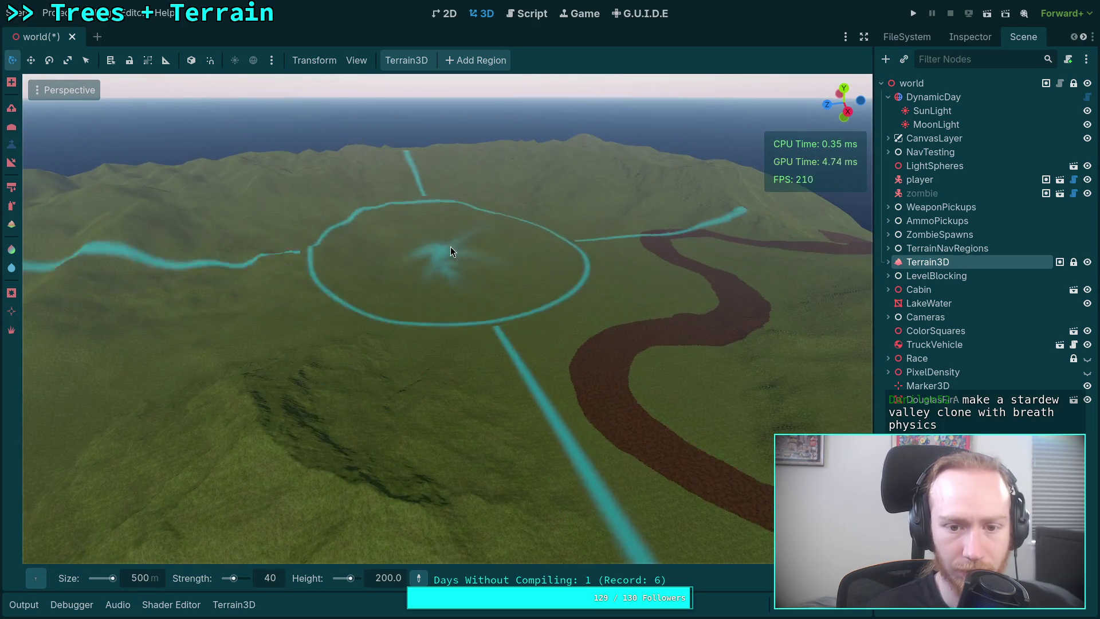
pyautogui.click(455, 230)
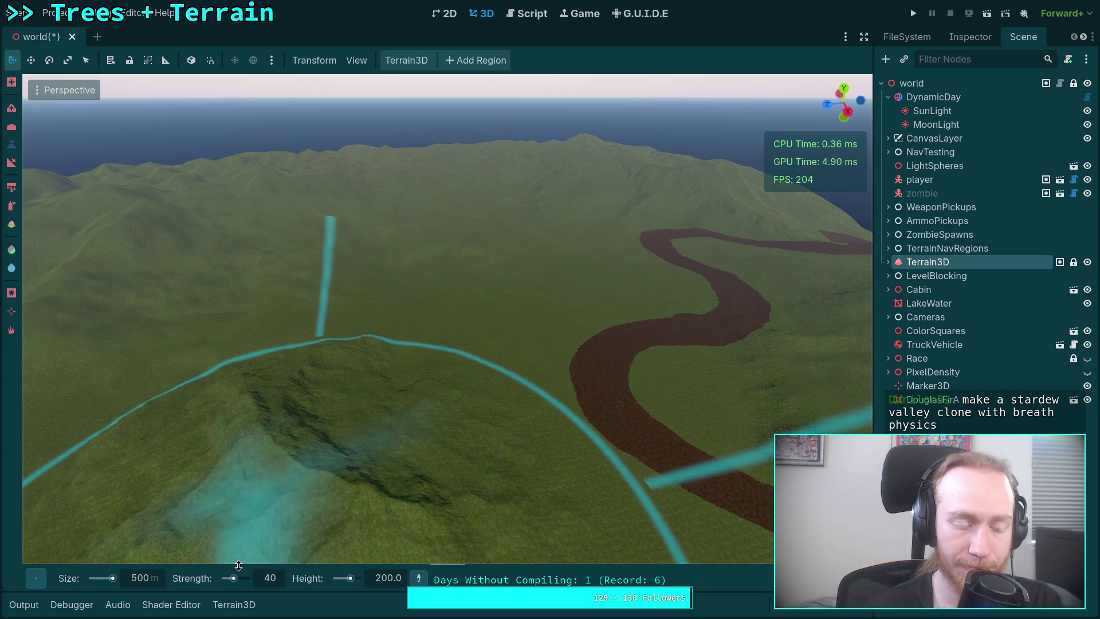
pyautogui.click(140, 578)
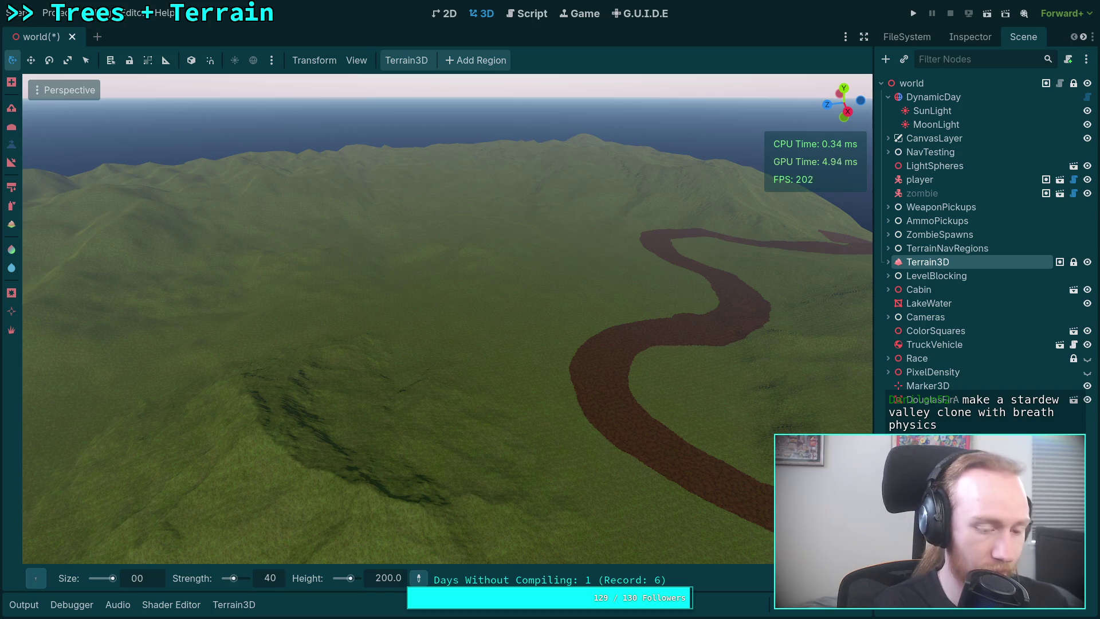
pyautogui.press('Return')
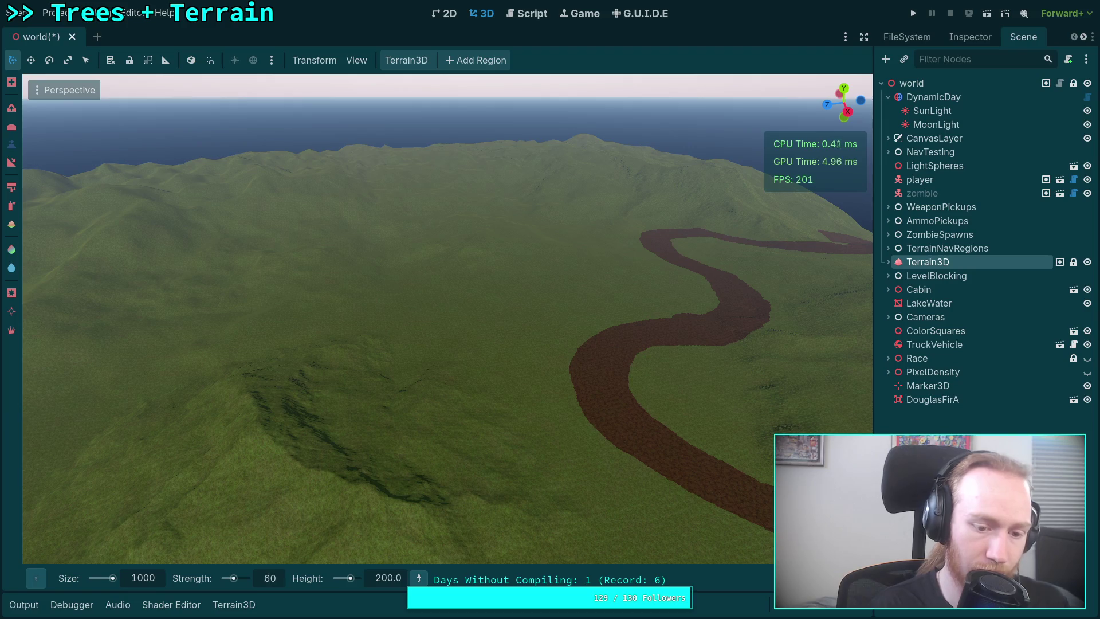
# Commit strength 60 and raise a broad mountain ridge left of the river
pyautogui.press('Return')
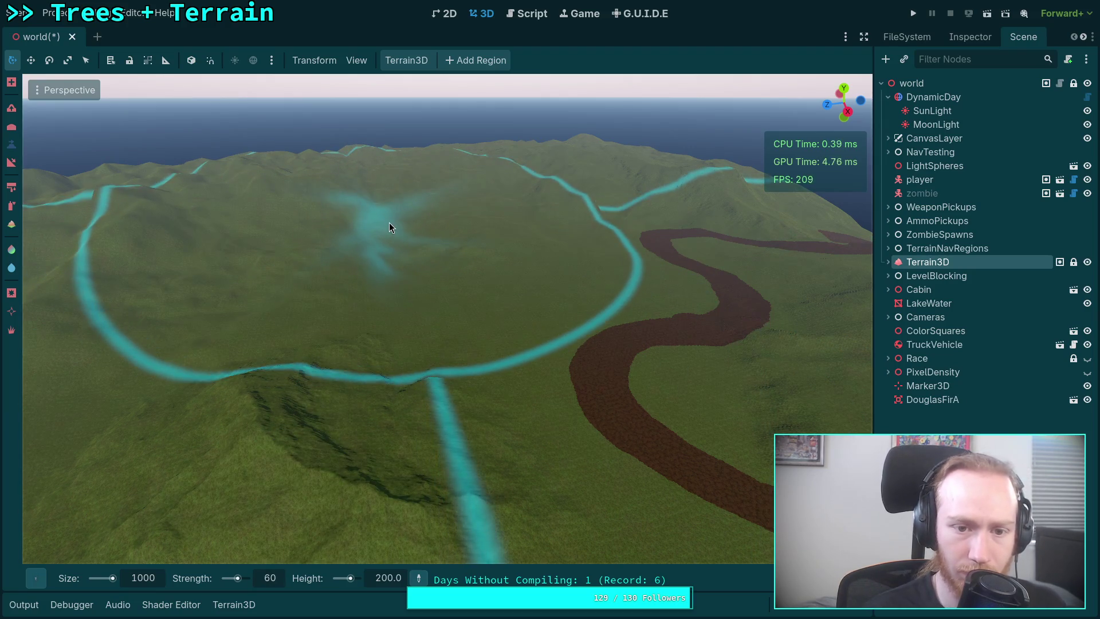
pyautogui.moveTo(387, 231)
pyautogui.mouseDown()
pyautogui.moveTo(275, 250)
pyautogui.moveTo(236, 285)
pyautogui.mouseUp()
pyautogui.click(237, 286)
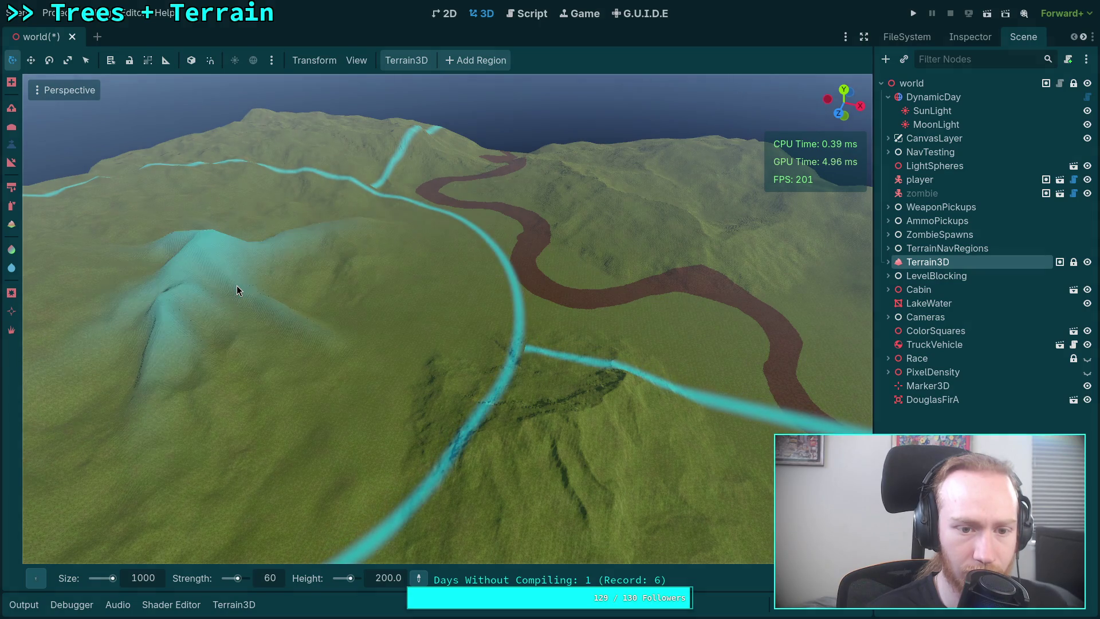
pyautogui.scroll(5, 239, 290)
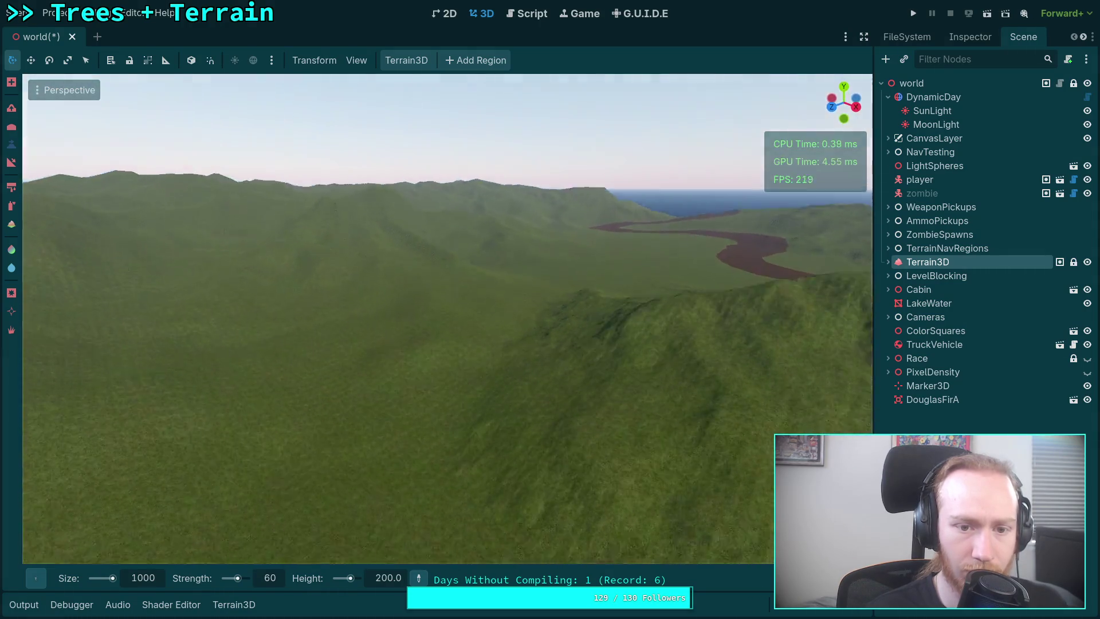
pyautogui.scroll(-5, 239, 290)
pyautogui.scroll(5, 239, 290)
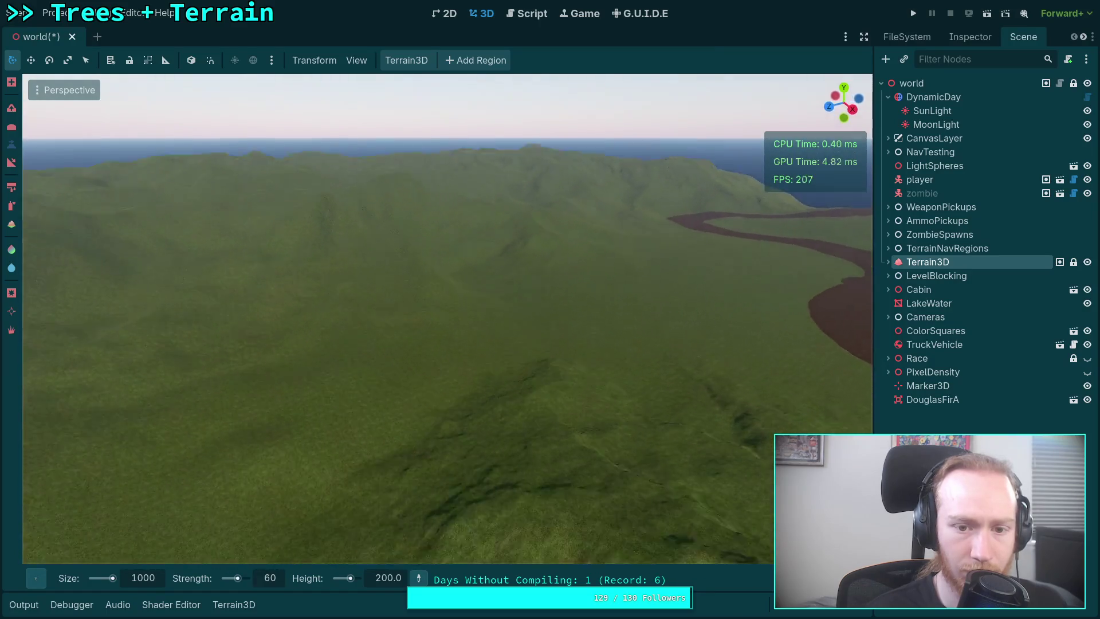
# Fly across the hills and switch the brush shape to Peak3
pyautogui.press('w')
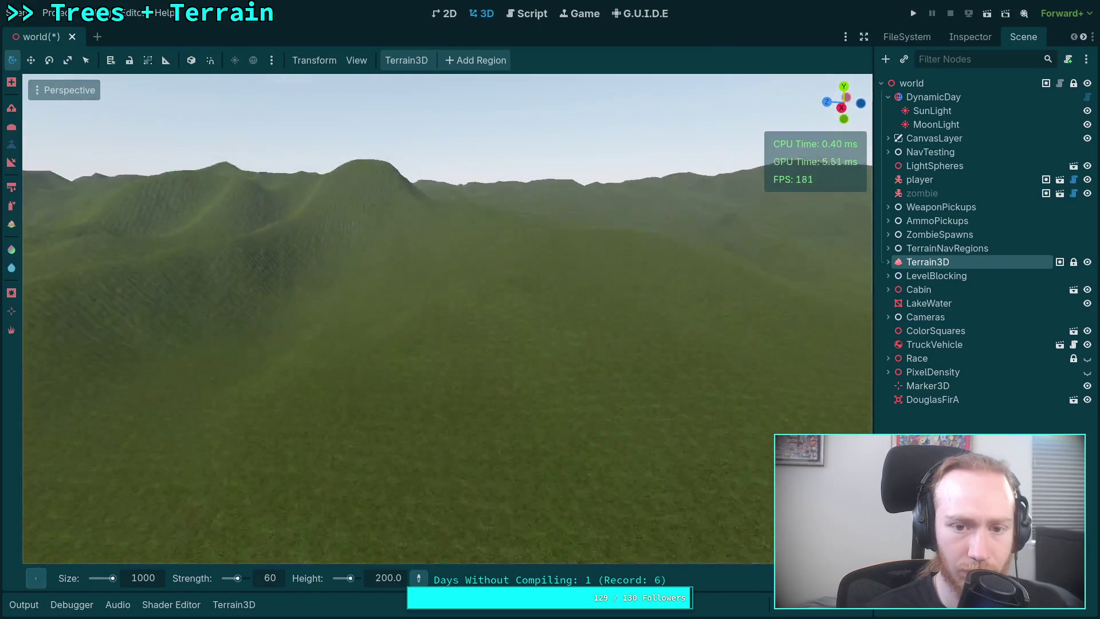
pyautogui.press('w')
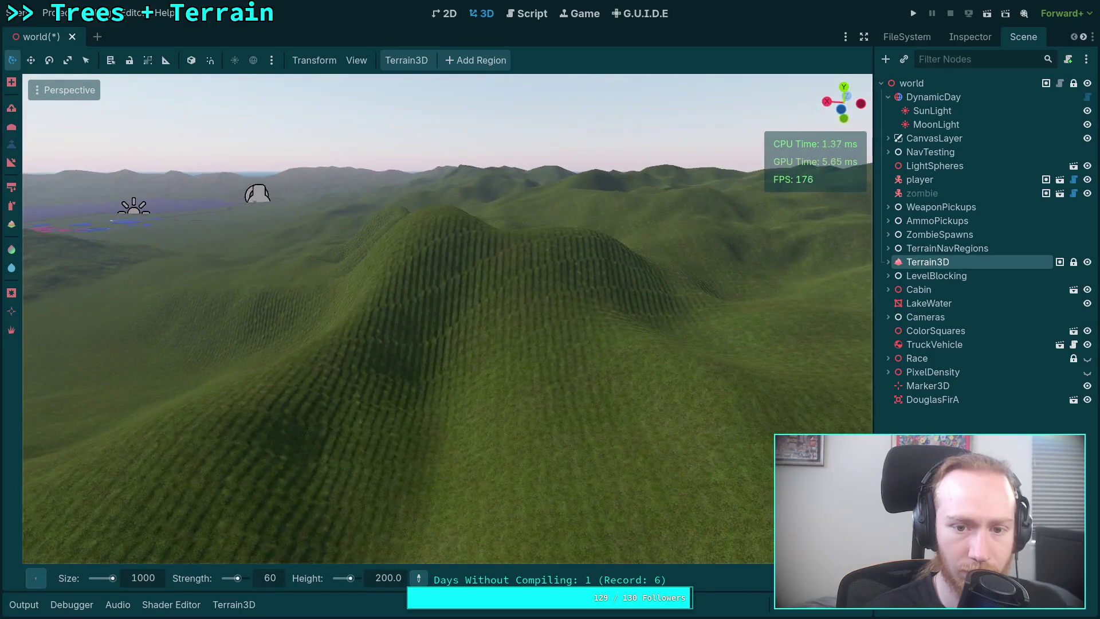
pyautogui.press('w')
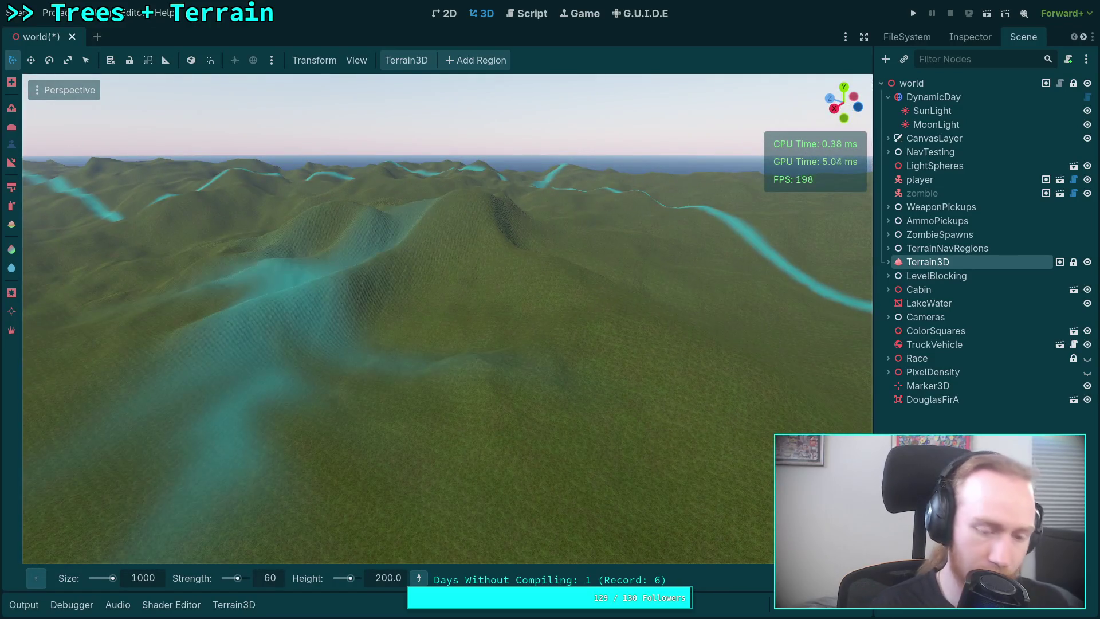
pyautogui.press('w')
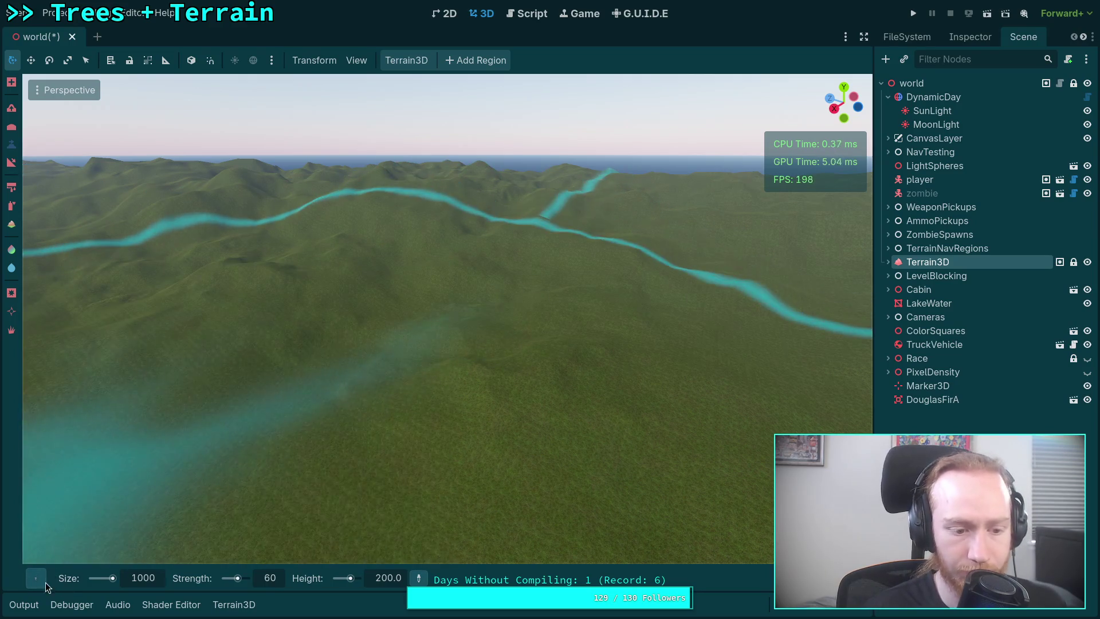
pyautogui.moveTo(35, 578)
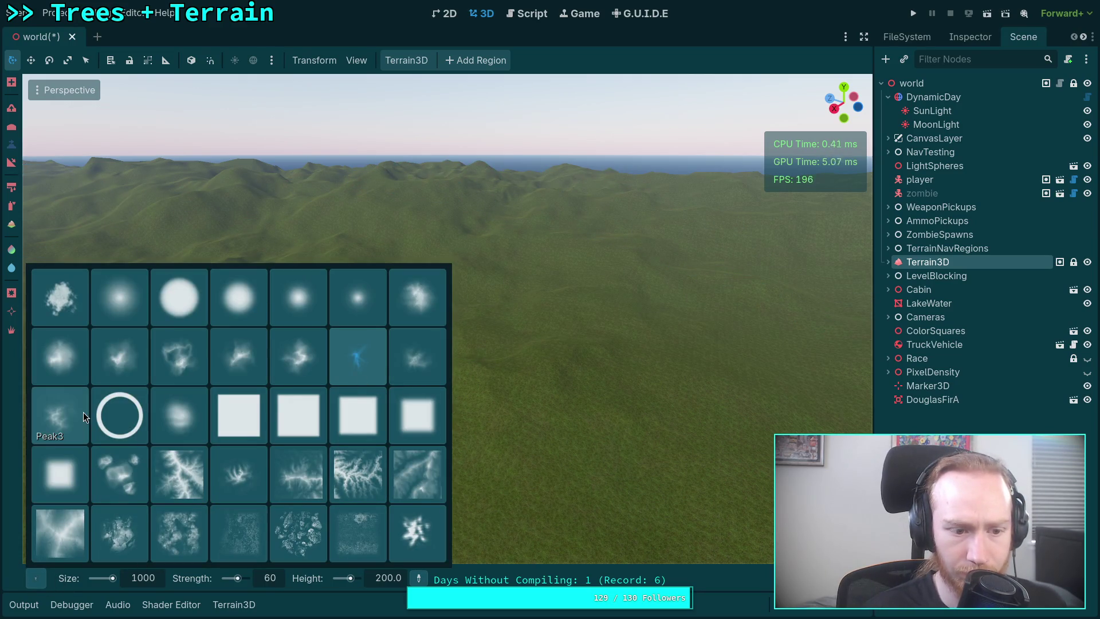
pyautogui.click(84, 411)
# Stamp the Peak3 shape onto the terrain and lower the brush gamma slightly
pyautogui.press('w')
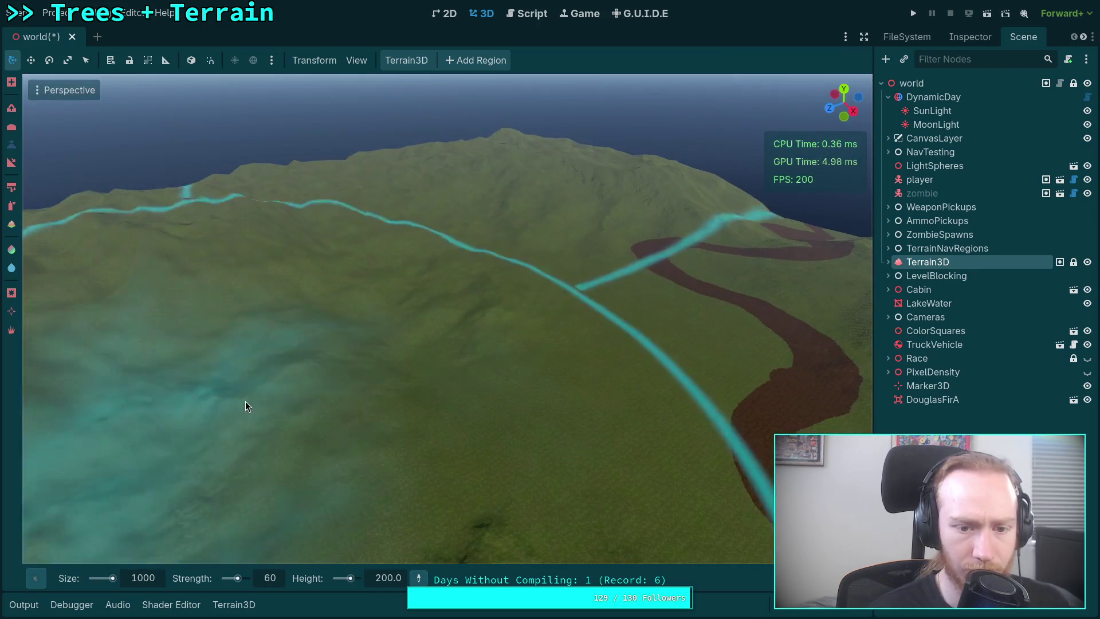
pyautogui.press('w')
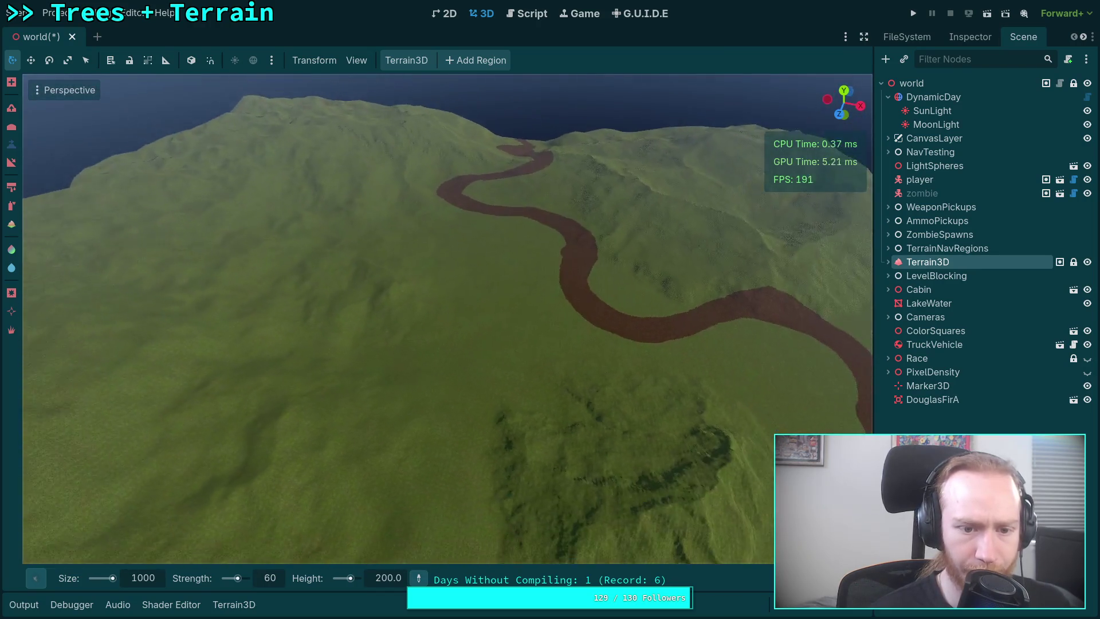
pyautogui.press('w')
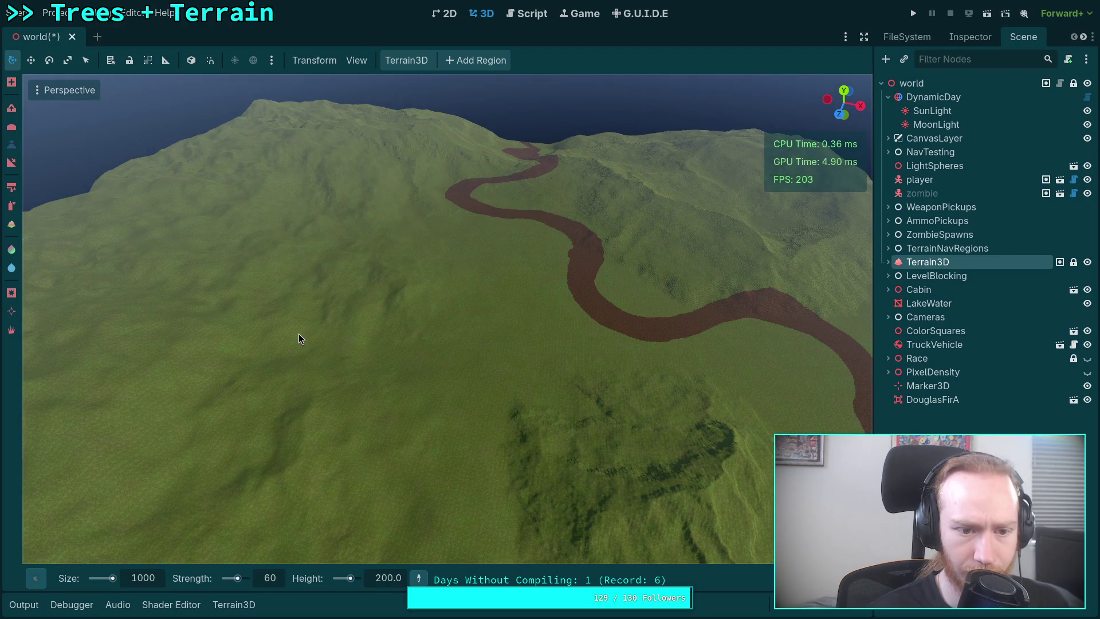
pyautogui.click(298, 339)
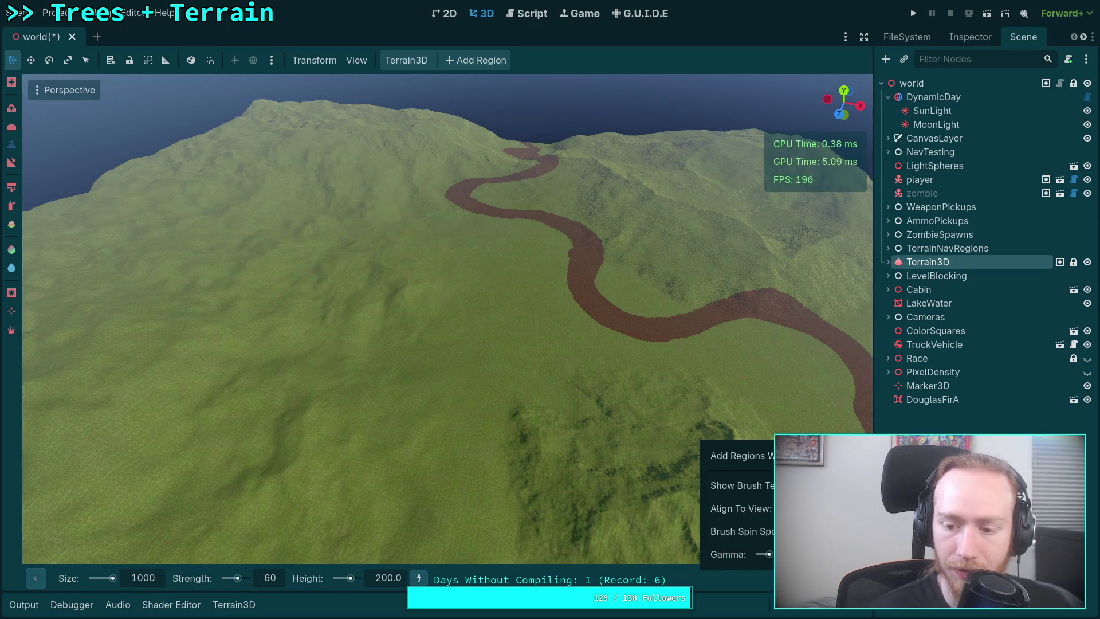
pyautogui.moveTo(769, 554); pyautogui.dragTo(766, 554)
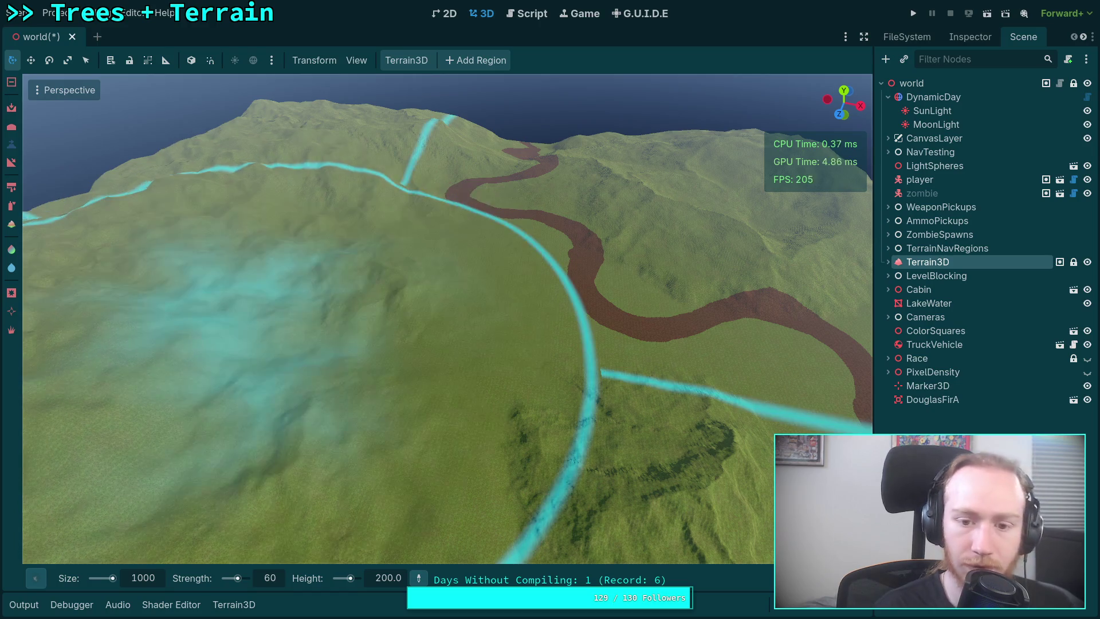
# Undo a trial sculpted ridge and close the brush settings popup
pyautogui.moveTo(791, 578)
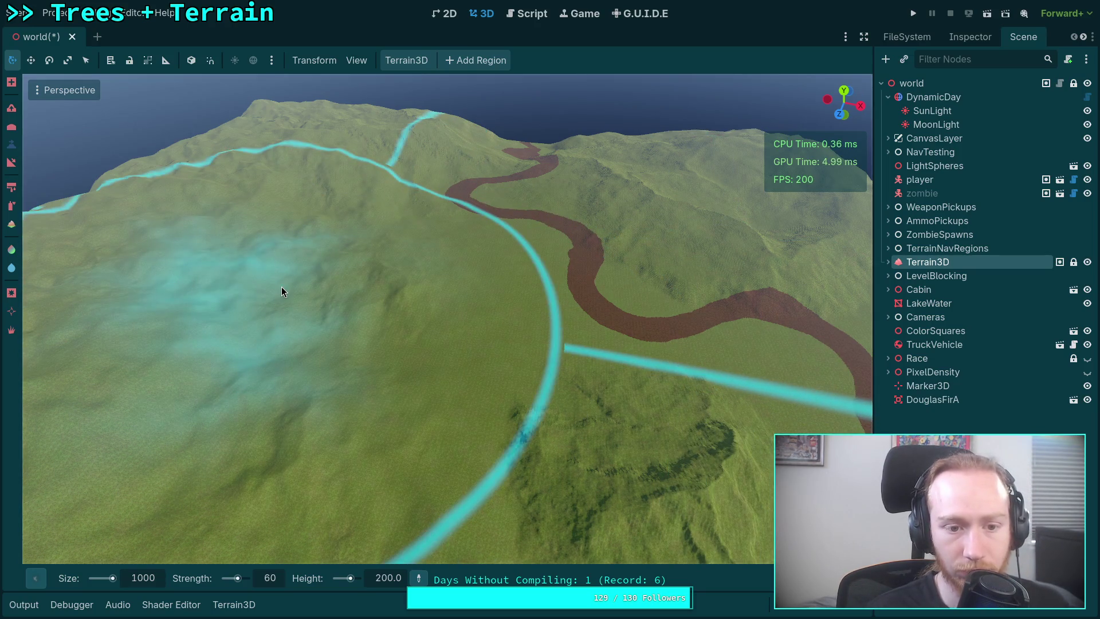
pyautogui.moveTo(281, 287)
pyautogui.mouseDown()
pyautogui.moveTo(300, 284)
pyautogui.moveTo(379, 356)
pyautogui.moveTo(411, 503)
pyautogui.moveTo(659, 516)
pyautogui.mouseUp()
pyautogui.hotkey('ctrl', 'z')
pyautogui.rightClick(702, 441)
pyautogui.press('Escape')
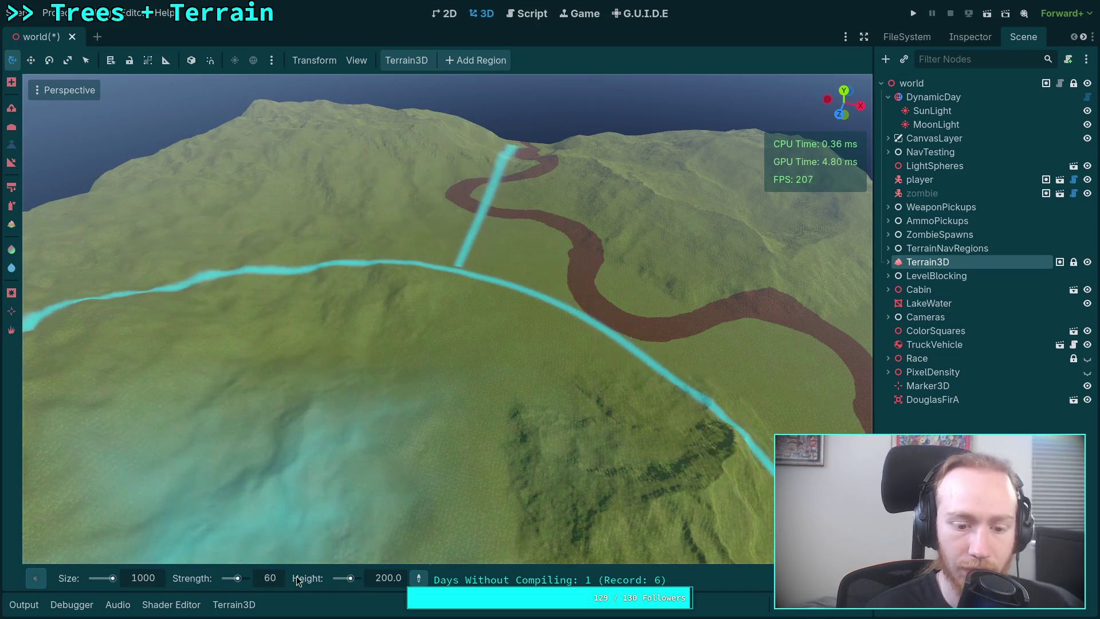
pyautogui.click(270, 579)
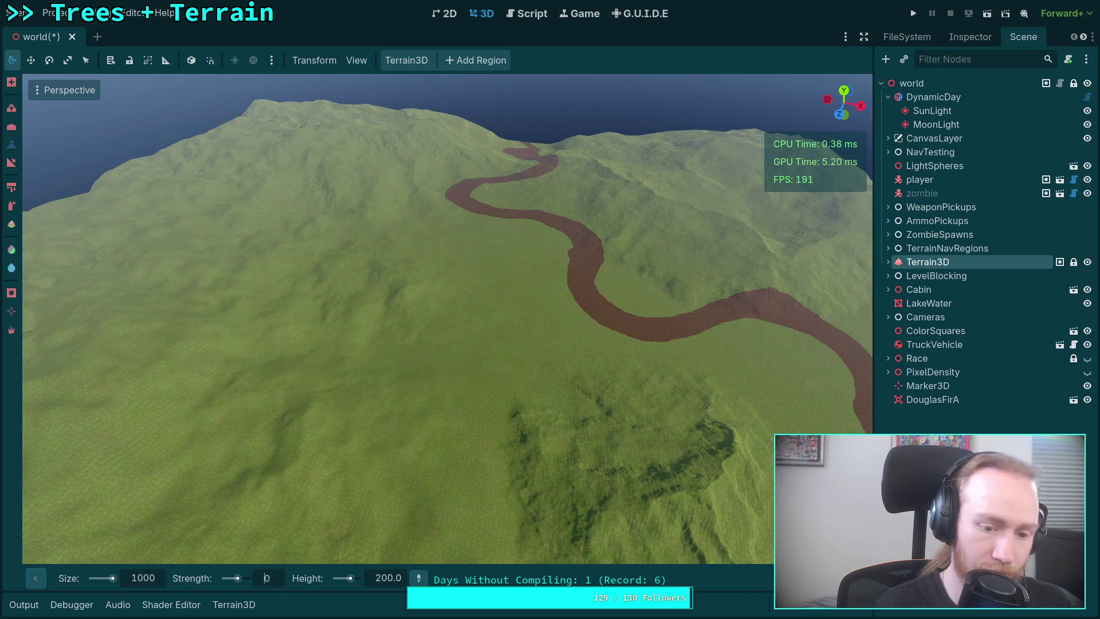
# Raise the brush strength to 80, stamp a peak, then raise it to 100
pyautogui.press('BackSpace')
pyautogui.write('10')
pyautogui.press('Return')
pyautogui.click(279, 579)
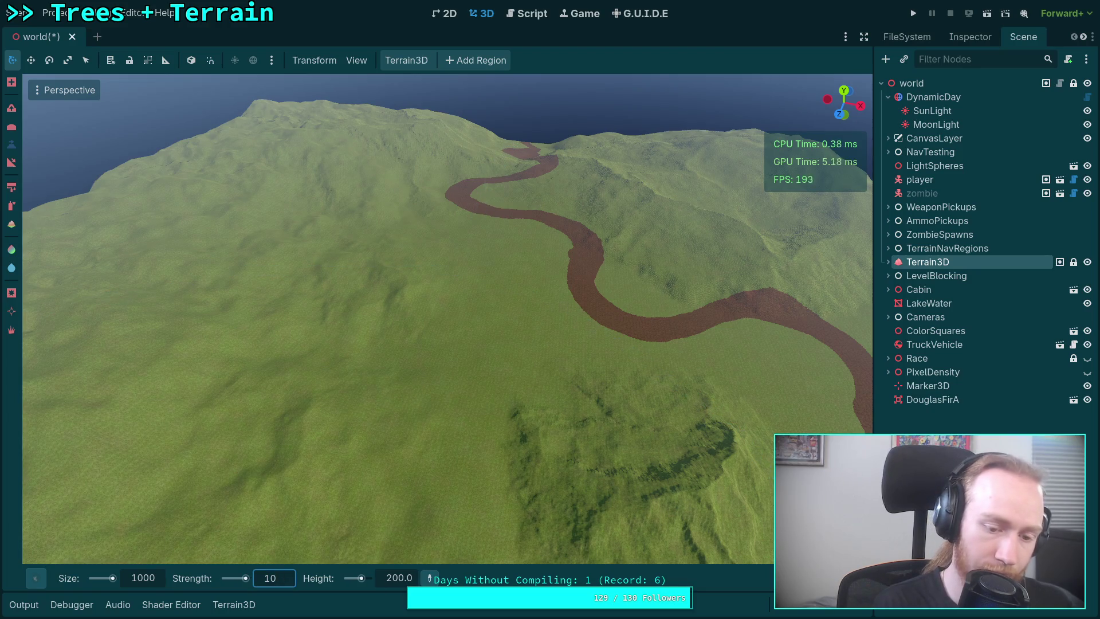
pyautogui.write('80')
pyautogui.press('Return')
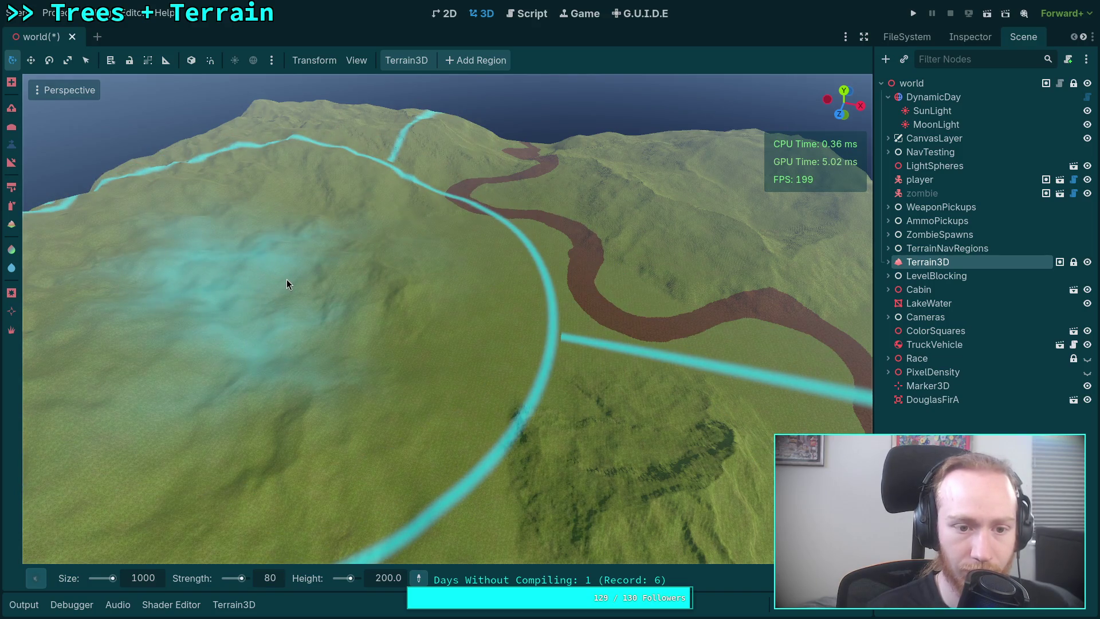
pyautogui.click(287, 280)
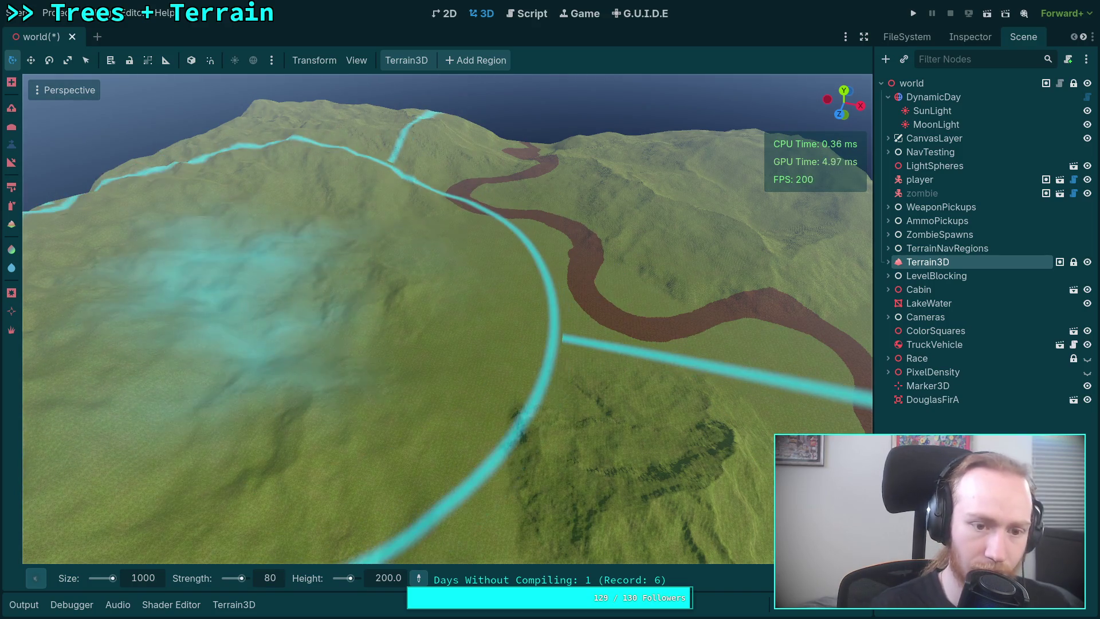
pyautogui.click(269, 578)
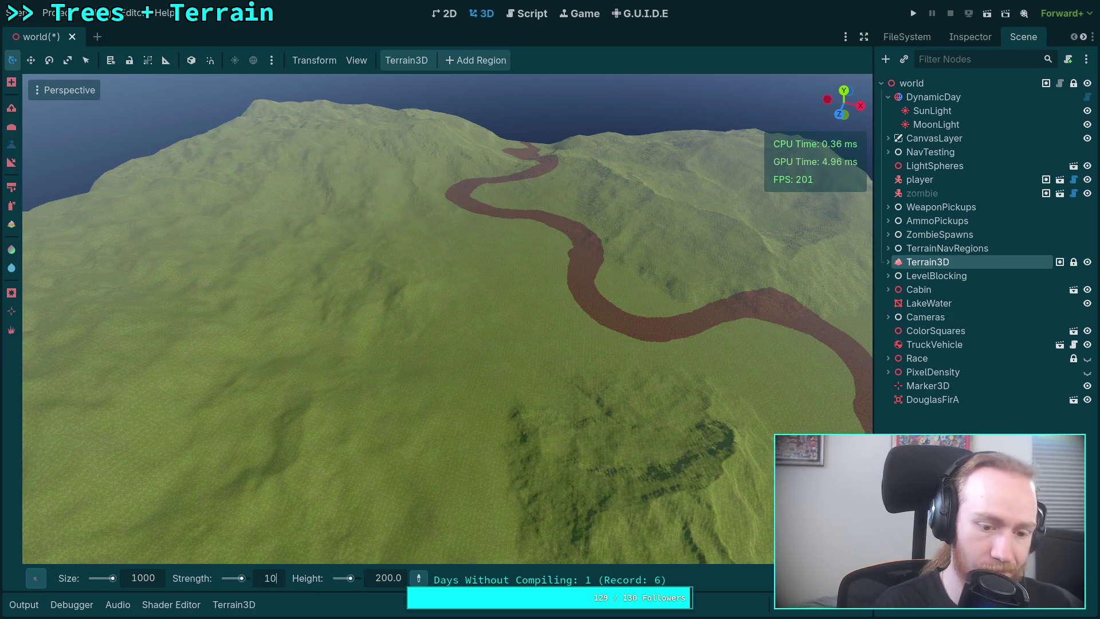
pyautogui.write('0')
pyautogui.press('Return')
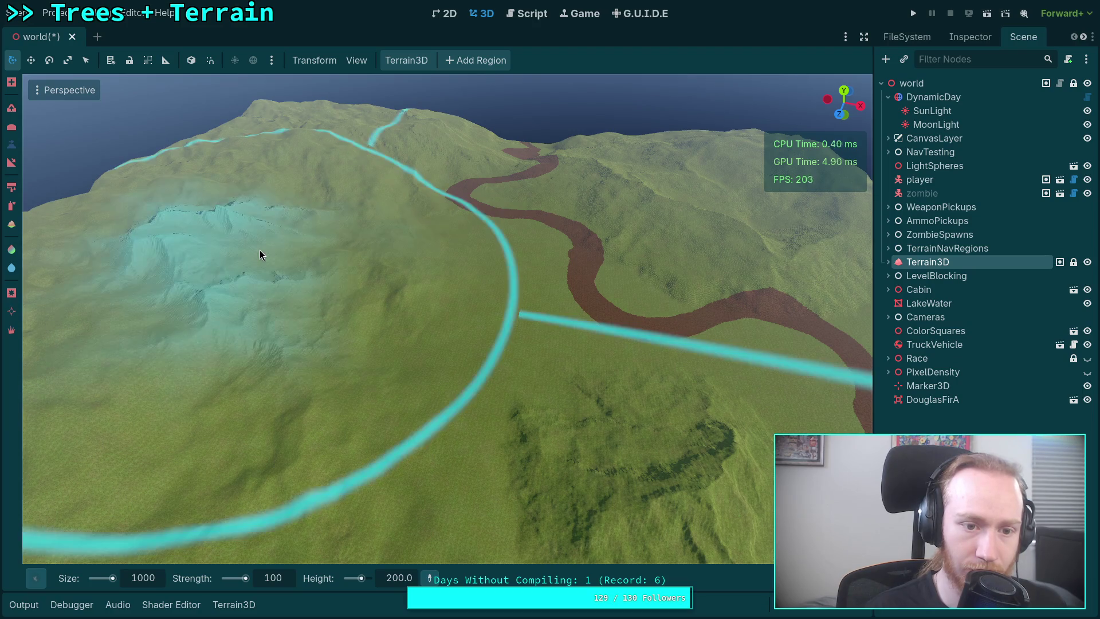
# Fly the camera low over the river and back up to inspect the peaks
pyautogui.rightClick(259, 254)
pyautogui.press('w')
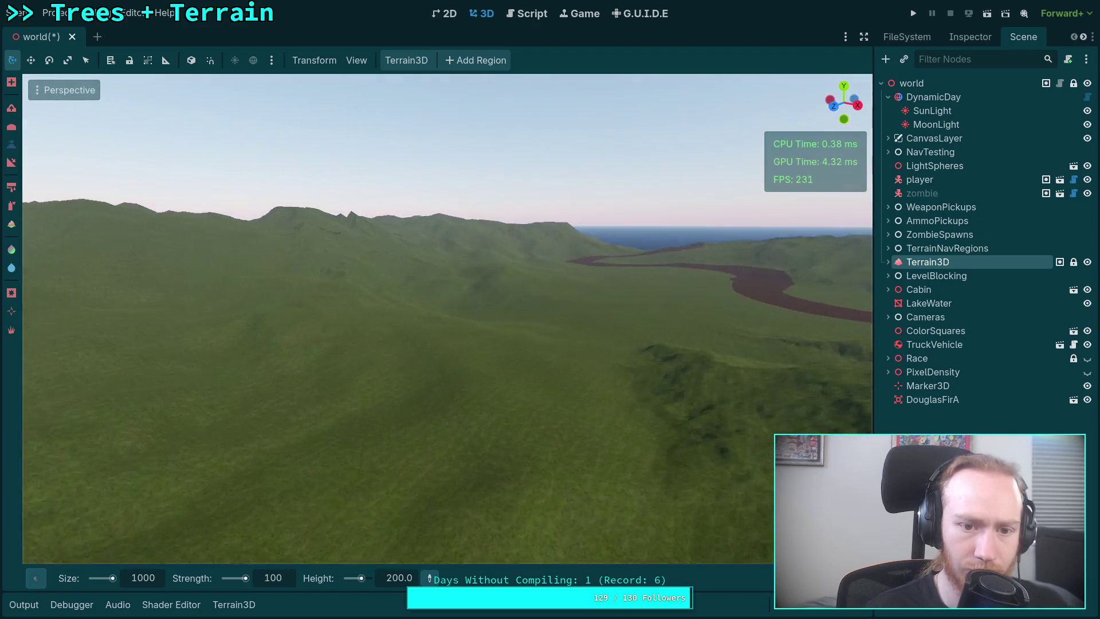
pyautogui.press('w')
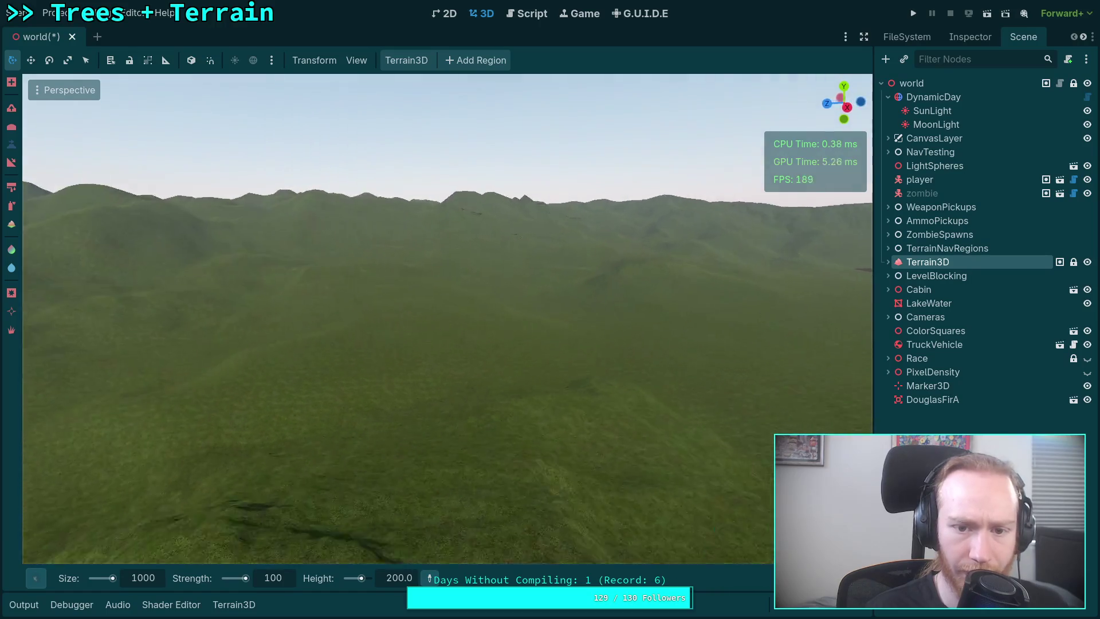
pyautogui.press('e')
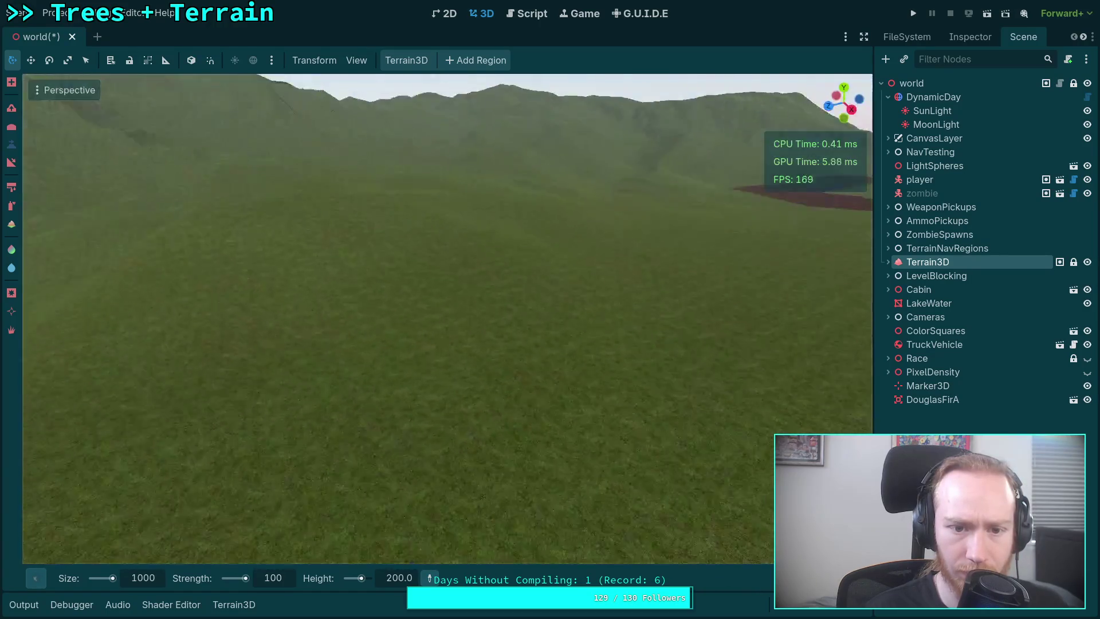
pyautogui.press('e')
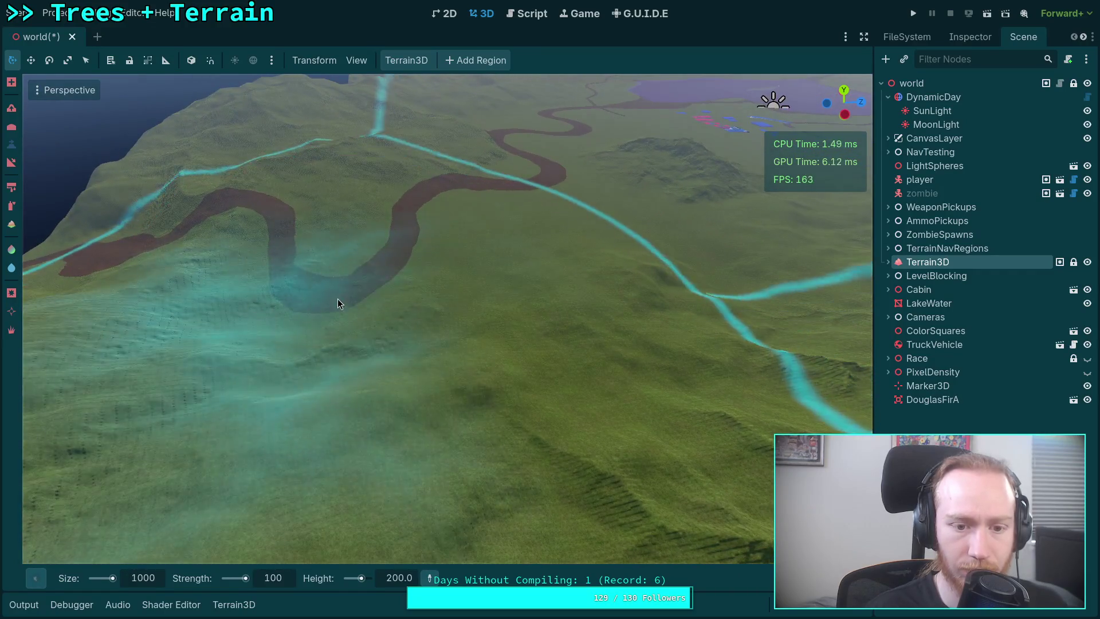
# Switch to the Mountain4 brush shape and undo a trial mountain stamp
pyautogui.moveTo(46, 578)
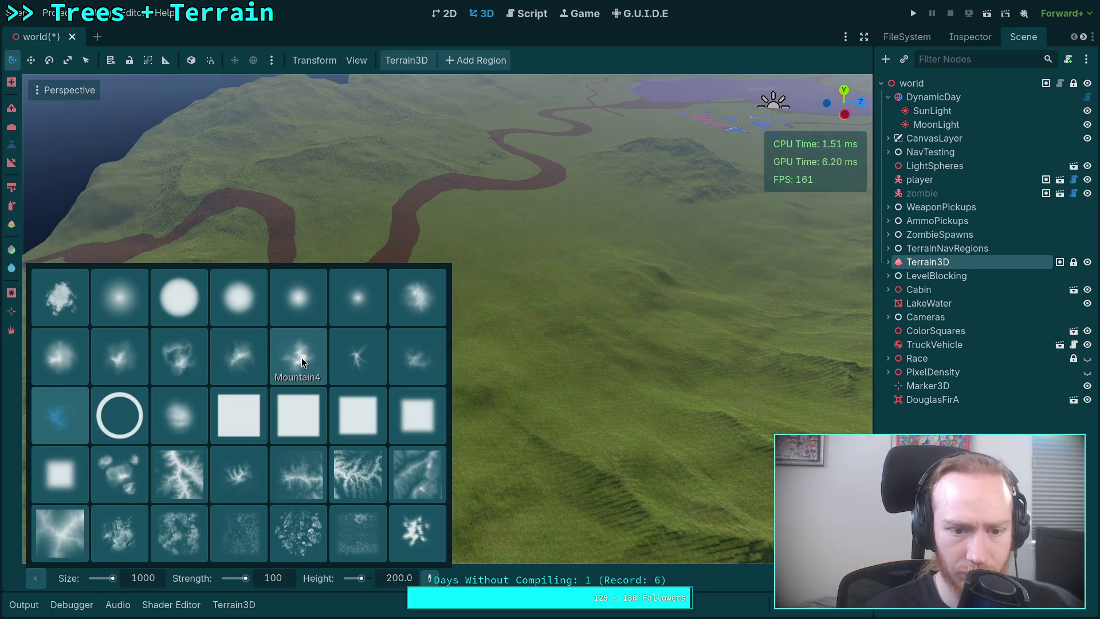
pyautogui.click(302, 358)
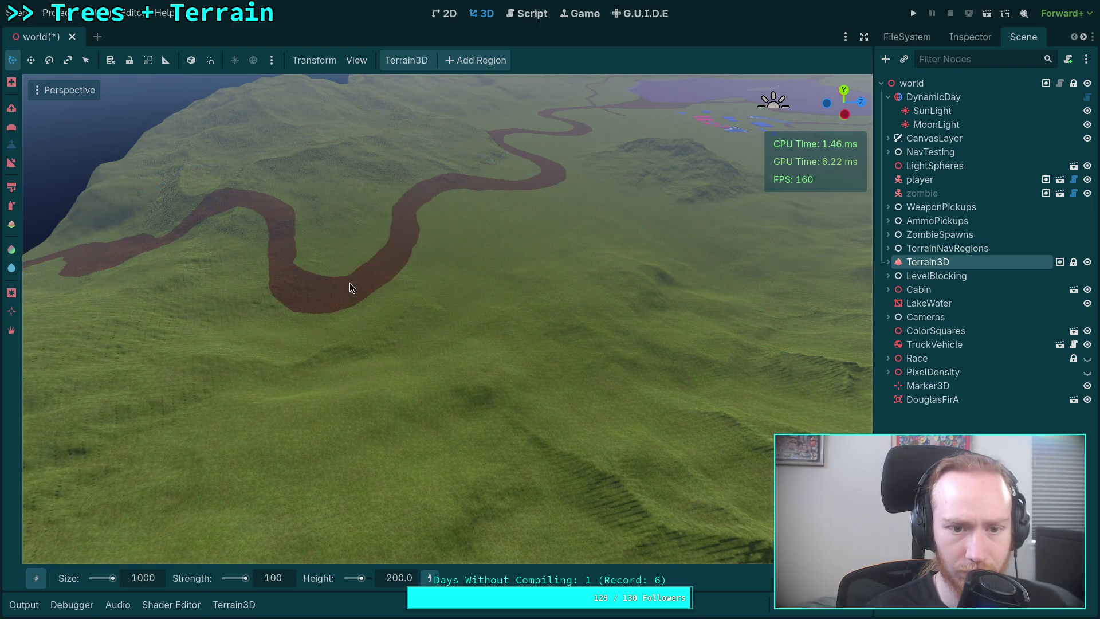
pyautogui.click(349, 283)
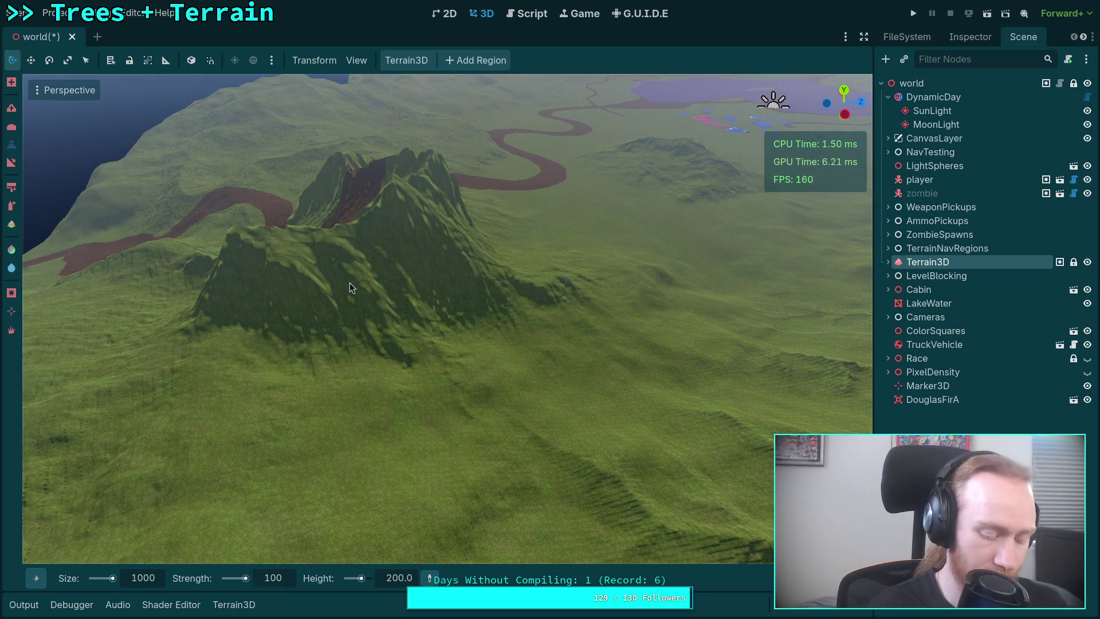
pyautogui.hotkey('ctrl', 'z')
# Orbit and zoom the view over the winding river toward the hill and sea
pyautogui.moveTo(739, 578)
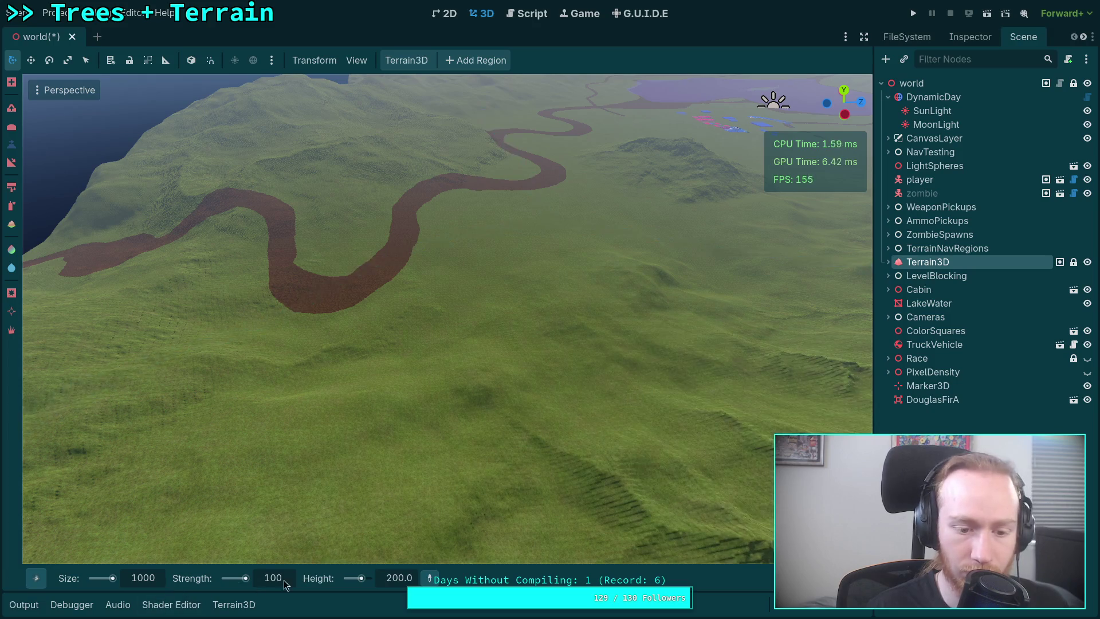
pyautogui.moveTo(573, 446)
pyautogui.mouseDown()
pyautogui.moveTo(250, 282)
pyautogui.moveTo(331, 294)
pyautogui.moveTo(421, 346)
pyautogui.moveTo(321, 310)
pyautogui.moveTo(411, 311)
pyautogui.mouseUp()
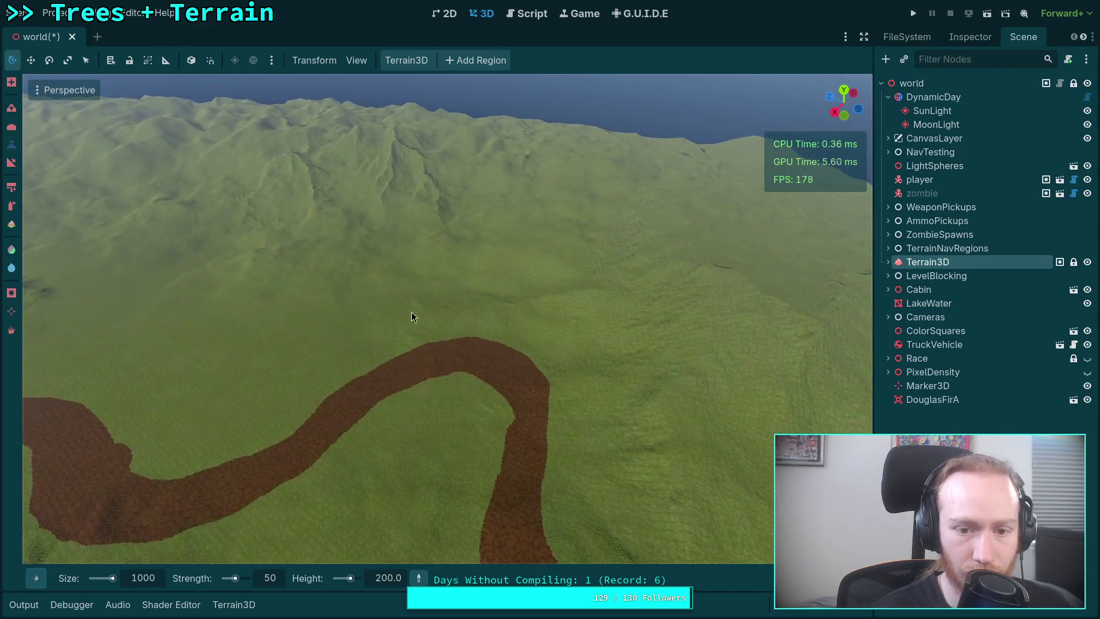
pyautogui.scroll(3, 517, 288)
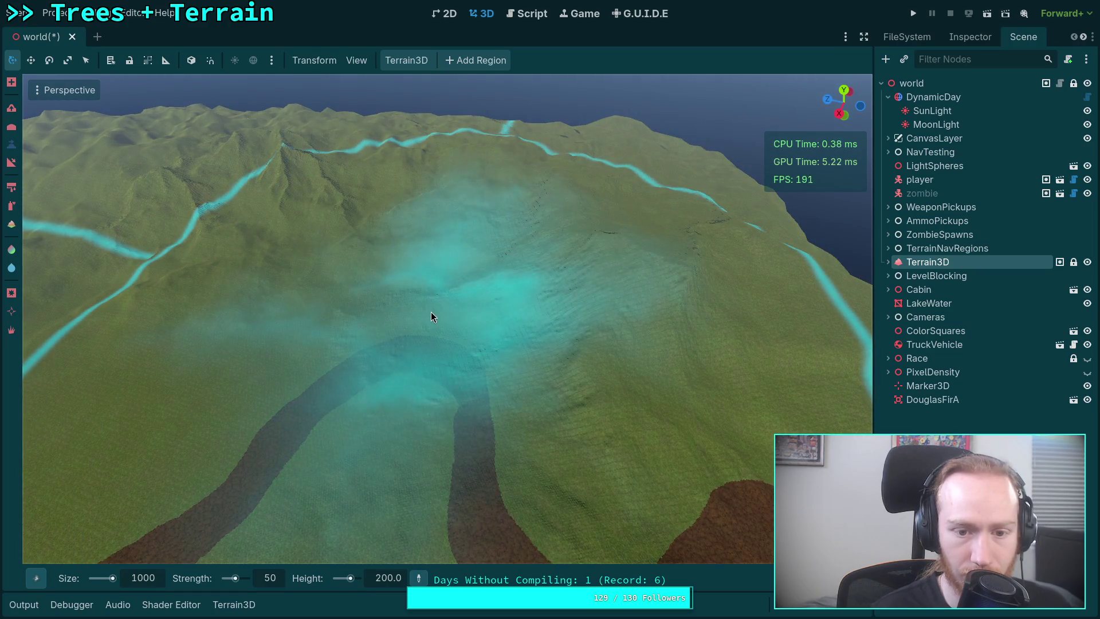
pyautogui.moveTo(431, 312)
pyautogui.mouseDown()
pyautogui.moveTo(394, 304)
pyautogui.moveTo(431, 299)
pyautogui.mouseUp()
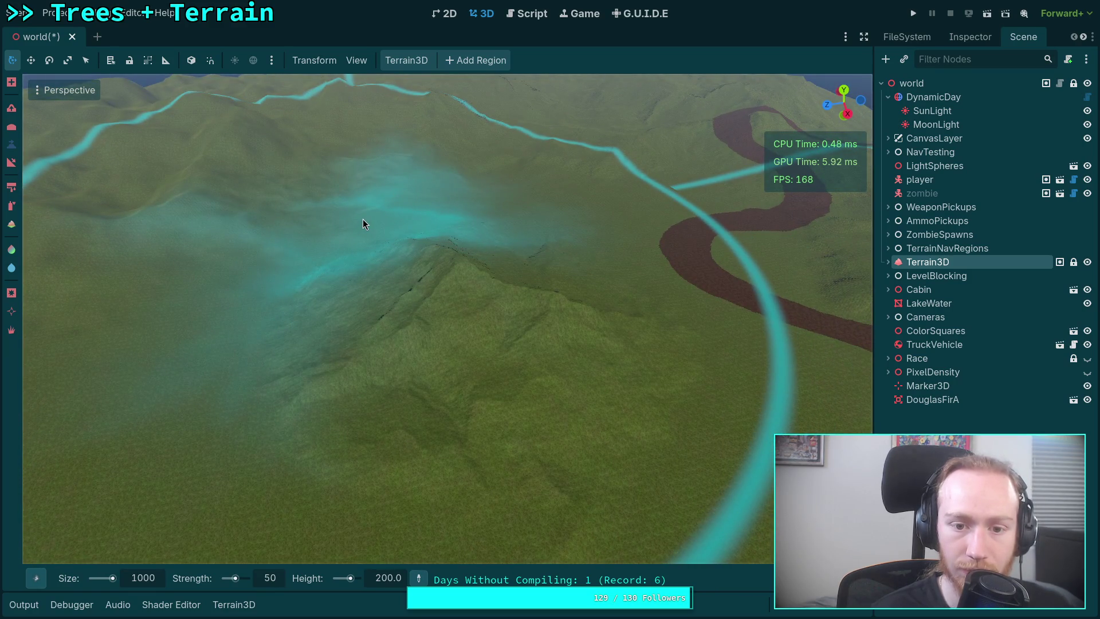
pyautogui.moveTo(363, 224); pyautogui.dragTo(431, 256)
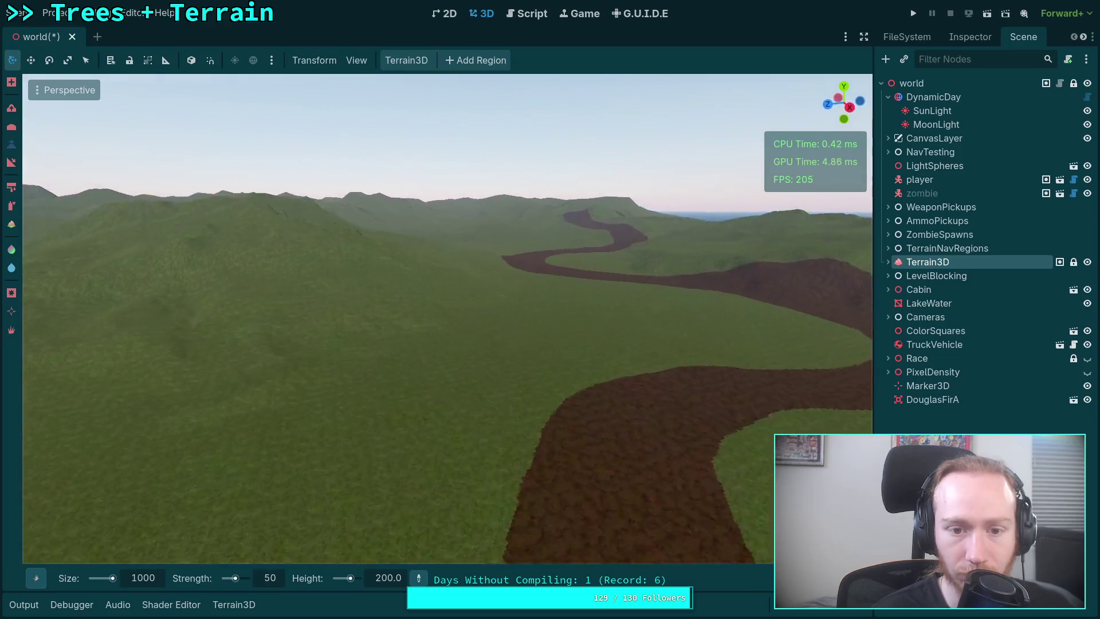
pyautogui.moveTo(431, 257); pyautogui.dragTo(437, 354)
# Pick the Terrain2 brush shape and pull the view back over the terrain
pyautogui.click(43, 580)
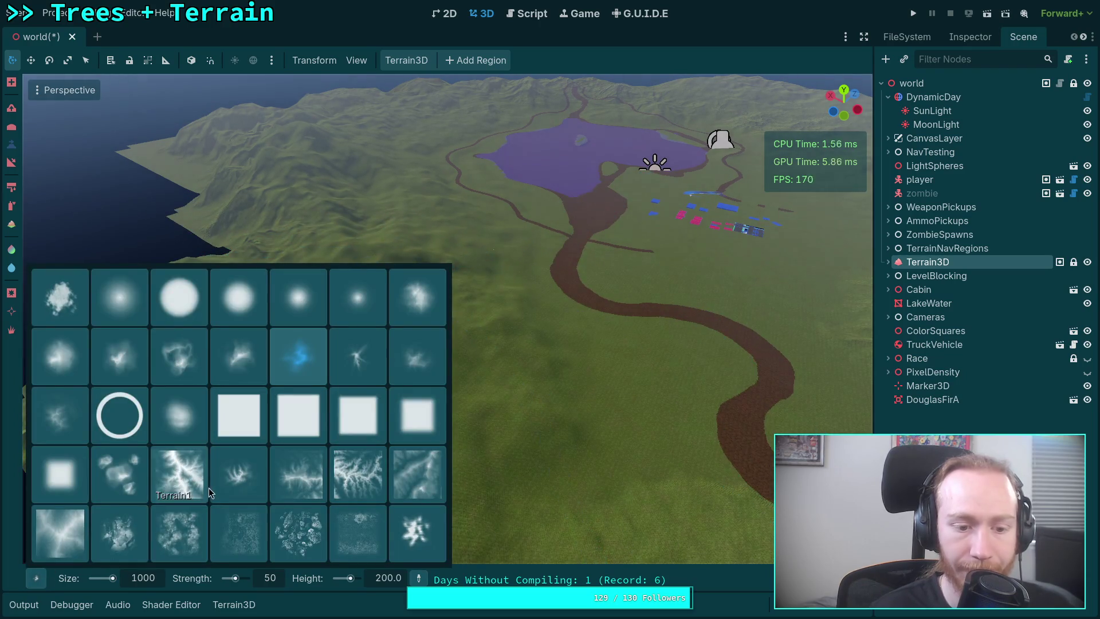
pyautogui.click(256, 479)
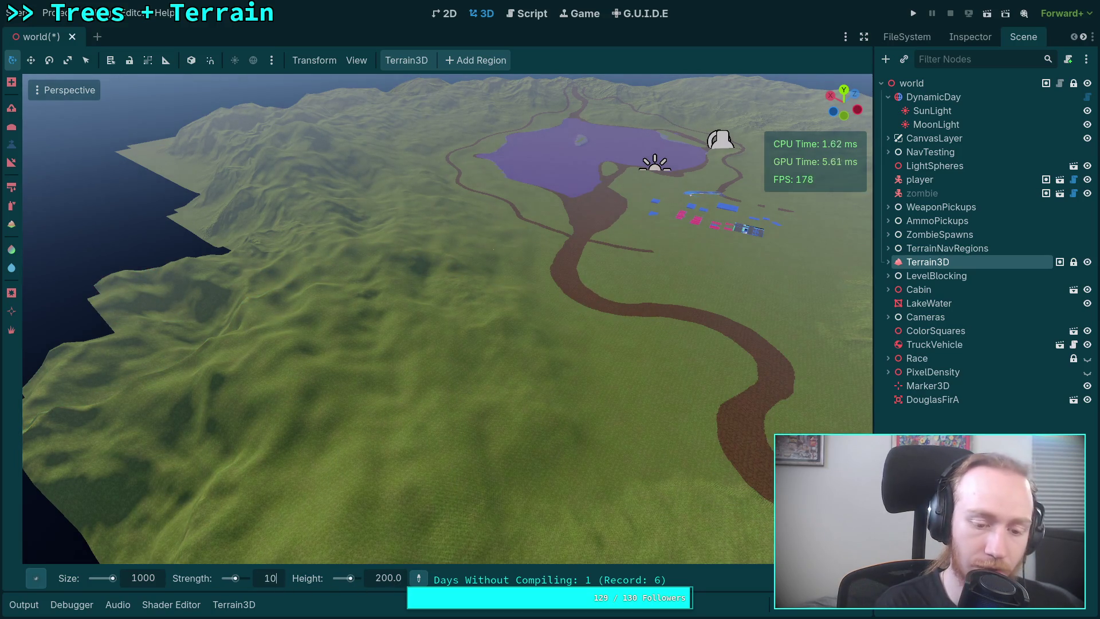
pyautogui.scroll(5, 405, 312)
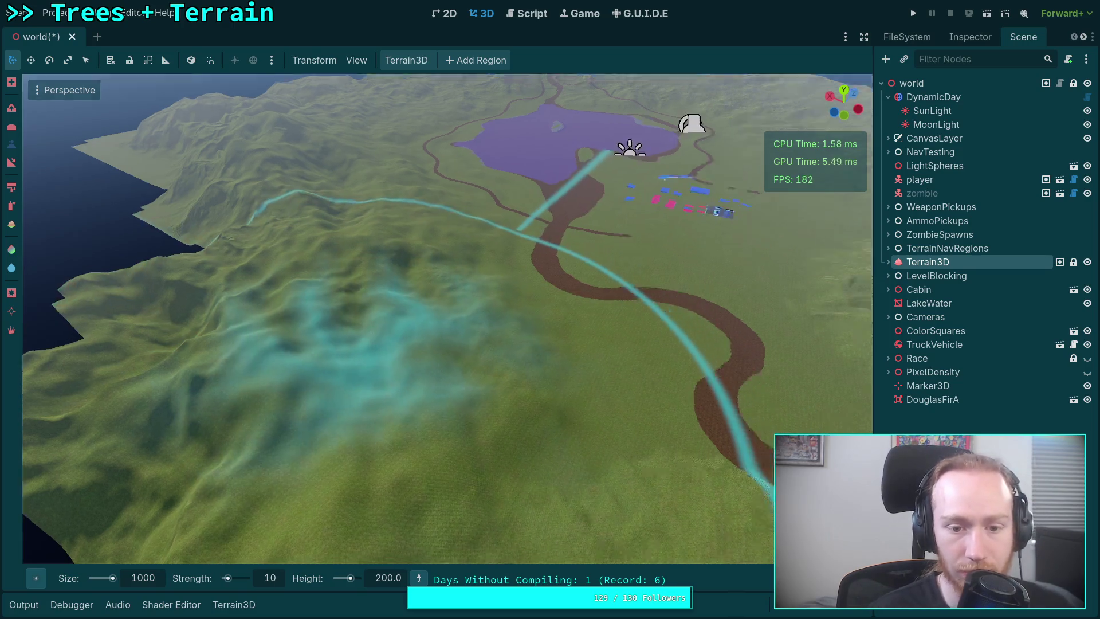
pyautogui.scroll(-5, 371, 345)
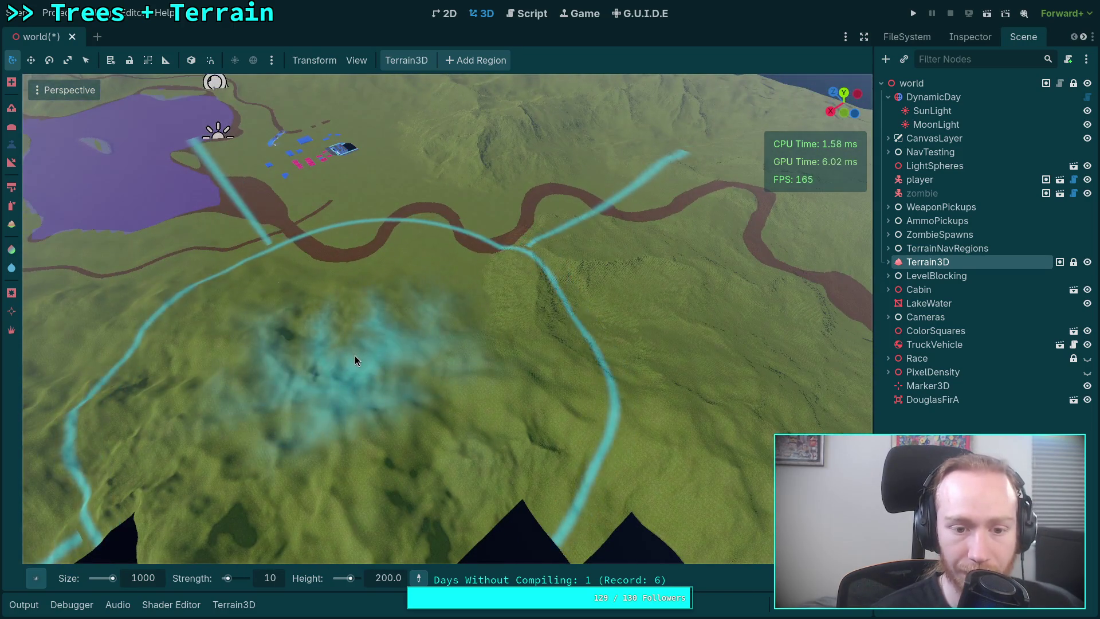
pyautogui.moveTo(356, 356)
pyautogui.mouseDown()
pyautogui.moveTo(355, 261)
pyautogui.moveTo(366, 267)
pyautogui.moveTo(366, 298)
pyautogui.mouseUp()
# Settle on a different terrain-pattern stamp brush from the palette
pyautogui.moveTo(35, 578)
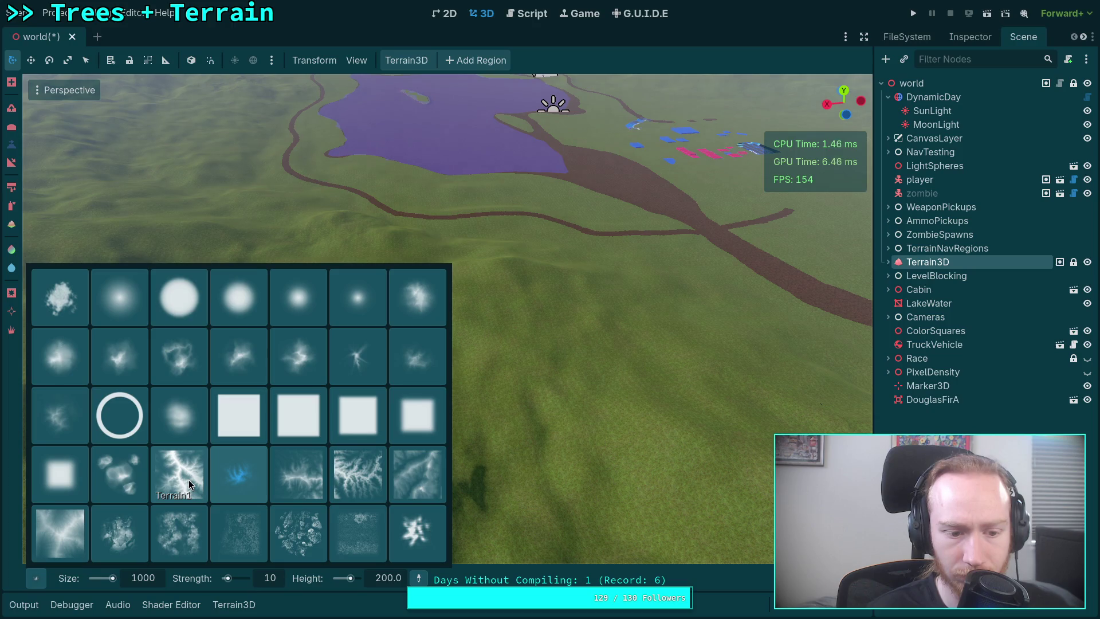
pyautogui.click(70, 532)
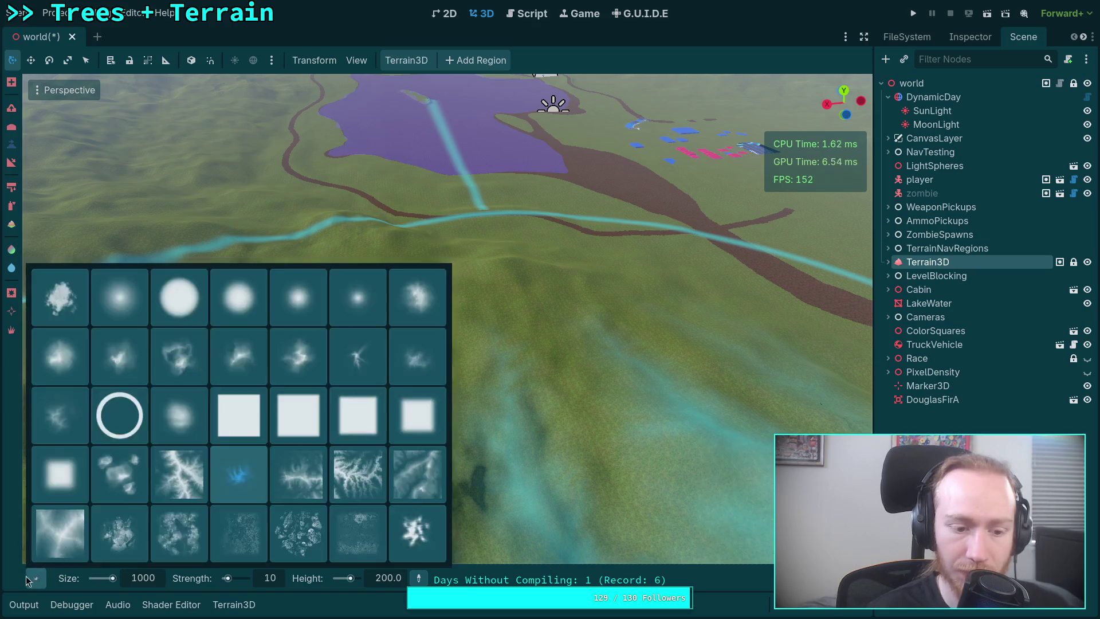
pyautogui.click(72, 543)
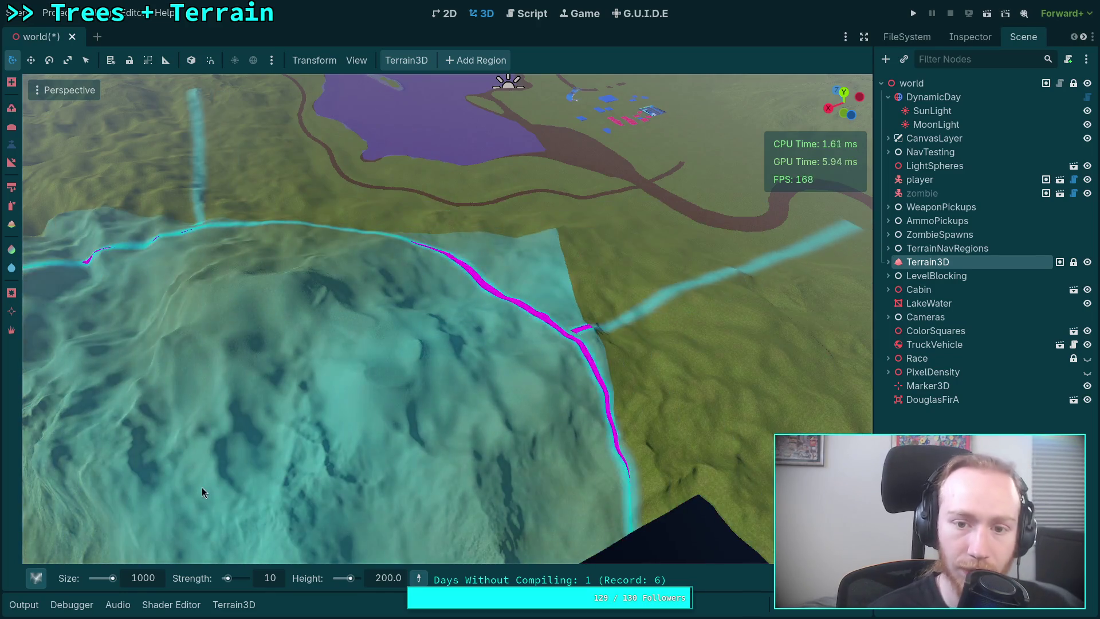
pyautogui.click(36, 577)
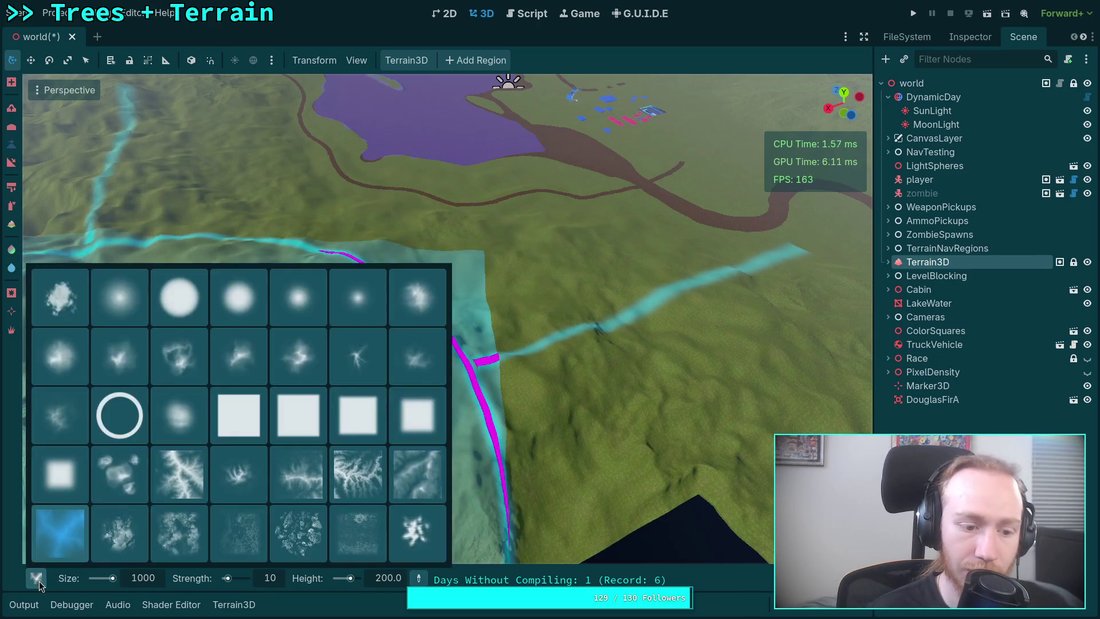
# Choose the Terrain2 stamp as the active brush shape, turning the view toward the lake
pyautogui.click(132, 538)
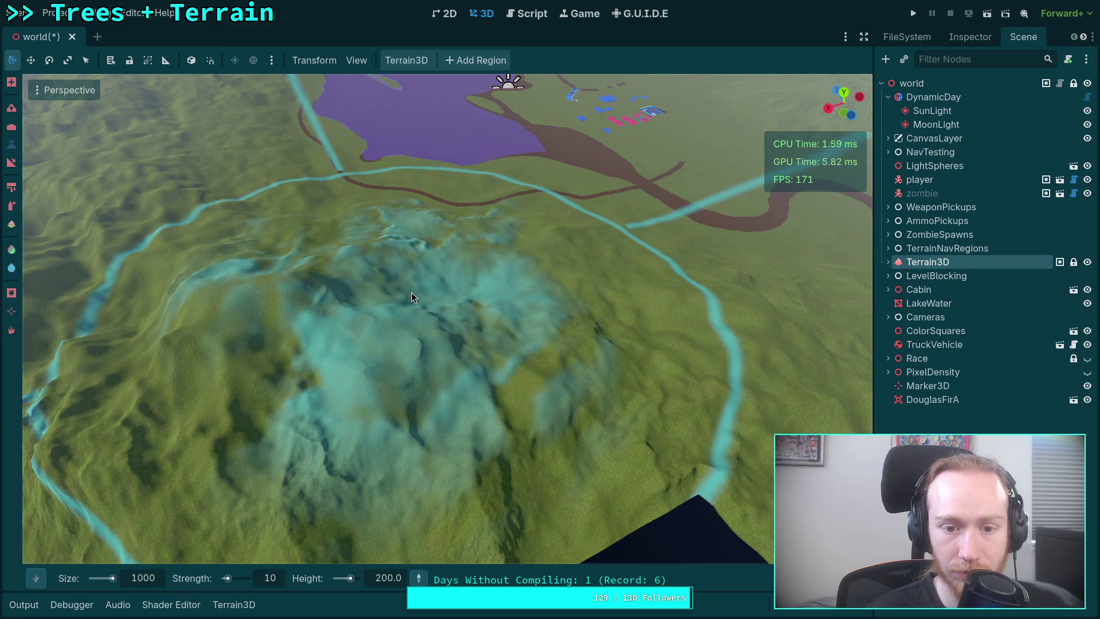
pyautogui.press('e')
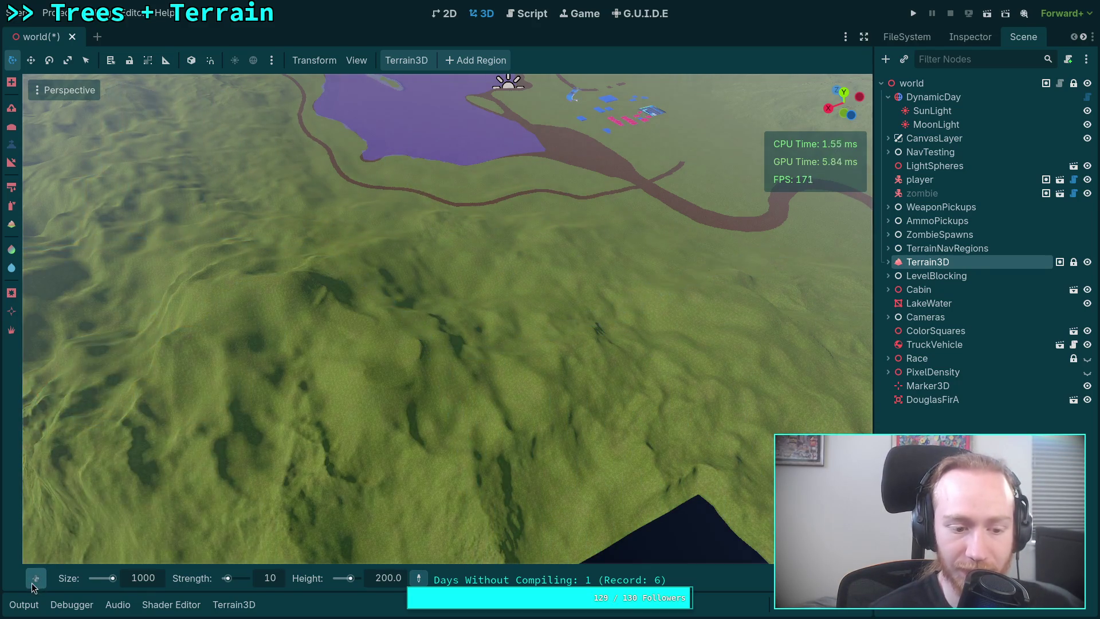
pyautogui.moveTo(36, 578)
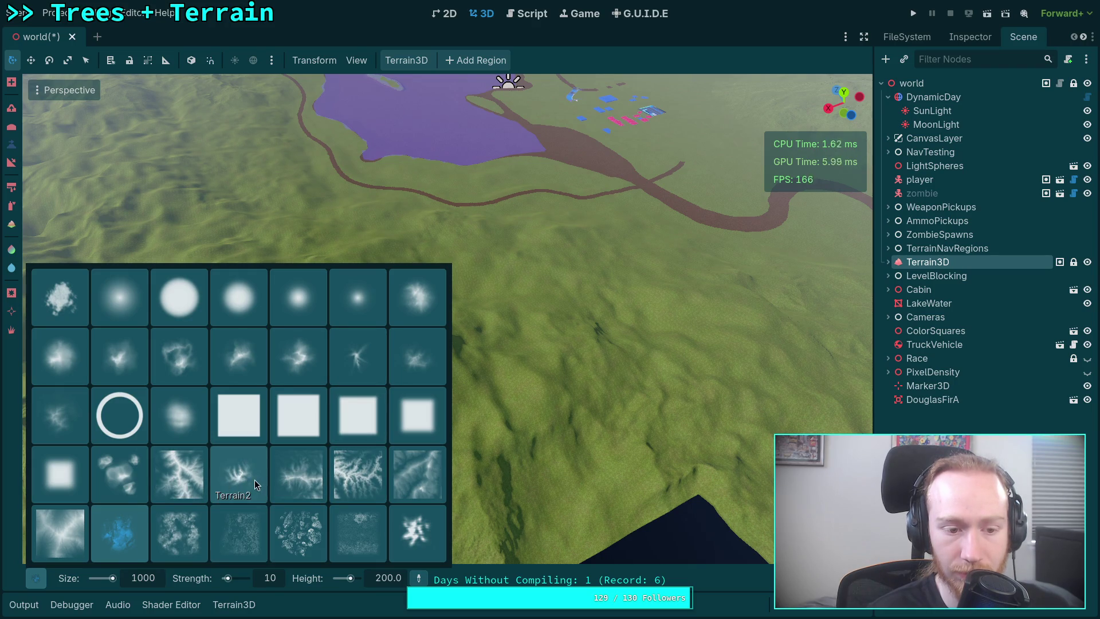
pyautogui.click(254, 480)
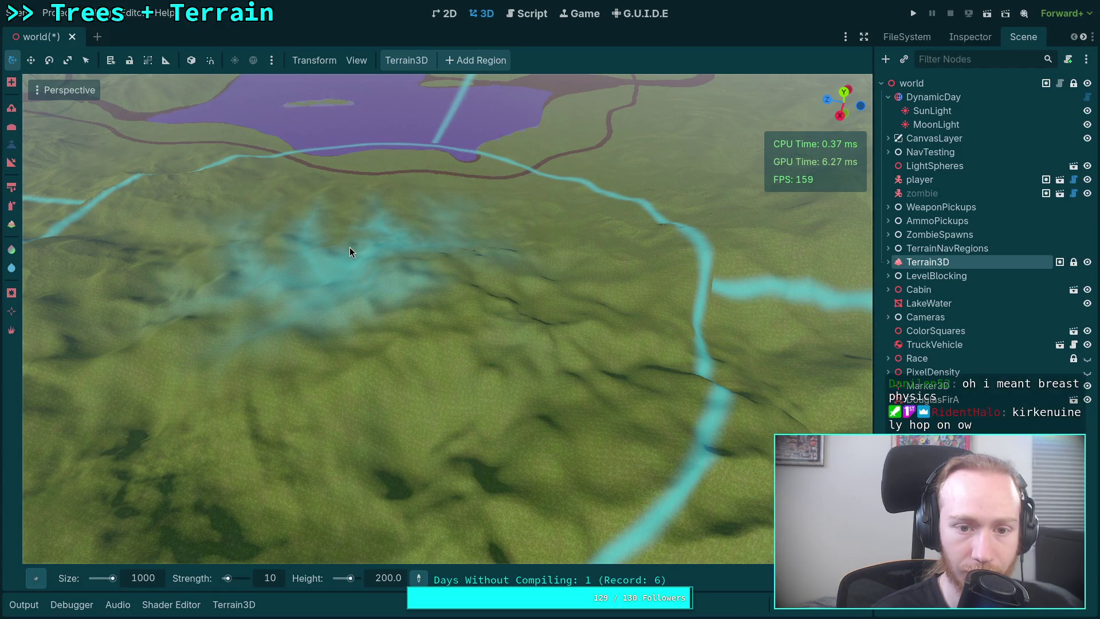
pyautogui.moveTo(349, 246)
pyautogui.mouseDown()
pyautogui.moveTo(68, 140)
pyautogui.moveTo(34, 141)
pyautogui.moveTo(33, 85)
pyautogui.moveTo(377, 288)
pyautogui.mouseUp()
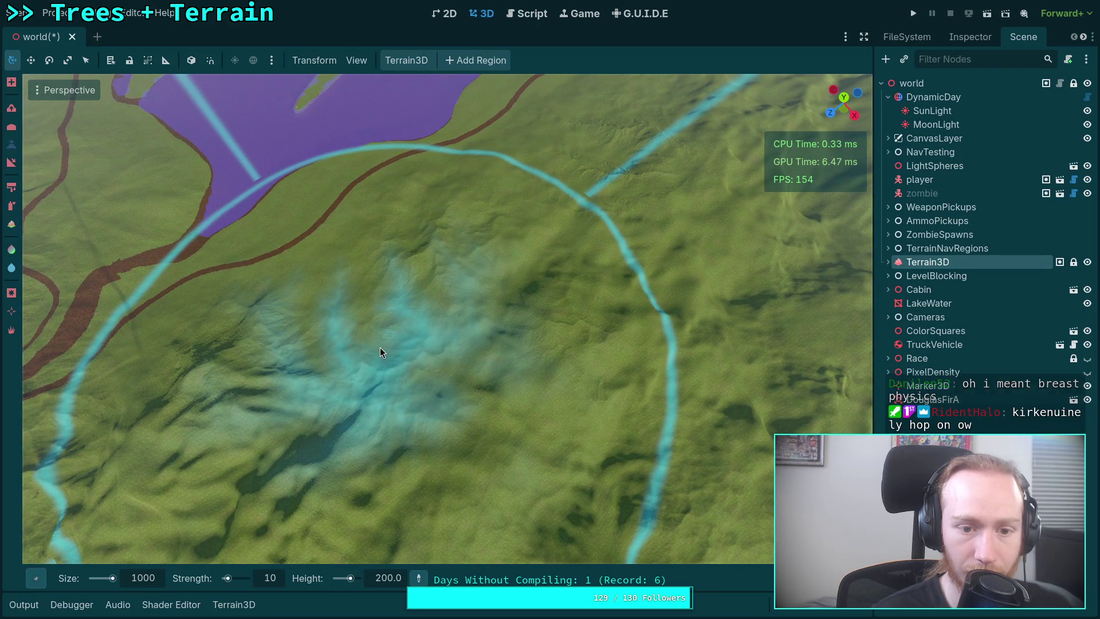
pyautogui.moveTo(494, 308)
pyautogui.mouseDown()
pyautogui.moveTo(355, 310)
pyautogui.moveTo(235, 232)
pyautogui.moveTo(269, 316)
pyautogui.moveTo(484, 326)
pyautogui.moveTo(319, 346)
pyautogui.moveTo(321, 362)
pyautogui.mouseUp()
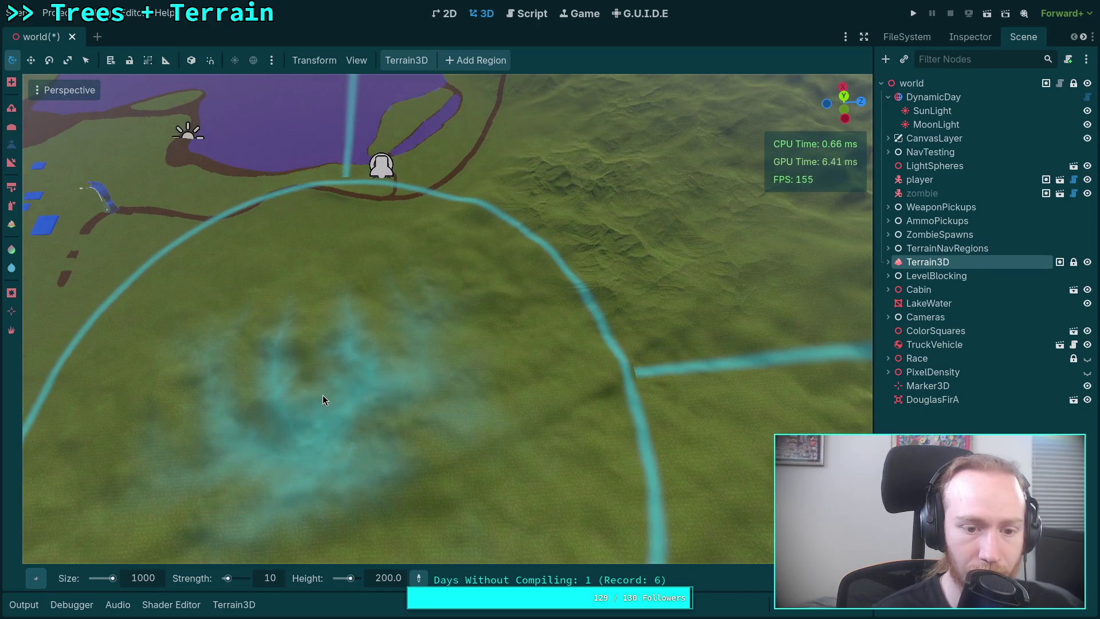
# Enlarge the brush size from 1000 to 1500 while surveying the hills
pyautogui.doubleClick(135, 579)
pyautogui.write('1500')
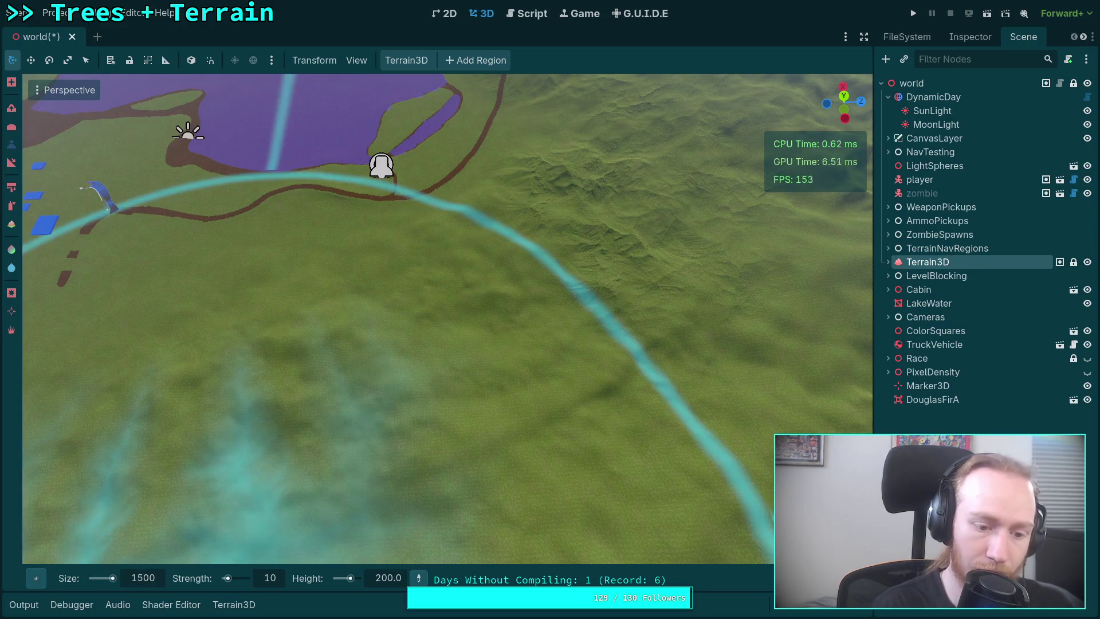
pyautogui.moveTo(253, 423)
pyautogui.mouseDown()
pyautogui.moveTo(356, 391)
pyautogui.moveTo(398, 395)
pyautogui.moveTo(378, 411)
pyautogui.moveTo(396, 390)
pyautogui.moveTo(383, 374)
pyautogui.mouseUp()
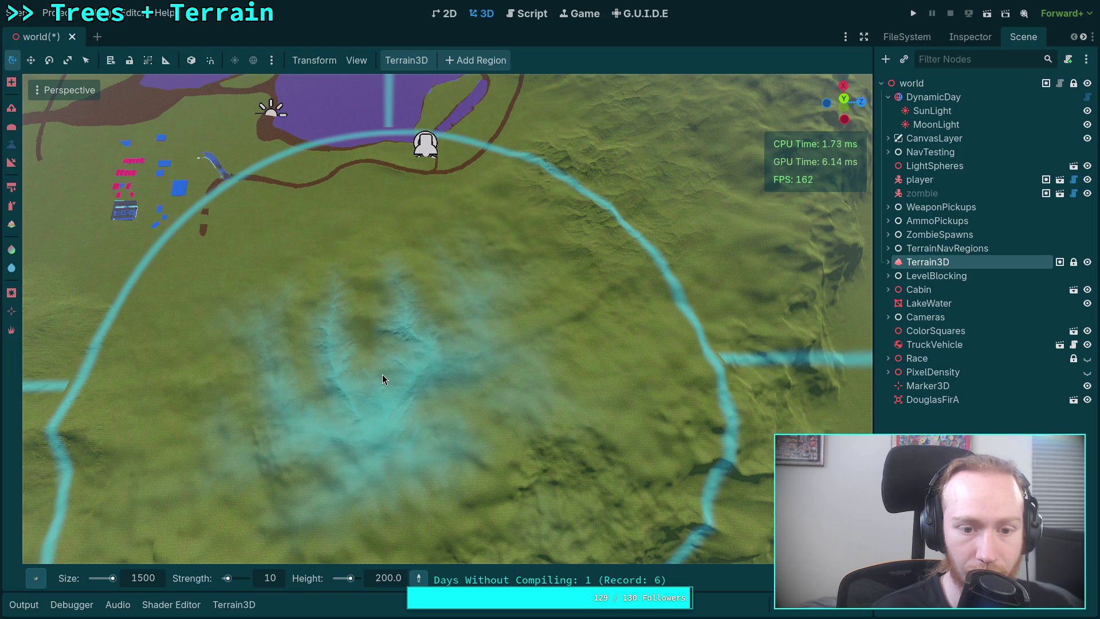
pyautogui.moveTo(483, 379)
pyautogui.mouseDown()
pyautogui.moveTo(458, 367)
pyautogui.moveTo(839, 162)
pyautogui.mouseUp()
pyautogui.moveTo(383, 355); pyautogui.dragTo(383, 408)
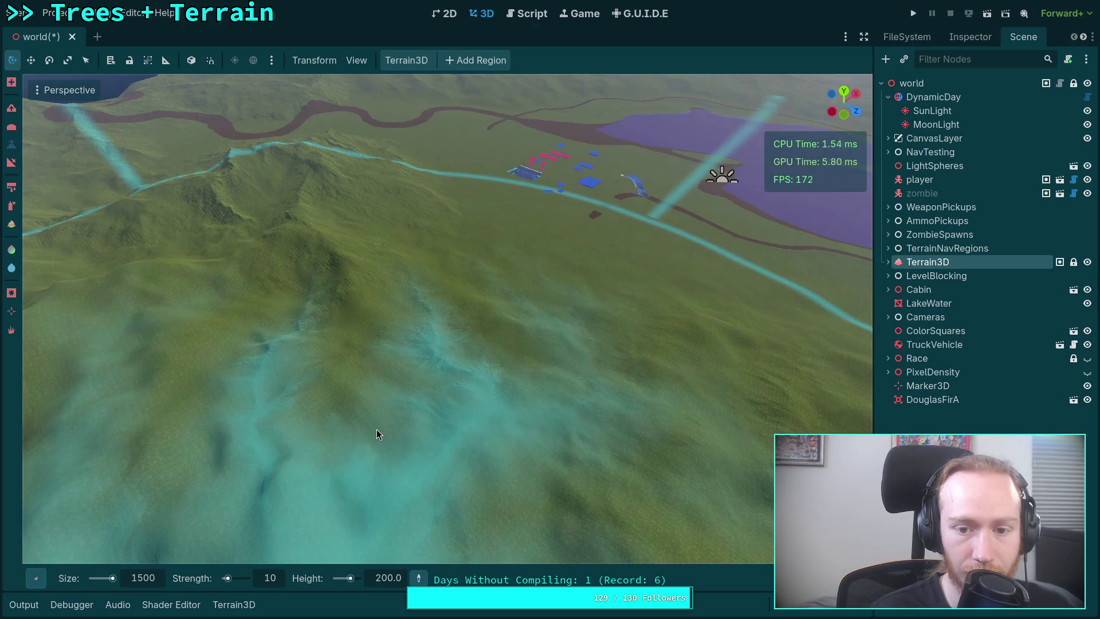
pyautogui.moveTo(377, 429)
pyautogui.mouseDown()
pyautogui.moveTo(544, 442)
pyautogui.moveTo(545, 327)
pyautogui.moveTo(544, 389)
pyautogui.mouseUp()
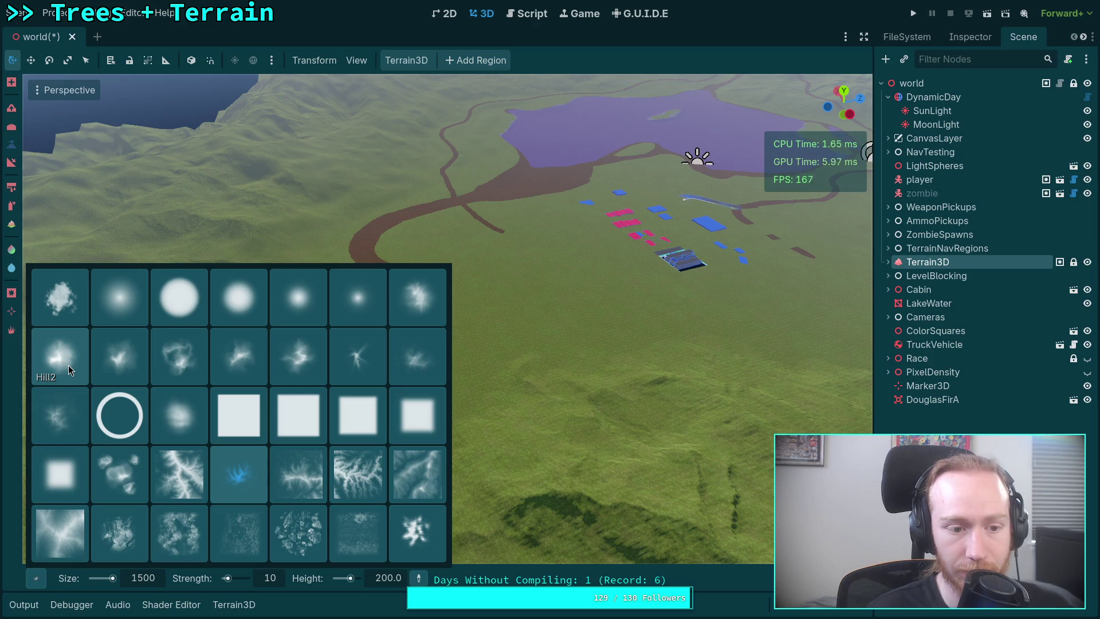
# Switch to the soft round brush shape and set its size to 500
pyautogui.click(182, 417)
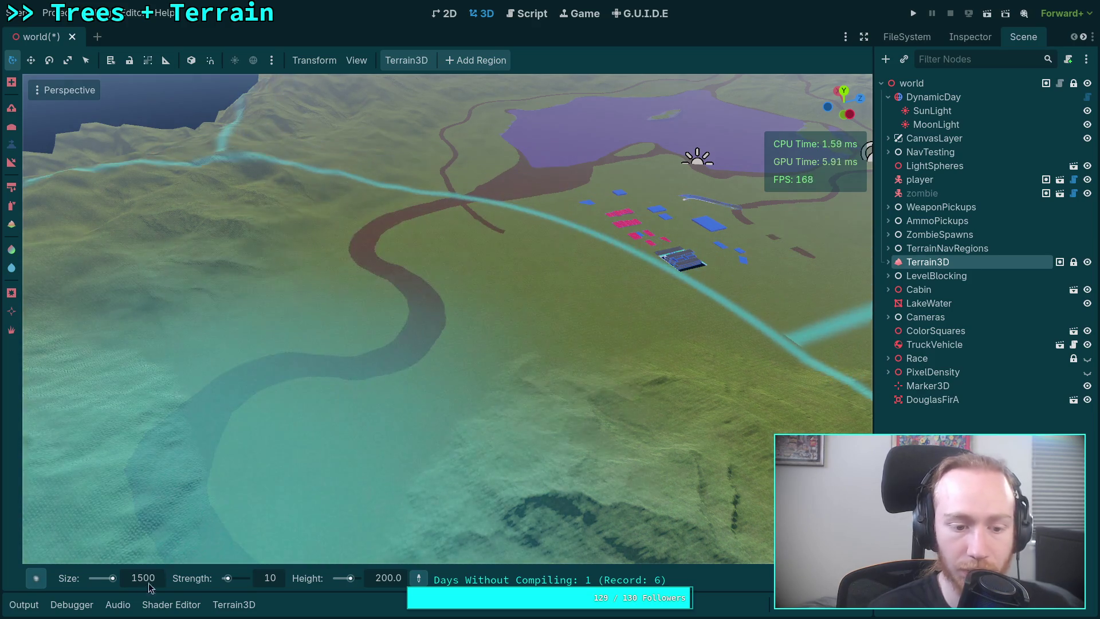
pyautogui.click(153, 582)
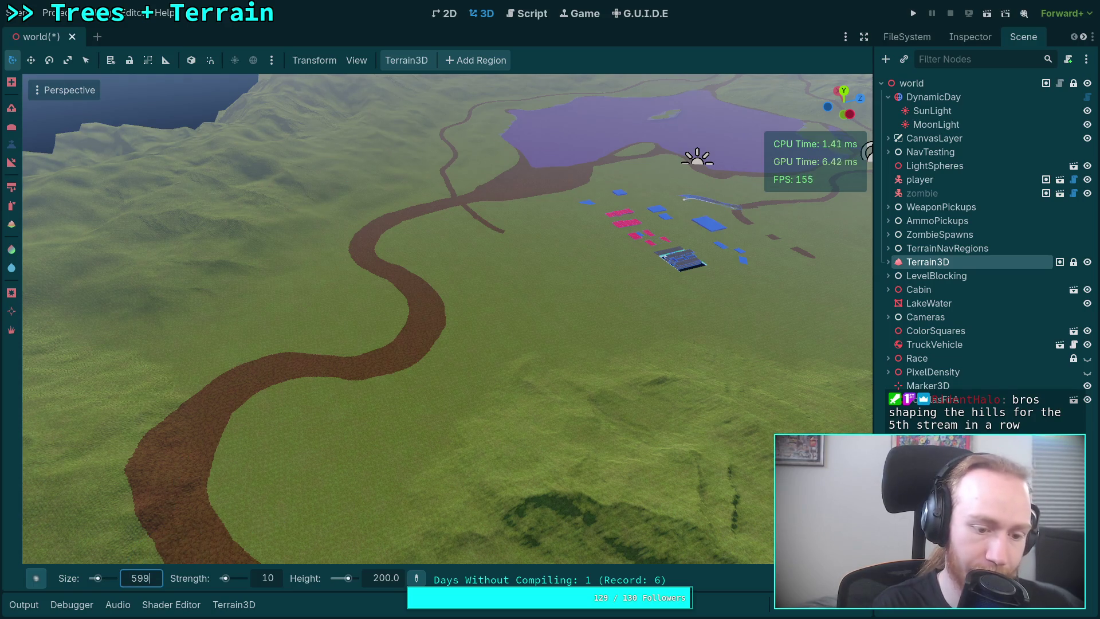
pyautogui.write('0')
pyautogui.press('Return')
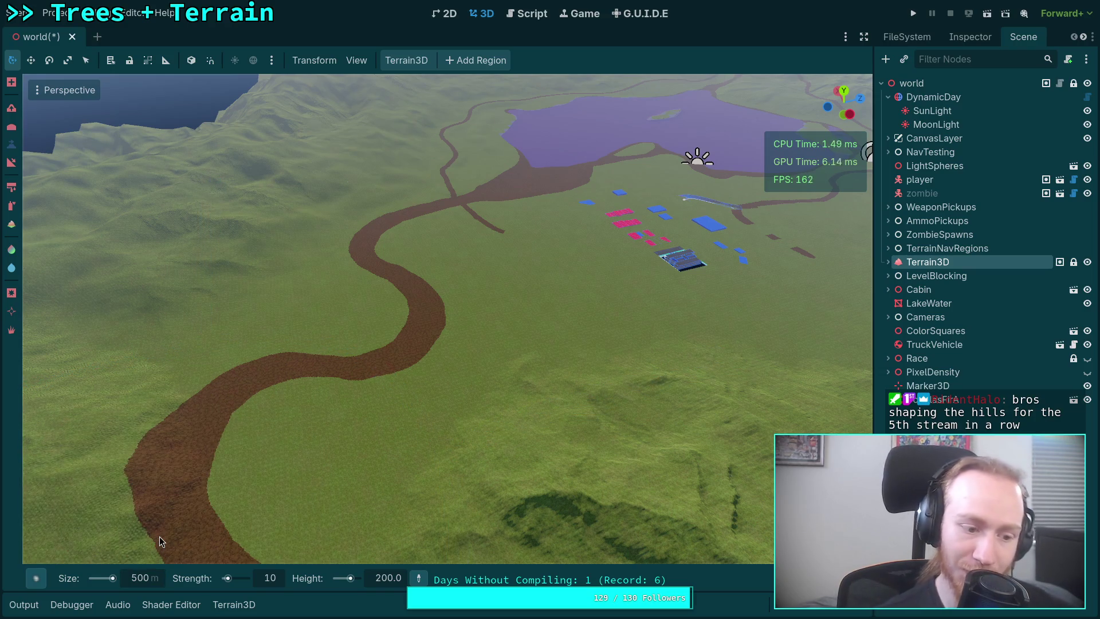
# Reduce the brush size further to 200 over an aerial view of the road
pyautogui.scroll(3, 344, 324)
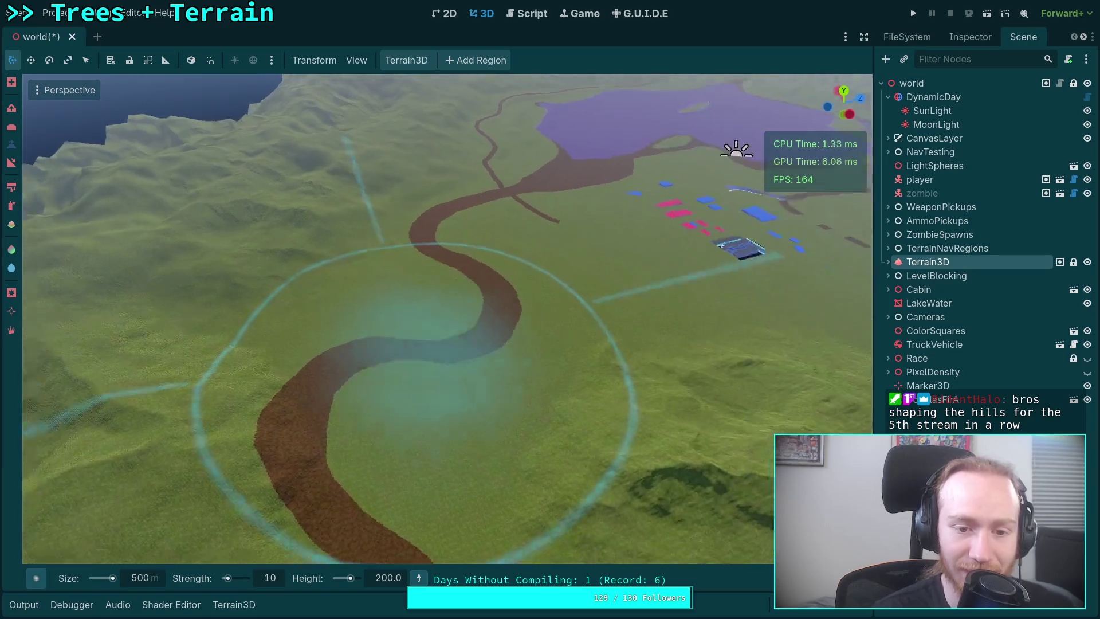
pyautogui.moveTo(412, 344); pyautogui.dragTo(344, 298)
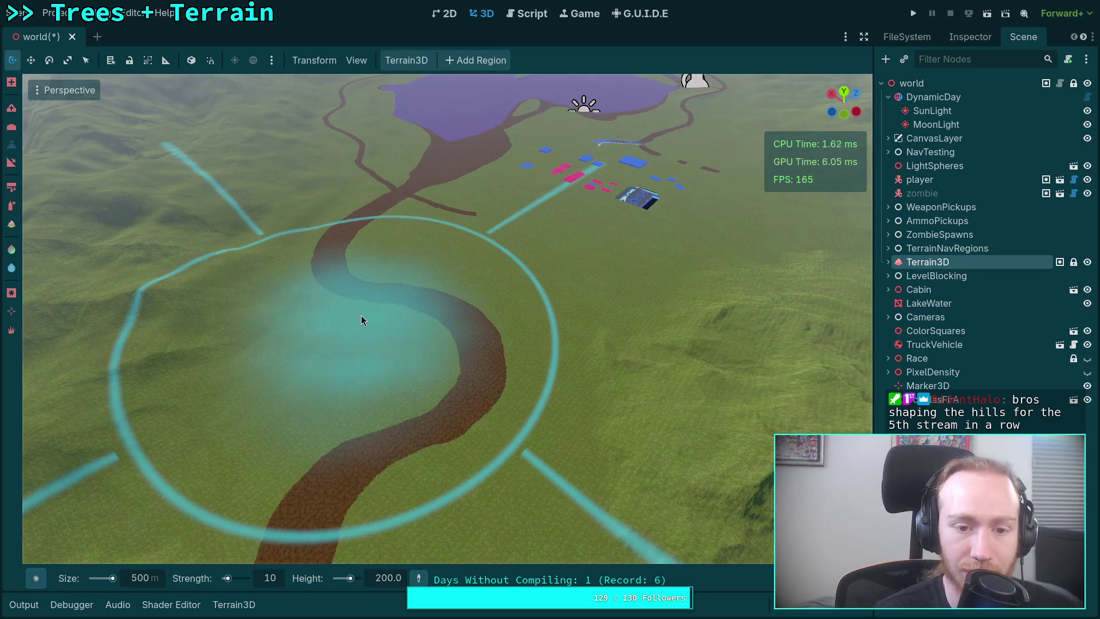
pyautogui.moveTo(440, 351)
pyautogui.mouseDown()
pyautogui.moveTo(367, 351)
pyautogui.moveTo(372, 230)
pyautogui.mouseUp()
pyautogui.moveTo(462, 376)
pyautogui.mouseDown()
pyautogui.moveTo(401, 435)
pyautogui.moveTo(184, 534)
pyautogui.mouseUp()
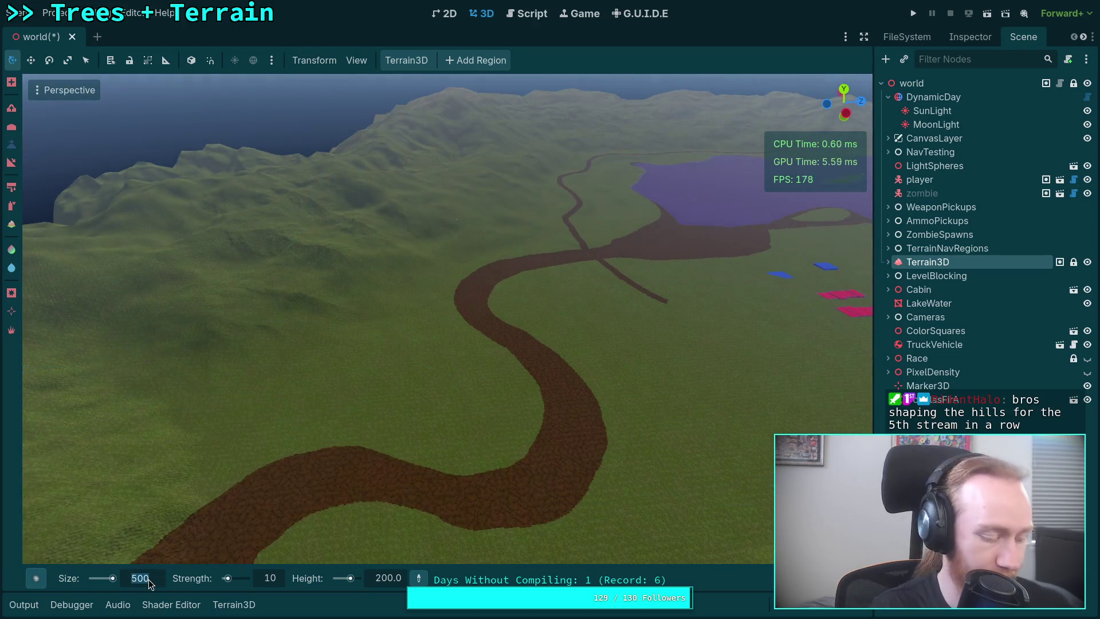
pyautogui.write('200')
pyautogui.press('Return')
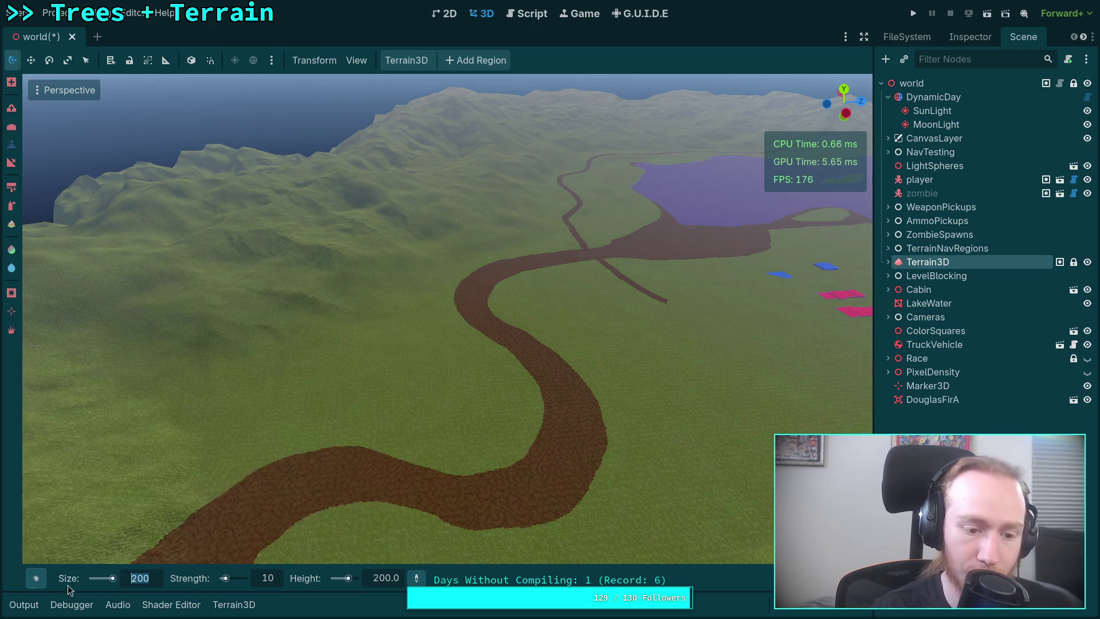
# Pick the Hill2 brush shape and set its size to 600
pyautogui.moveTo(36, 577)
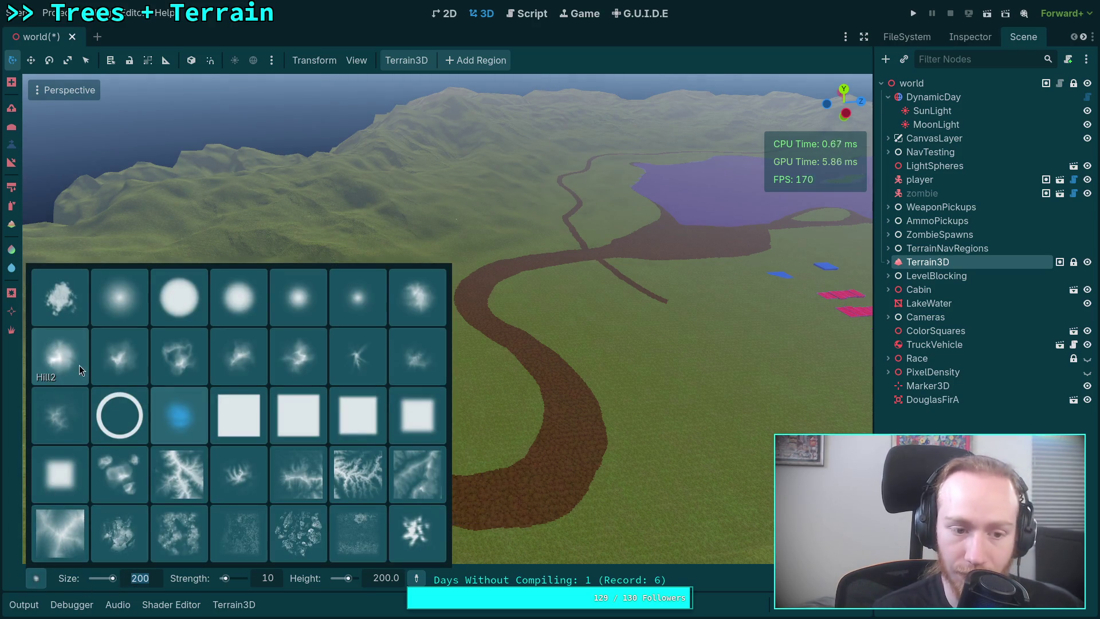
pyautogui.click(79, 366)
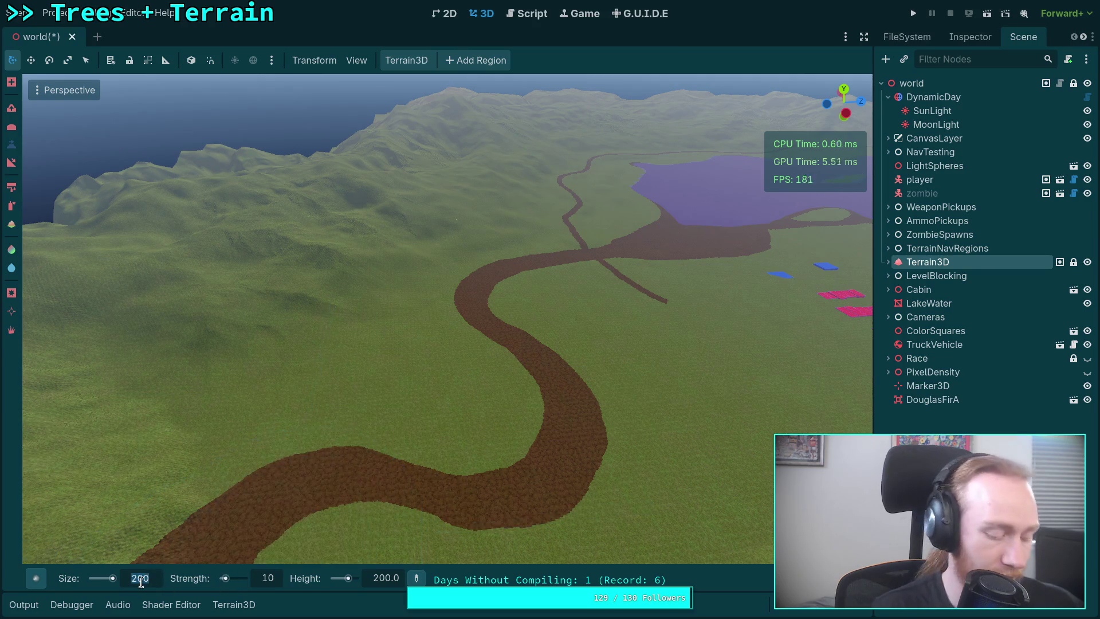
pyautogui.write('600')
pyautogui.press('Return')
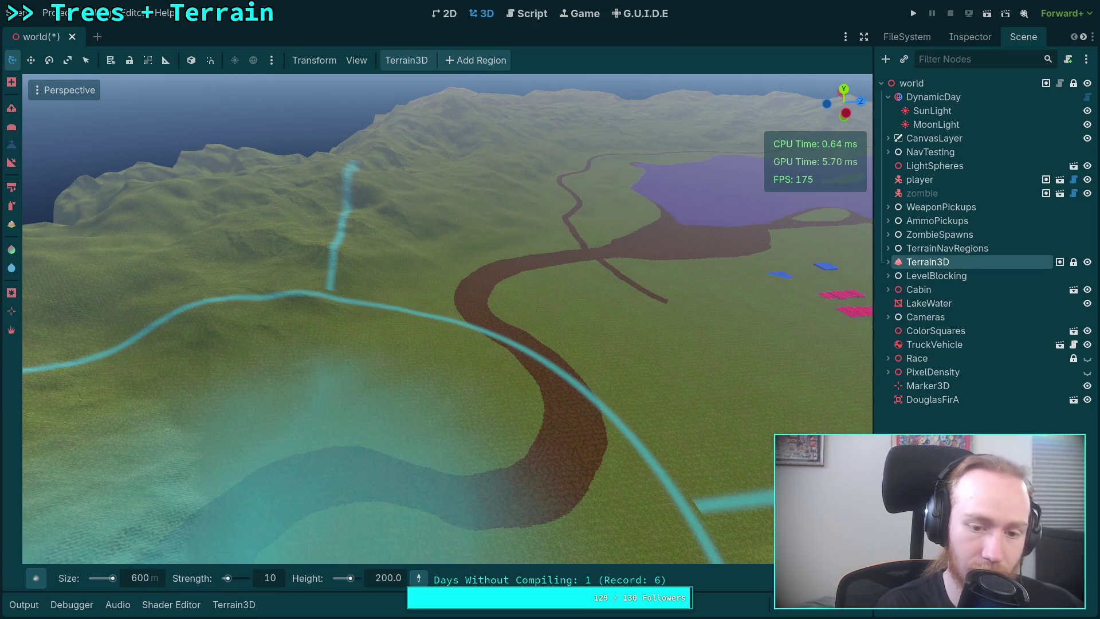
# Freelook low over the sculpted hills out toward the flat, stepped edge regions and distant ridges
pyautogui.moveTo(387, 346)
pyautogui.mouseDown()
pyautogui.moveTo(452, 389)
pyautogui.moveTo(504, 344)
pyautogui.moveTo(461, 352)
pyautogui.moveTo(526, 426)
pyautogui.mouseUp()
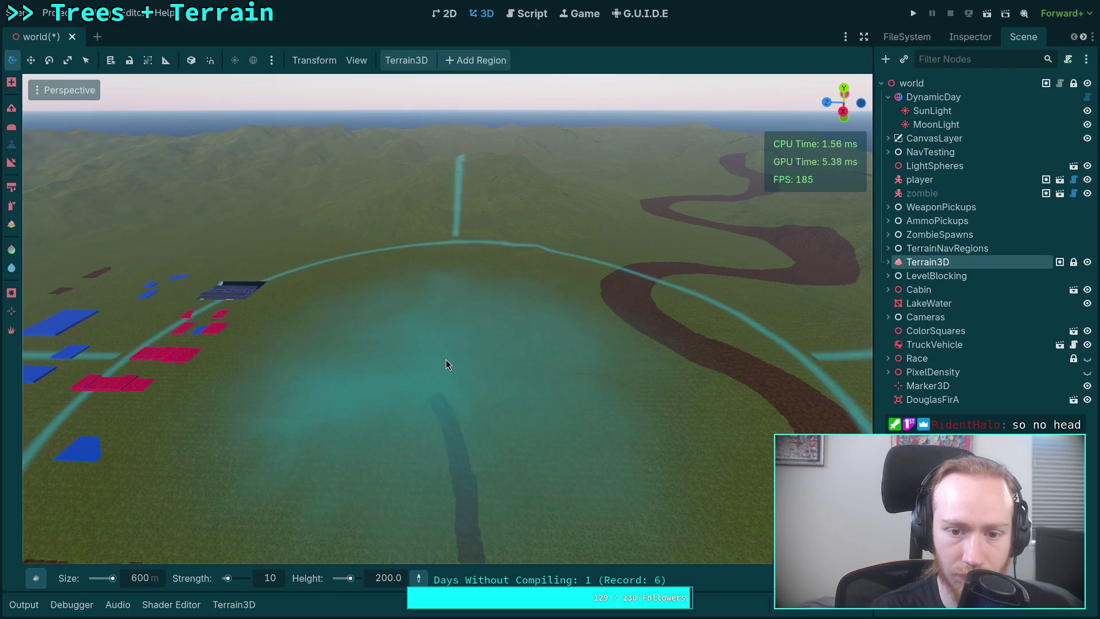
pyautogui.scroll(2, 465, 358)
pyautogui.moveTo(465, 357)
pyautogui.mouseDown()
pyautogui.moveTo(465, 246)
pyautogui.moveTo(453, 258)
pyautogui.moveTo(513, 251)
pyautogui.moveTo(482, 252)
pyautogui.mouseUp()
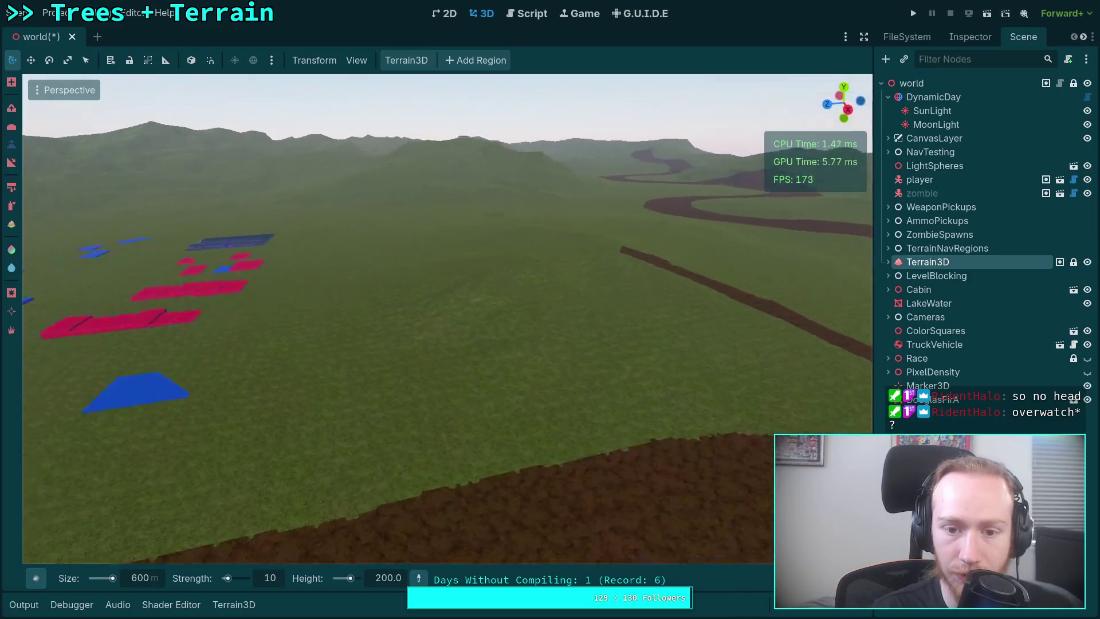
pyautogui.moveTo(469, 367)
pyautogui.mouseDown()
pyautogui.moveTo(480, 364)
pyautogui.moveTo(407, 367)
pyautogui.moveTo(441, 366)
pyautogui.moveTo(530, 257)
pyautogui.mouseUp()
pyautogui.press('ctrl')
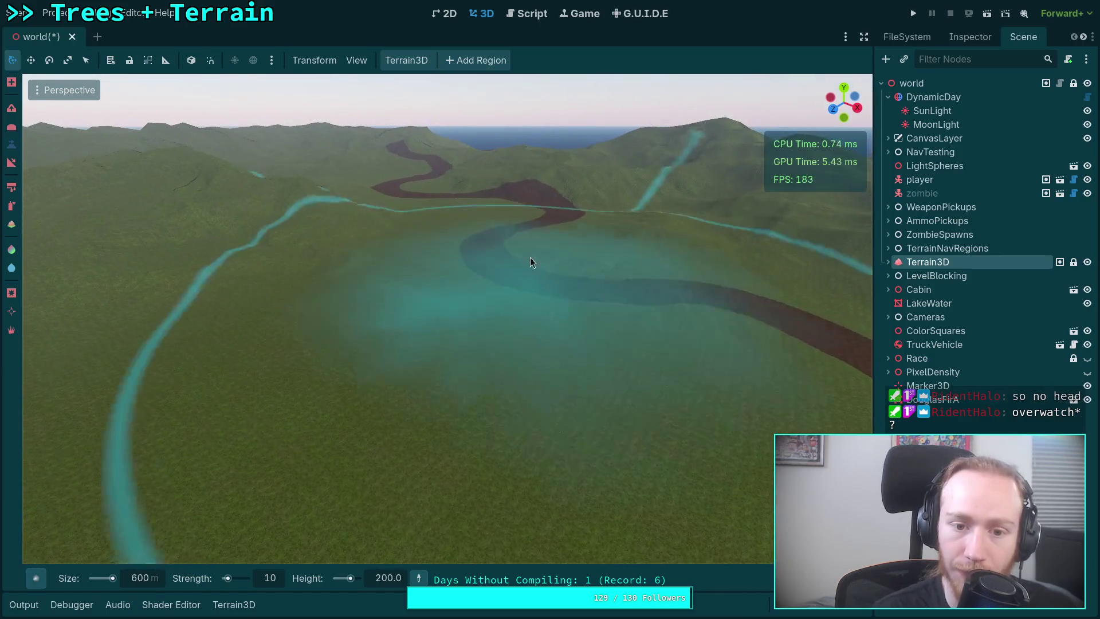
pyautogui.moveTo(413, 271)
pyautogui.mouseDown()
pyautogui.moveTo(601, 303)
pyautogui.moveTo(499, 262)
pyautogui.mouseUp()
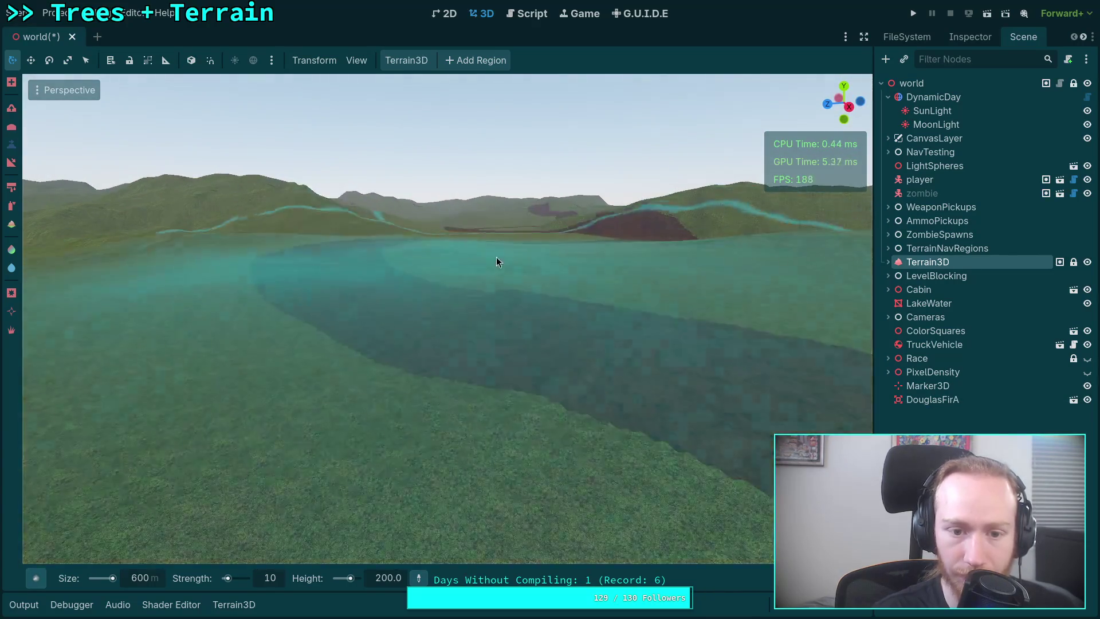
pyautogui.scroll(-5, 499, 263)
pyautogui.moveTo(569, 304); pyautogui.dragTo(569, 304)
pyautogui.moveTo(425, 275); pyautogui.dragTo(425, 275)
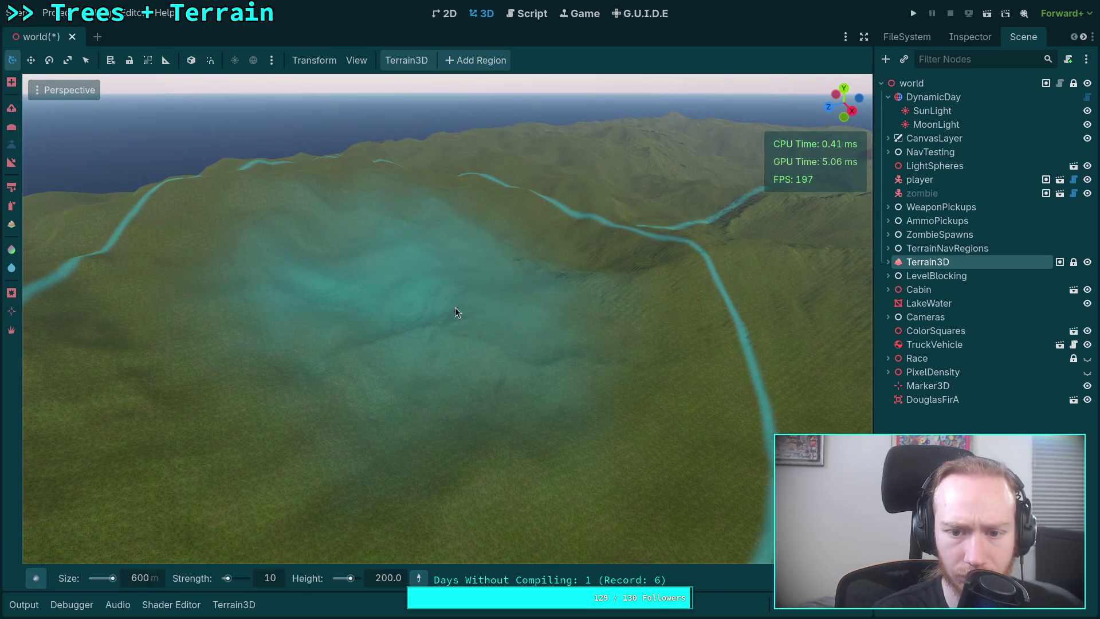
pyautogui.moveTo(490, 332); pyautogui.dragTo(490, 332)
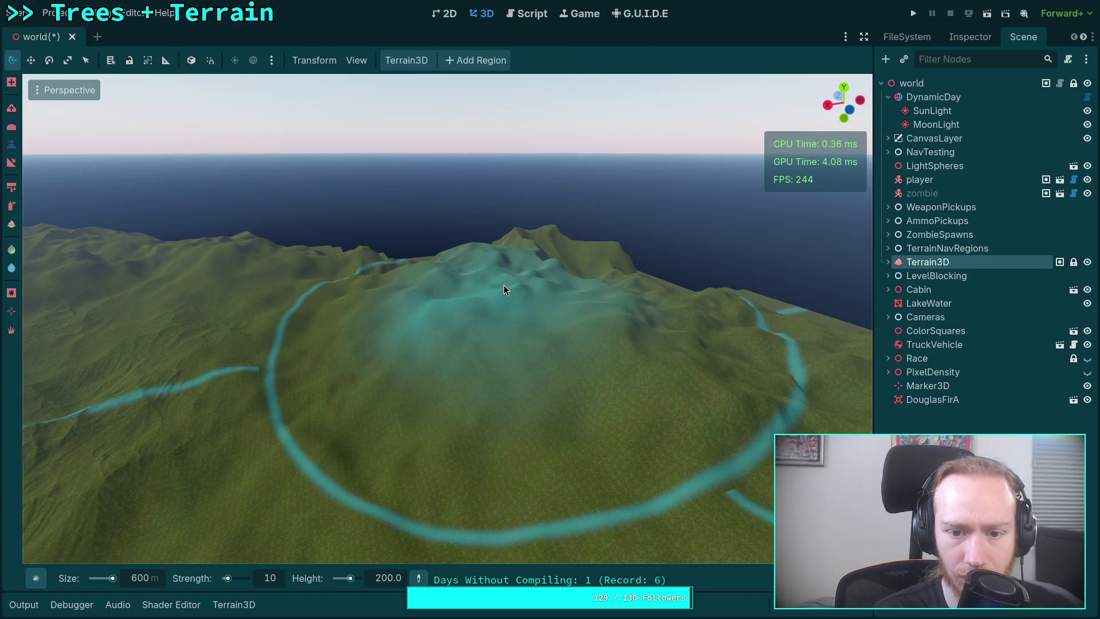
pyautogui.moveTo(613, 310)
pyautogui.mouseDown()
pyautogui.moveTo(621, 316)
pyautogui.moveTo(526, 294)
pyautogui.moveTo(522, 321)
pyautogui.moveTo(570, 304)
pyautogui.moveTo(545, 301)
pyautogui.moveTo(499, 176)
pyautogui.mouseUp()
pyautogui.moveTo(561, 200); pyautogui.dragTo(319, 121)
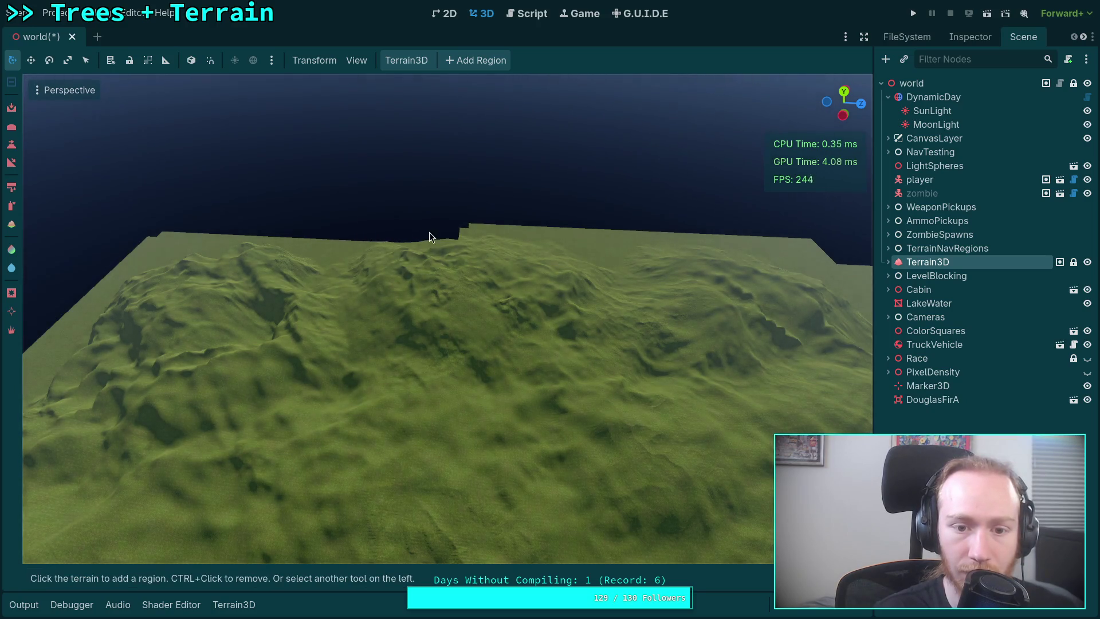
# Delete the flat, unsculpted regions behind the hills
pyautogui.moveTo(640, 252); pyautogui.dragTo(317, 231)
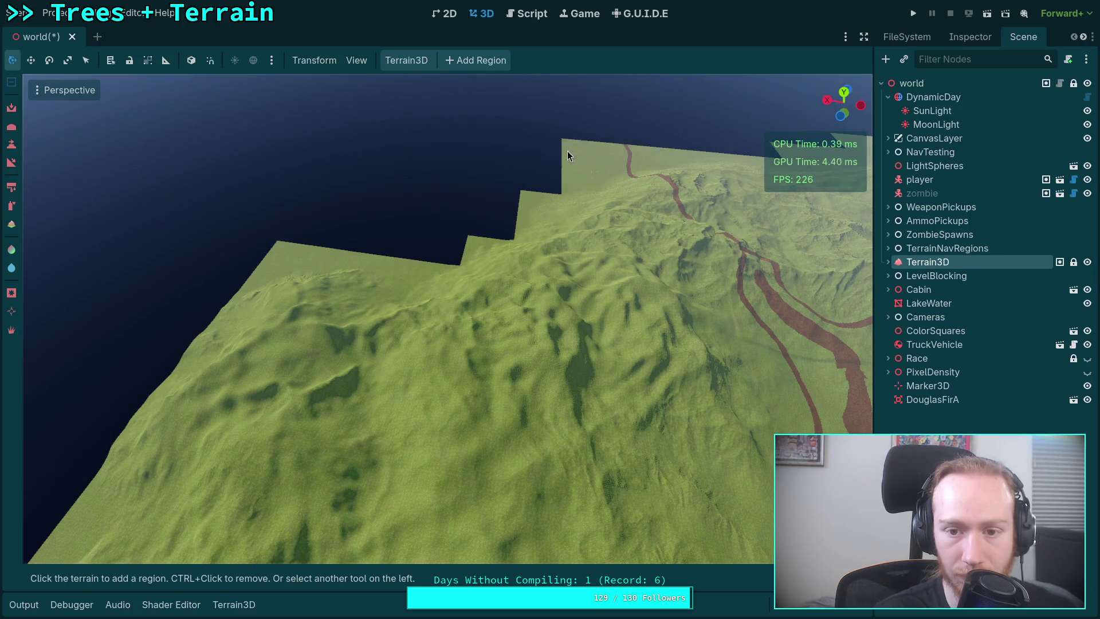
pyautogui.moveTo(596, 322)
pyautogui.mouseDown()
pyautogui.moveTo(599, 256)
pyautogui.moveTo(630, 267)
pyautogui.moveTo(608, 264)
pyautogui.moveTo(616, 276)
pyautogui.mouseUp()
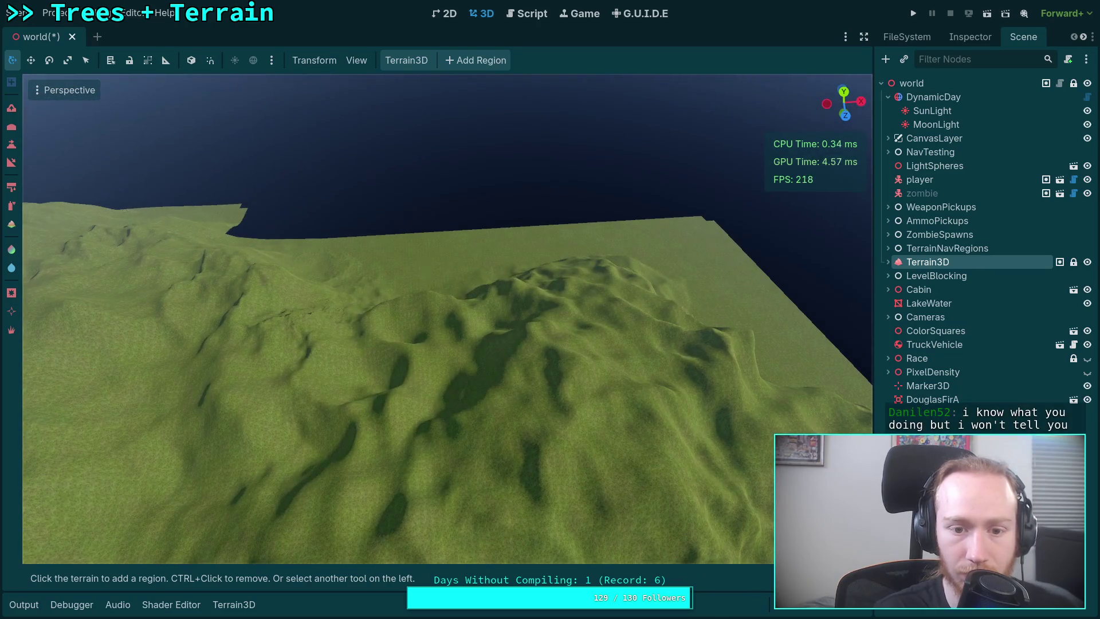
pyautogui.keyDown('ctrl'); pyautogui.moveTo(424, 258); pyautogui.dragTo(664, 235); pyautogui.keyUp('ctrl')
pyautogui.moveTo(784, 346)
pyautogui.mouseDown()
pyautogui.moveTo(511, 308)
pyautogui.moveTo(523, 301)
pyautogui.mouseUp()
pyautogui.moveTo(432, 261); pyautogui.dragTo(432, 261)
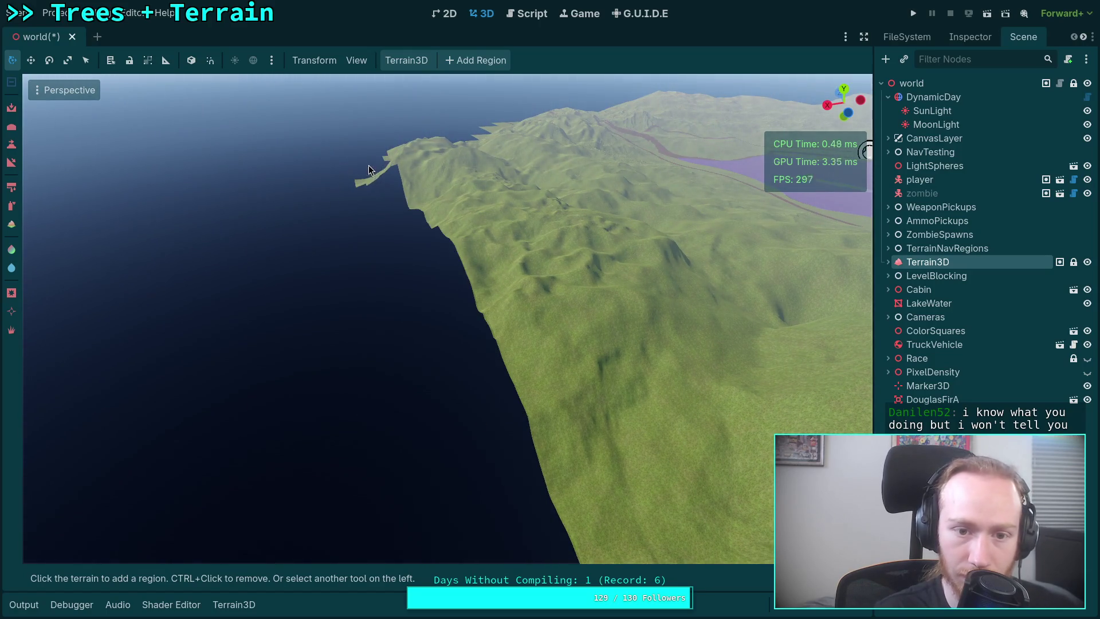
# Delete the flat coastal regions and the stray square tile, adding one region beside the coast
pyautogui.moveTo(375, 193); pyautogui.dragTo(375, 194)
pyautogui.scroll(2, 374, 193)
pyautogui.moveTo(387, 266); pyautogui.dragTo(388, 266)
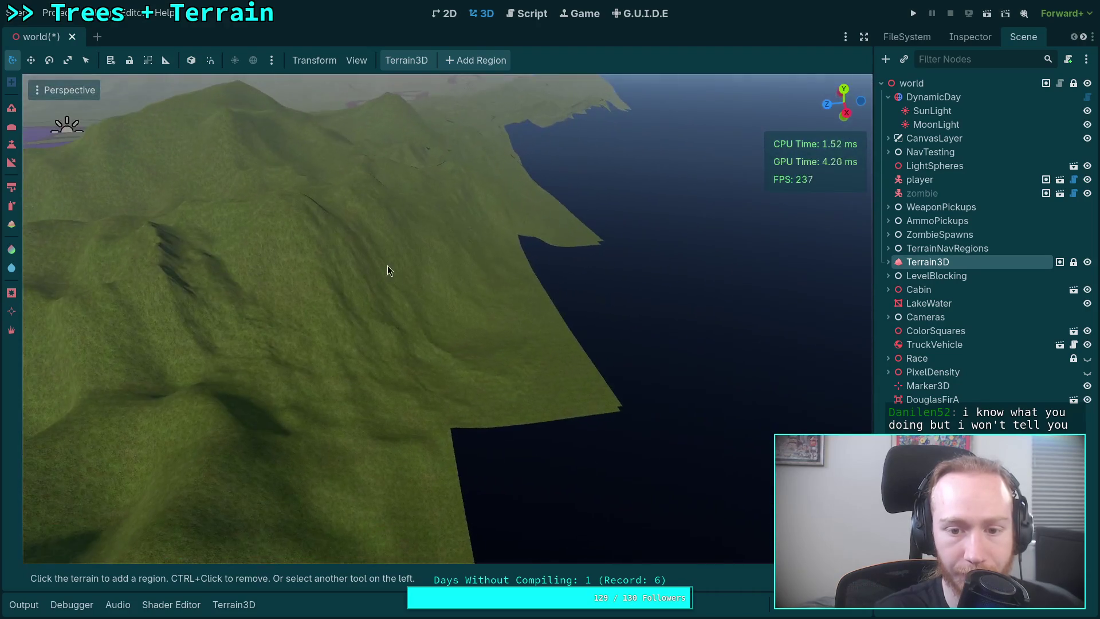
pyautogui.keyDown('ctrl'); pyautogui.click(504, 336); pyautogui.keyUp('ctrl')
pyautogui.keyDown('ctrl'); pyautogui.click(544, 228); pyautogui.keyUp('ctrl')
pyautogui.keyDown('ctrl'); pyautogui.click(517, 281); pyautogui.keyUp('ctrl')
pyautogui.moveTo(518, 283); pyautogui.dragTo(530, 326)
pyautogui.click(395, 326)
pyautogui.moveTo(396, 326); pyautogui.dragTo(396, 325)
pyautogui.moveTo(458, 341); pyautogui.dragTo(458, 341)
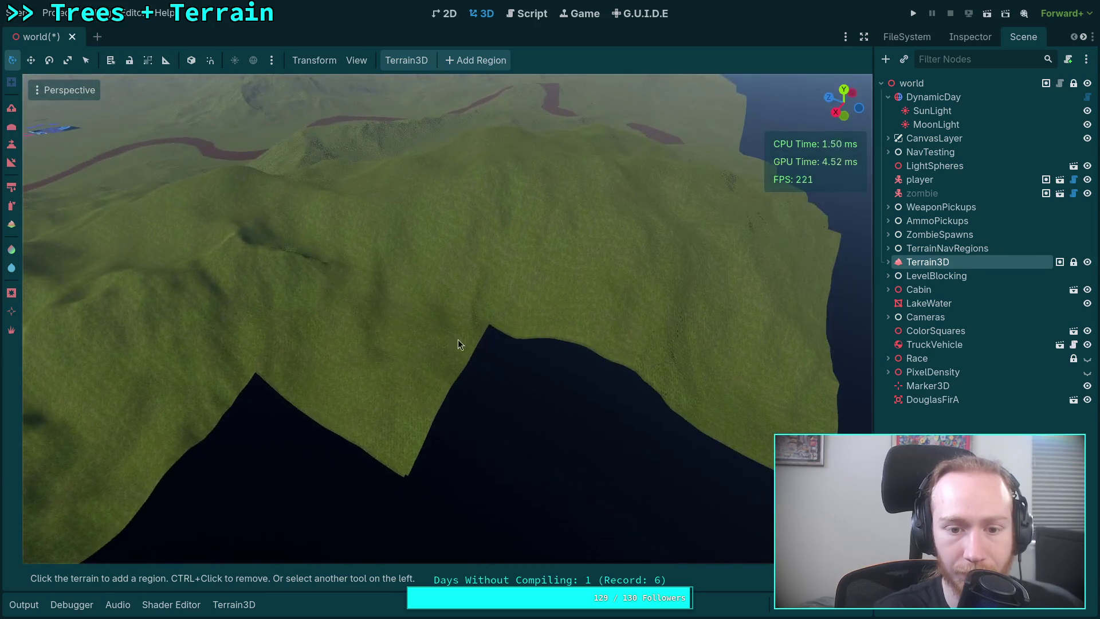
pyautogui.keyDown('ctrl'); pyautogui.click(368, 376); pyautogui.keyUp('ctrl')
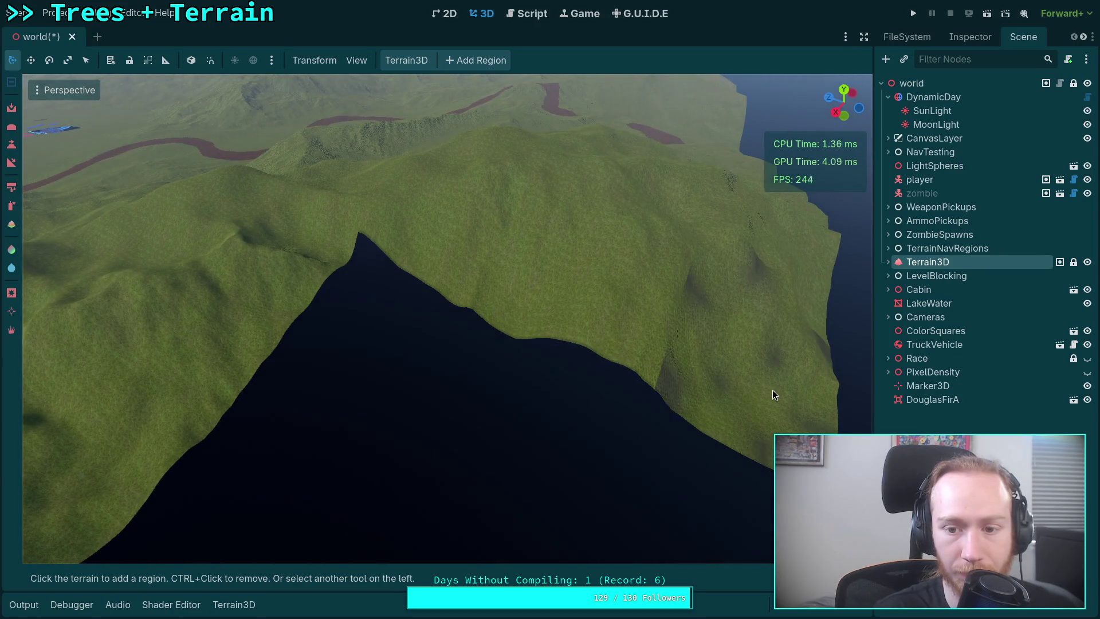
# Delete three flat regions on the right side near the brown path
pyautogui.moveTo(715, 389); pyautogui.dragTo(715, 388)
pyautogui.moveTo(609, 348)
pyautogui.mouseDown()
pyautogui.moveTo(603, 374)
pyautogui.moveTo(593, 363)
pyautogui.moveTo(609, 356)
pyautogui.mouseUp()
pyautogui.keyDown('ctrl'); pyautogui.click(604, 338); pyautogui.keyUp('ctrl')
pyautogui.keyDown('ctrl'); pyautogui.click(591, 241); pyautogui.keyUp('ctrl')
pyautogui.keyDown('ctrl'); pyautogui.click(603, 374); pyautogui.keyUp('ctrl')
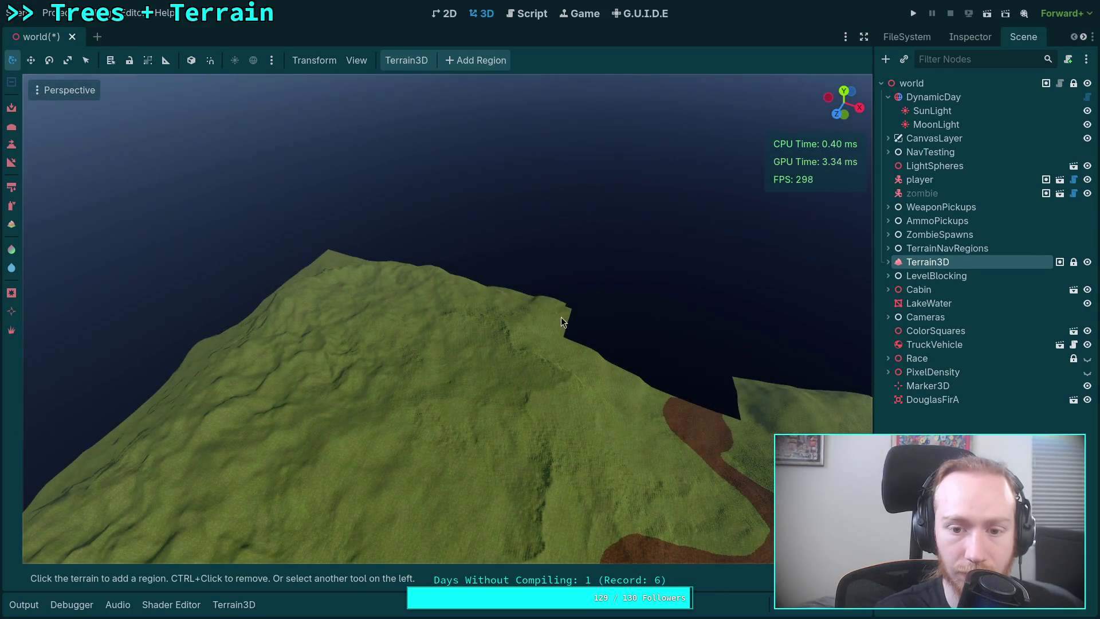
# Remove four leftover regions along the terrain edge
pyautogui.moveTo(565, 342); pyautogui.dragTo(565, 342)
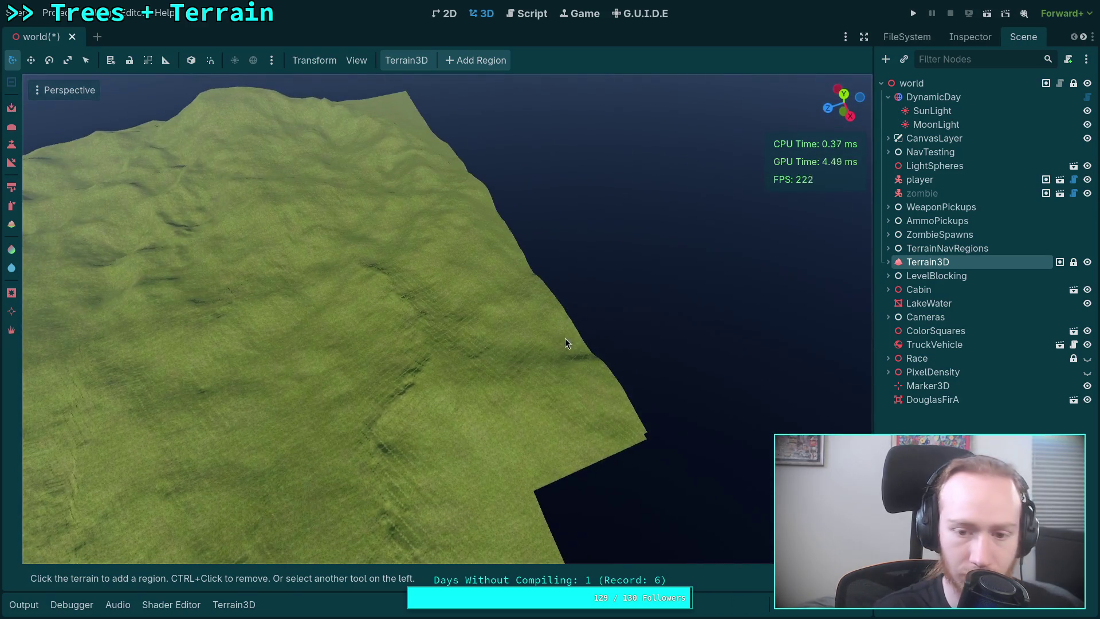
pyautogui.keyDown('ctrl'); pyautogui.click(551, 423); pyautogui.keyUp('ctrl')
pyautogui.keyDown('ctrl'); pyautogui.click(473, 288); pyautogui.keyUp('ctrl')
pyautogui.moveTo(391, 111); pyautogui.dragTo(391, 111)
pyautogui.moveTo(552, 308); pyautogui.dragTo(552, 307)
pyautogui.keyDown('ctrl'); pyautogui.click(508, 456); pyautogui.keyUp('ctrl')
pyautogui.keyDown('ctrl'); pyautogui.click(600, 379); pyautogui.keyUp('ctrl')
# Remove two regions near the right edge and fill a dark gap with a new region
pyautogui.moveTo(698, 280); pyautogui.dragTo(698, 280)
pyautogui.moveTo(503, 256); pyautogui.dragTo(504, 256)
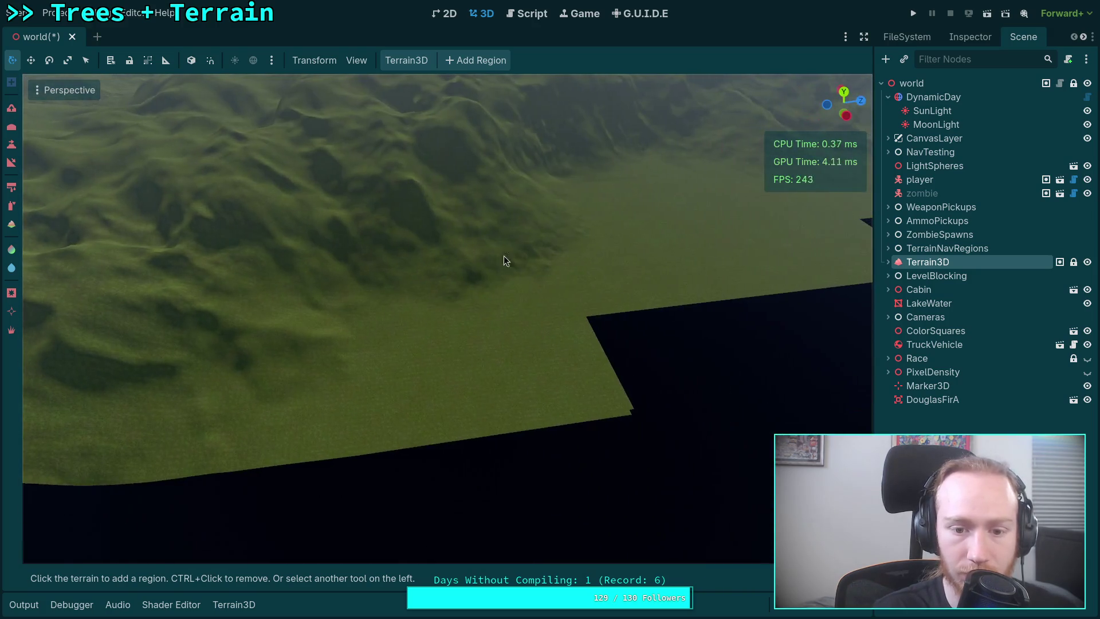
pyautogui.keyDown('ctrl'); pyautogui.click(600, 284); pyautogui.keyUp('ctrl')
pyautogui.keyDown('ctrl'); pyautogui.click(772, 270); pyautogui.keyUp('ctrl')
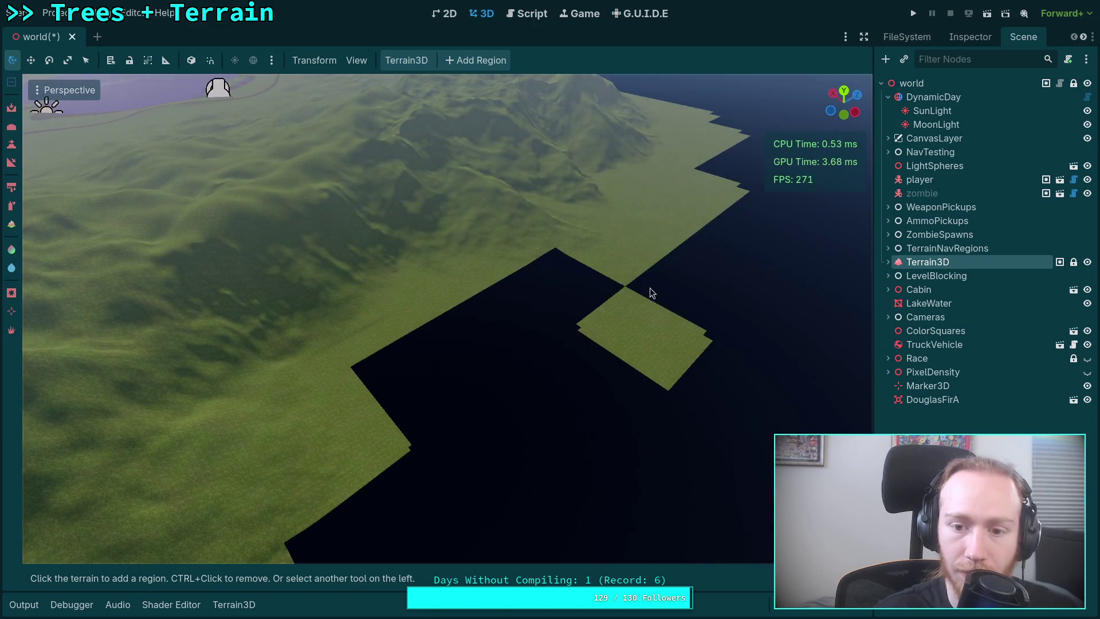
pyautogui.moveTo(677, 226); pyautogui.dragTo(442, 268)
pyautogui.click(603, 310)
pyautogui.moveTo(603, 311)
pyautogui.mouseDown()
pyautogui.moveTo(441, 305)
pyautogui.moveTo(593, 337)
pyautogui.mouseUp()
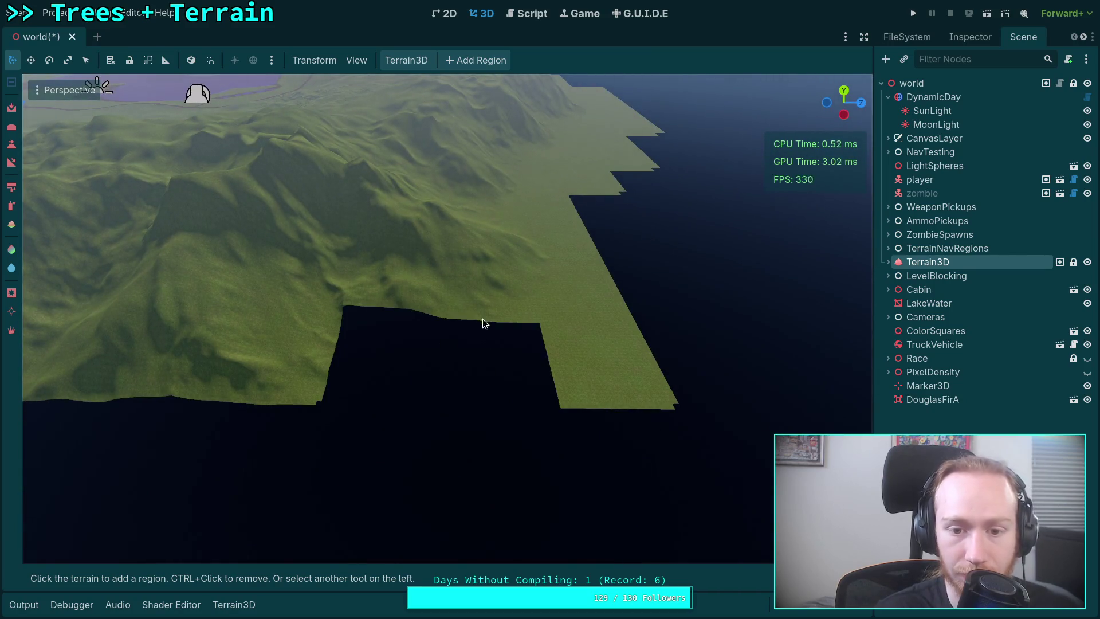
# Delete the isolated square region and the edge piece above it, then add an edge region
pyautogui.keyDown('ctrl'); pyautogui.click(581, 322); pyautogui.keyUp('ctrl')
pyautogui.keyDown('ctrl'); pyautogui.click(541, 225); pyautogui.keyUp('ctrl')
pyautogui.moveTo(536, 241)
pyautogui.mouseDown()
pyautogui.moveTo(447, 264)
pyautogui.moveTo(510, 270)
pyautogui.mouseUp()
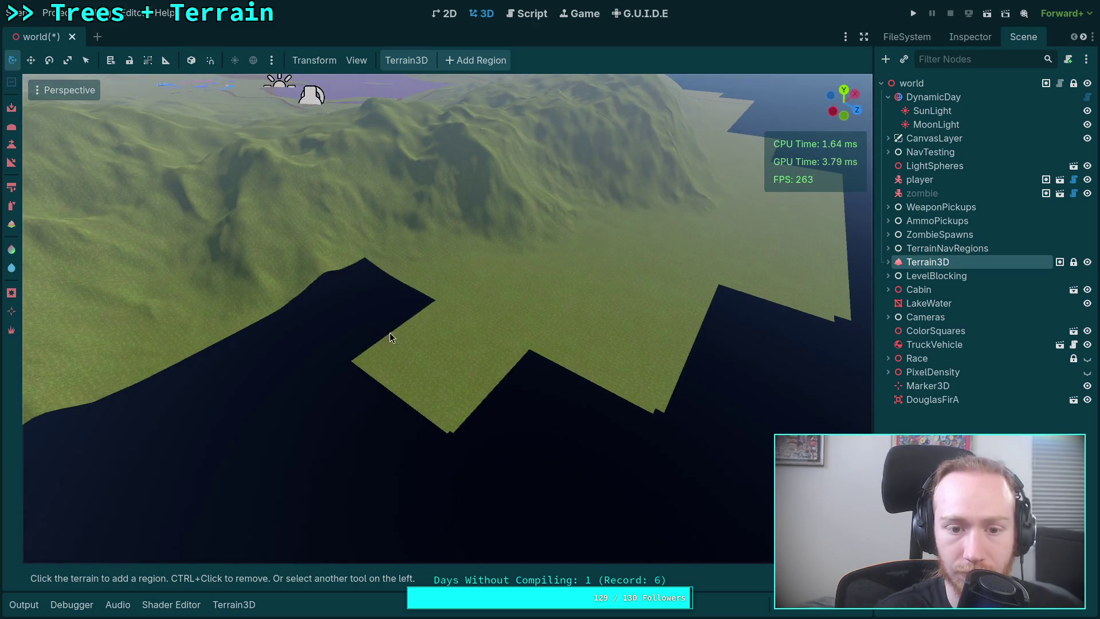
pyautogui.click(730, 248)
pyautogui.moveTo(730, 248); pyautogui.dragTo(647, 258)
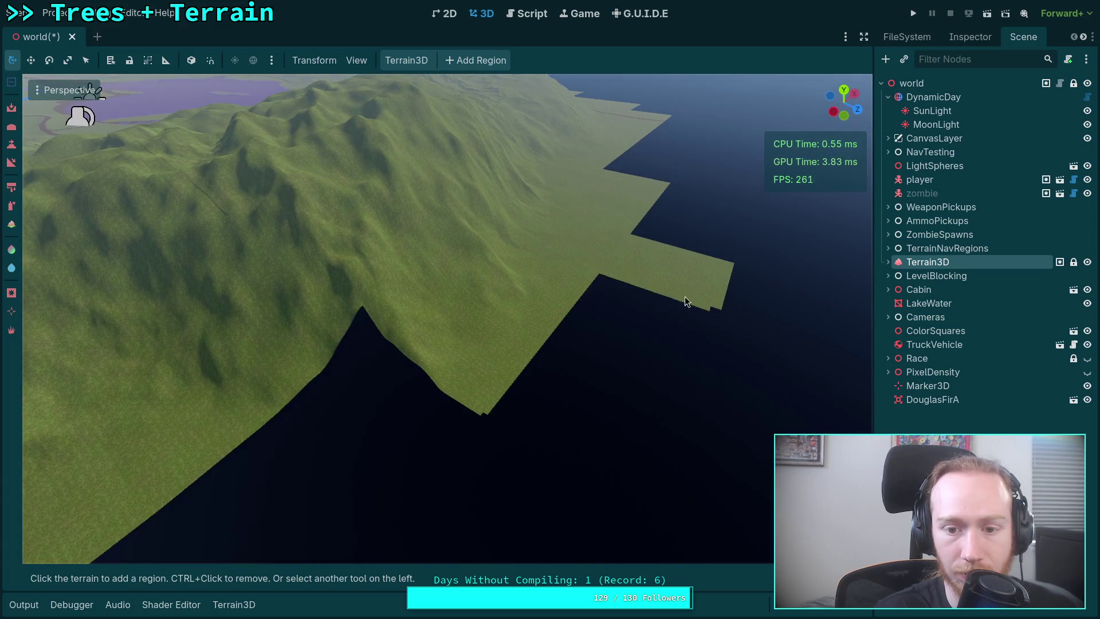
pyautogui.click(634, 198)
# Add a region to fill out the edge and remove three edge region tiles
pyautogui.moveTo(480, 328)
pyautogui.mouseDown()
pyautogui.moveTo(390, 270)
pyautogui.moveTo(436, 264)
pyautogui.moveTo(504, 332)
pyautogui.mouseUp()
pyautogui.click(363, 241)
pyautogui.moveTo(362, 241); pyautogui.dragTo(395, 263)
pyautogui.keyDown('ctrl'); pyautogui.click(384, 352); pyautogui.keyUp('ctrl')
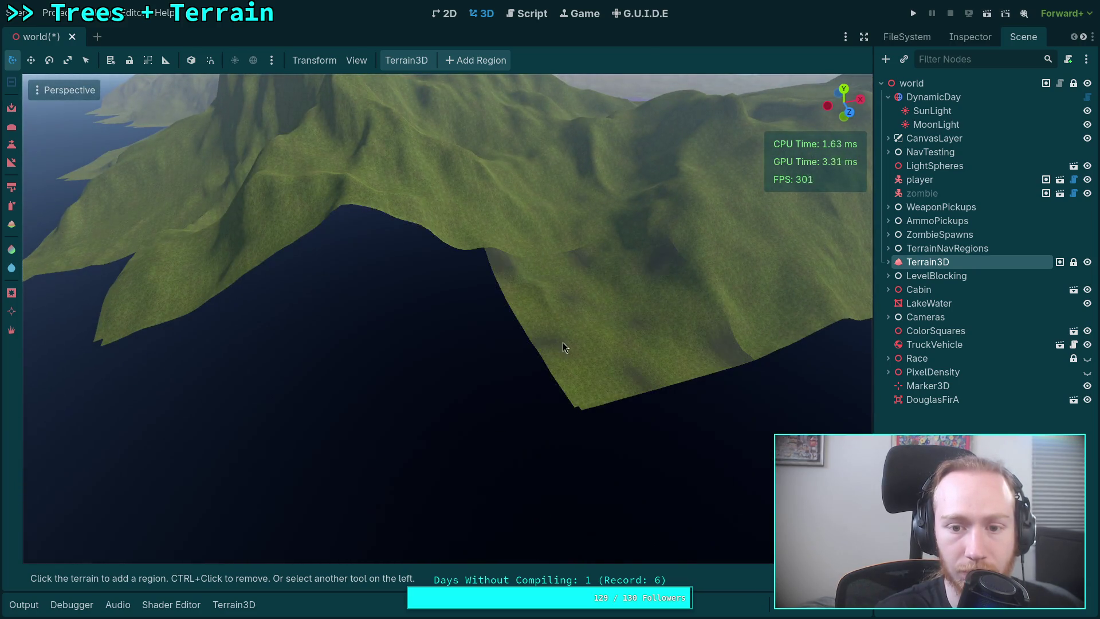
pyautogui.moveTo(558, 339); pyautogui.dragTo(551, 269)
pyautogui.keyDown('ctrl'); pyautogui.click(310, 372); pyautogui.keyUp('ctrl')
pyautogui.moveTo(576, 328); pyautogui.dragTo(365, 321)
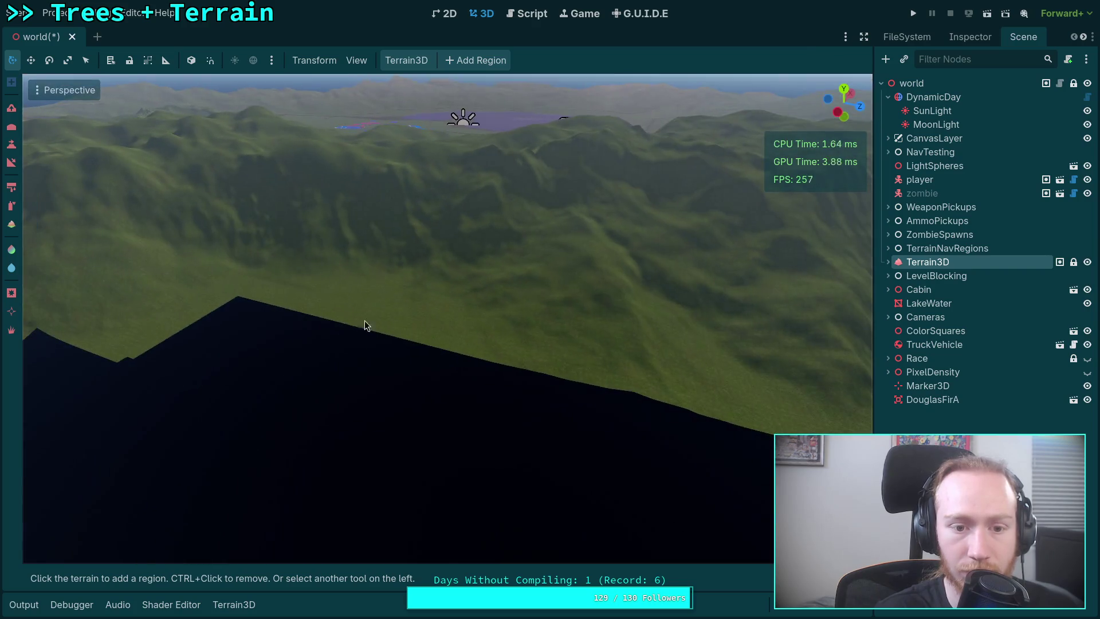
pyautogui.keyDown('ctrl'); pyautogui.click(315, 288); pyautogui.keyUp('ctrl')
# Add two flat regions to close gaps along the terrain edge
pyautogui.click(448, 316)
pyautogui.moveTo(448, 316); pyautogui.dragTo(471, 318)
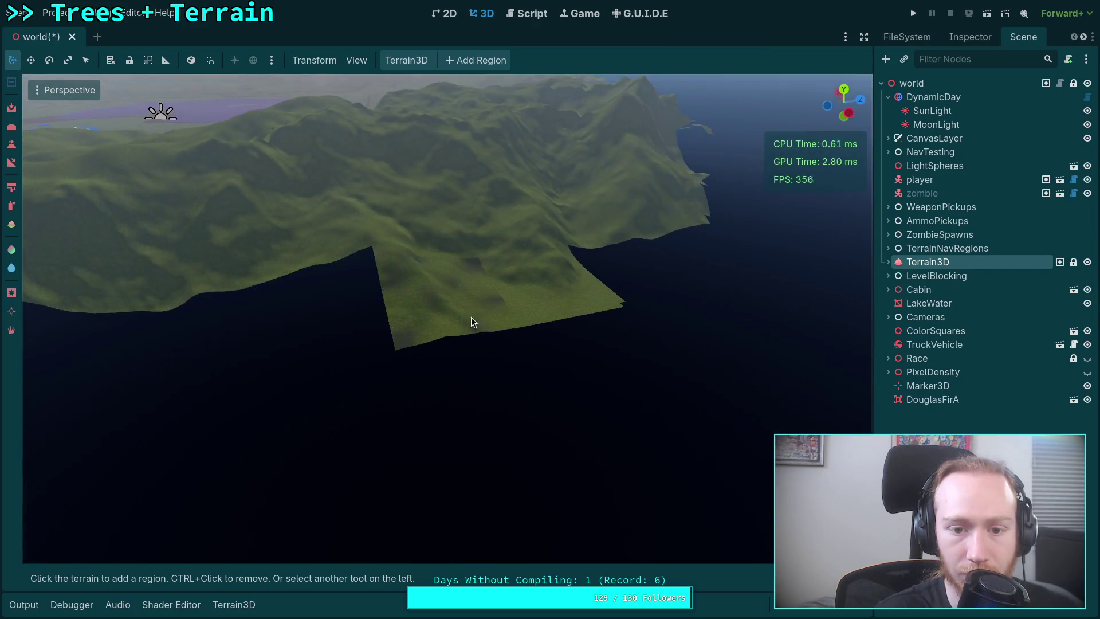
pyautogui.moveTo(590, 304); pyautogui.dragTo(642, 289)
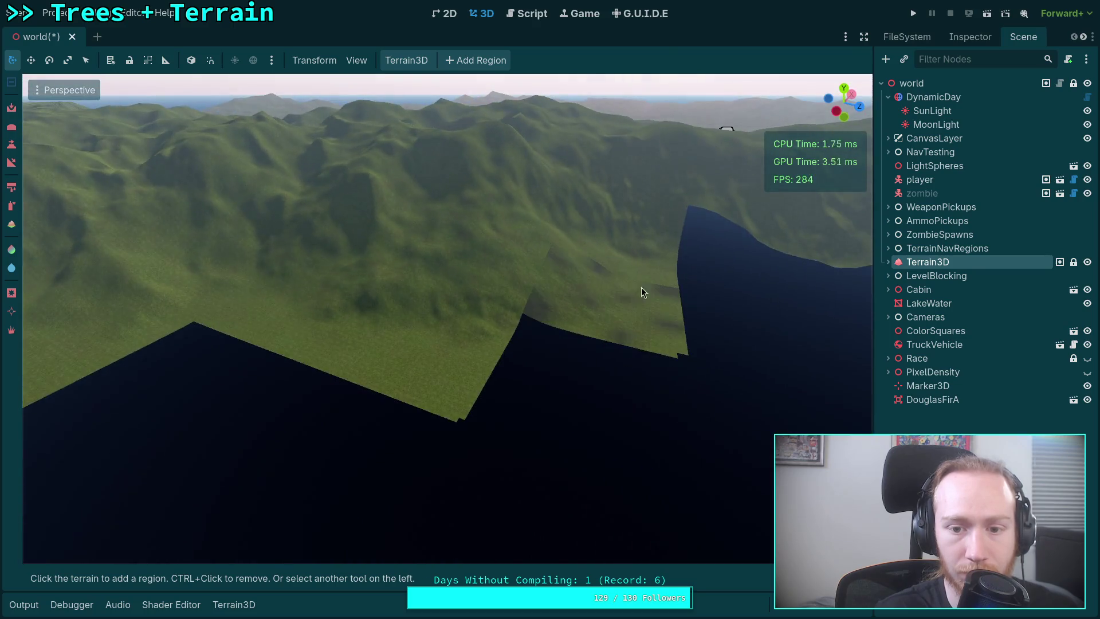
pyautogui.moveTo(325, 330)
pyautogui.mouseDown()
pyautogui.moveTo(373, 324)
pyautogui.moveTo(434, 176)
pyautogui.moveTo(214, 256)
pyautogui.moveTo(241, 252)
pyautogui.moveTo(298, 286)
pyautogui.moveTo(424, 286)
pyautogui.mouseUp()
pyautogui.click(352, 325)
# Remove the hillside regions above the water and three more along the water
pyautogui.moveTo(337, 285); pyautogui.dragTo(337, 285)
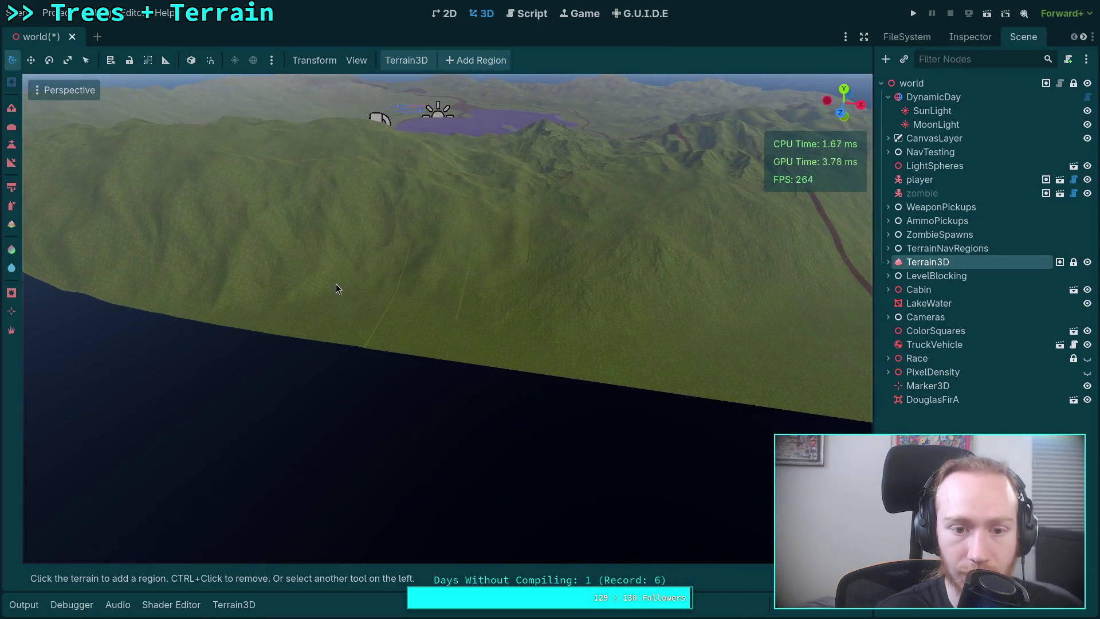
pyautogui.keyDown('ctrl'); pyautogui.click(356, 308); pyautogui.keyUp('ctrl')
pyautogui.keyDown('ctrl'); pyautogui.click(503, 331); pyautogui.keyUp('ctrl')
pyautogui.moveTo(554, 335); pyautogui.dragTo(517, 324)
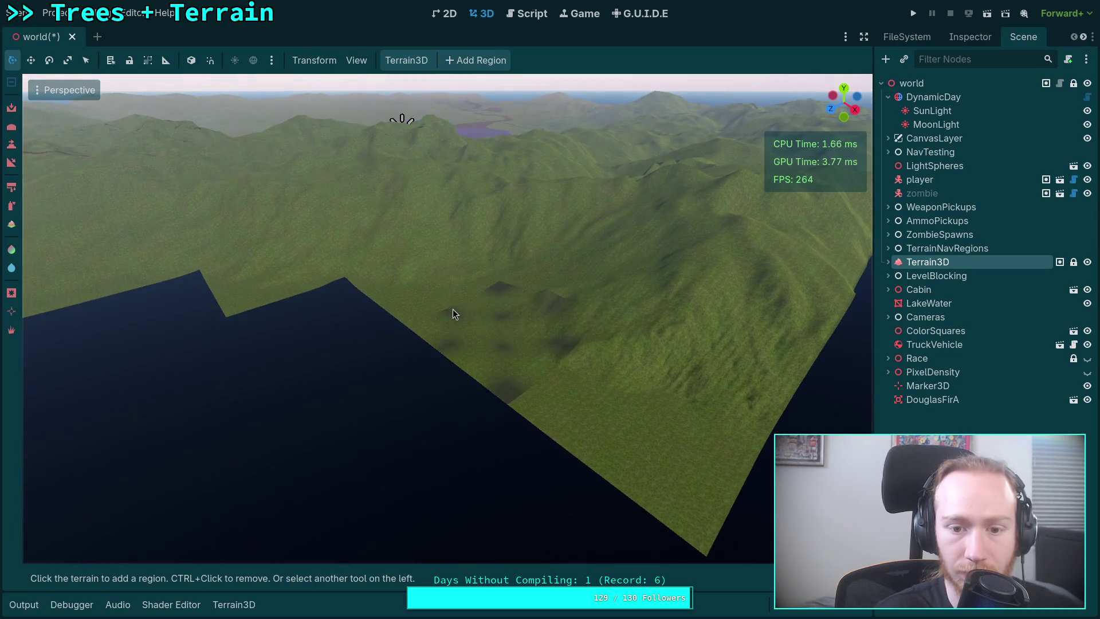
pyautogui.keyDown('ctrl'); pyautogui.click(452, 308); pyautogui.keyUp('ctrl')
pyautogui.keyDown('ctrl'); pyautogui.click(415, 294); pyautogui.keyUp('ctrl')
pyautogui.keyDown('ctrl'); pyautogui.click(634, 395); pyautogui.keyUp('ctrl')
# Remove three regions along the shore and add one flat shore region
pyautogui.moveTo(634, 395); pyautogui.dragTo(634, 395)
pyautogui.moveTo(542, 332); pyautogui.dragTo(542, 332)
pyautogui.keyDown('ctrl'); pyautogui.click(542, 331); pyautogui.keyUp('ctrl')
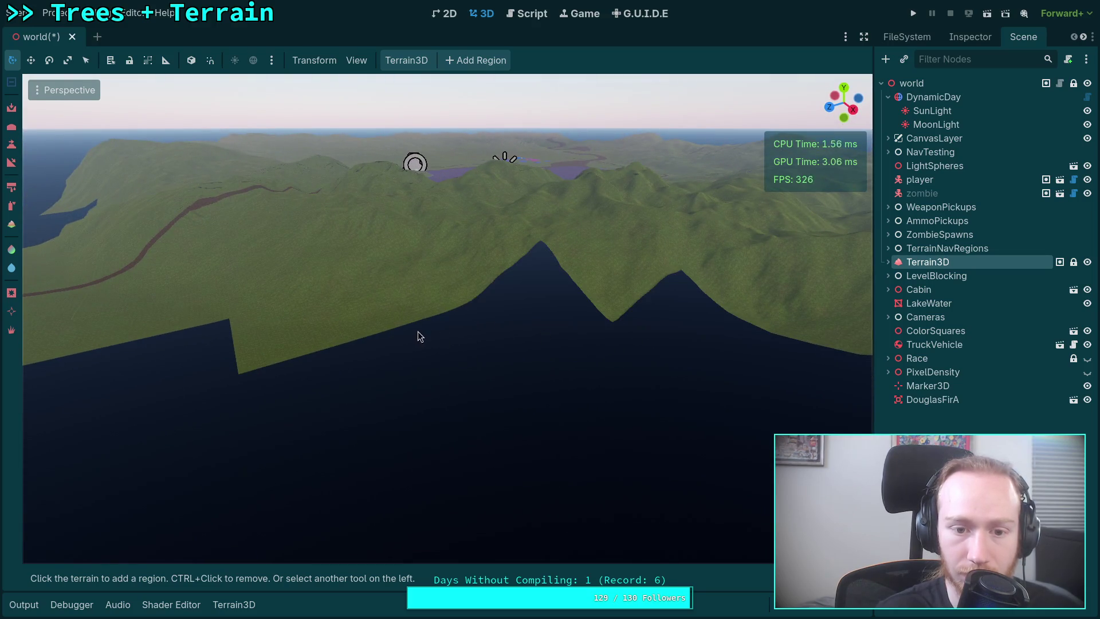
pyautogui.keyDown('ctrl'); pyautogui.click(393, 315); pyautogui.keyUp('ctrl')
pyautogui.keyDown('ctrl'); pyautogui.click(316, 321); pyautogui.keyUp('ctrl')
pyautogui.click(450, 352)
pyautogui.moveTo(316, 320); pyautogui.dragTo(316, 321)
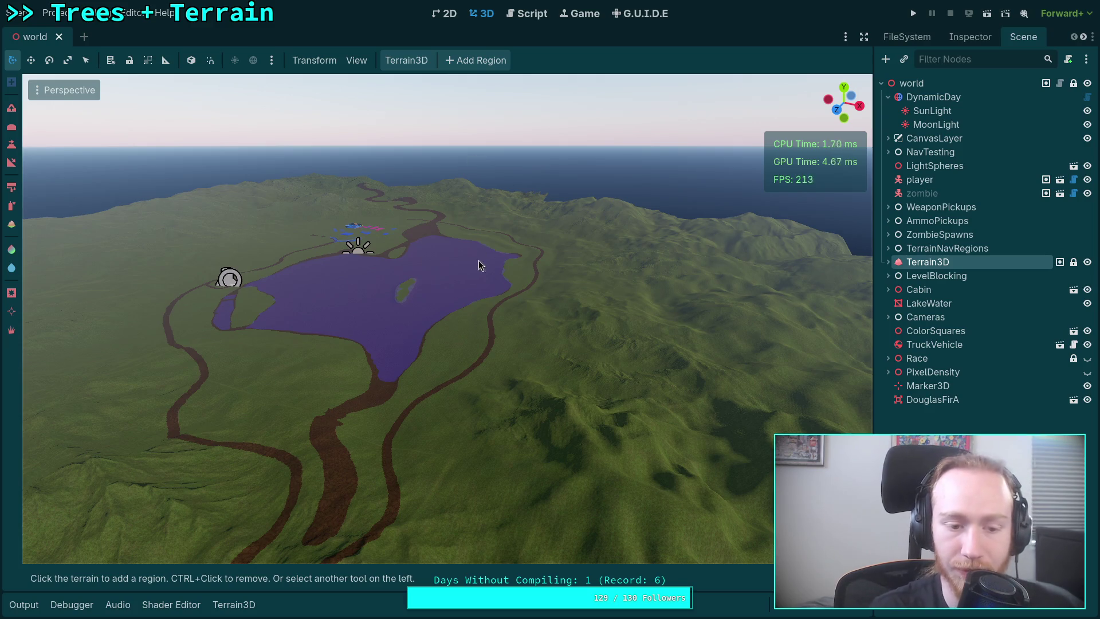
# Fly over the lake and grassy hills, then set the brush size to 10
pyautogui.press('w')
pyautogui.press('s')
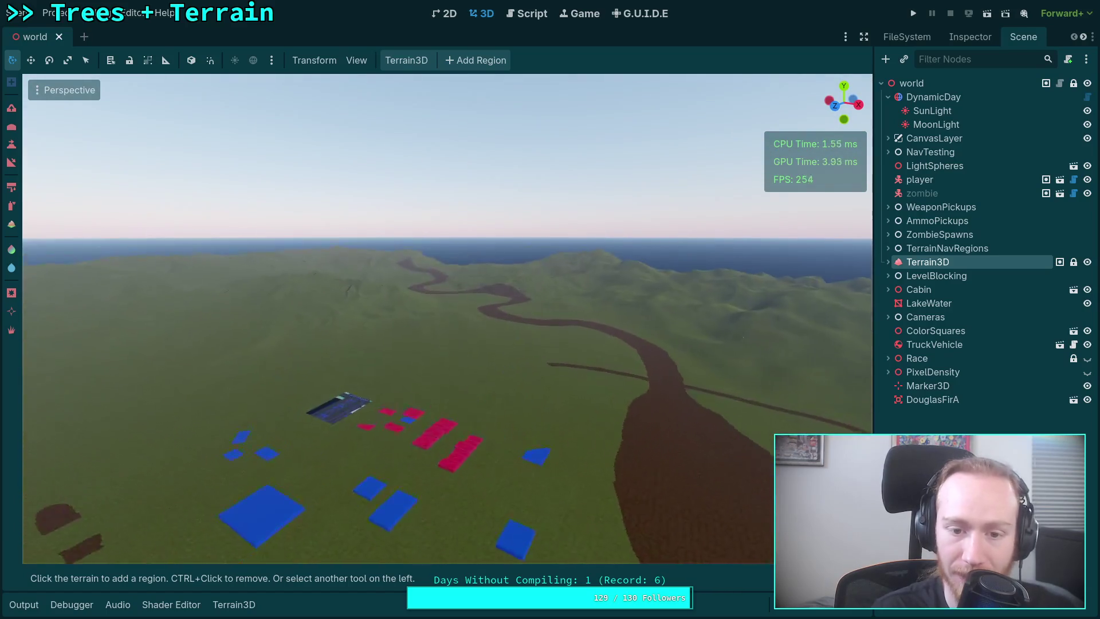
pyautogui.press('w')
pyautogui.press('w')
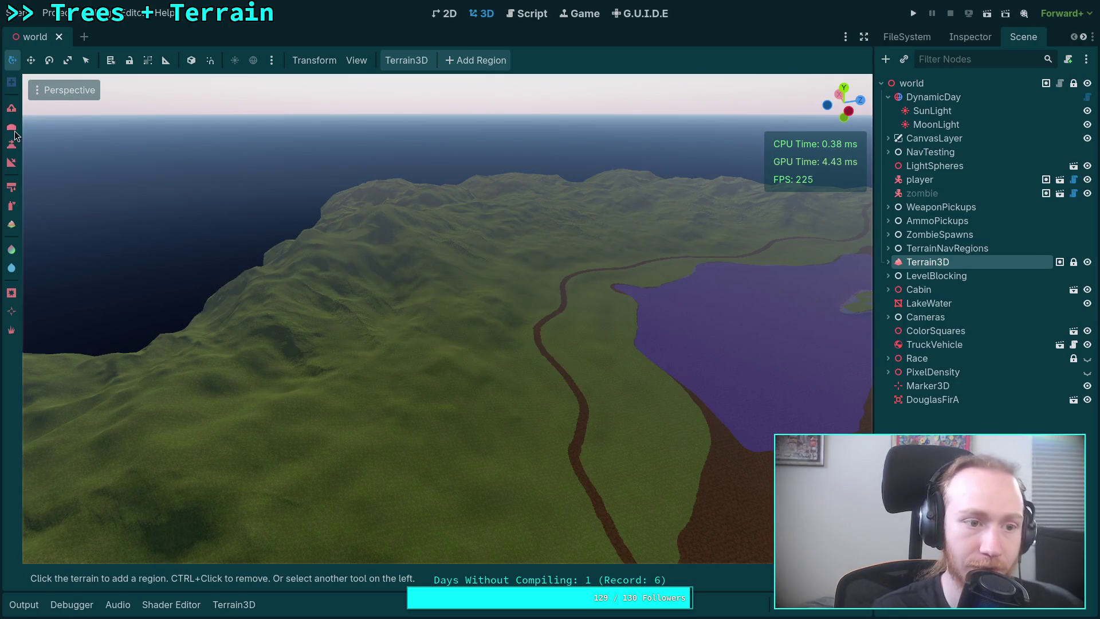
pyautogui.press('w')
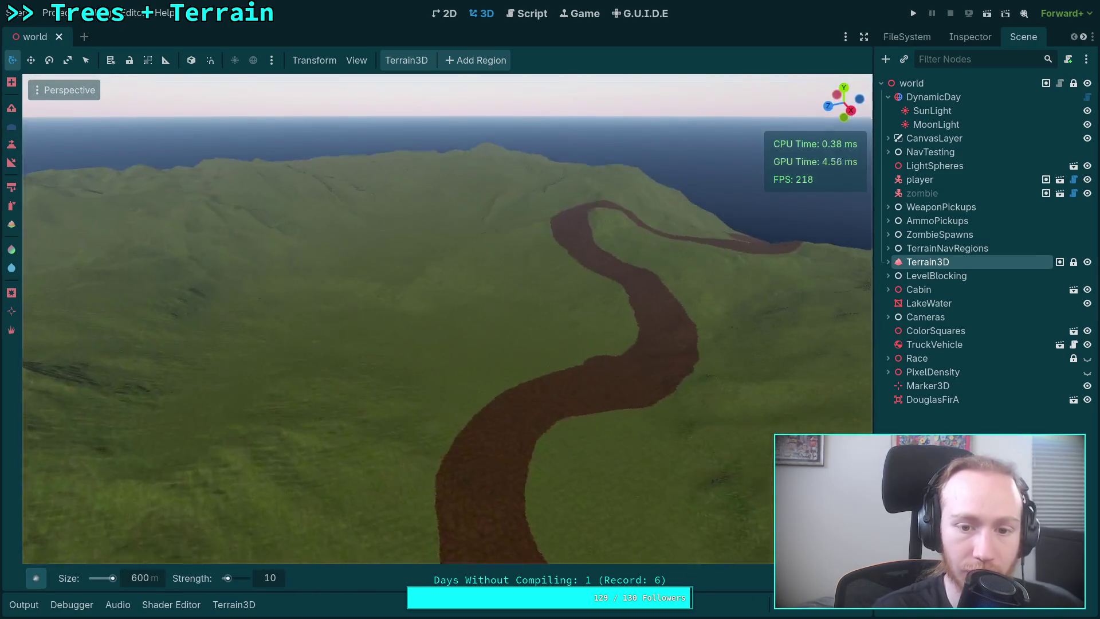
pyautogui.press('w')
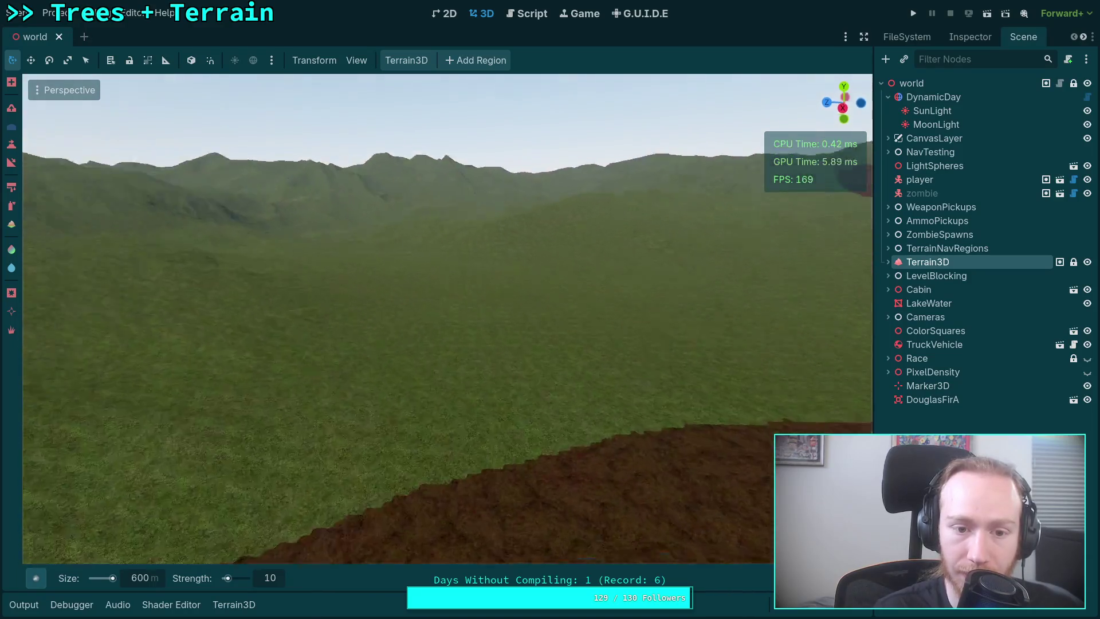
pyautogui.press('w')
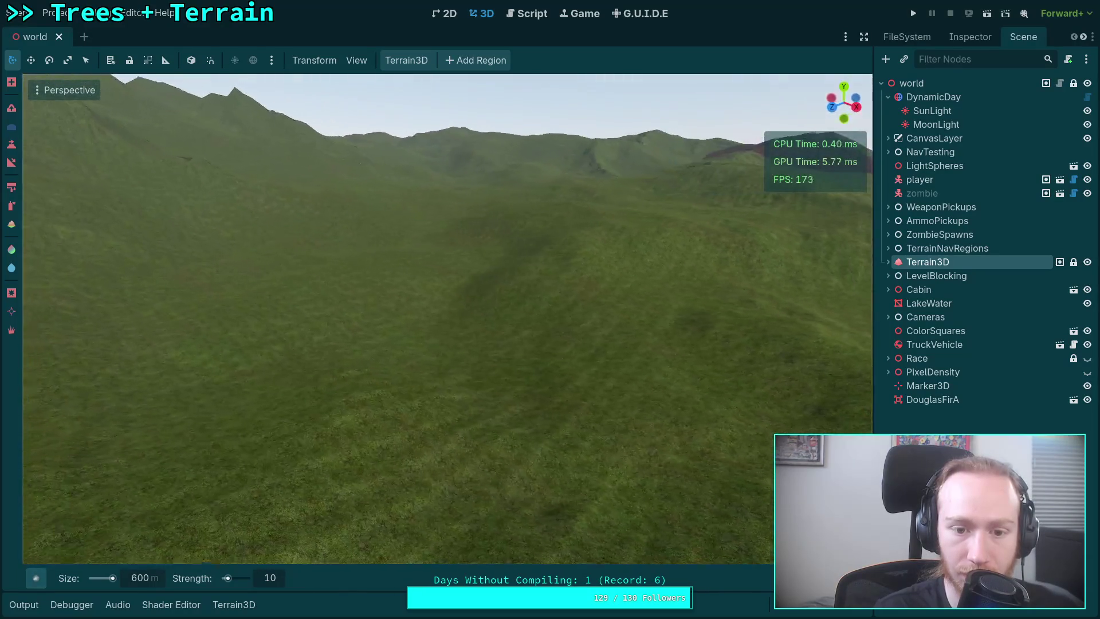
pyautogui.press('w')
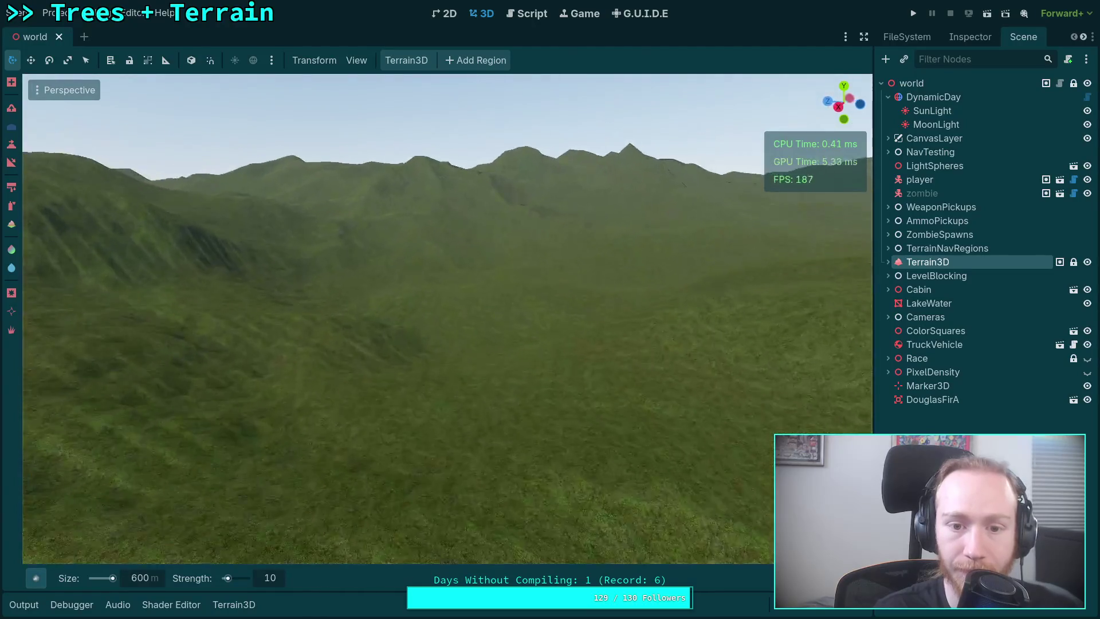
pyautogui.press('w')
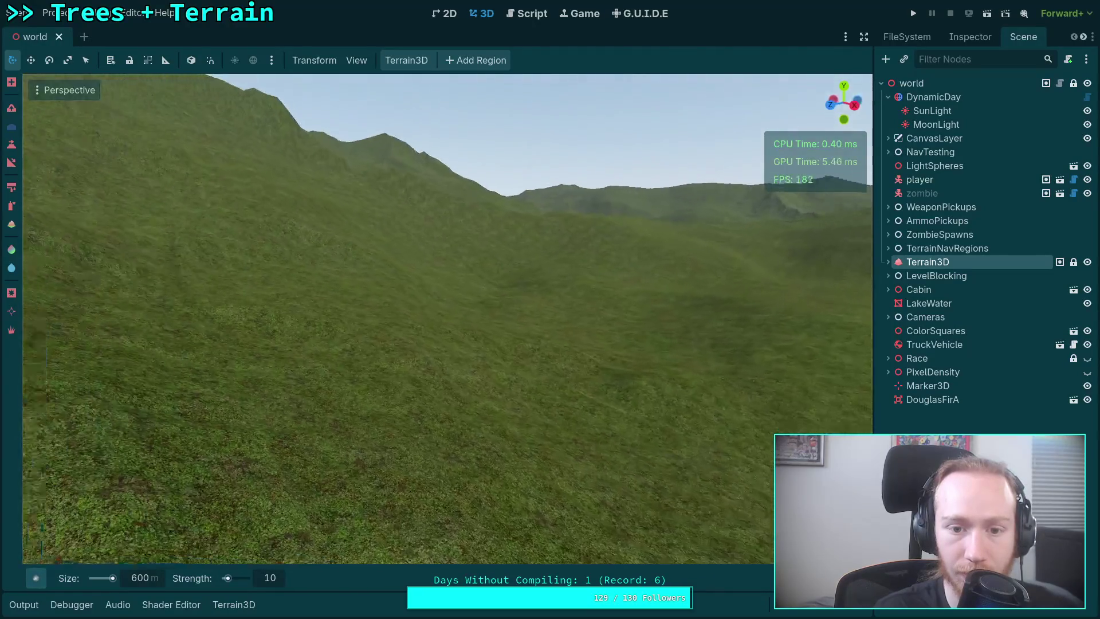
pyautogui.press('w')
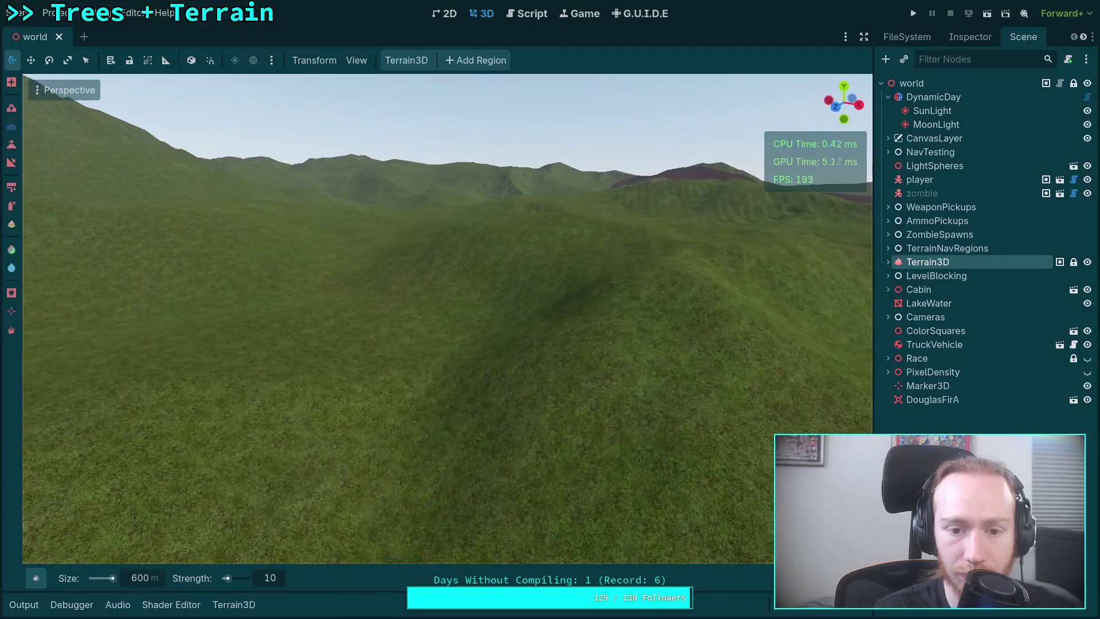
pyautogui.press('w')
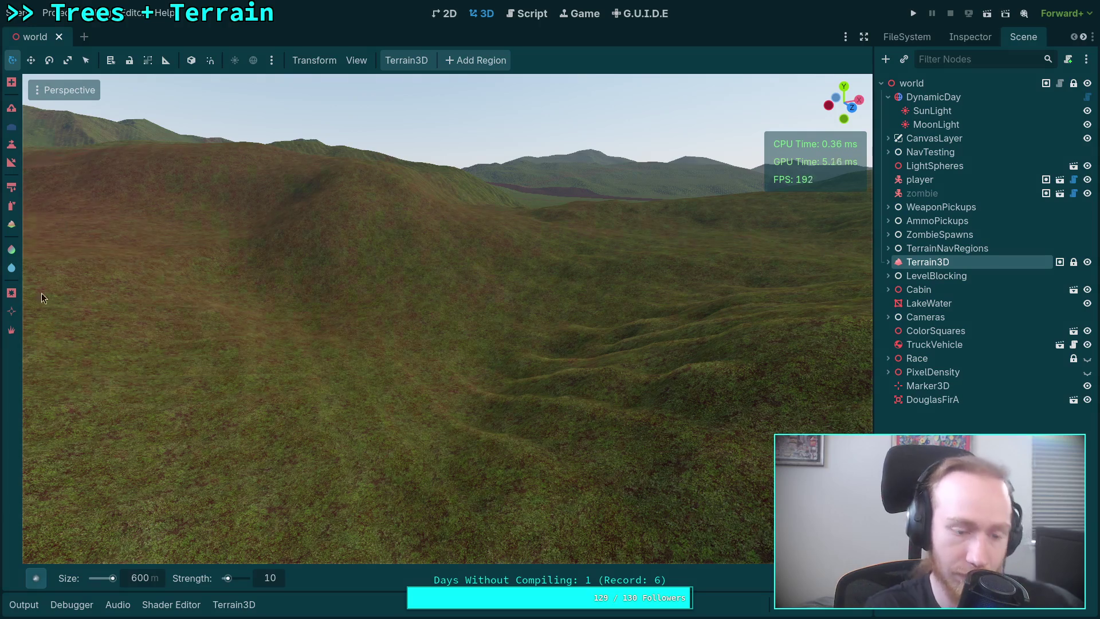
pyautogui.write('10')
pyautogui.press('Return')
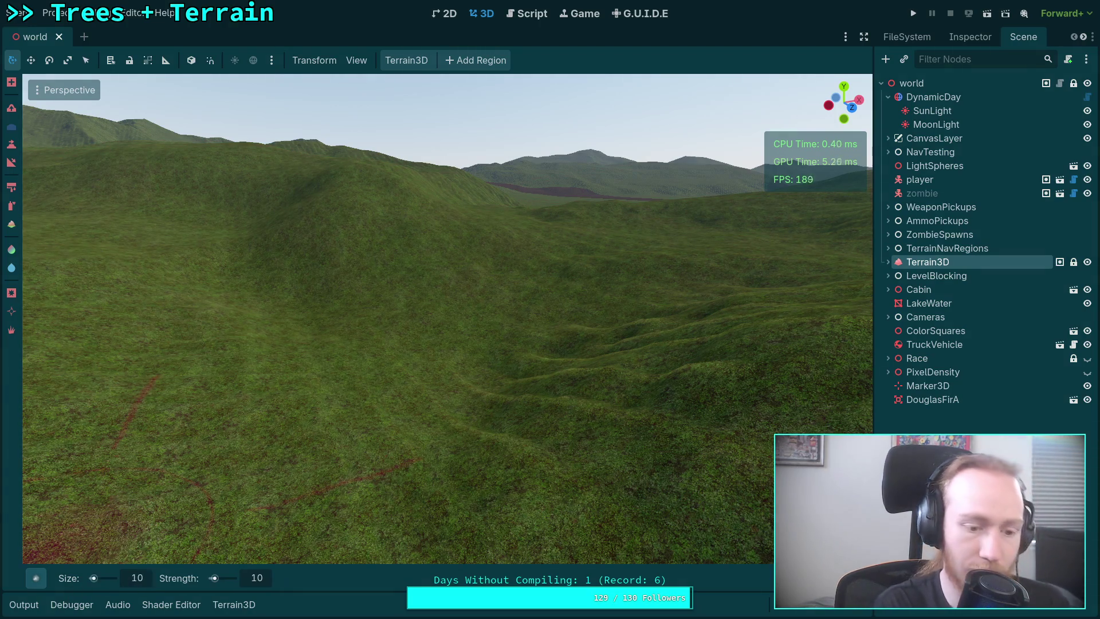
# Fly the camera across the lake, grassy slopes and open flats toward the distant mountain ridge
pyautogui.press('w')
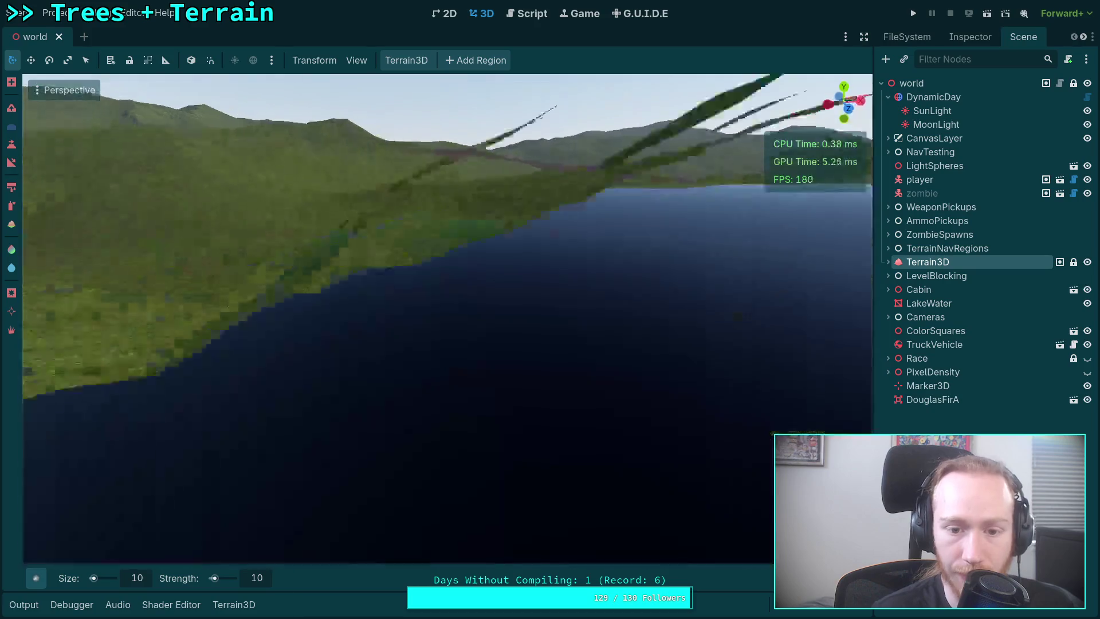
pyautogui.press('w')
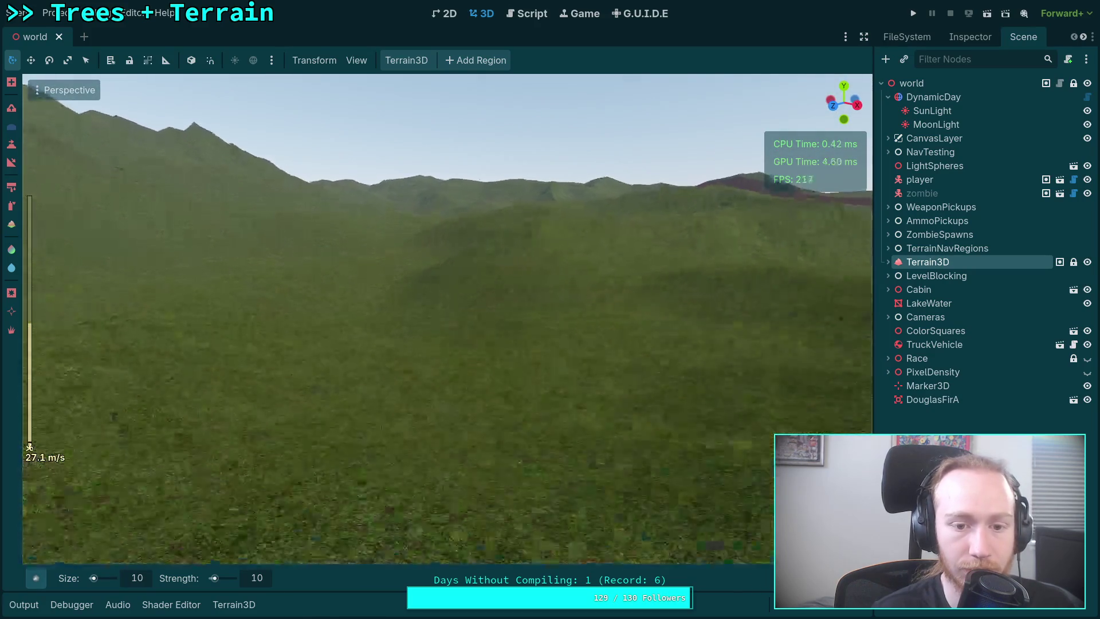
pyautogui.press('w')
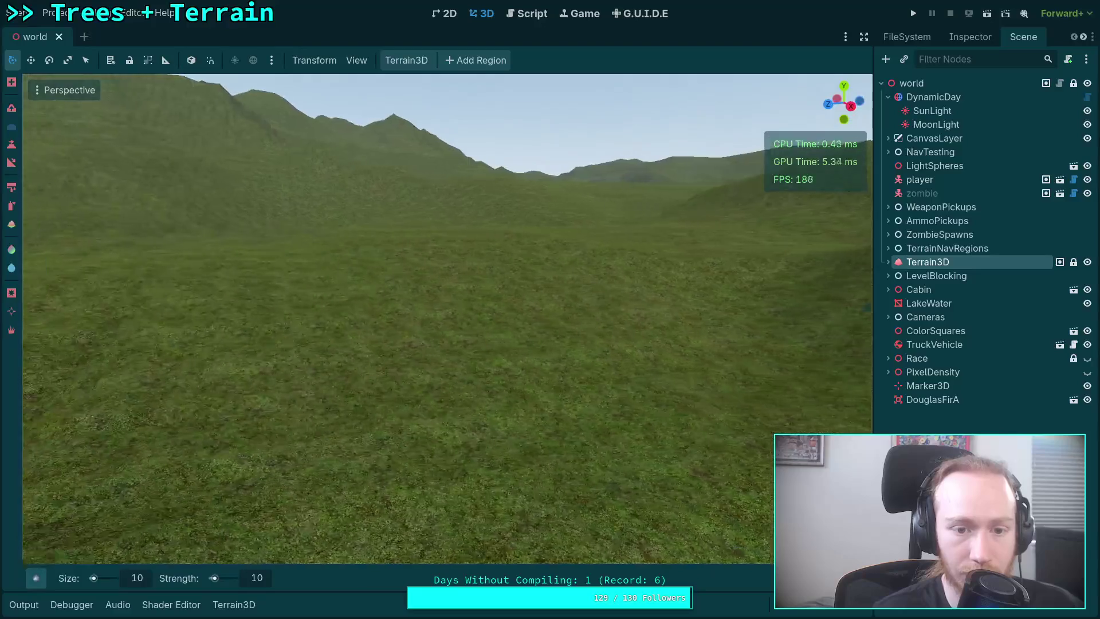
pyautogui.press('w')
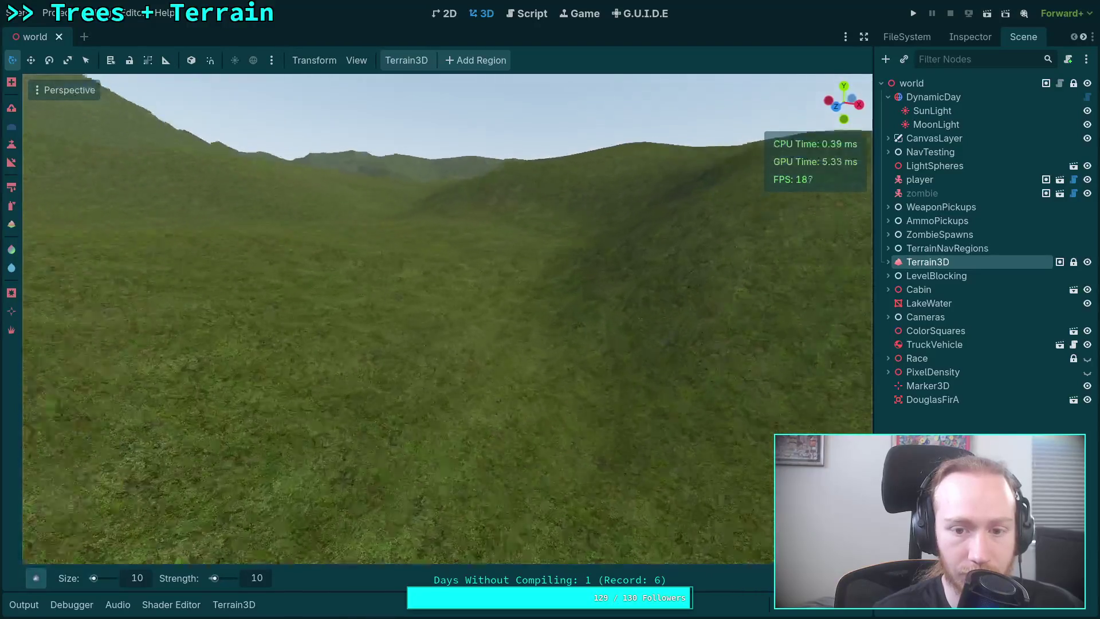
pyautogui.press('w')
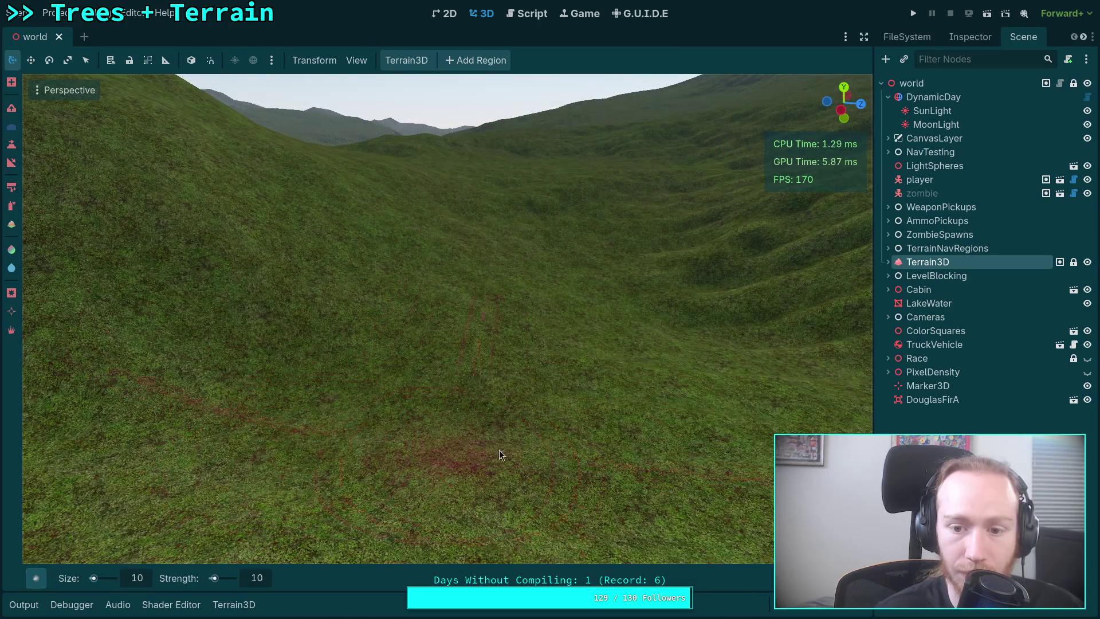
pyautogui.press('w')
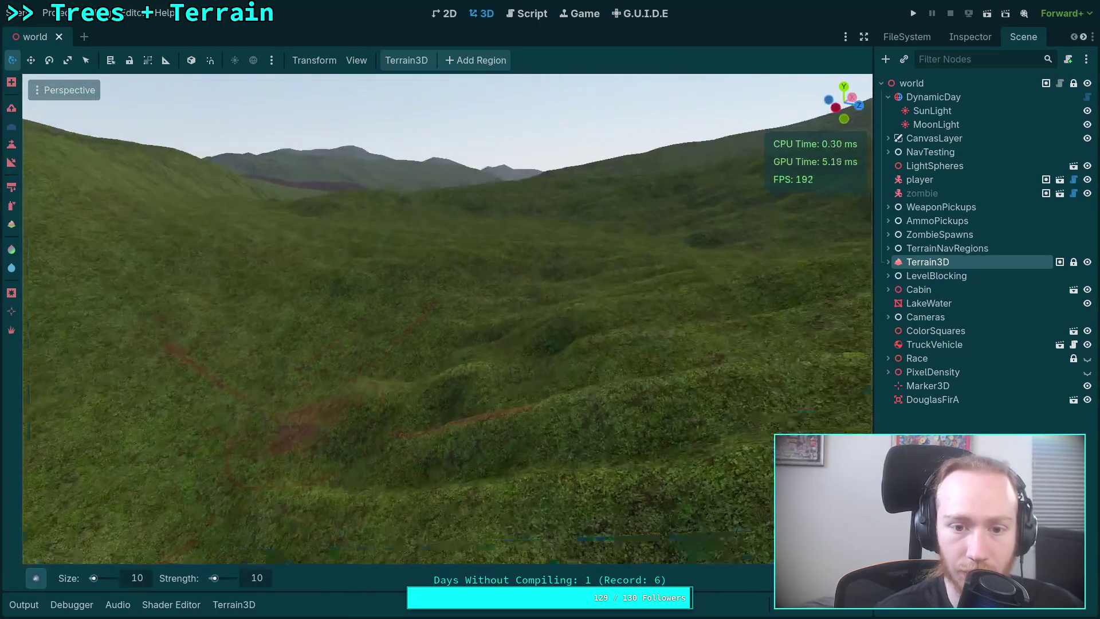
pyautogui.press('w')
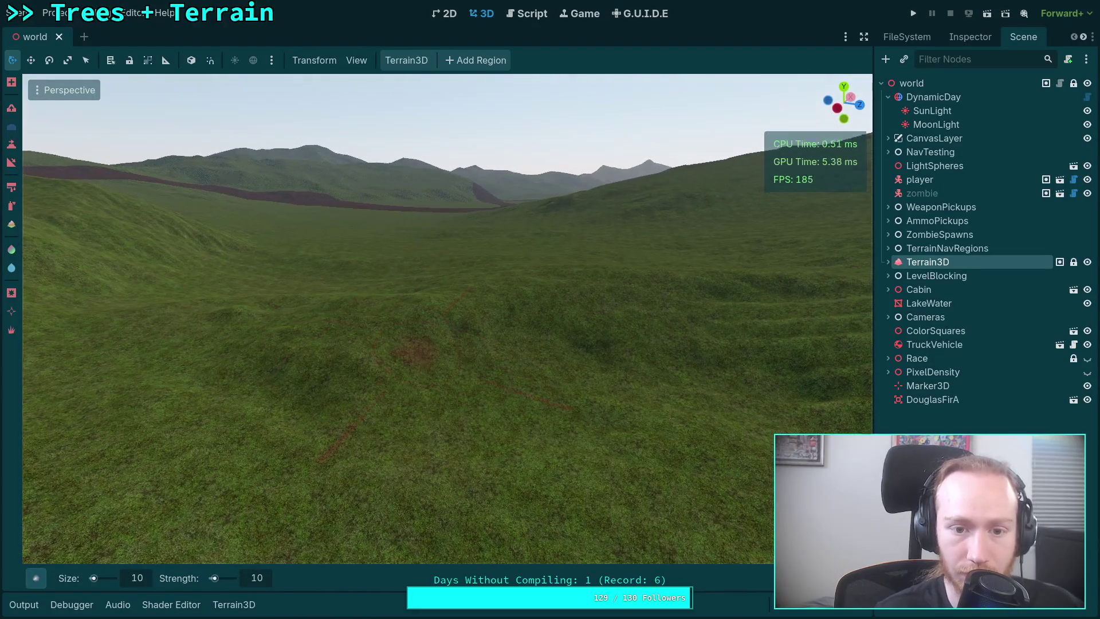
pyautogui.press('w')
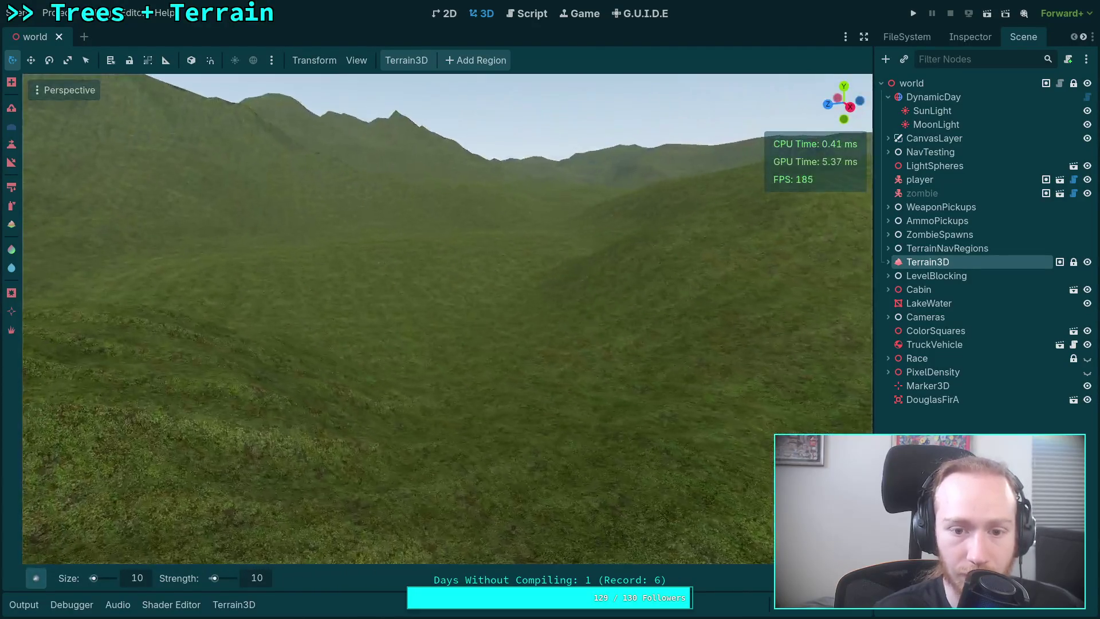
pyautogui.press('w')
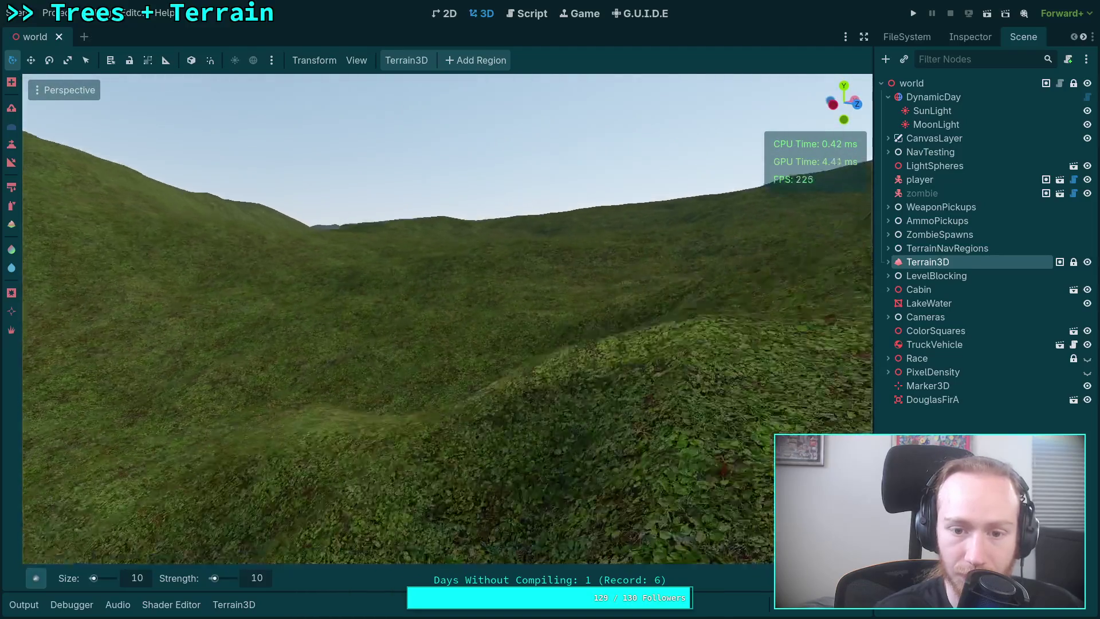
pyautogui.press('w')
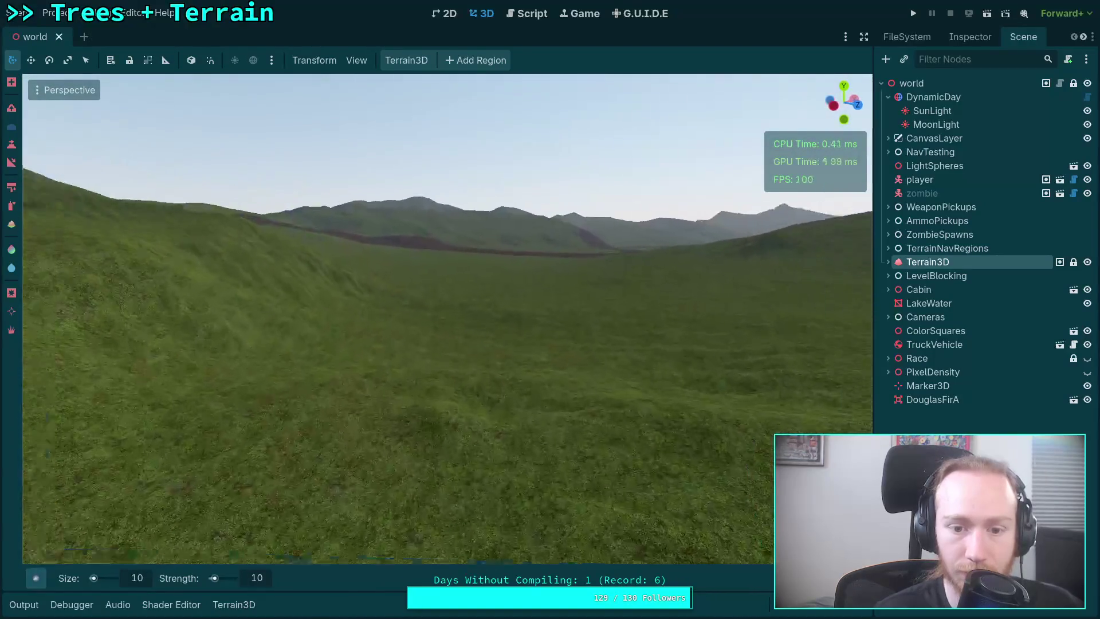
pyautogui.press('w')
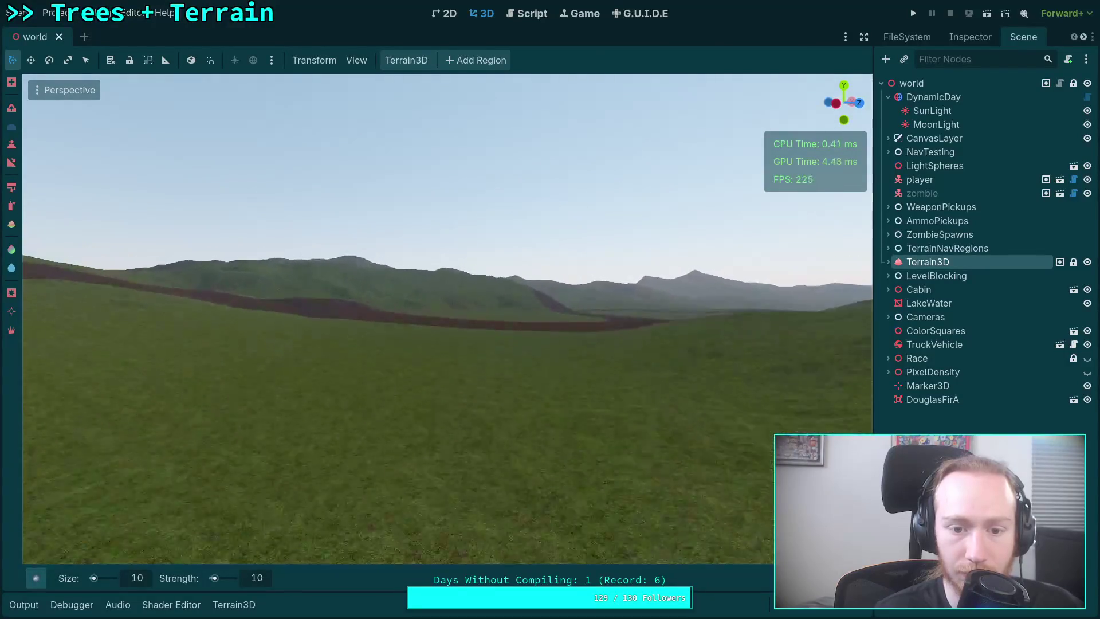
pyautogui.press('w')
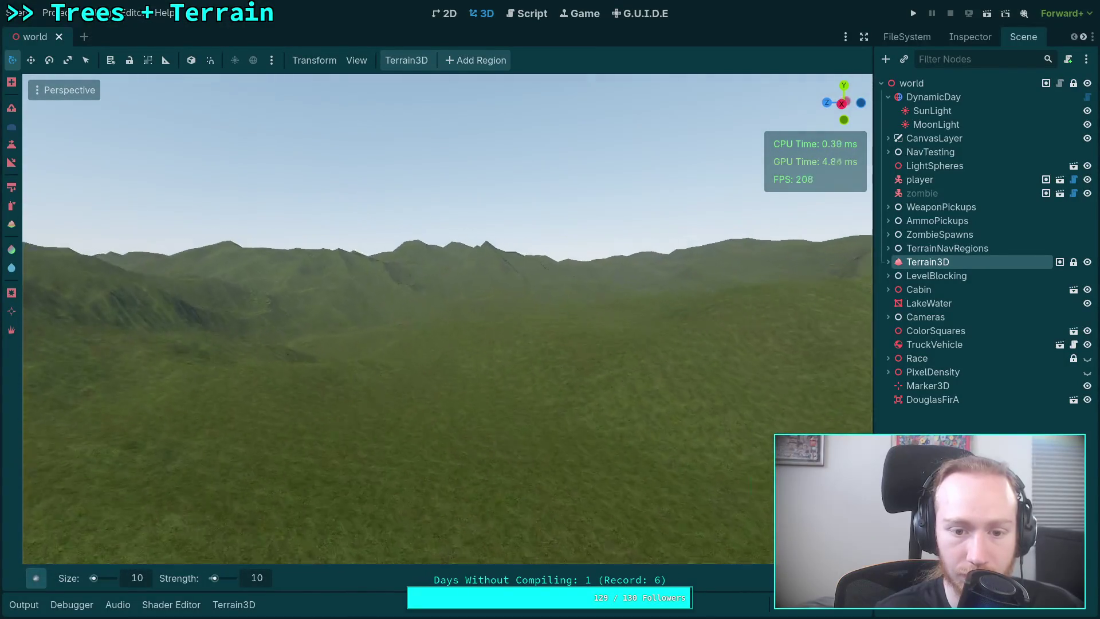
pyautogui.press('w')
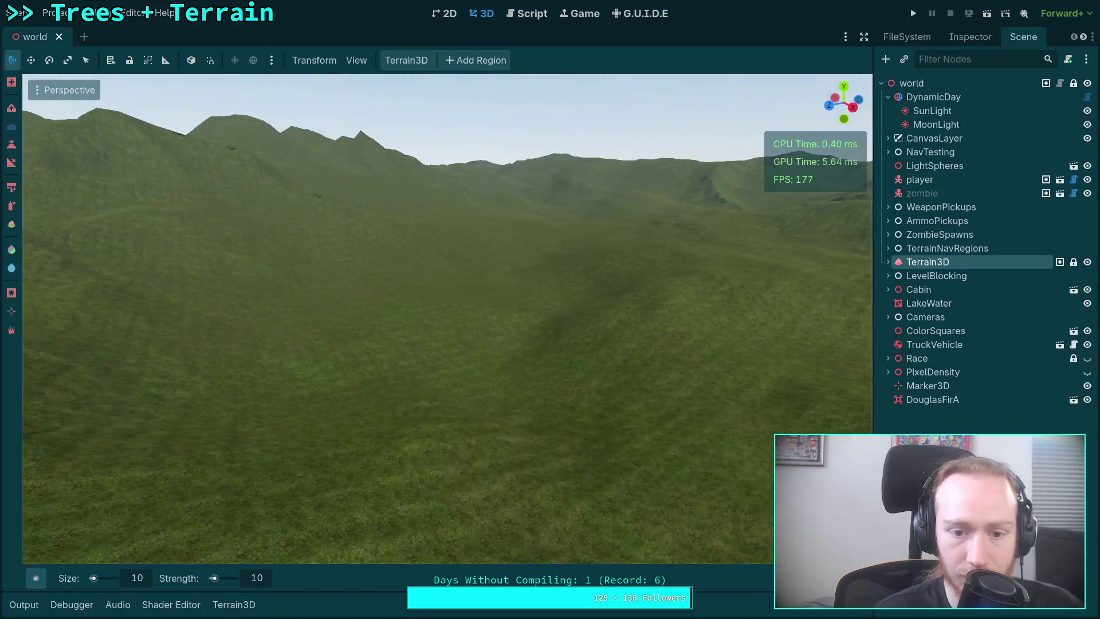
pyautogui.press('w')
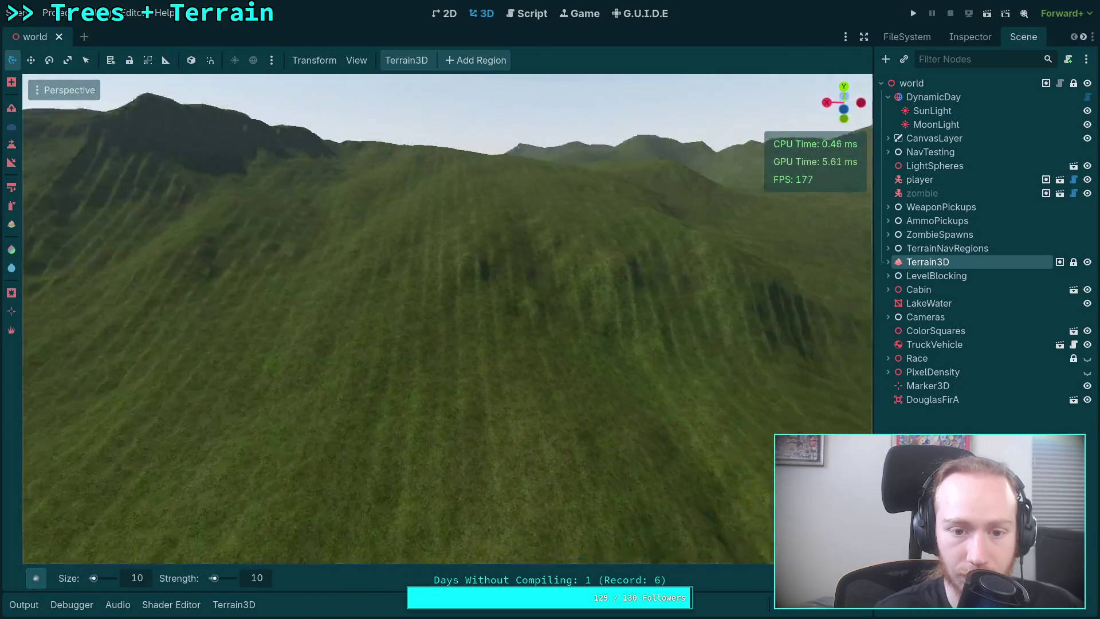
pyautogui.press('w')
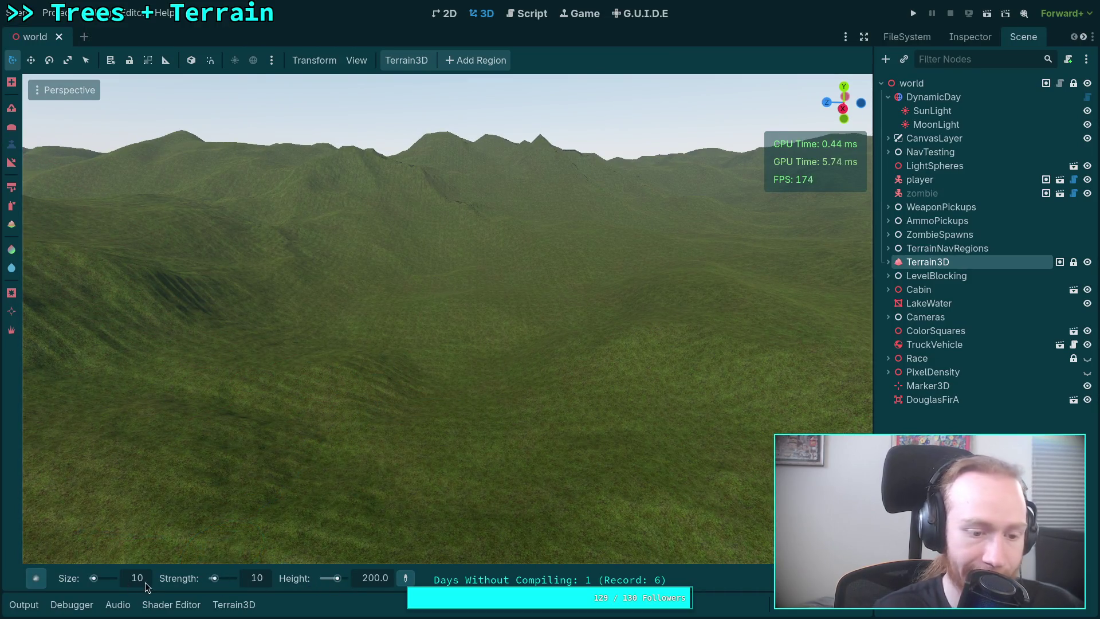
# Enlarge the Terrain3D brush to 500 m and pick a new brush shape
pyautogui.write('500')
pyautogui.press('Return')
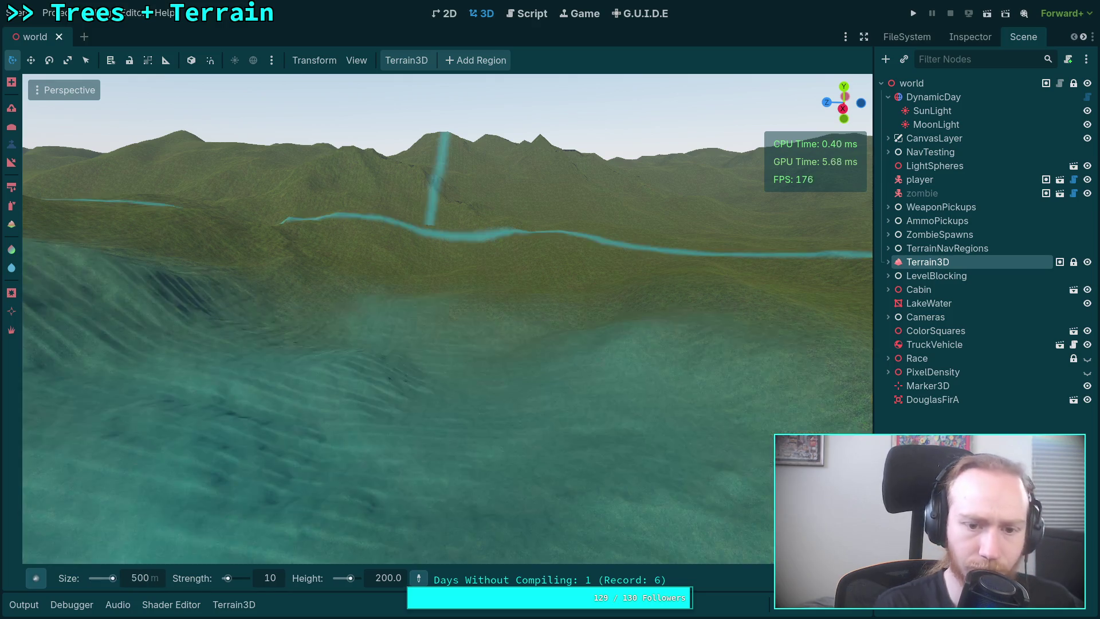
pyautogui.click(35, 577)
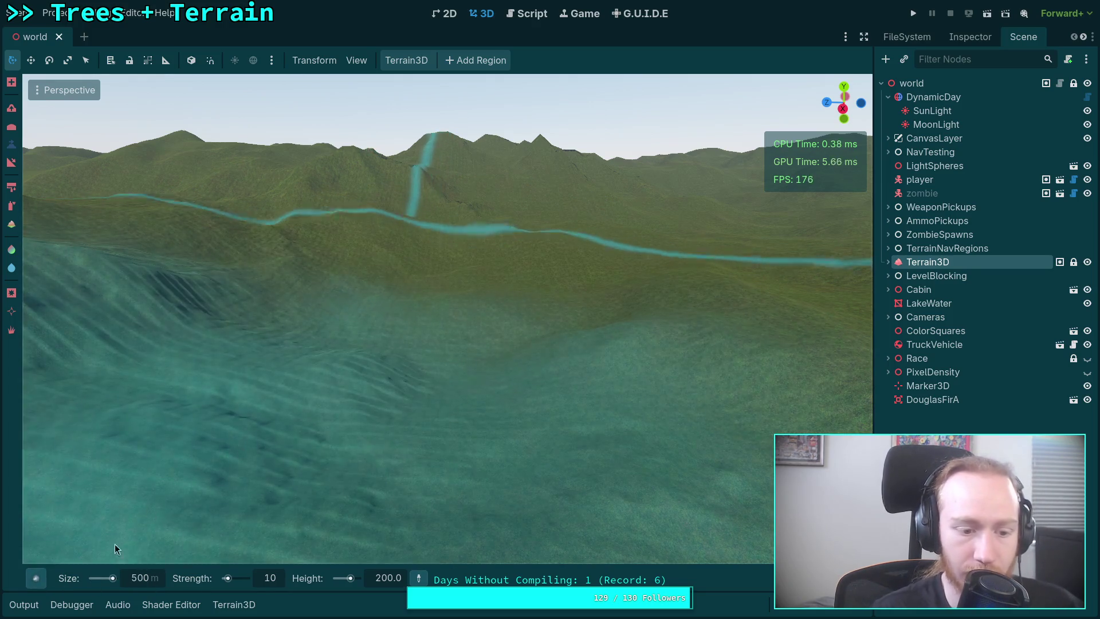
pyautogui.click(184, 364)
# Try a wide raise-and-flatten sculpt on the terrain, then undo it
pyautogui.press('w')
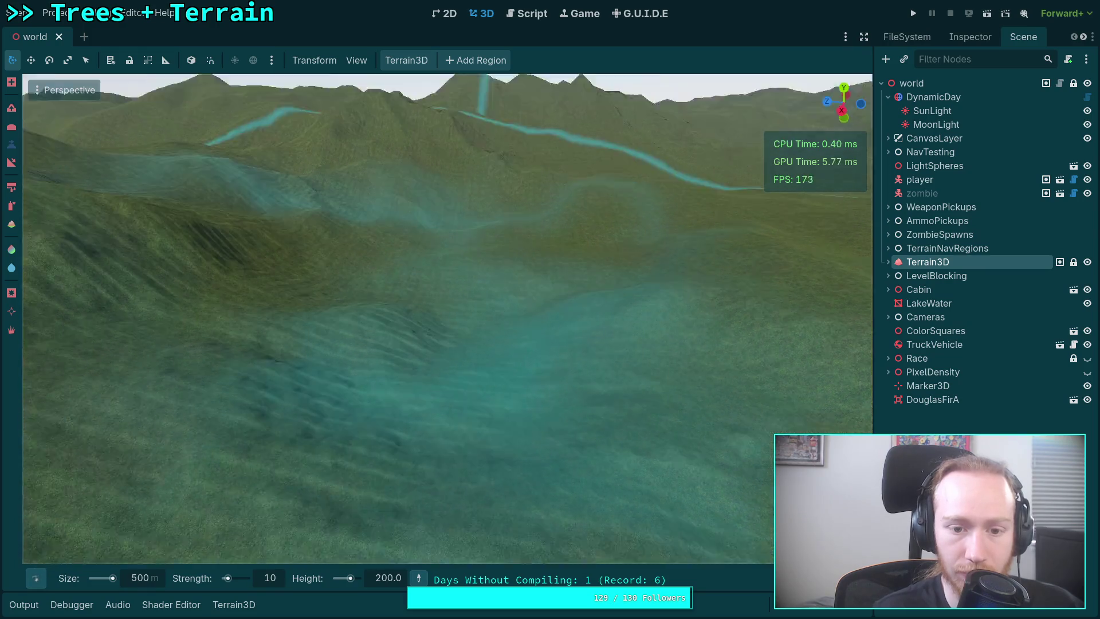
pyautogui.press('s')
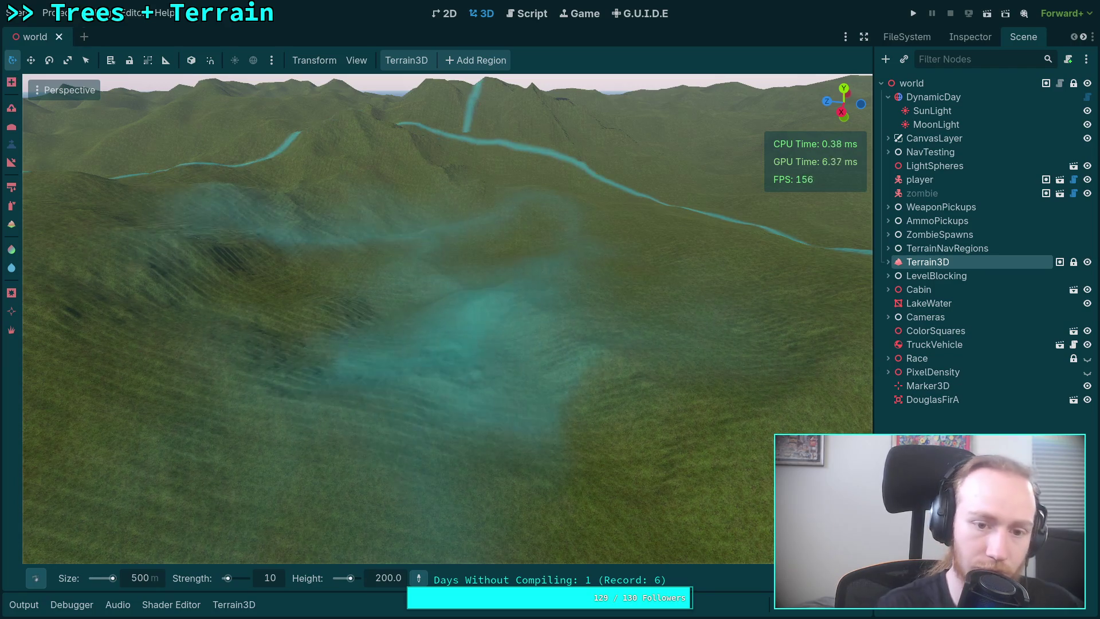
pyautogui.moveTo(415, 296); pyautogui.dragTo(400, 245)
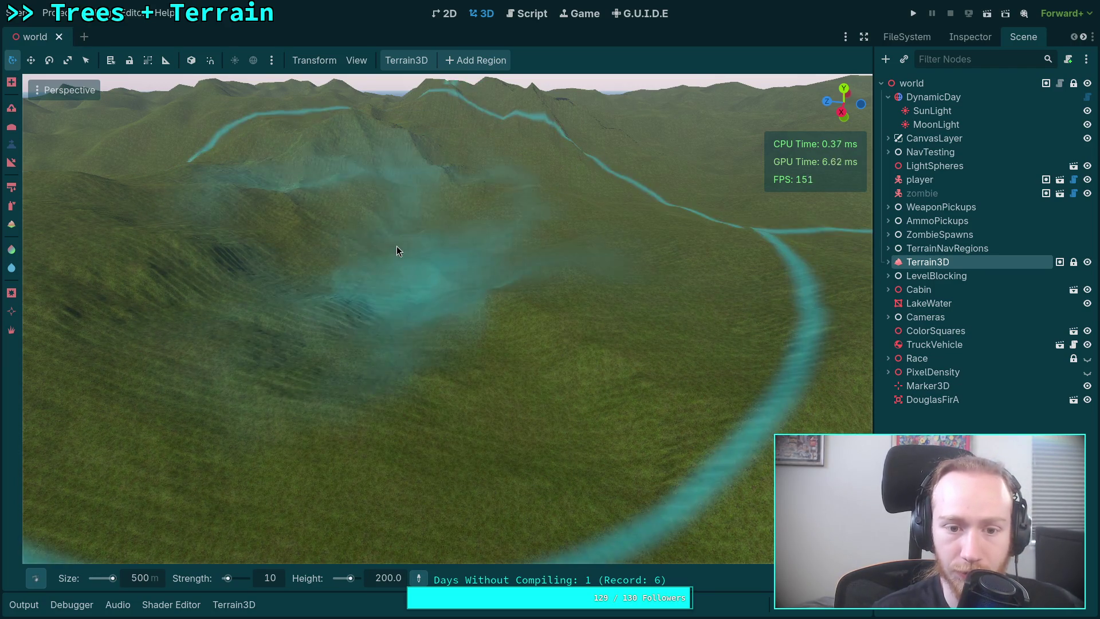
pyautogui.hotkey('ctrl', 'z')
pyautogui.hotkey('ctrl', 'z')
pyautogui.hotkey('ctrl', 'z')
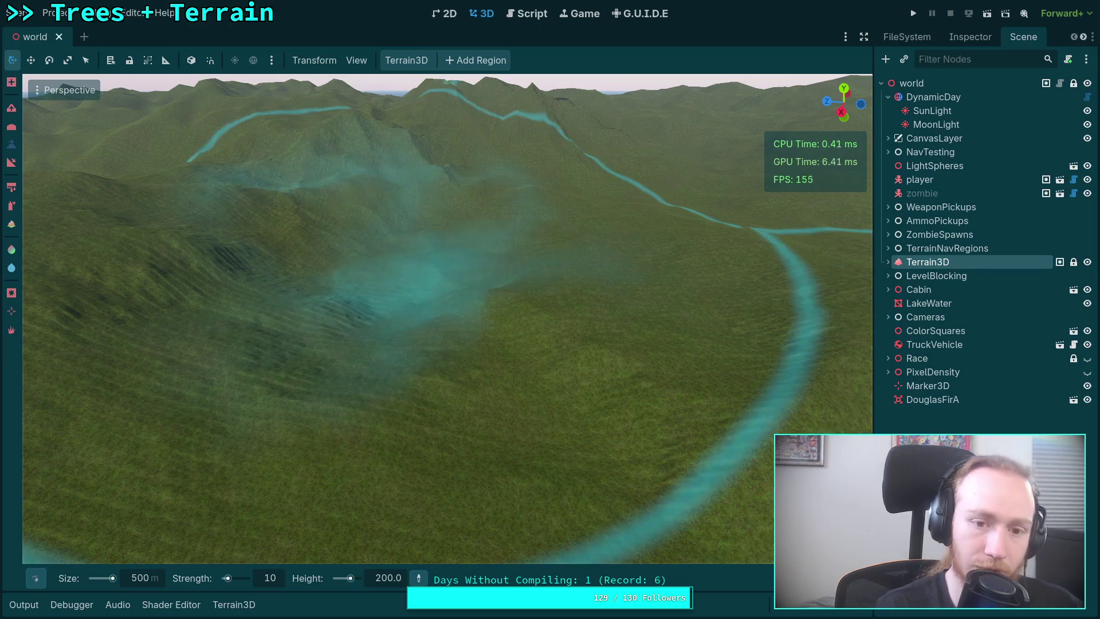
# Switch to a different brush shape, raise the terrain with it, and select the strength value
pyautogui.click(37, 578)
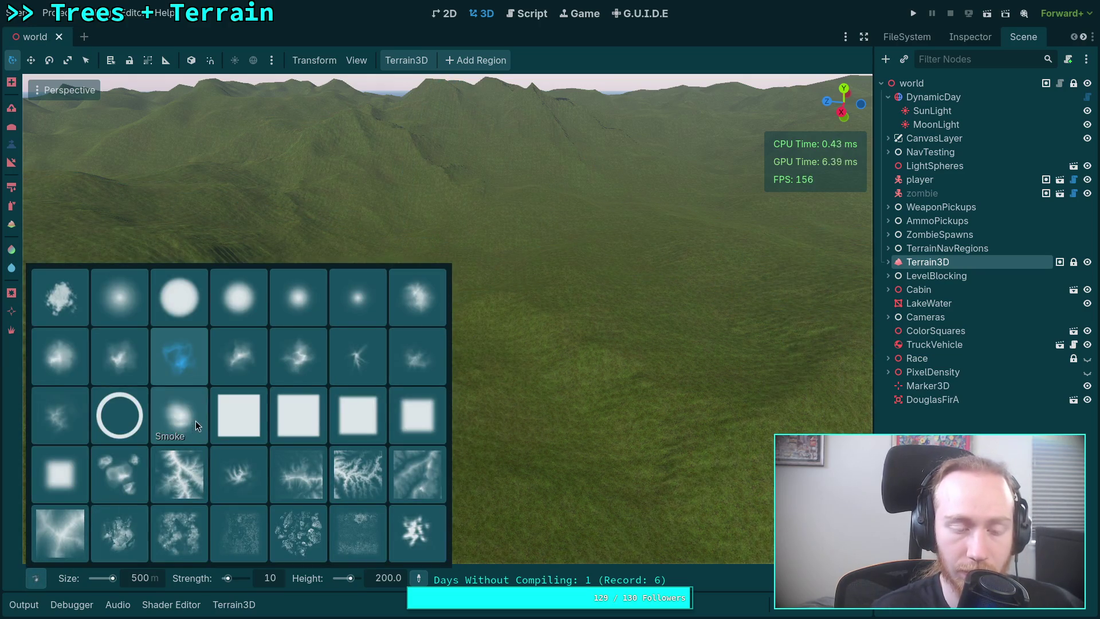
pyautogui.click(406, 287)
pyautogui.moveTo(406, 282)
pyautogui.mouseDown()
pyautogui.moveTo(411, 270)
pyautogui.moveTo(416, 283)
pyautogui.mouseUp()
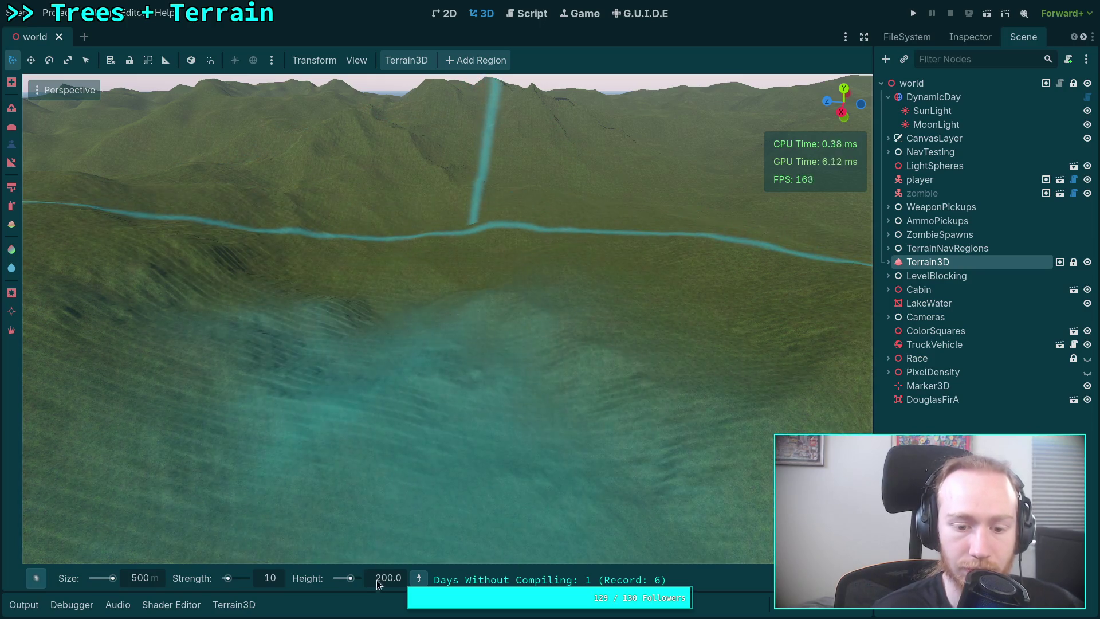
pyautogui.click(273, 581)
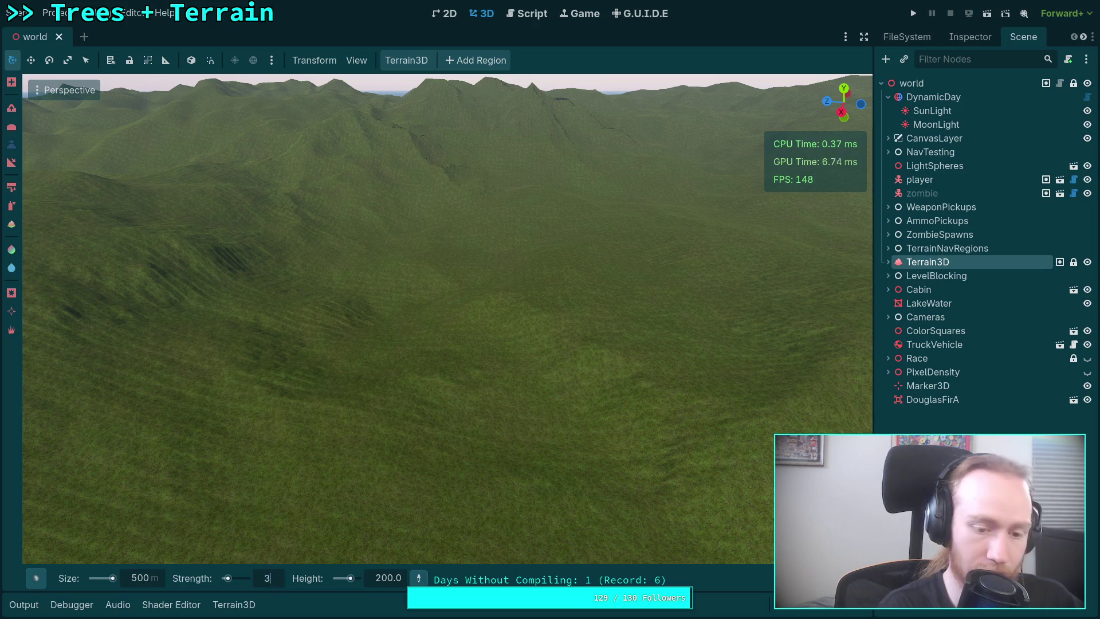
# Set brush strength to 30, raise the valley heavily, and save the scene
pyautogui.write('30')
pyautogui.moveTo(418, 264); pyautogui.dragTo(418, 263)
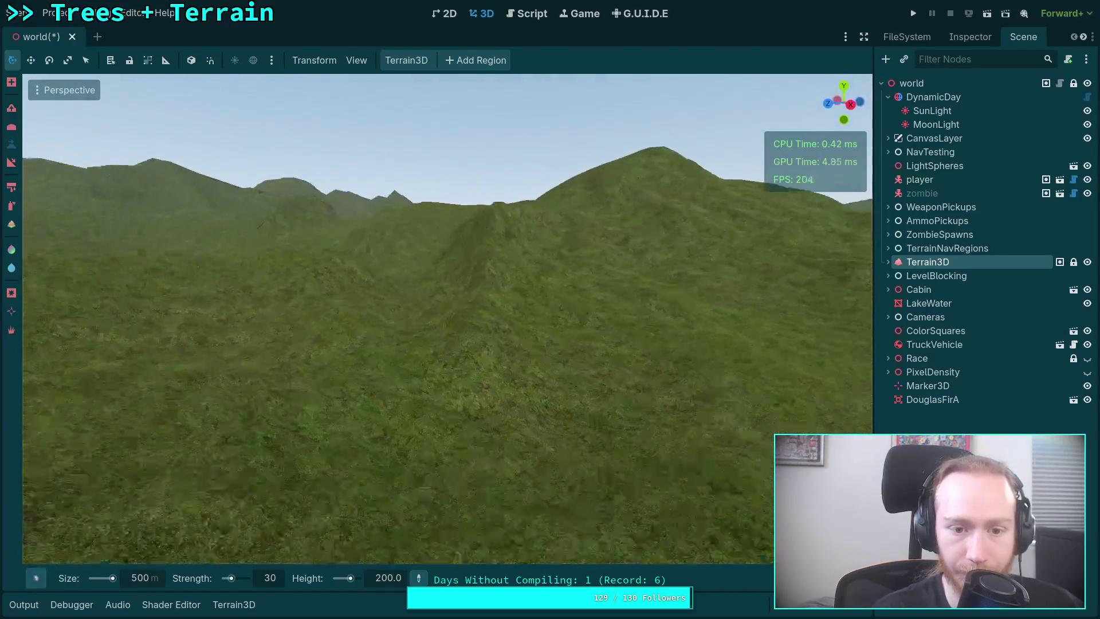
pyautogui.press('ctrl')
pyautogui.hotkey('ctrl', 's')
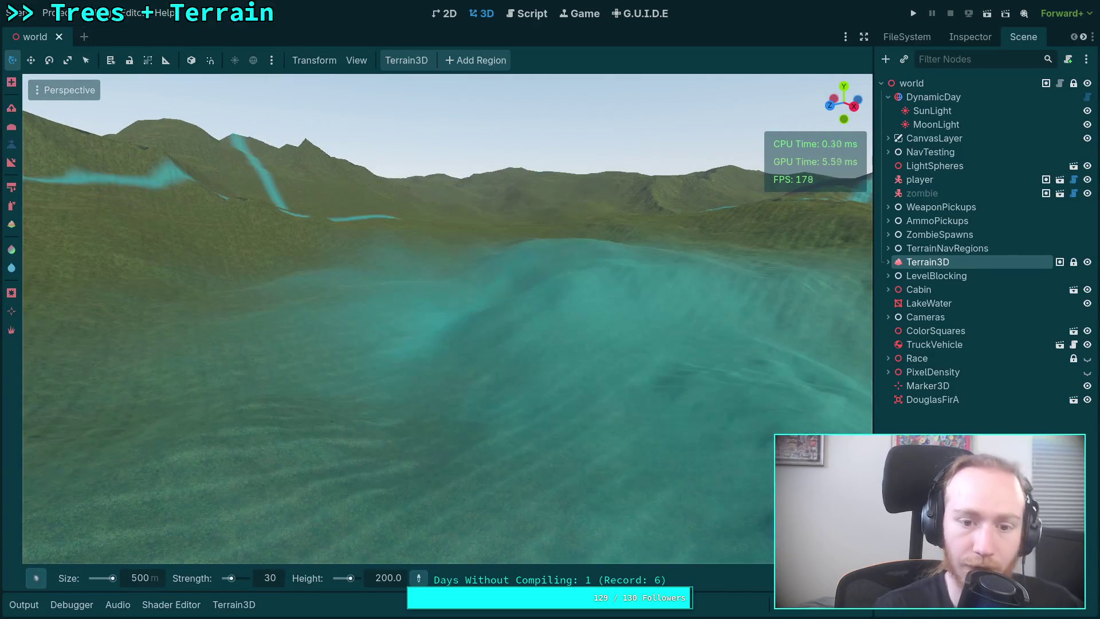
# Pick another brush shape and raise the valley floor ahead
pyautogui.click(36, 578)
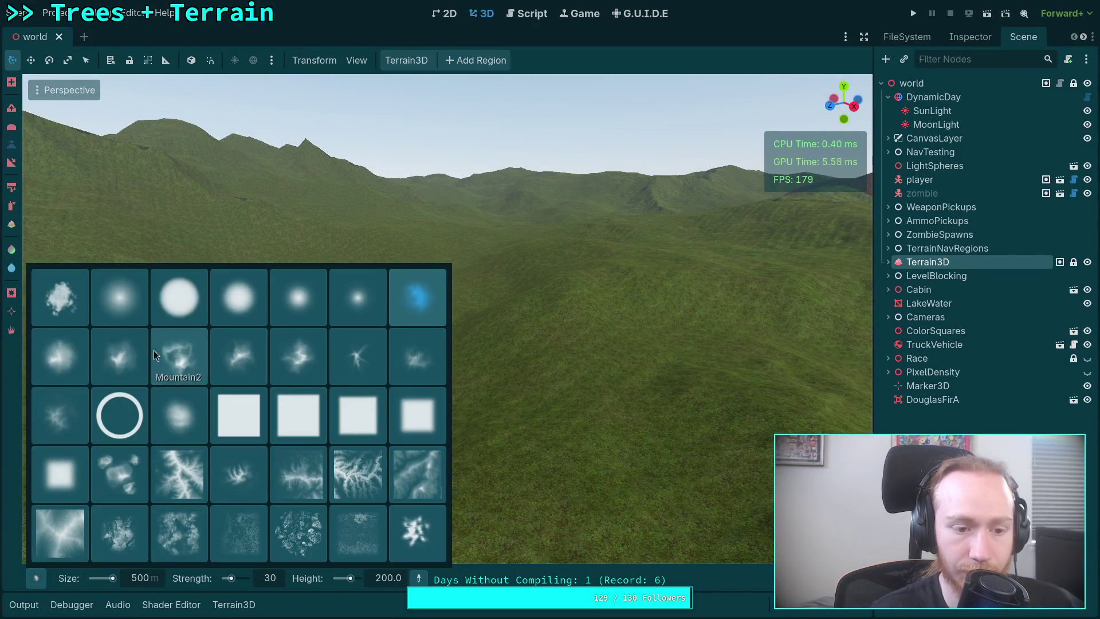
pyautogui.click(56, 356)
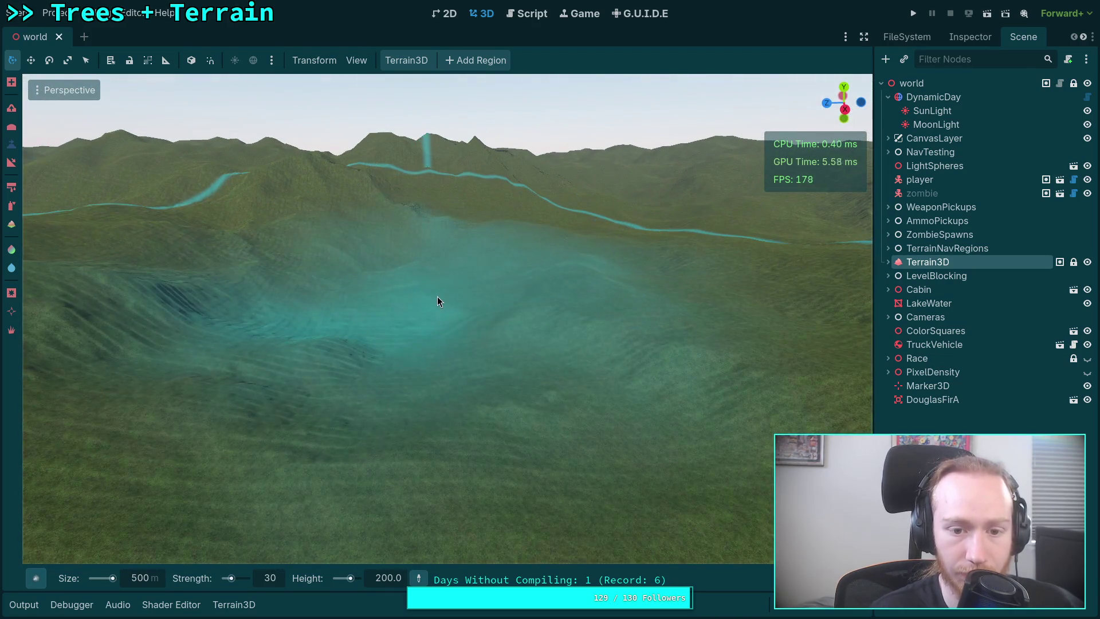
pyautogui.moveTo(438, 297); pyautogui.dragTo(438, 296)
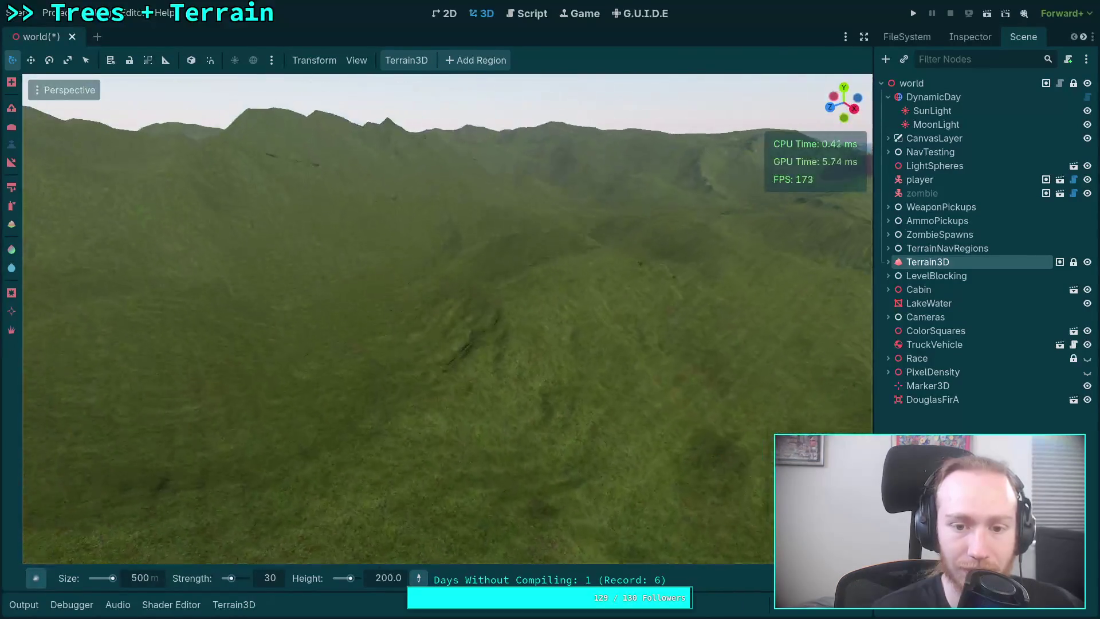
# Save, sculpt the valley centre, and raise a large hill over the brown path
pyautogui.hotkey('ctrl', 's')
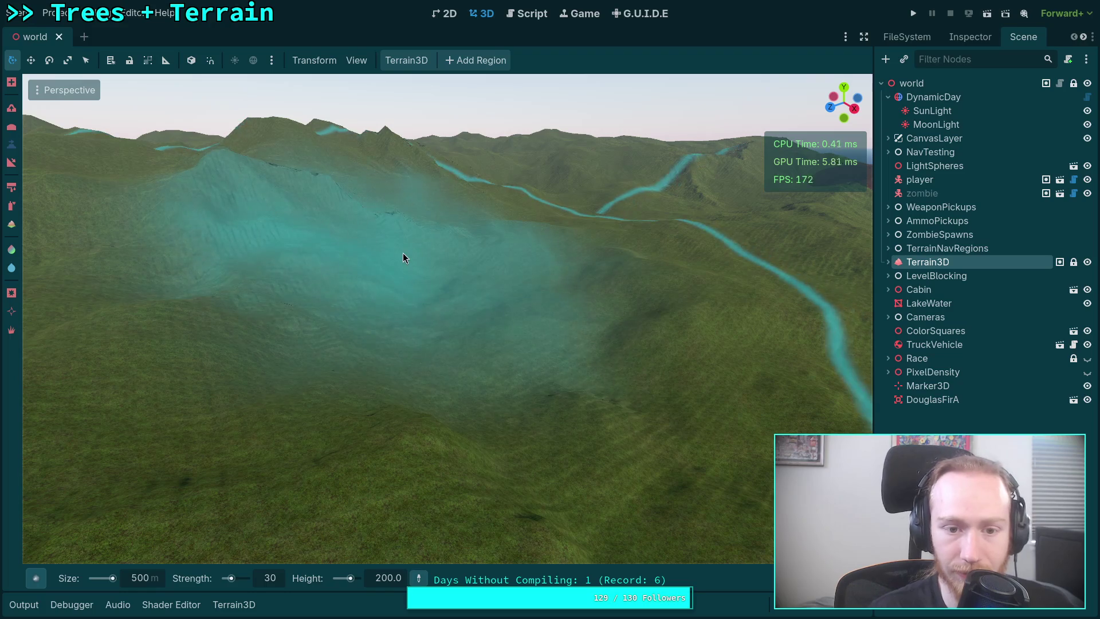
pyautogui.click(403, 253)
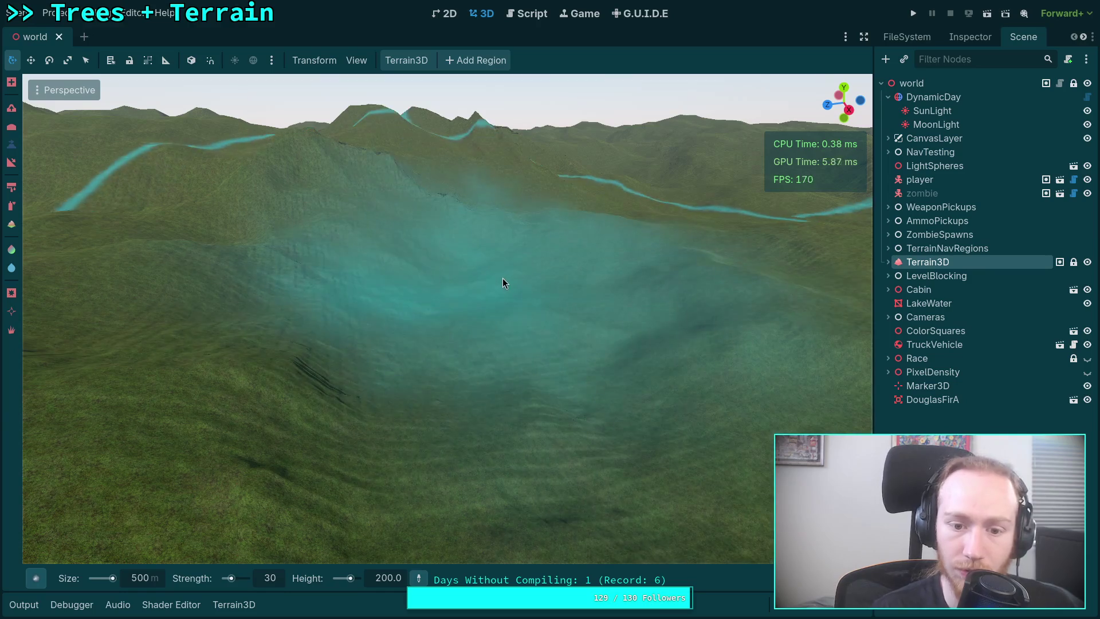
pyautogui.click(489, 280)
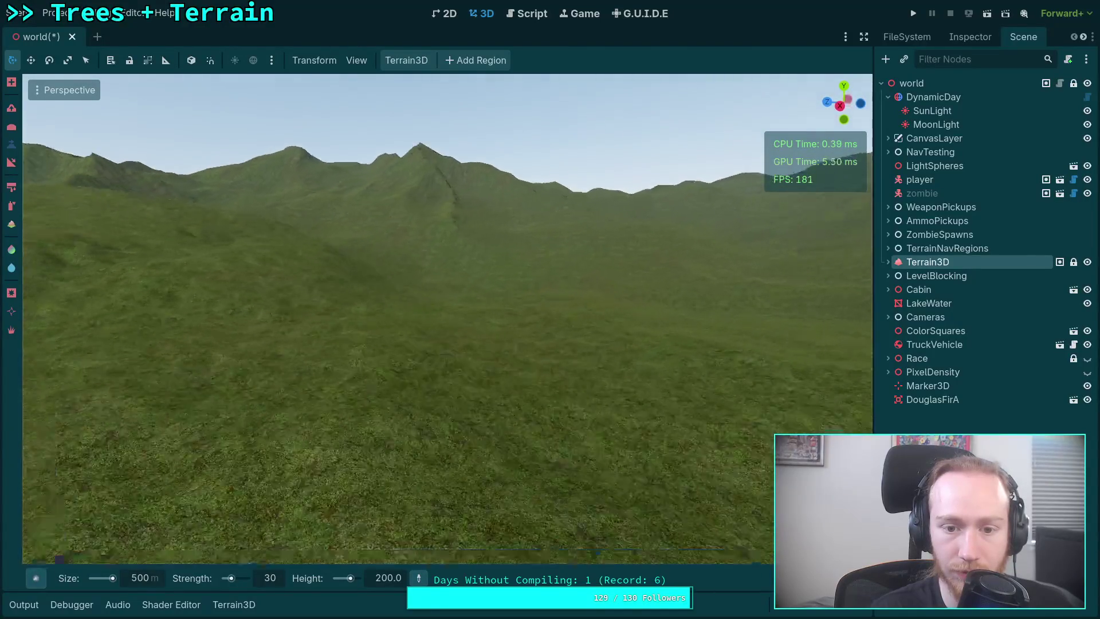
pyautogui.press('w')
pyautogui.press('w')
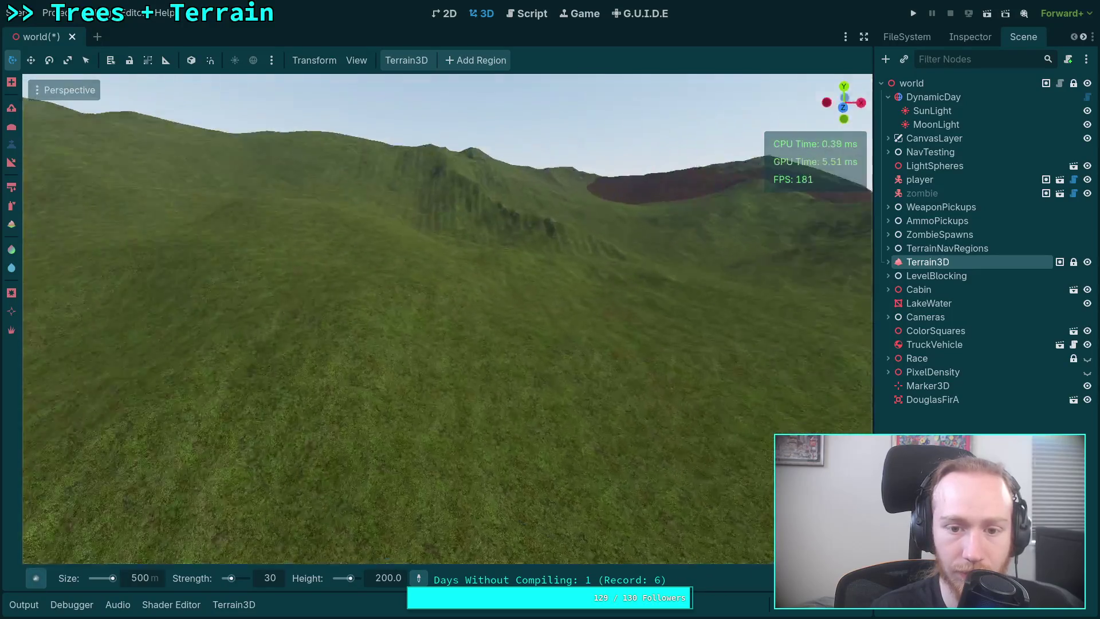
pyautogui.press('w')
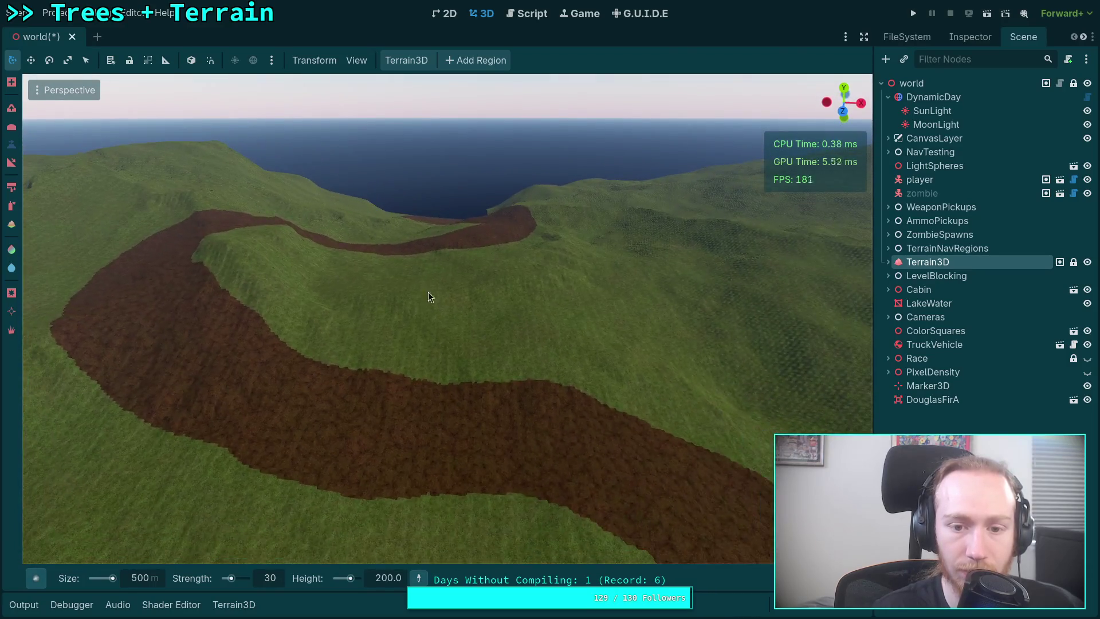
pyautogui.moveTo(508, 263); pyautogui.dragTo(508, 263)
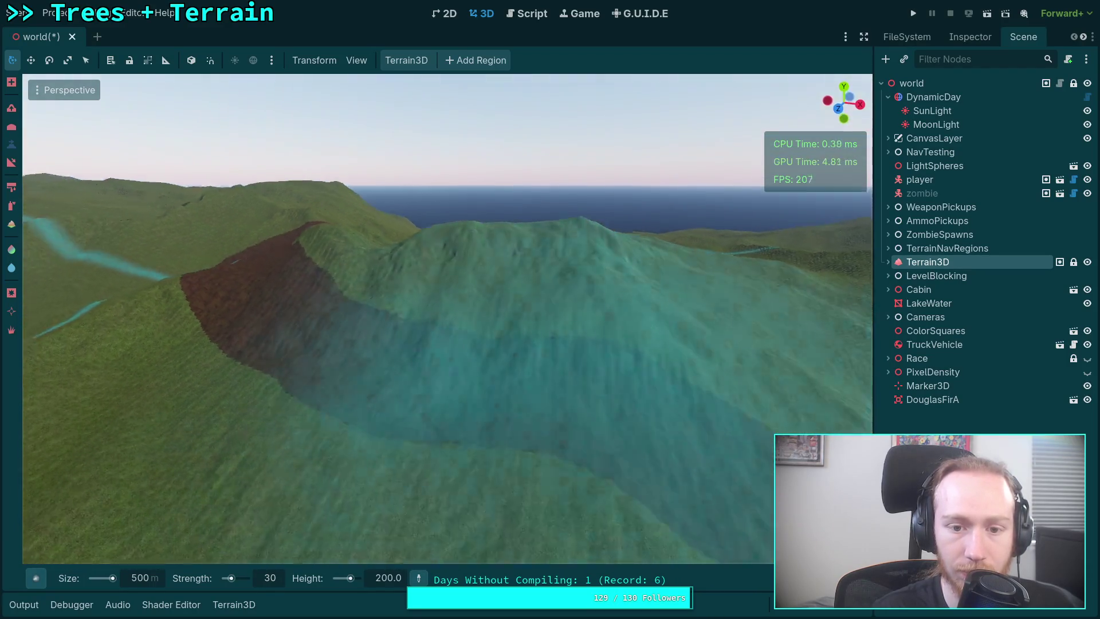
pyautogui.scroll(3, 559, 321)
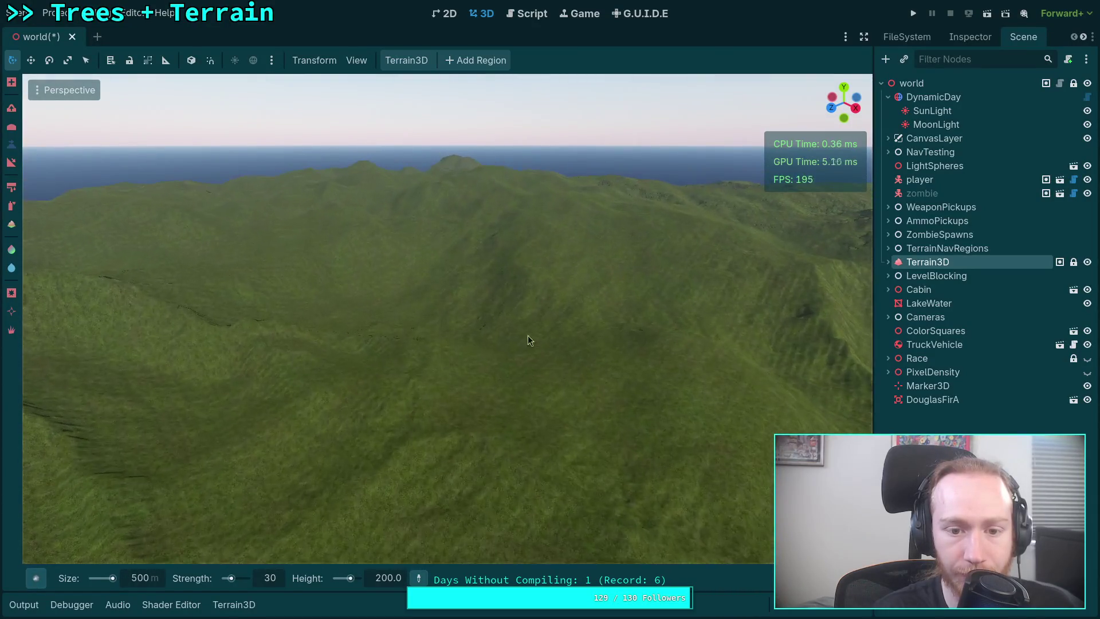
# Reduce the brush size to 100 and sculpt finer detail on the hillside
pyautogui.doubleClick(140, 578)
pyautogui.write('100')
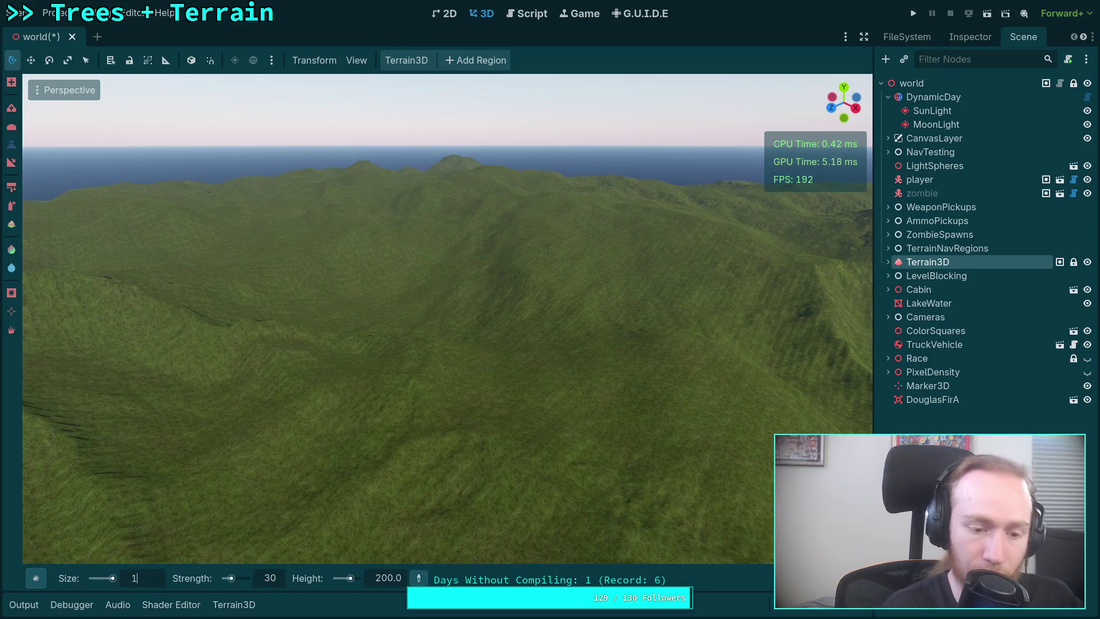
pyautogui.press('Return')
pyautogui.moveTo(391, 304); pyautogui.dragTo(510, 334)
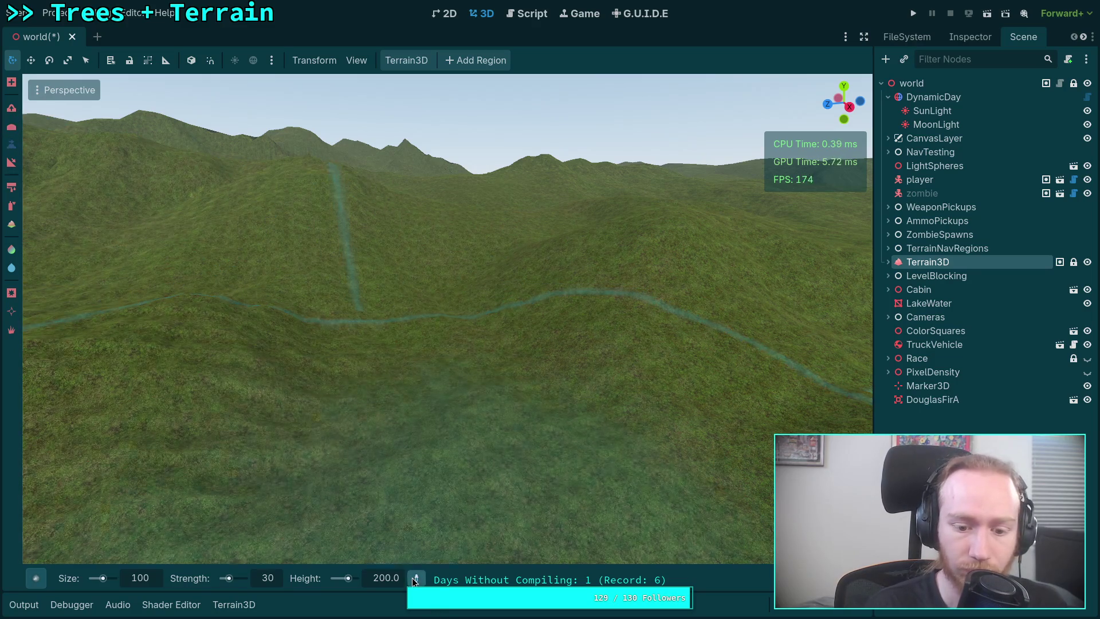
# Fly down into the grassy valley and confirm a 20 m brush size
pyautogui.scroll(2, 449, 352)
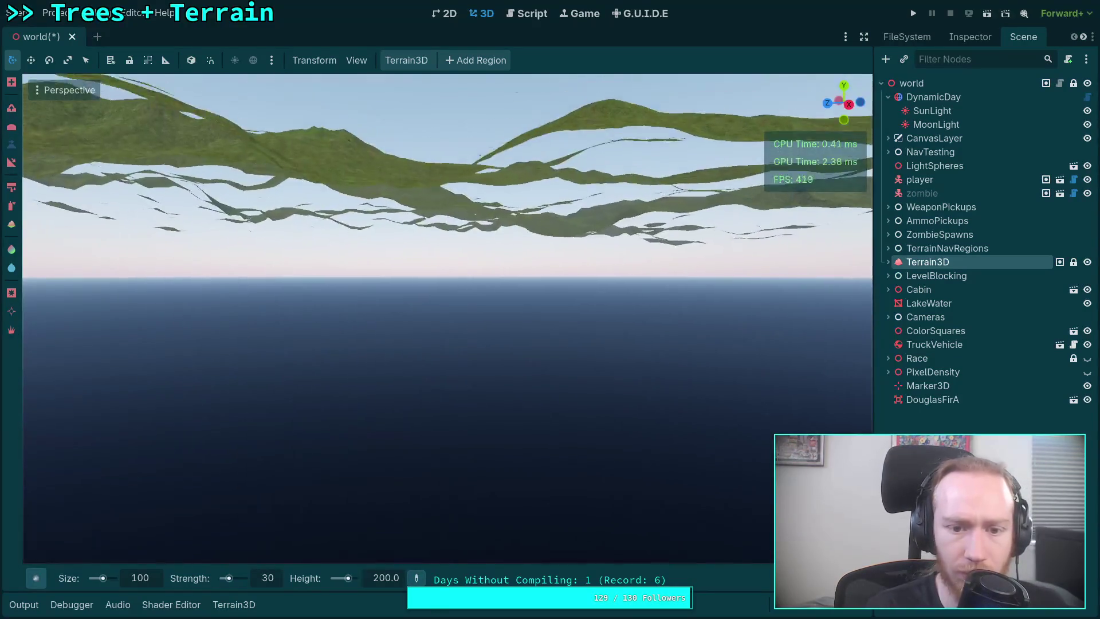
pyautogui.press('w')
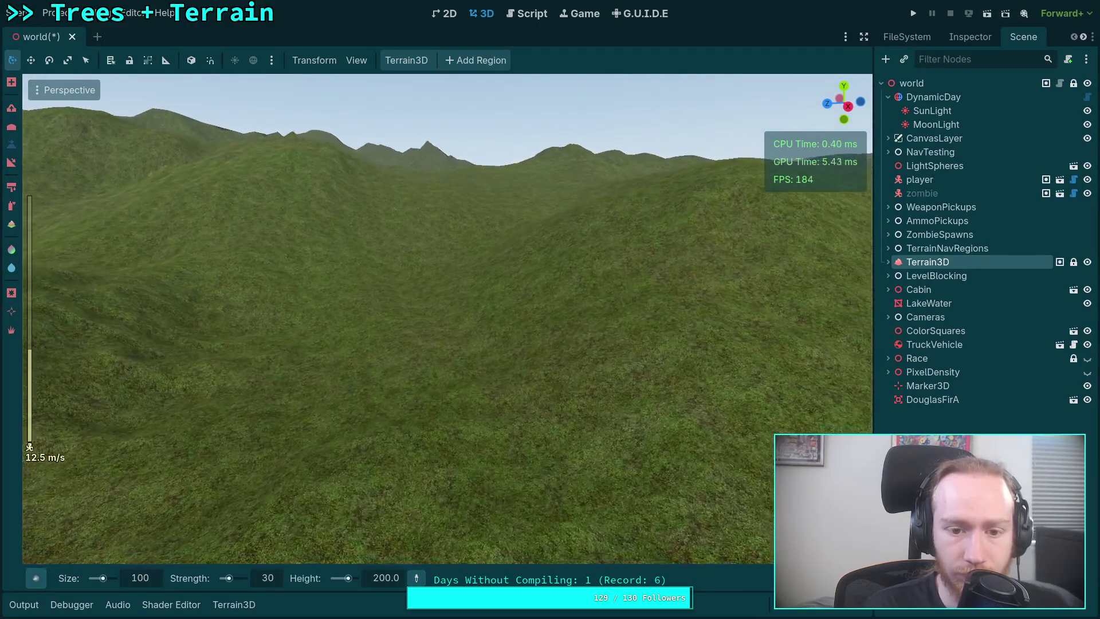
pyautogui.press('w')
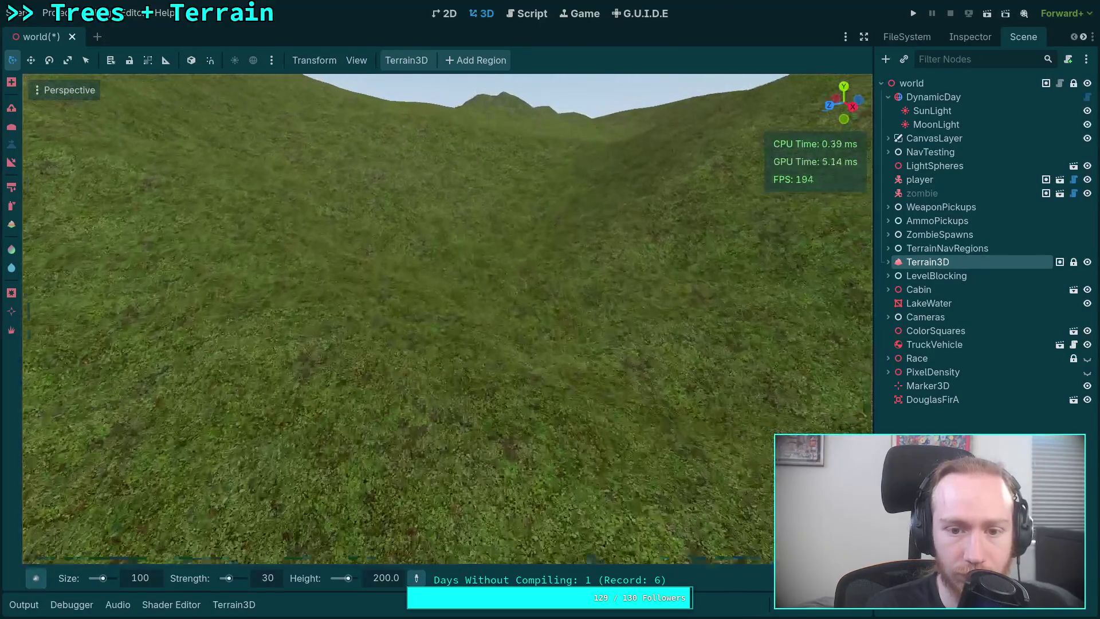
pyautogui.press('s')
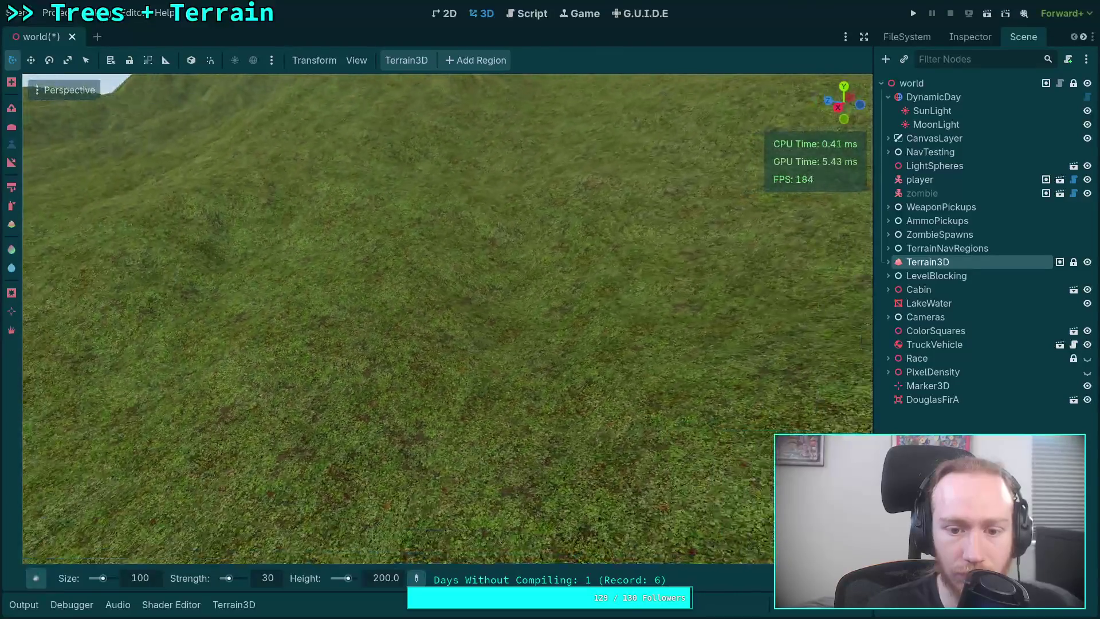
pyautogui.press('s')
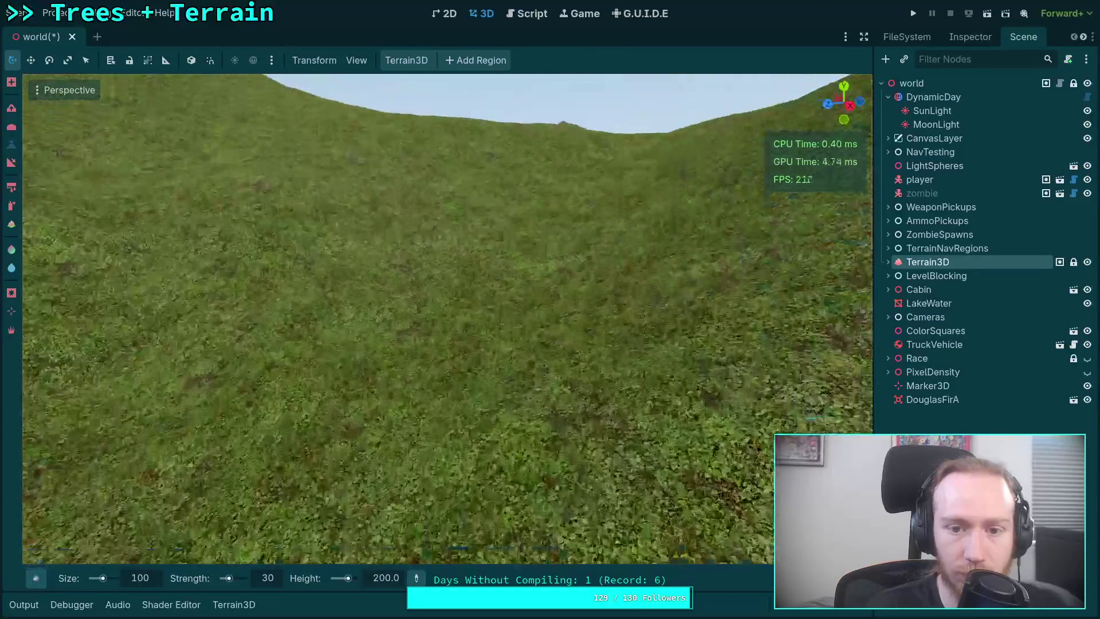
pyautogui.press('w')
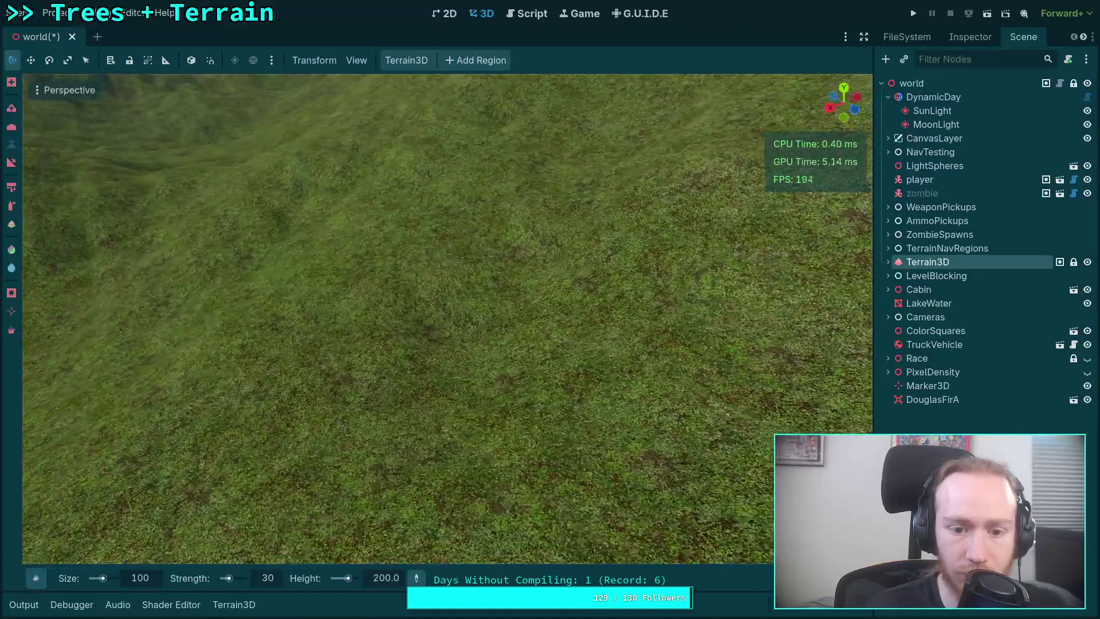
pyautogui.press('s')
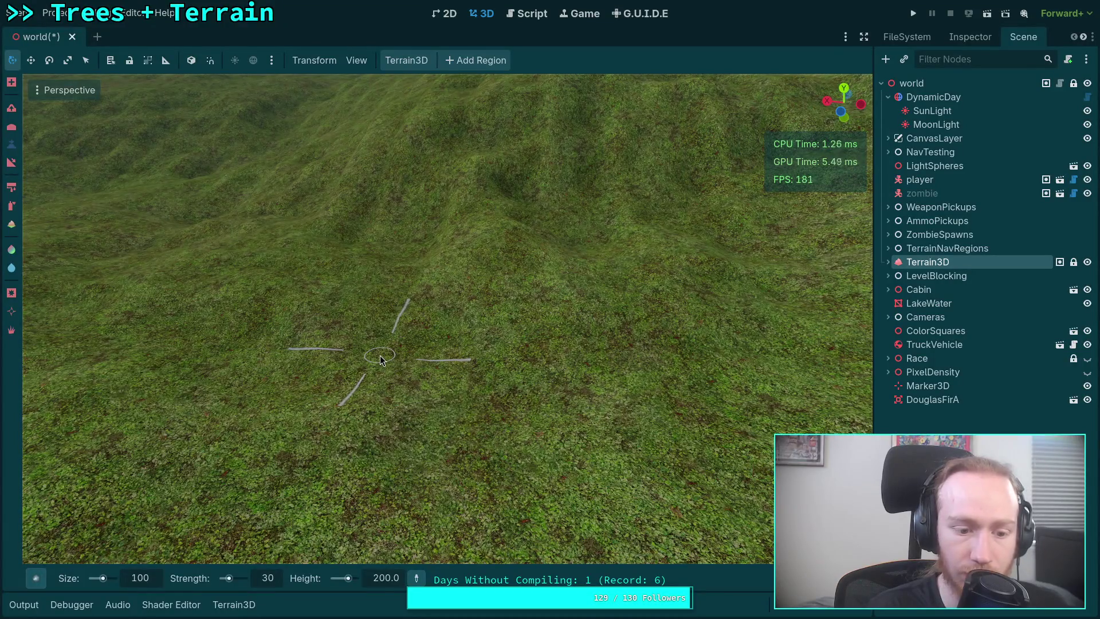
pyautogui.press('s')
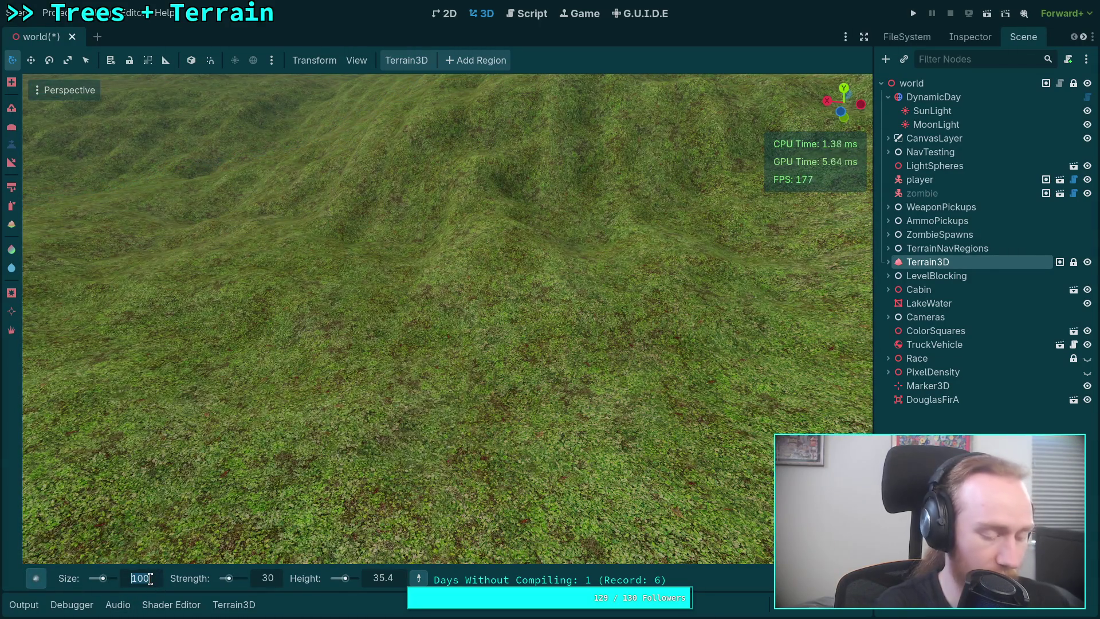
pyautogui.write('20')
pyautogui.press('Return')
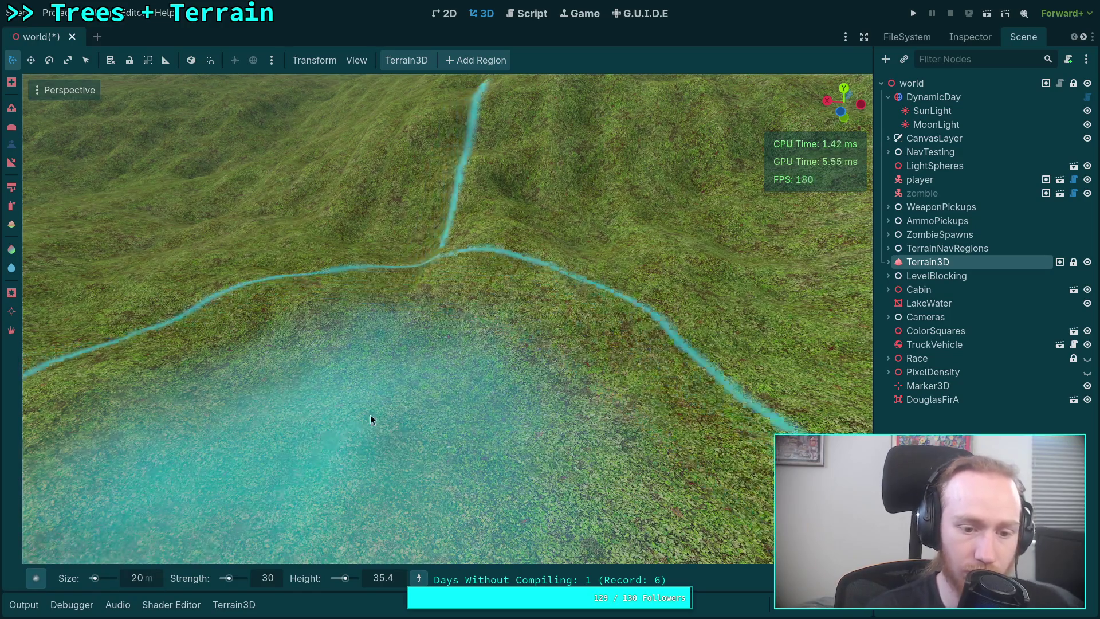
# Set brush strength to 5 and inspect the levelled valley trough from several angles
pyautogui.moveTo(762, 578)
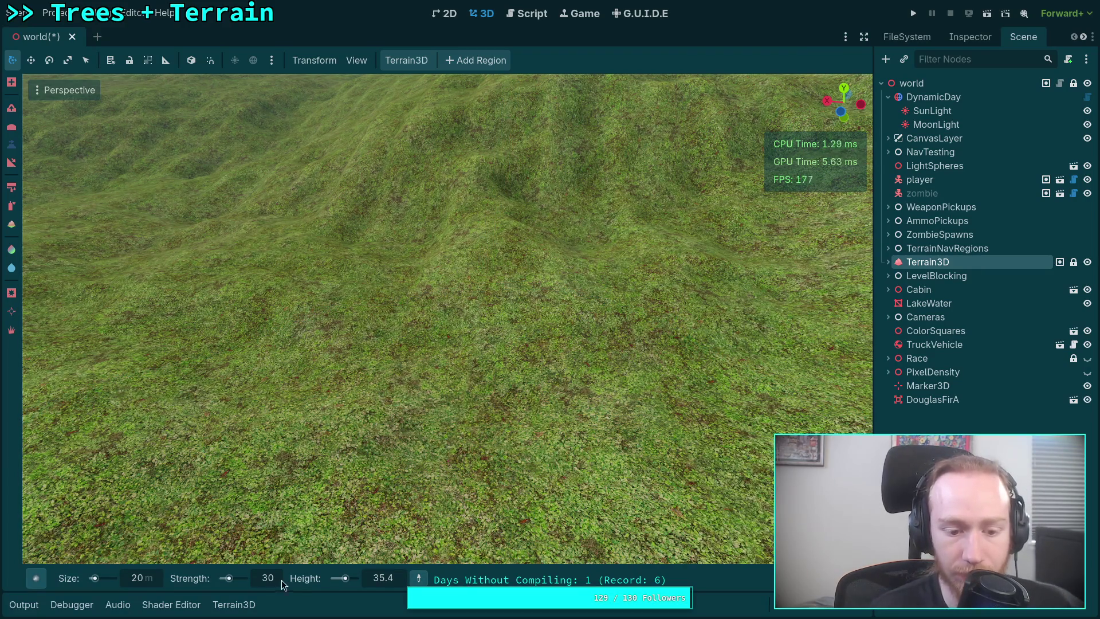
pyautogui.write('5')
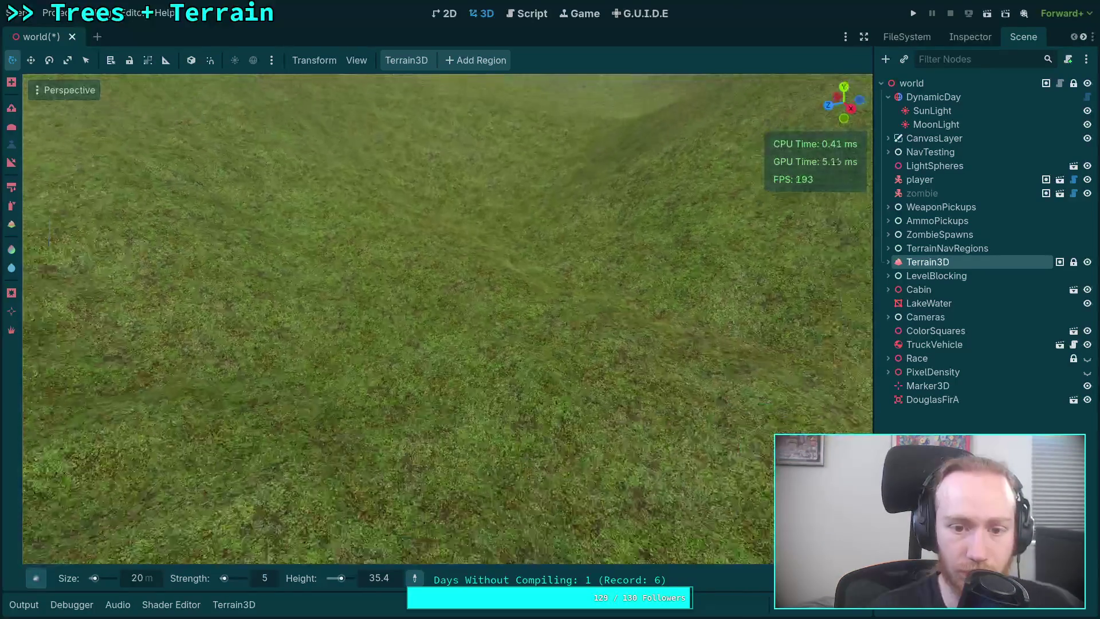
pyautogui.rightClick(525, 382)
pyautogui.scroll(-5, 506, 371)
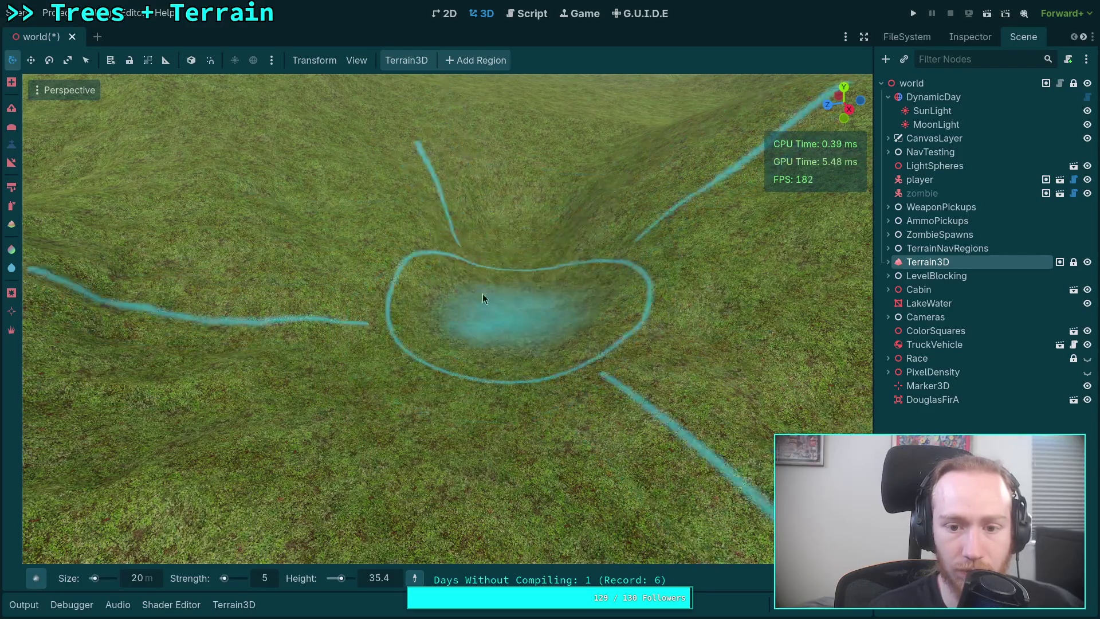
pyautogui.rightClick(506, 320)
pyautogui.press('w')
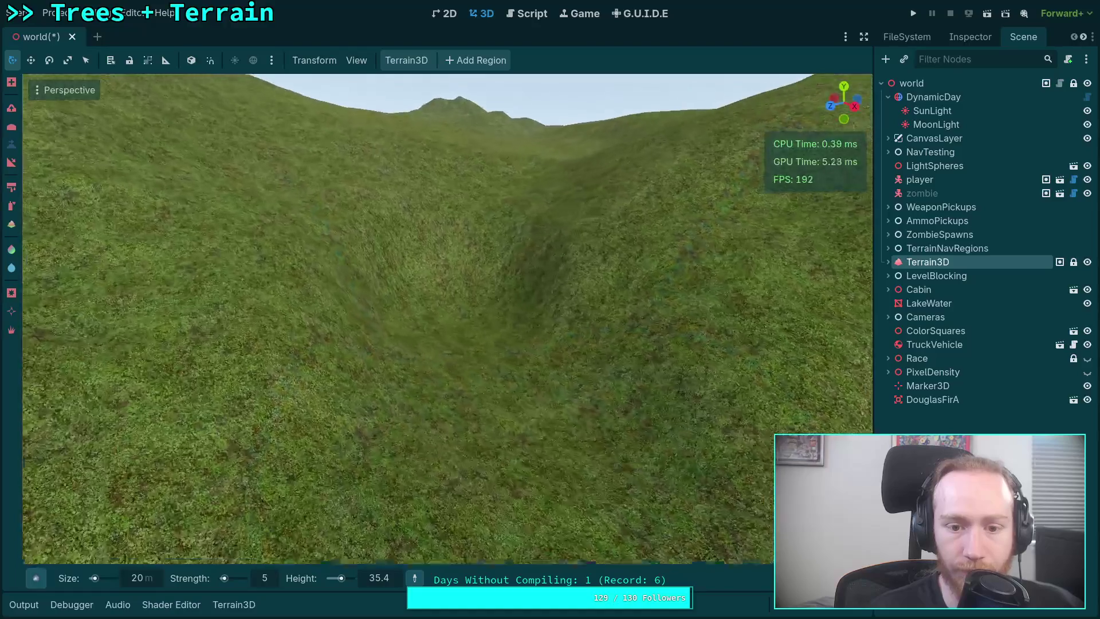
pyautogui.press('w')
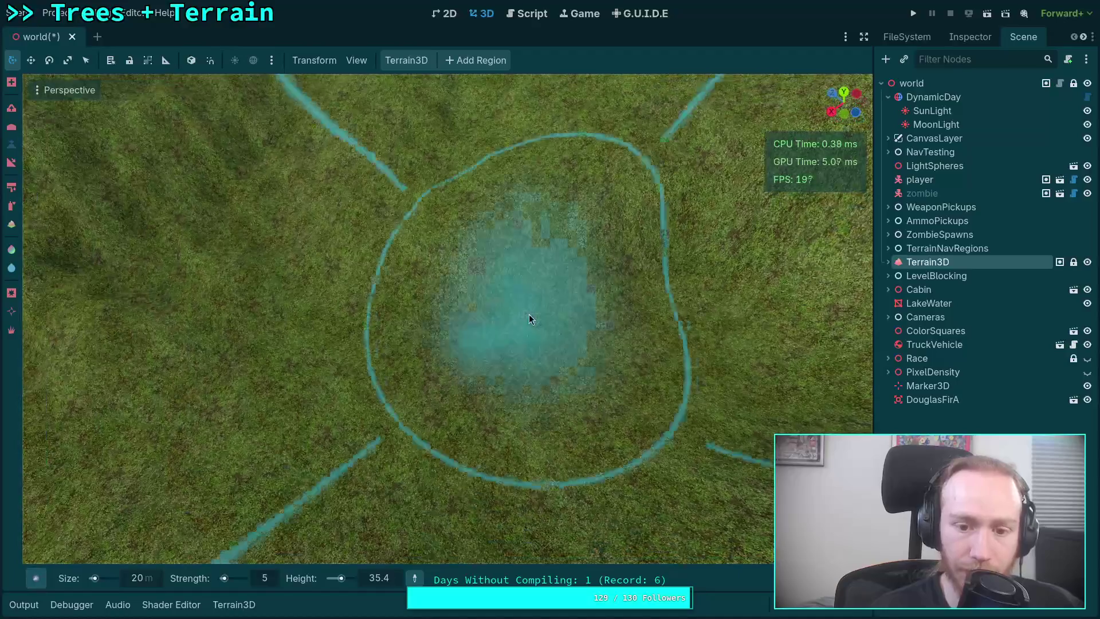
pyautogui.rightClick(528, 314)
pyautogui.press('w')
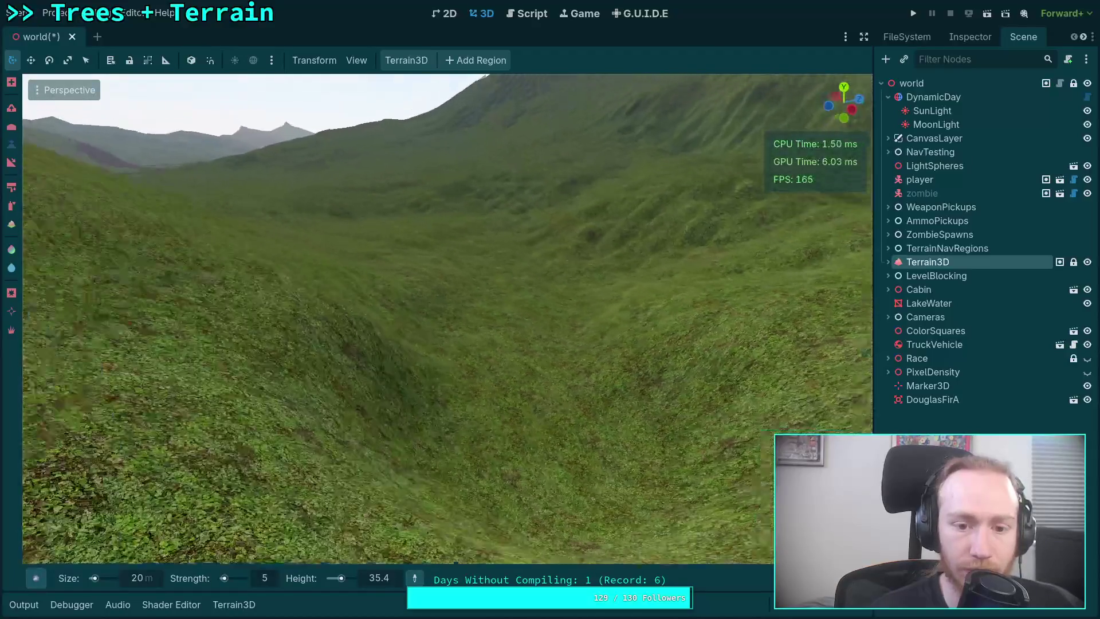
pyautogui.press('w')
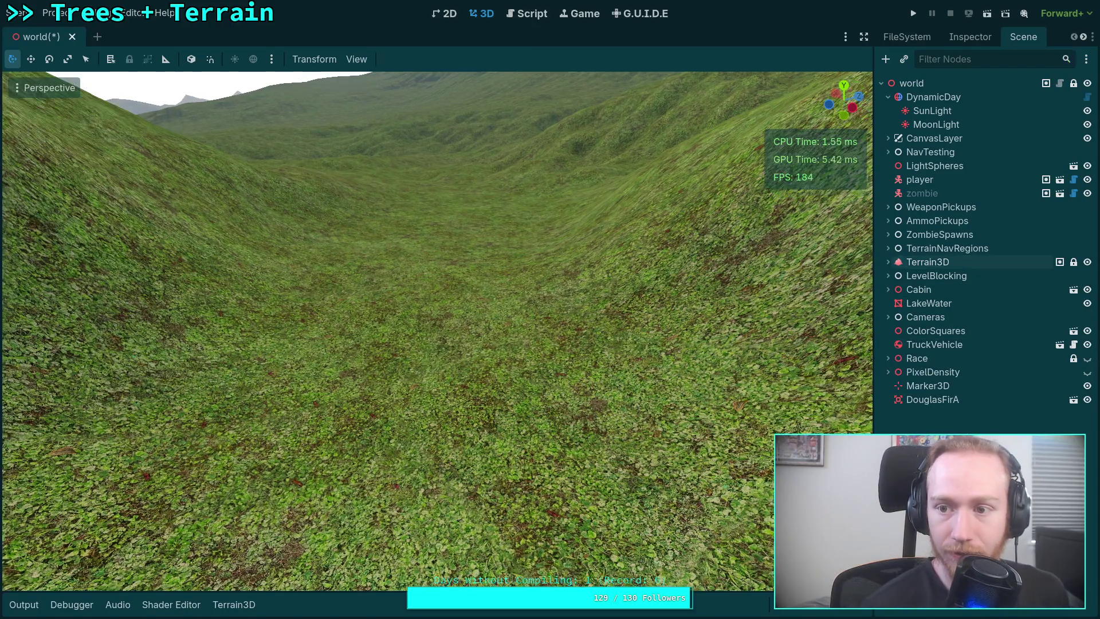
# Add a plain Node under world as the Water group and move LakeWater into it
pyautogui.click(891, 85)
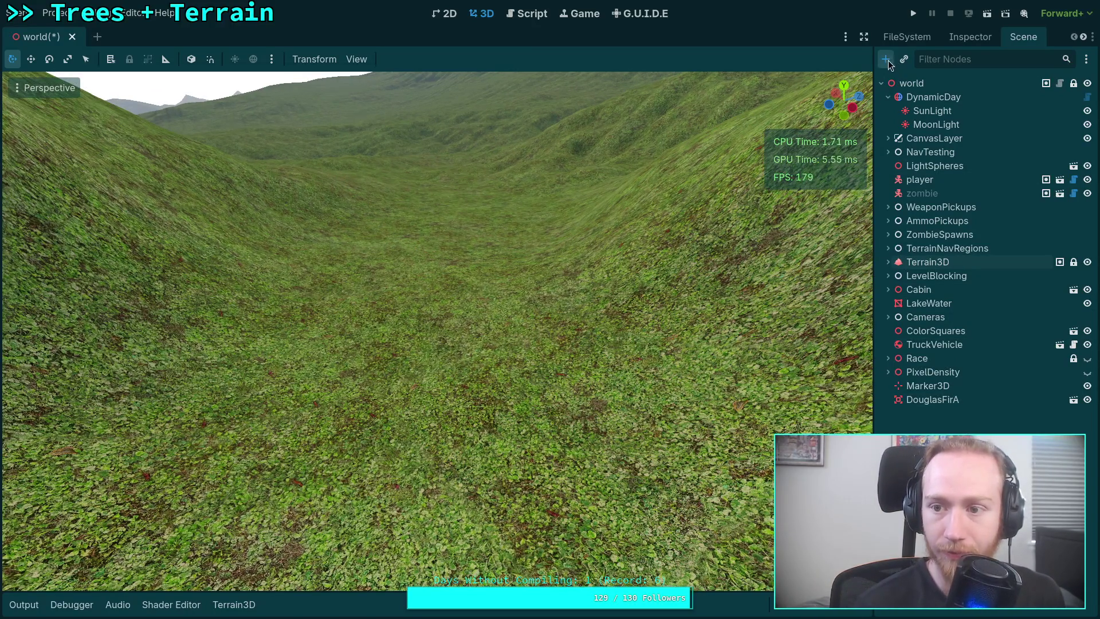
pyautogui.click(887, 59)
pyautogui.doubleClick(340, 158)
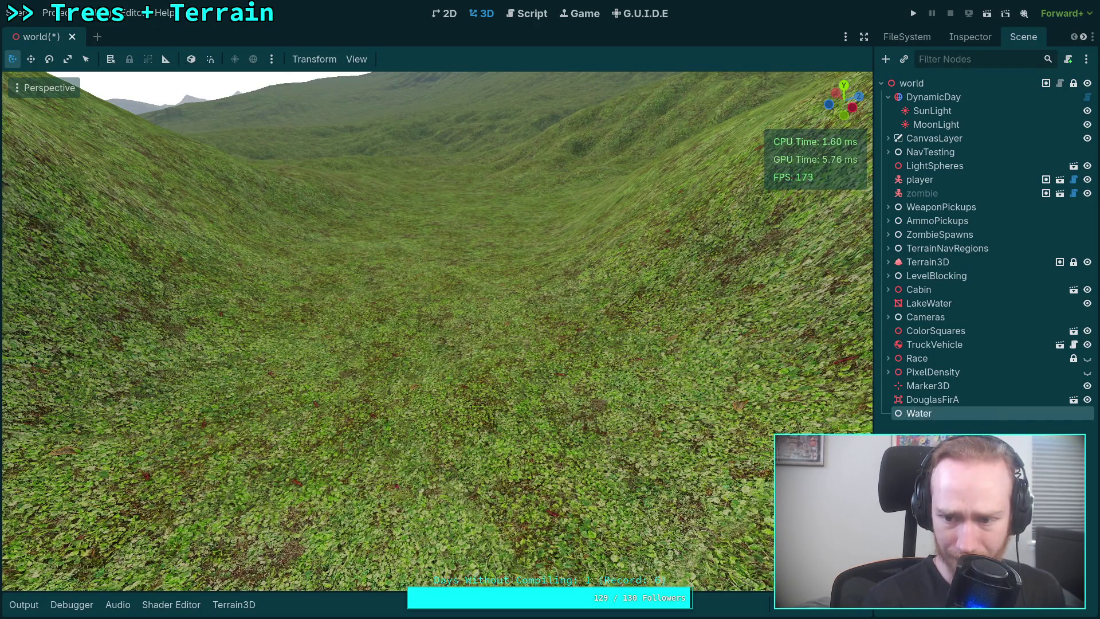
pyautogui.click(940, 304)
pyautogui.moveTo(923, 418); pyautogui.dragTo(924, 415)
pyautogui.click(937, 401)
# Duplicate LakeWater to create the WaterfallBase node and show its properties
pyautogui.rightClick(934, 413)
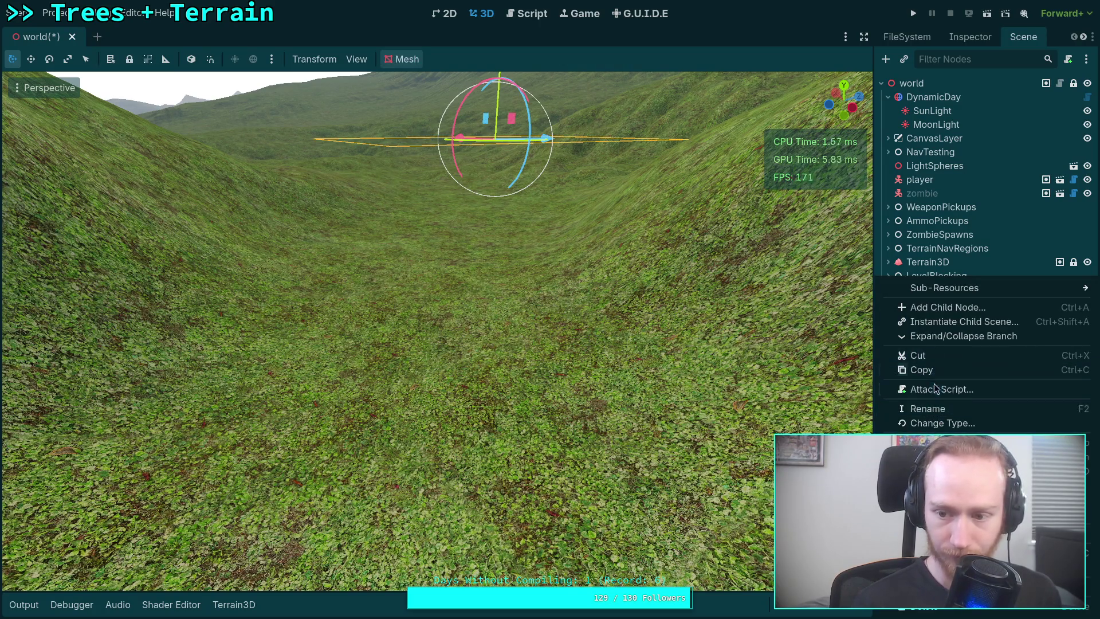
pyautogui.click(965, 435)
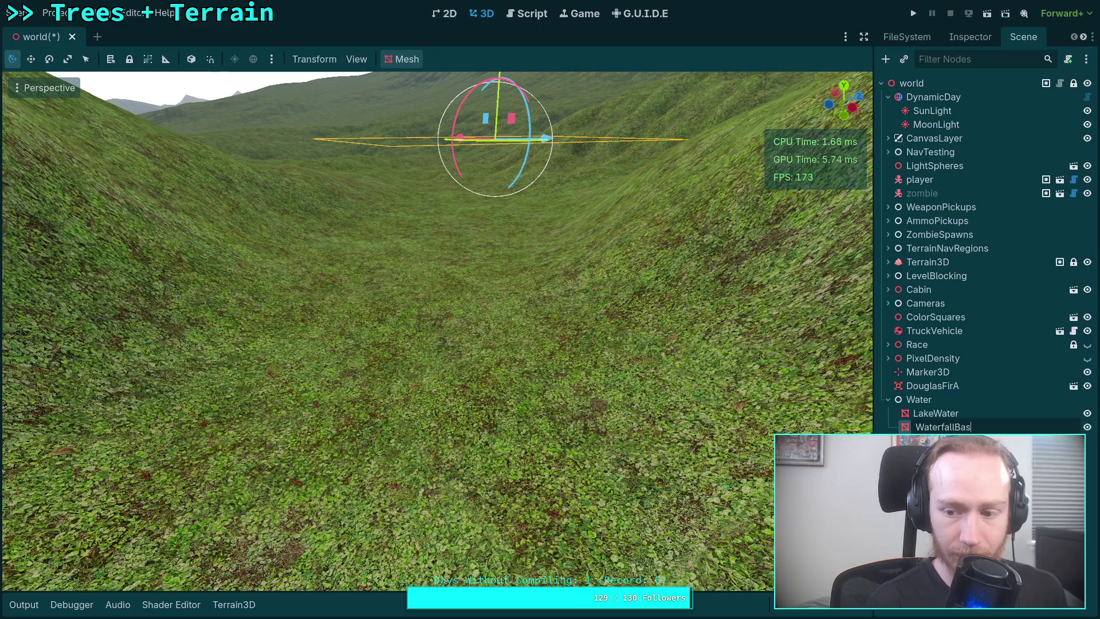
pyautogui.scroll(-5, 603, 235)
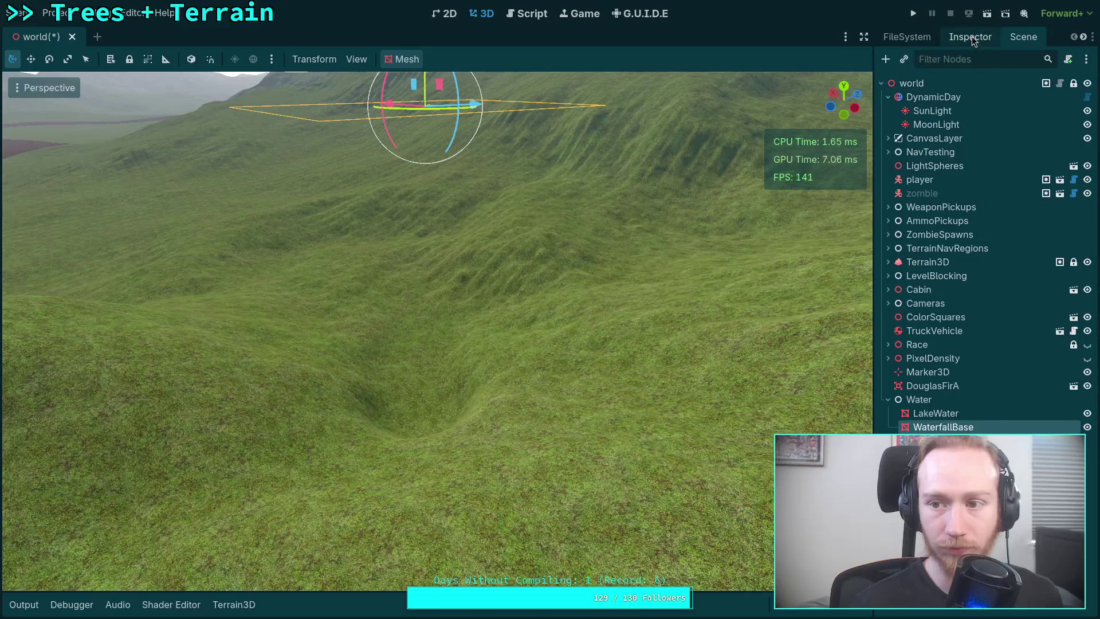
pyautogui.click(970, 37)
# Expand WaterfallBase's PlaneMesh and enter 20 for its X size and 2 for Y
pyautogui.click(1087, 153)
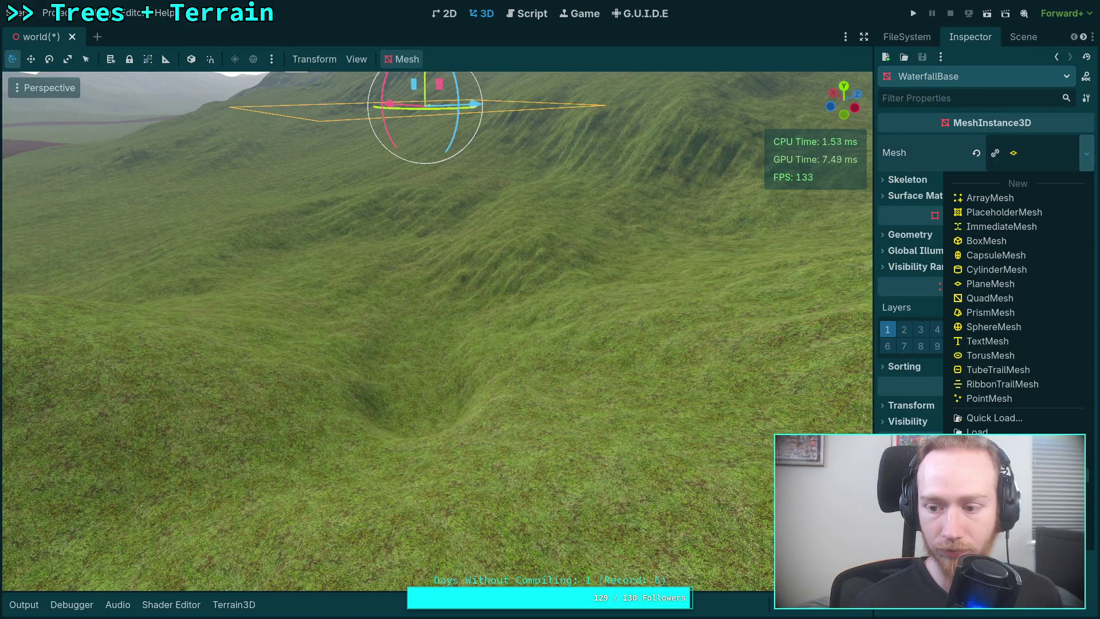
pyautogui.click(850, 231)
pyautogui.moveTo(871, 218); pyautogui.dragTo(812, 218)
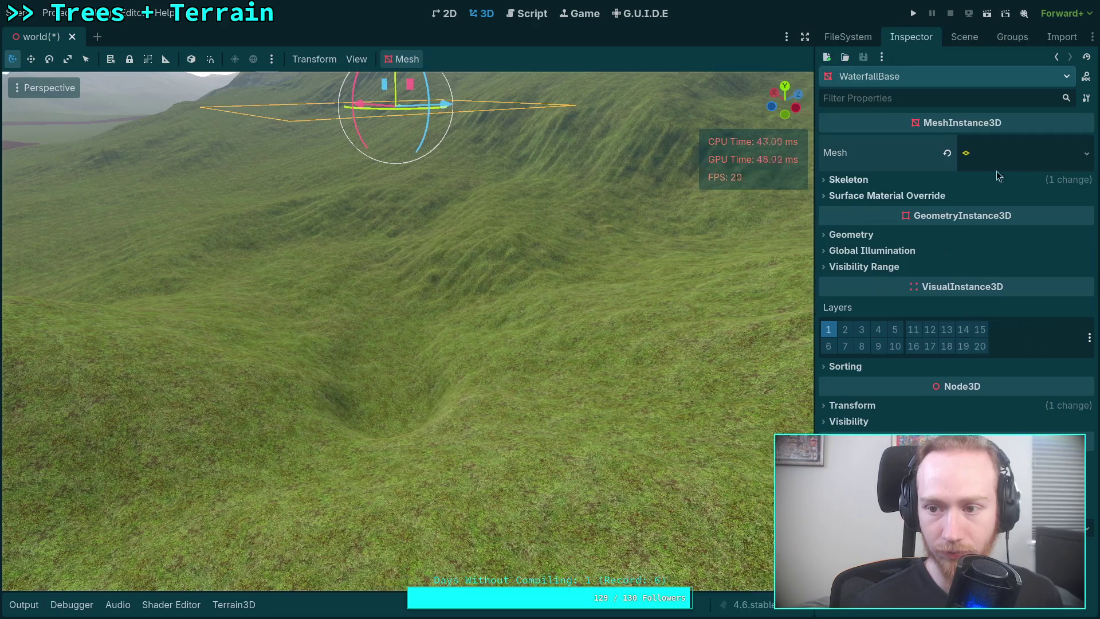
pyautogui.click(1025, 163)
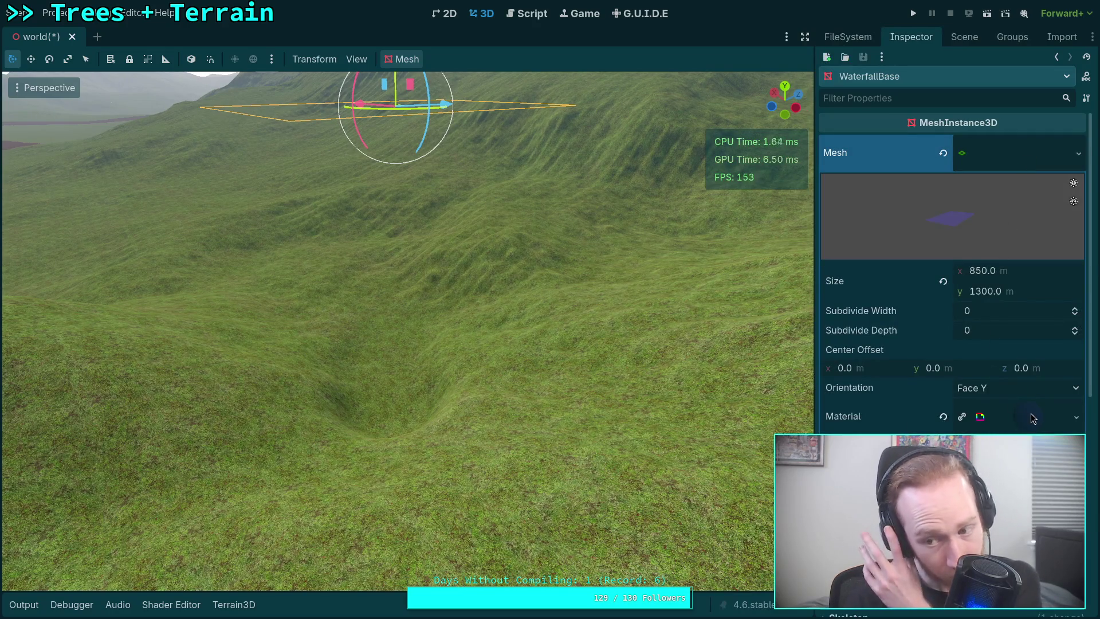
pyautogui.click(998, 271)
pyautogui.write('20')
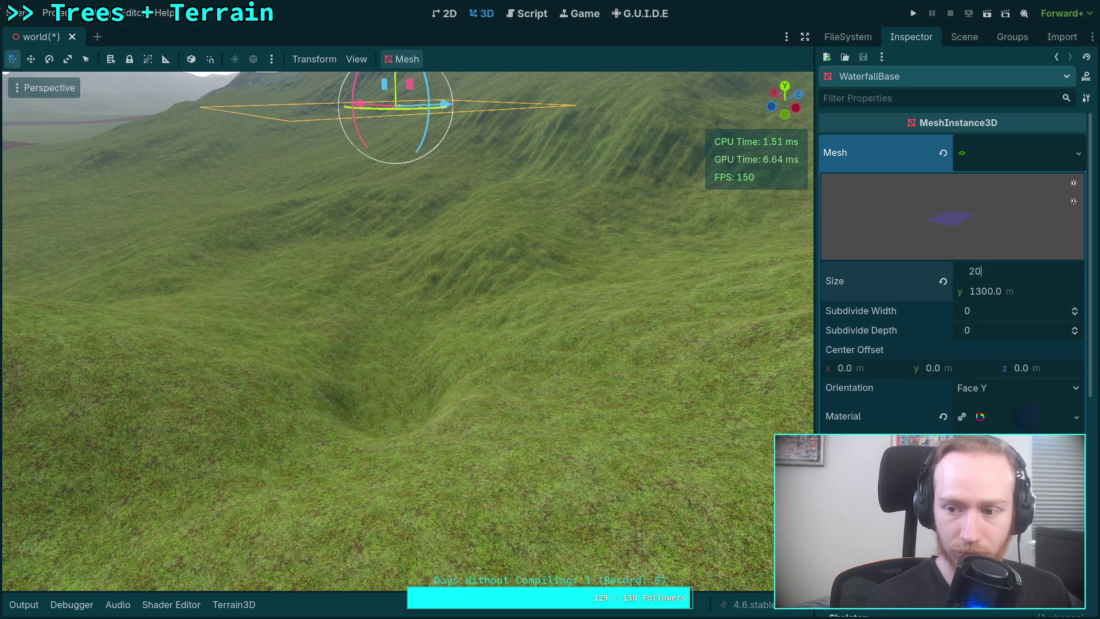
pyautogui.click(1015, 293)
pyautogui.write('2')
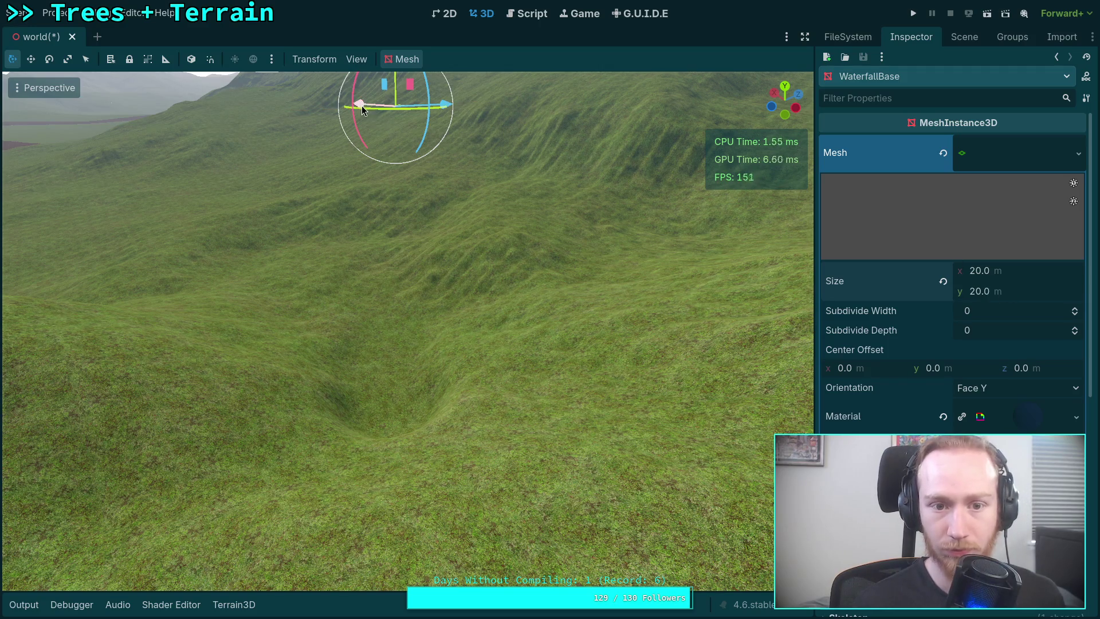
# Move the water plane over the carved basin and lower it into place
pyautogui.moveTo(547, 115); pyautogui.dragTo(210, 168)
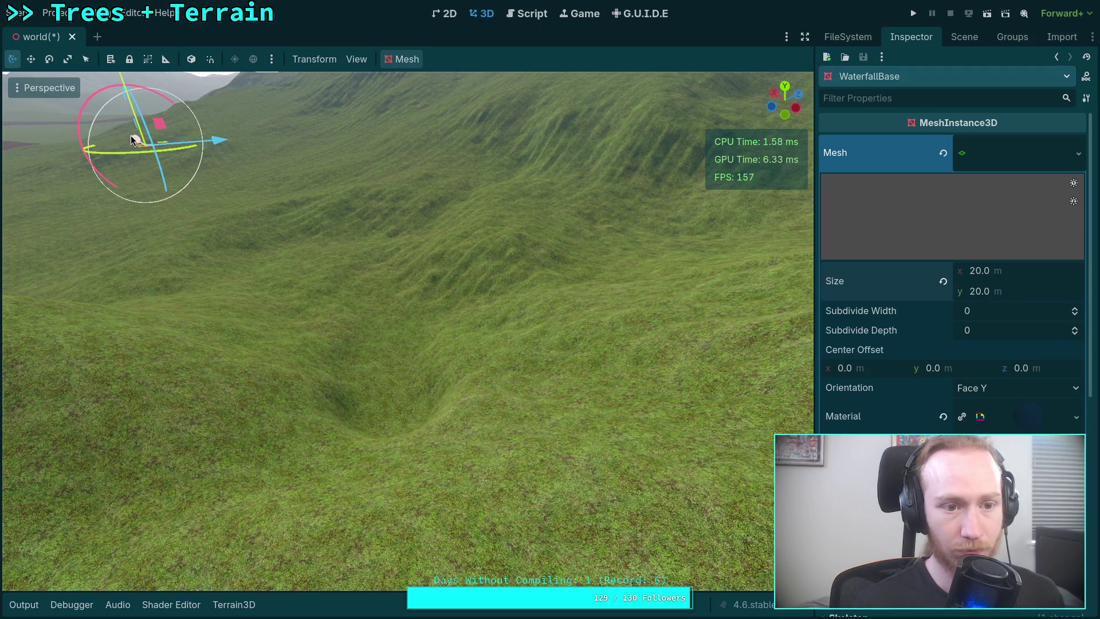
pyautogui.moveTo(134, 139); pyautogui.dragTo(393, 349)
pyautogui.moveTo(483, 308); pyautogui.dragTo(397, 339)
pyautogui.moveTo(339, 312); pyautogui.dragTo(311, 152)
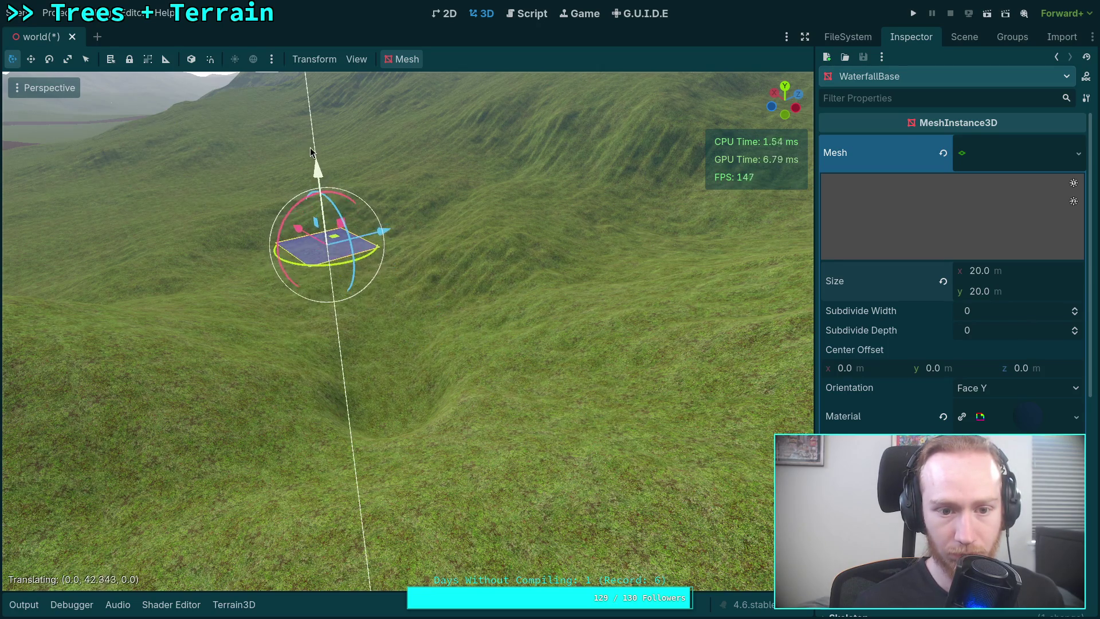
pyautogui.moveTo(300, 231); pyautogui.dragTo(399, 299)
pyautogui.moveTo(500, 304); pyautogui.dragTo(422, 342)
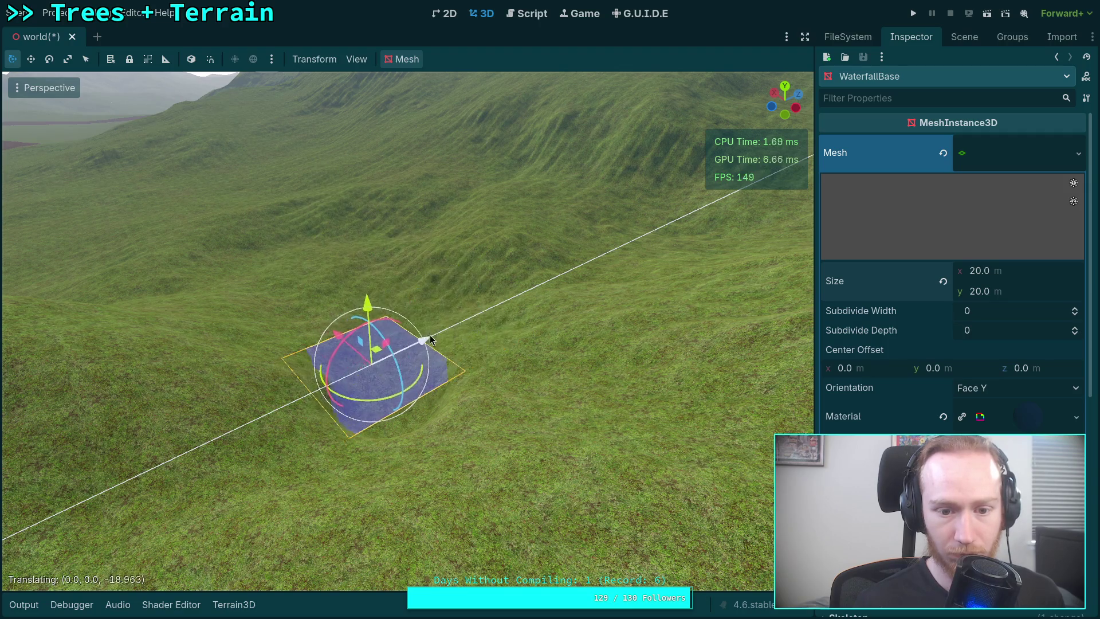
pyautogui.scroll(5, 423, 341)
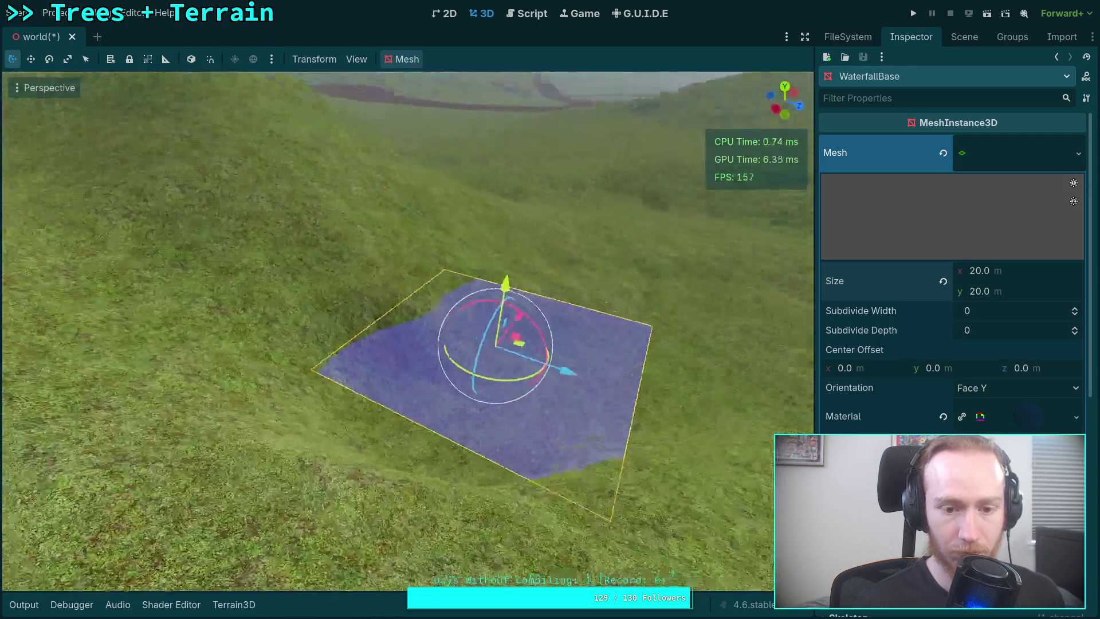
pyautogui.moveTo(492, 321); pyautogui.dragTo(448, 316)
pyautogui.moveTo(479, 253); pyautogui.dragTo(473, 330)
pyautogui.press('q')
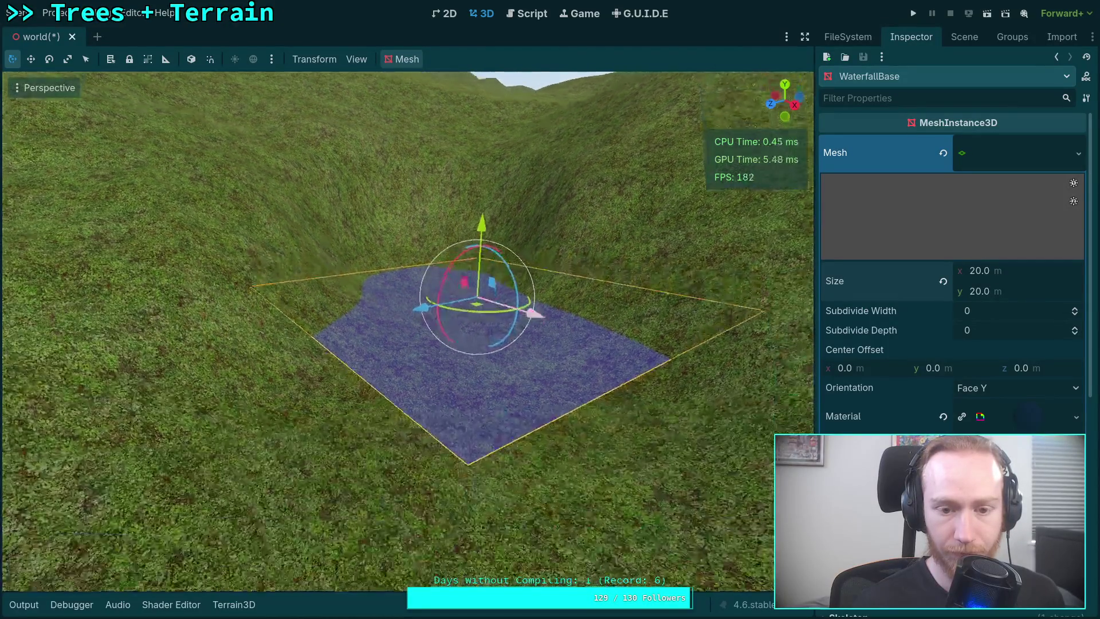
pyautogui.press('e')
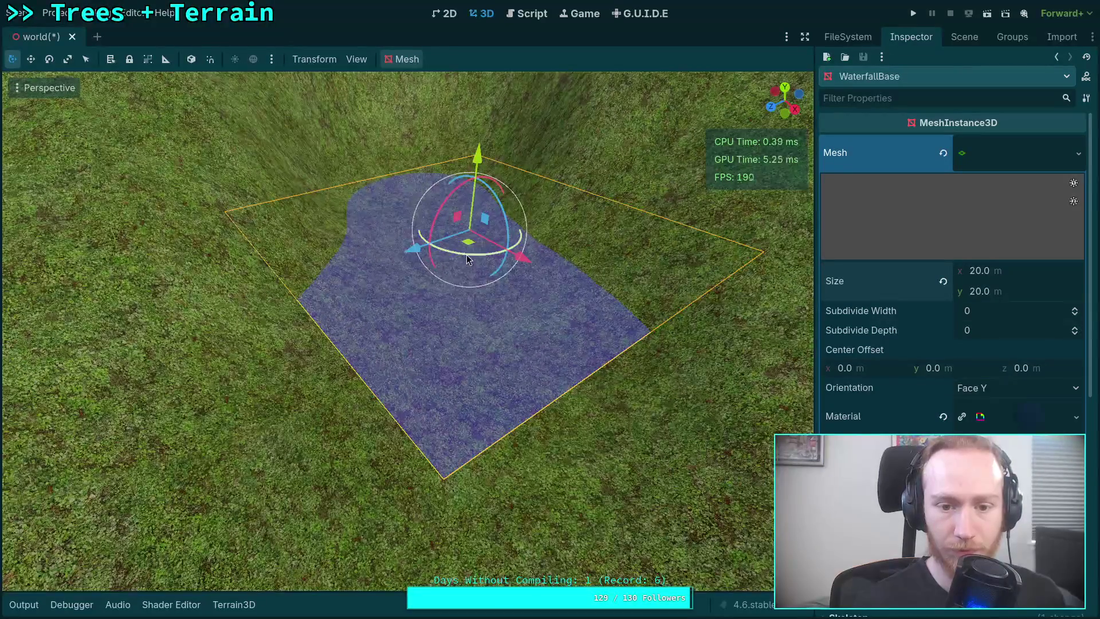
# Rotate the water plane around Y to fit the basin's outline
pyautogui.moveTo(467, 258)
pyautogui.mouseDown()
pyautogui.moveTo(445, 260)
pyautogui.moveTo(458, 264)
pyautogui.mouseUp()
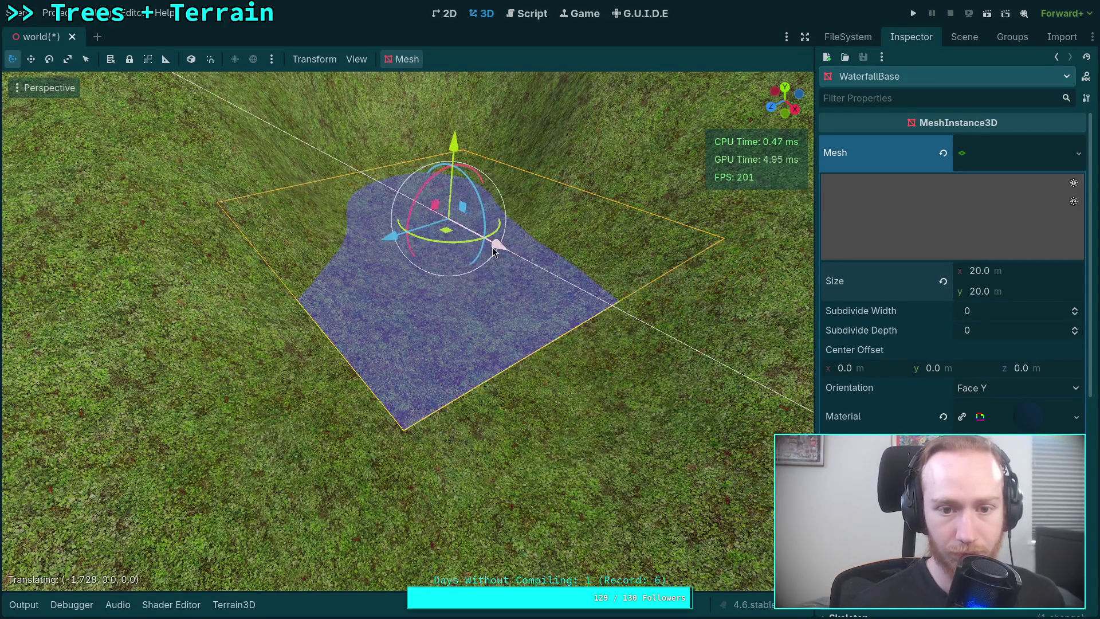
pyautogui.press('e')
pyautogui.press('e')
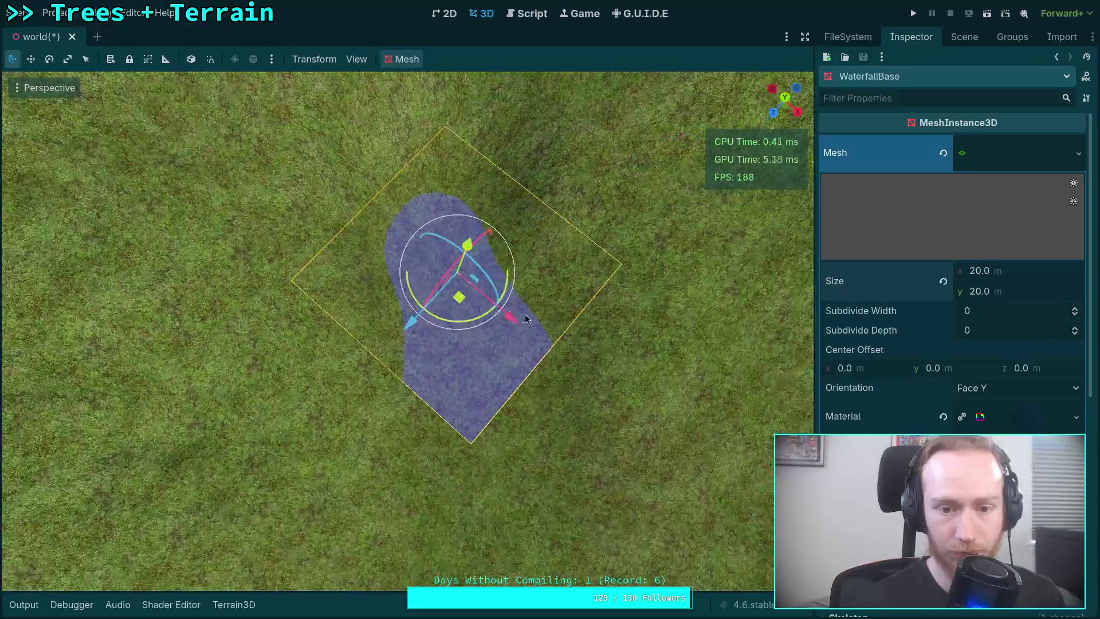
pyautogui.moveTo(470, 325)
pyautogui.mouseDown()
pyautogui.moveTo(438, 331)
pyautogui.moveTo(709, 337)
pyautogui.mouseUp()
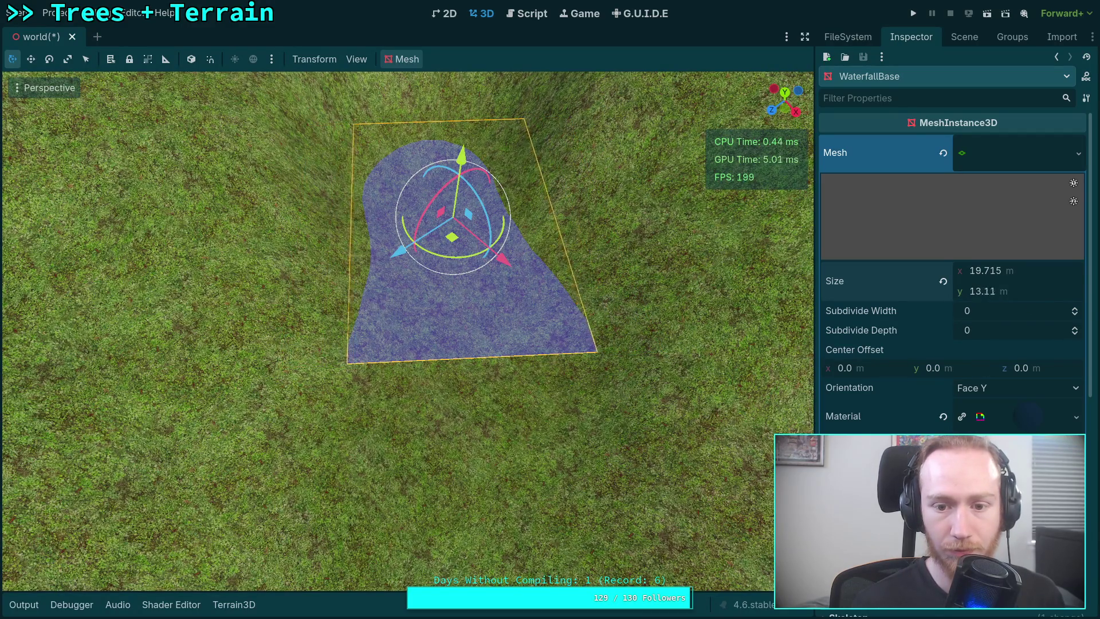
pyautogui.press('q')
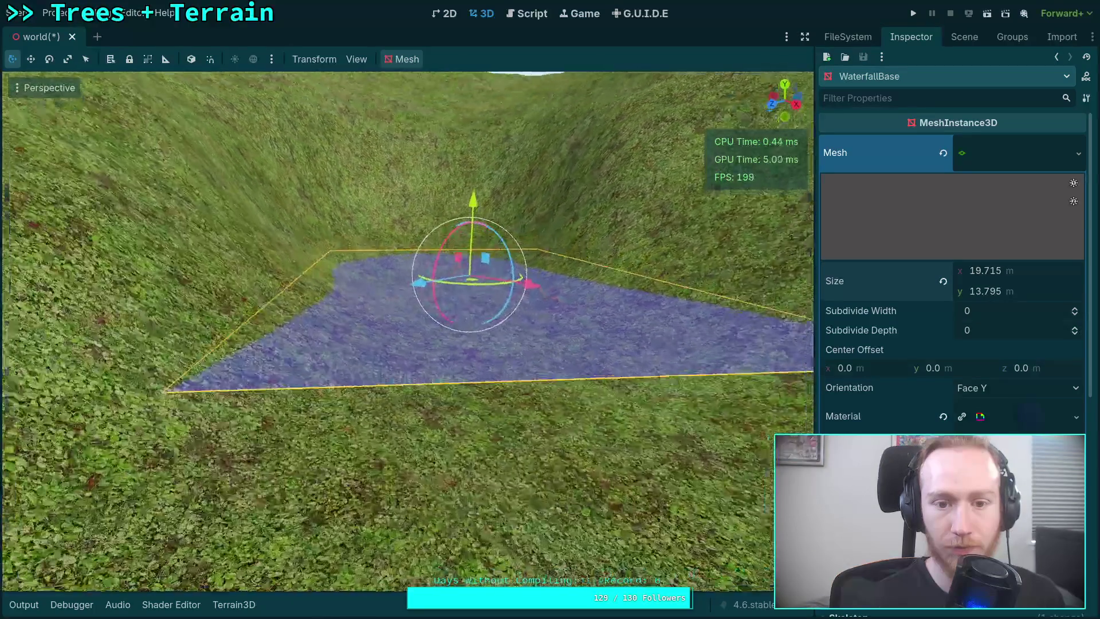
pyautogui.press('e')
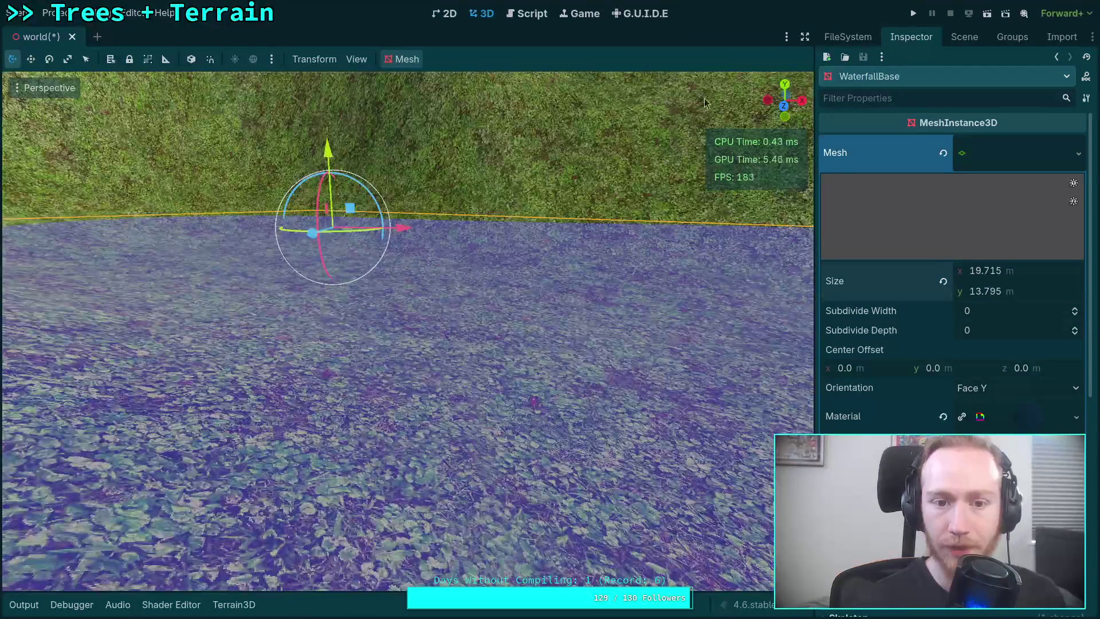
pyautogui.click(956, 36)
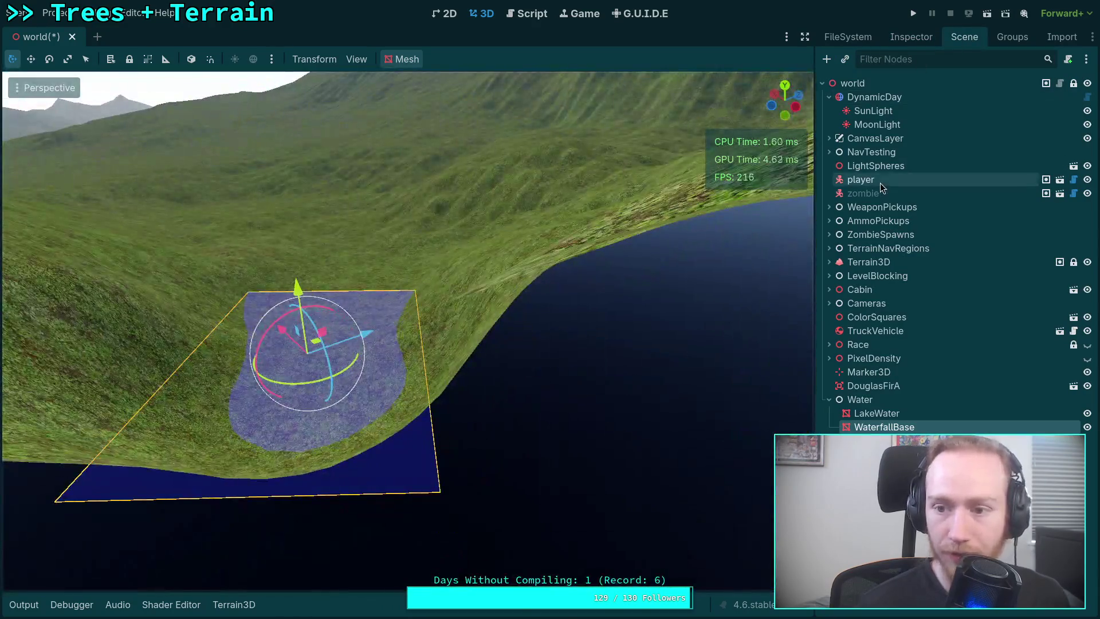
# Select the zombie node and drag it down into the valley beside the pool's edge
pyautogui.click(879, 191)
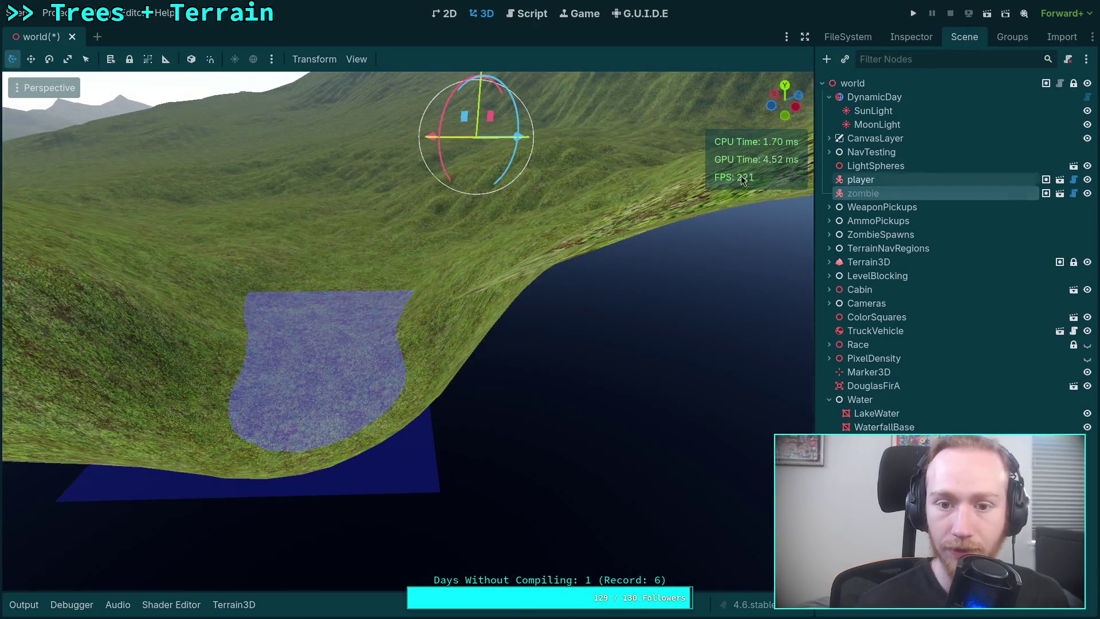
pyautogui.scroll(-6, 445, 136)
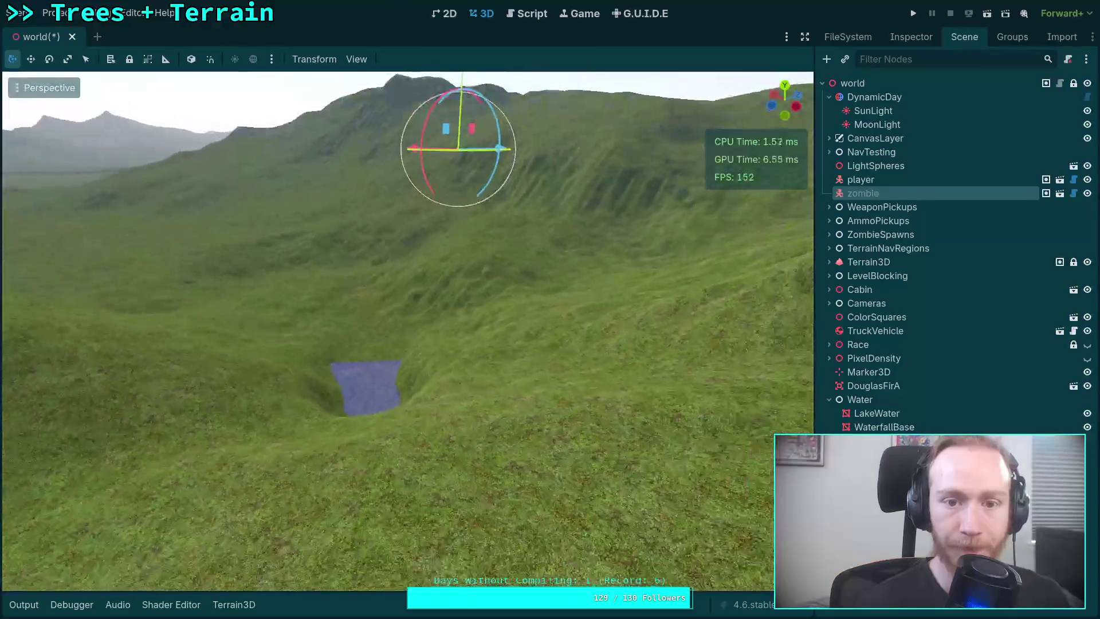
pyautogui.moveTo(497, 147)
pyautogui.mouseDown()
pyautogui.moveTo(327, 149)
pyautogui.moveTo(481, 167)
pyautogui.mouseUp()
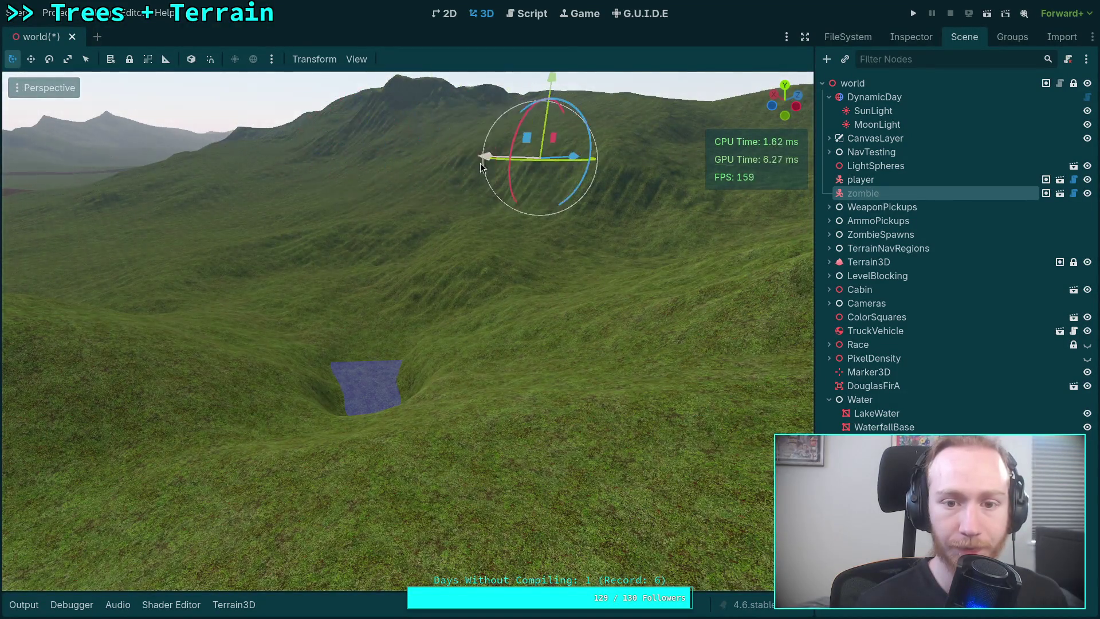
pyautogui.moveTo(561, 157)
pyautogui.mouseDown()
pyautogui.moveTo(292, 153)
pyautogui.moveTo(661, 227)
pyautogui.moveTo(493, 321)
pyautogui.moveTo(515, 322)
pyautogui.moveTo(520, 343)
pyautogui.mouseUp()
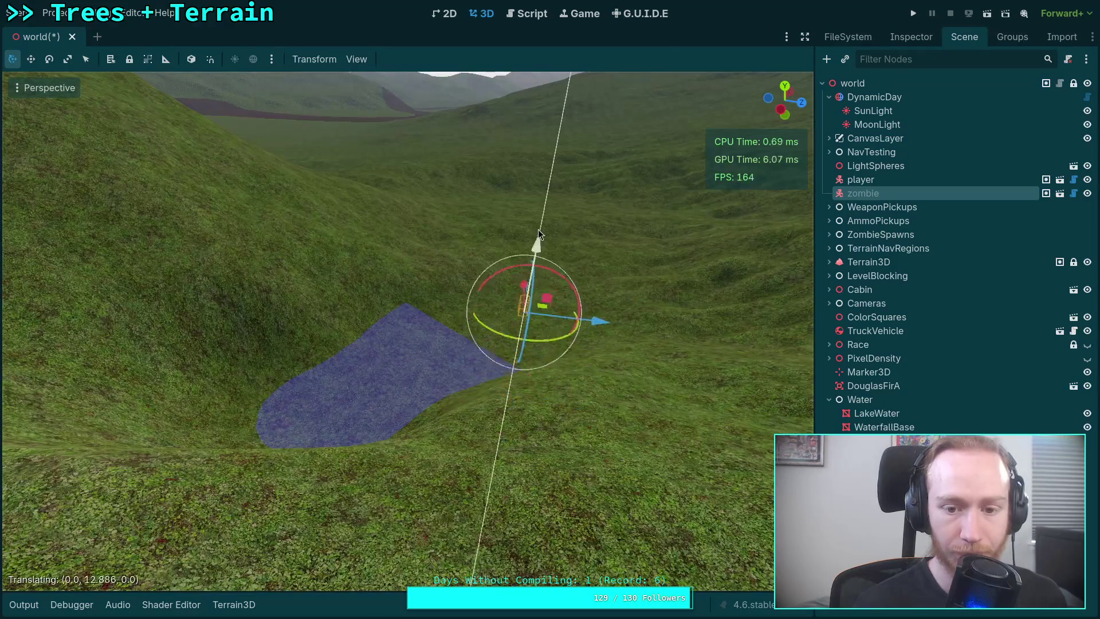
pyautogui.moveTo(556, 162); pyautogui.dragTo(556, 161)
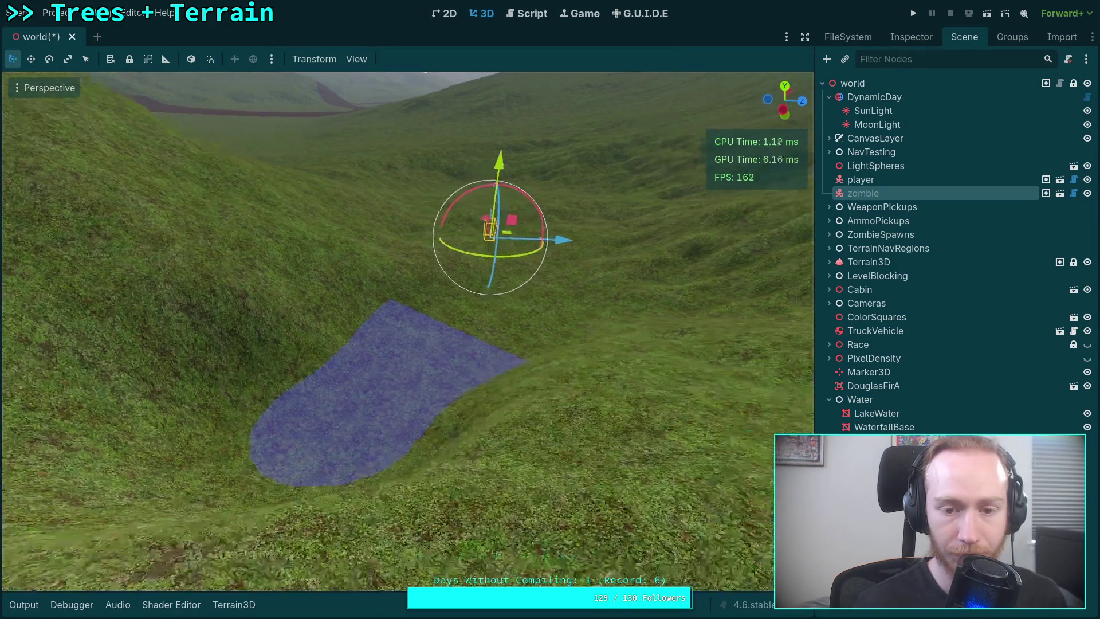
pyautogui.moveTo(367, 247); pyautogui.dragTo(528, 298)
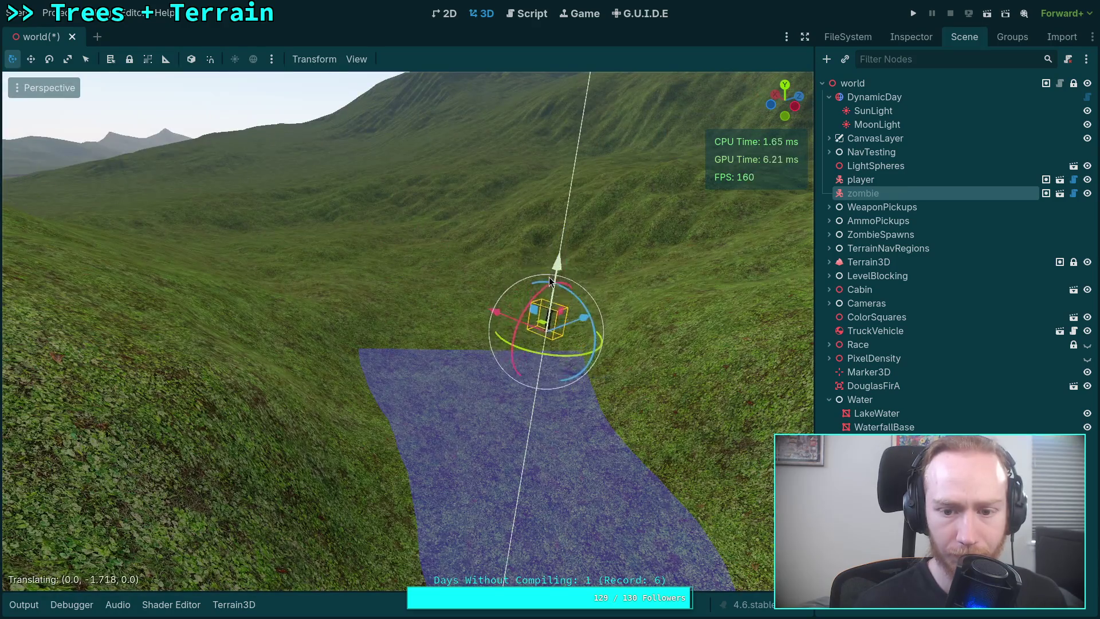
pyautogui.press('w')
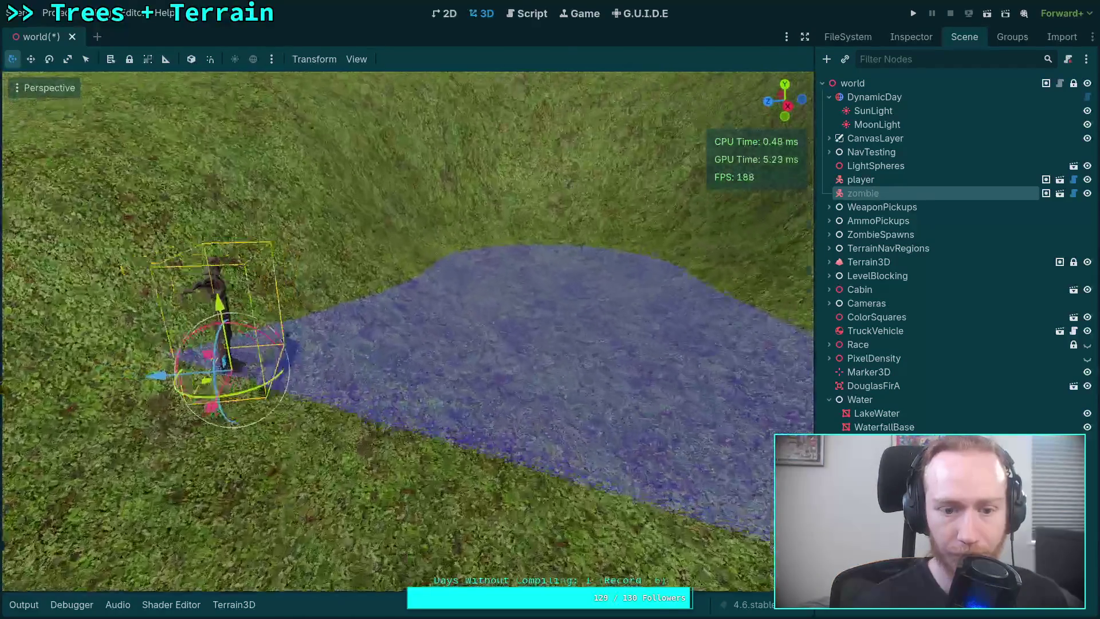